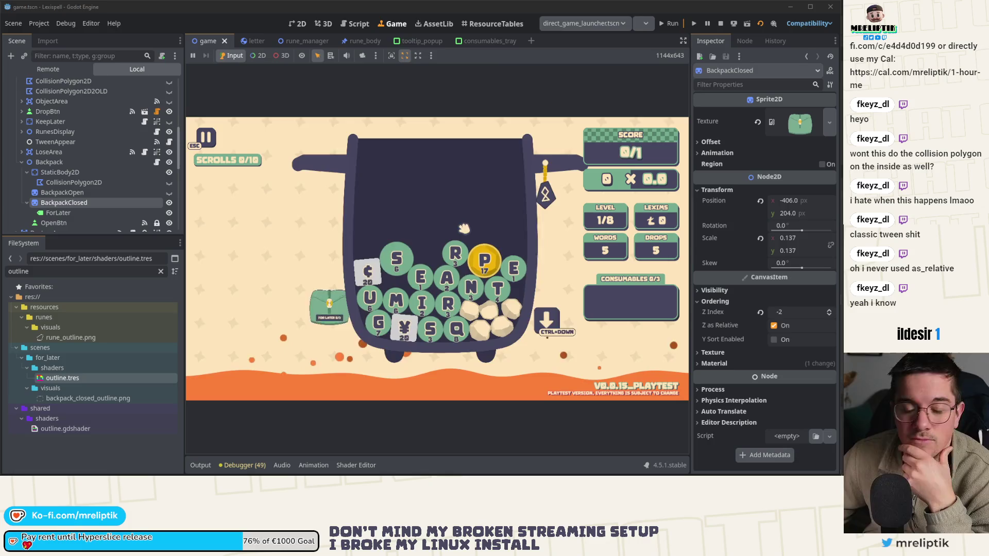
# Move the jar's L-shaped left side curve onto empty canvas at the lower right
pyautogui.moveTo(344, 342)
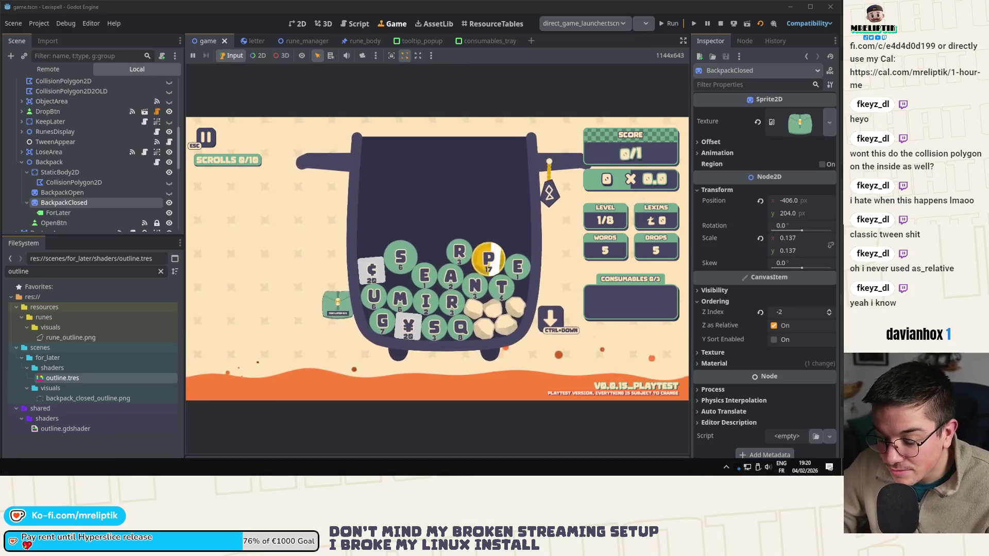
pyautogui.hotkey('alt', 'Tab')
pyautogui.scroll(-6, 257, 241)
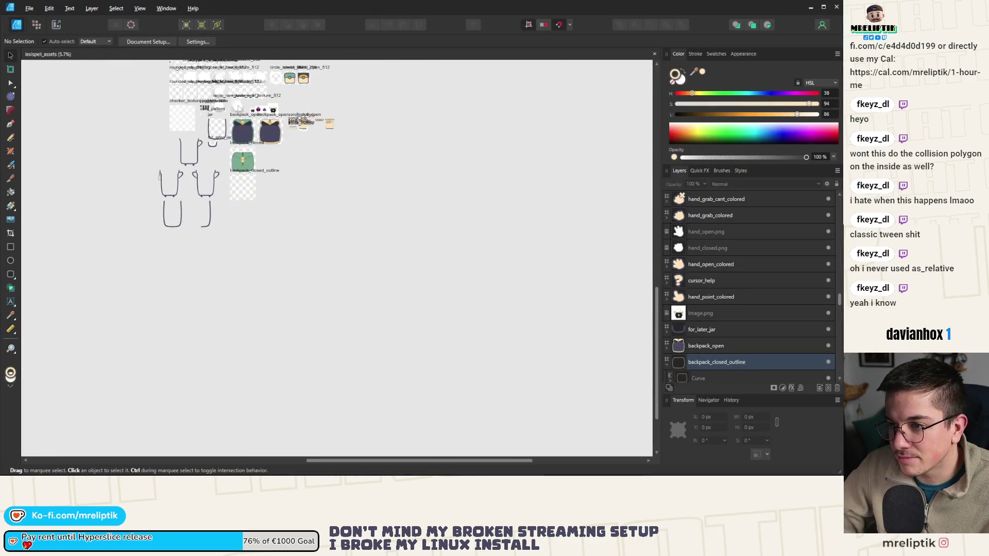
pyautogui.scroll(4, 201, 177)
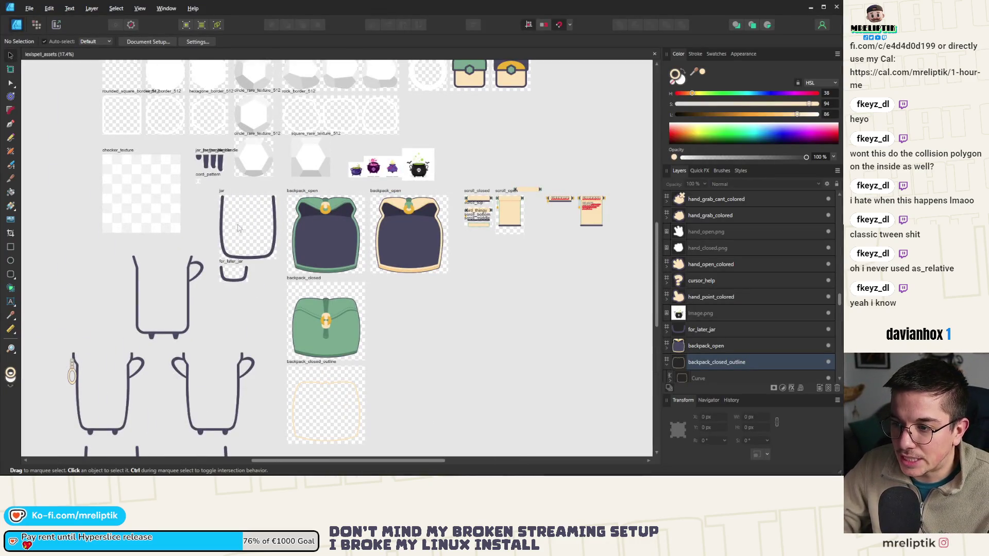
pyautogui.click(223, 251)
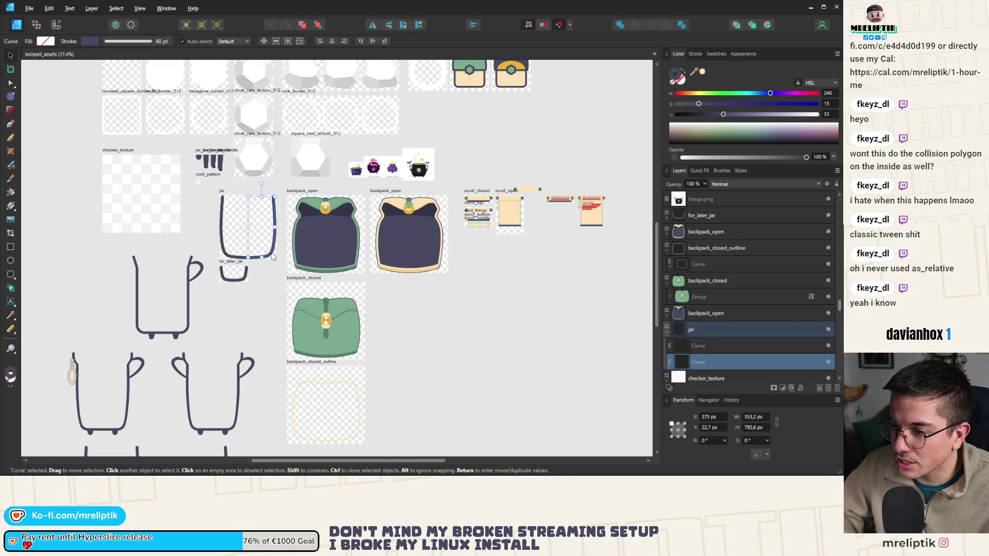
pyautogui.click(223, 253)
pyautogui.moveTo(223, 255); pyautogui.dragTo(411, 352)
pyautogui.click(275, 268)
pyautogui.scroll(-3, 274, 268)
pyautogui.scroll(4, 275, 267)
pyautogui.scroll(1, 274, 268)
pyautogui.scroll(2, 289, 287)
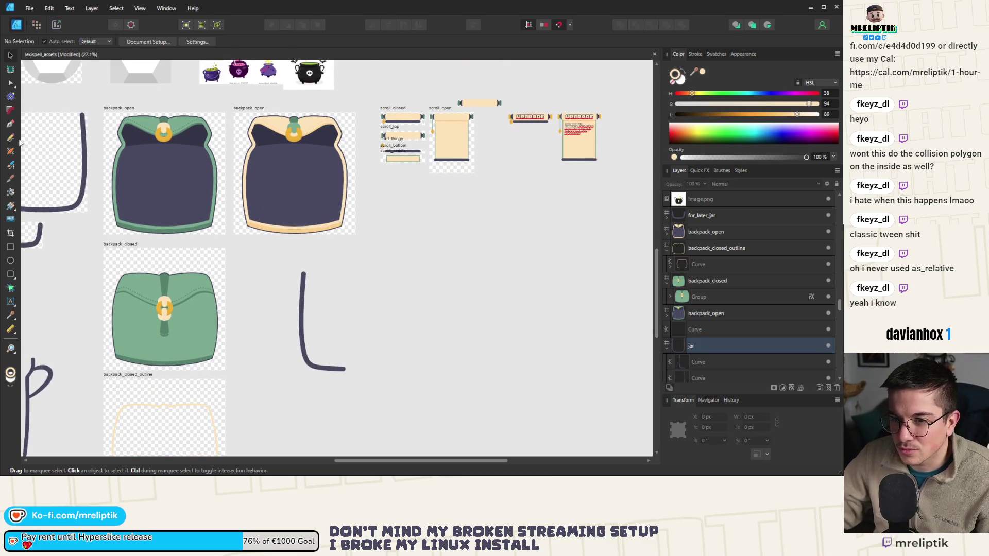
# Save the document and start a new Pen path with two points beside the L-shaped stroke
pyautogui.click(10, 123)
pyautogui.hotkey('ctrl', 's')
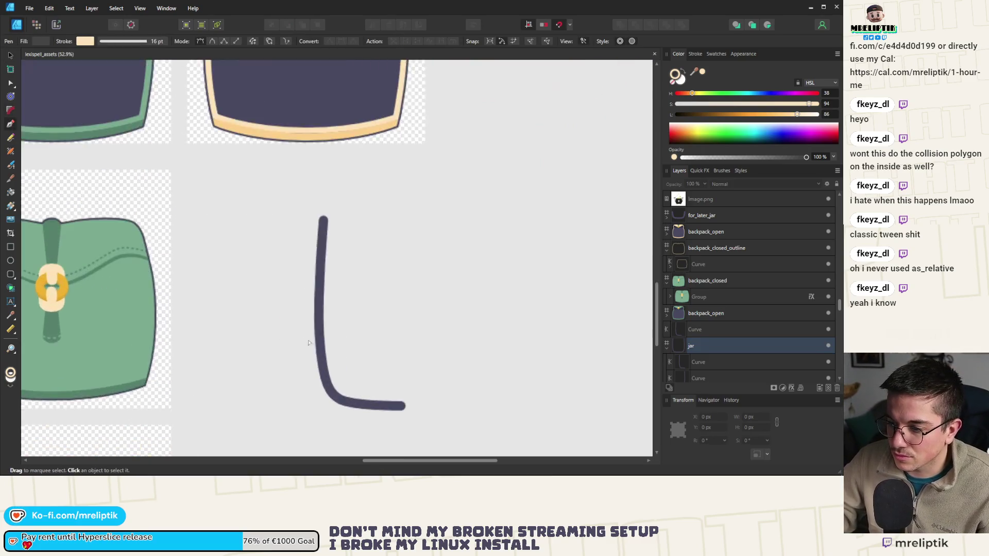
pyautogui.scroll(5, 292, 334)
pyautogui.click(315, 318)
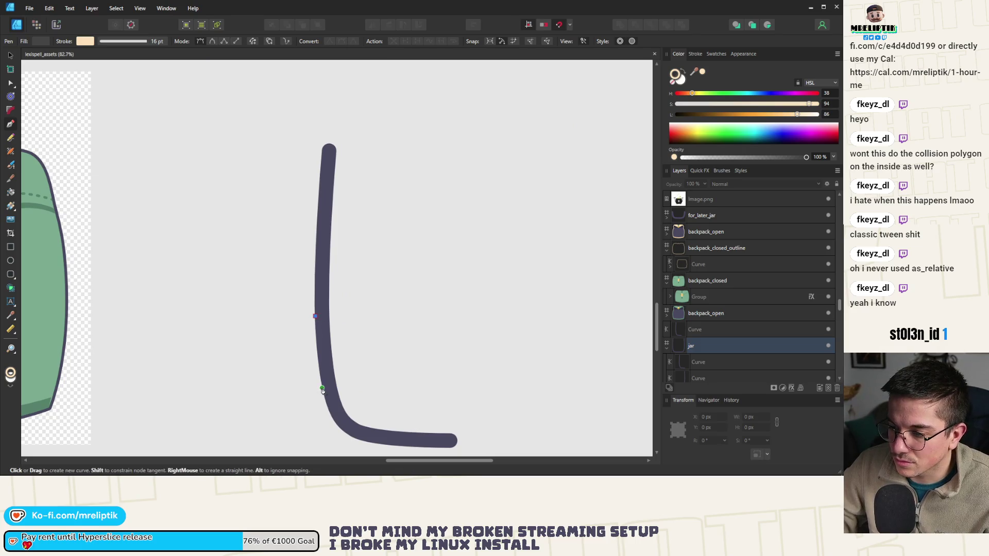
pyautogui.click(323, 388)
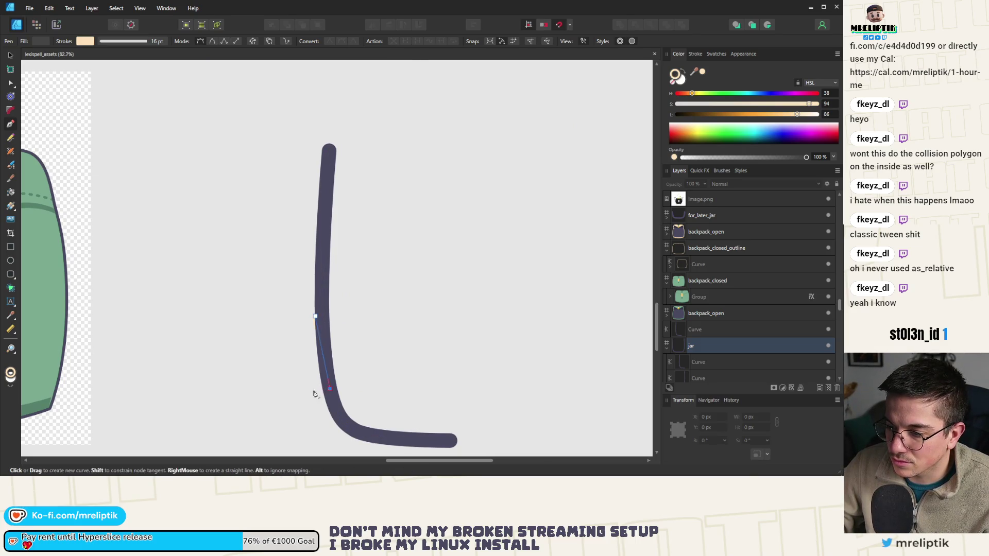
pyautogui.scroll(-2, 301, 391)
# Continue the Pen path with curved points to close a rounded pocket shape
pyautogui.click(295, 391)
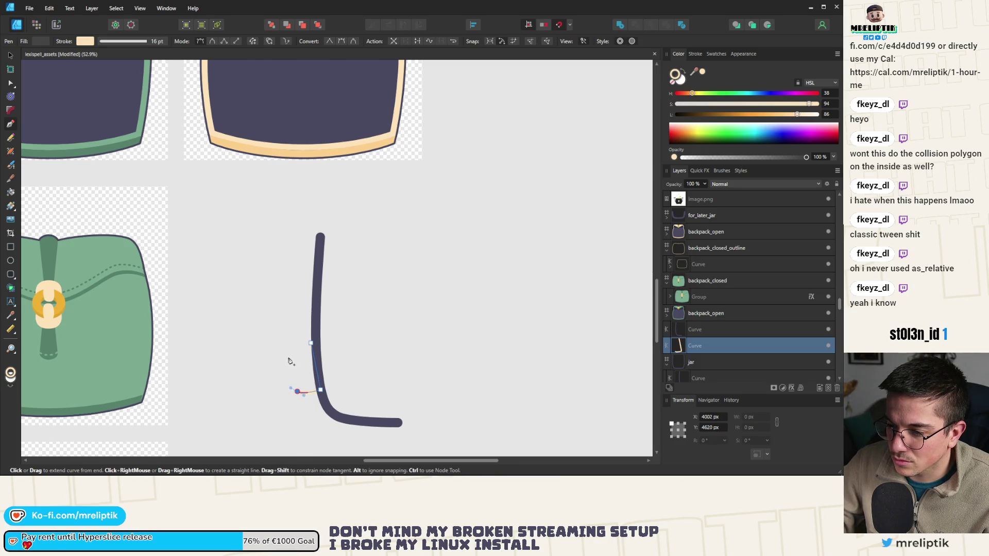
pyautogui.moveTo(293, 349); pyautogui.dragTo(290, 348)
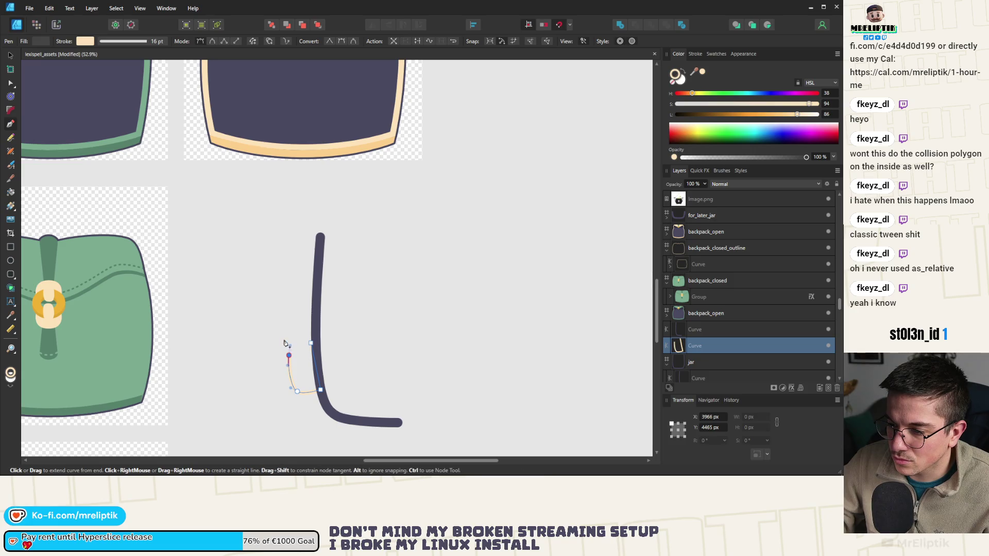
pyautogui.moveTo(299, 330); pyautogui.dragTo(317, 335)
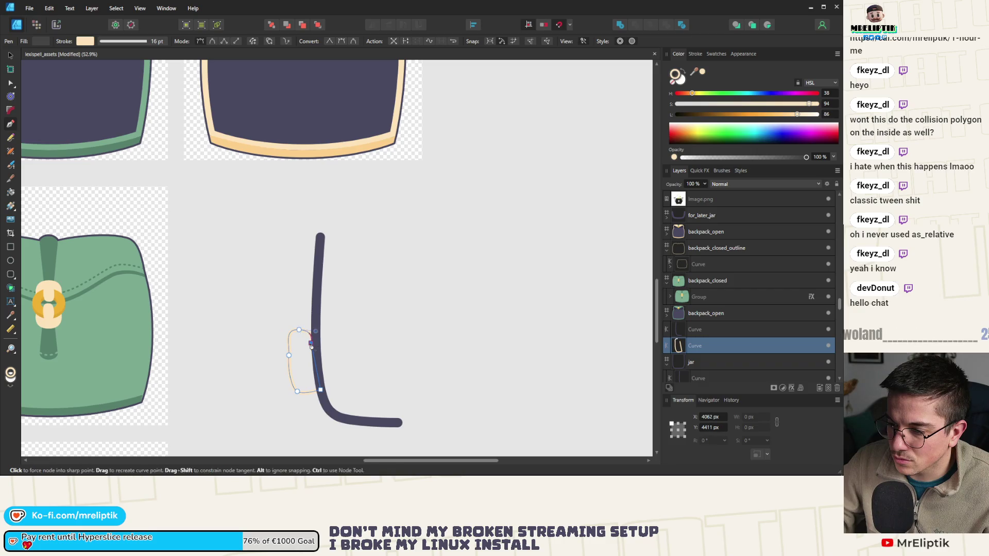
pyautogui.scroll(-4, 315, 340)
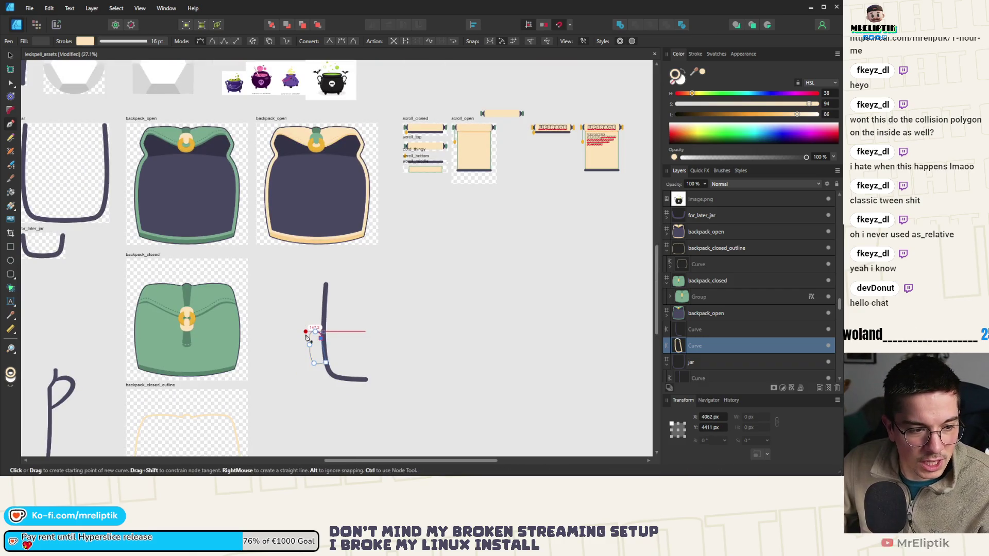
pyautogui.scroll(4, 309, 340)
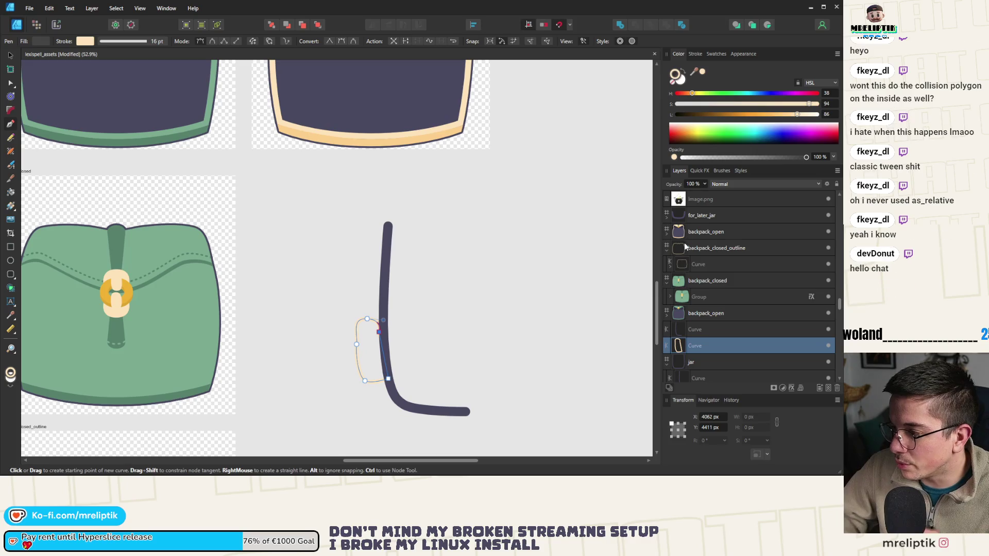
# Give the pocket the backpack's green for both outline and fill, then select the L-shaped stroke
pyautogui.moveTo(692, 82); pyautogui.dragTo(206, 294)
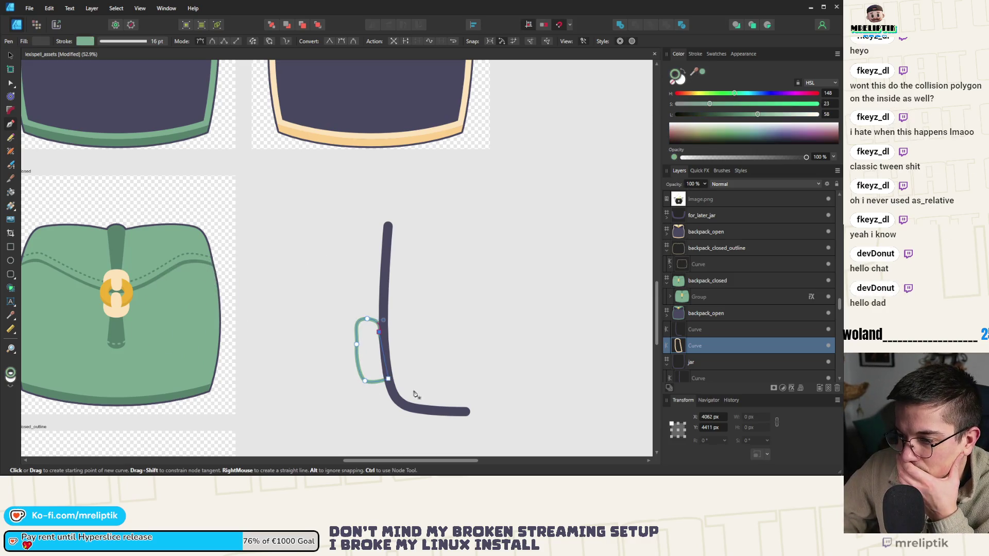
pyautogui.click(681, 80)
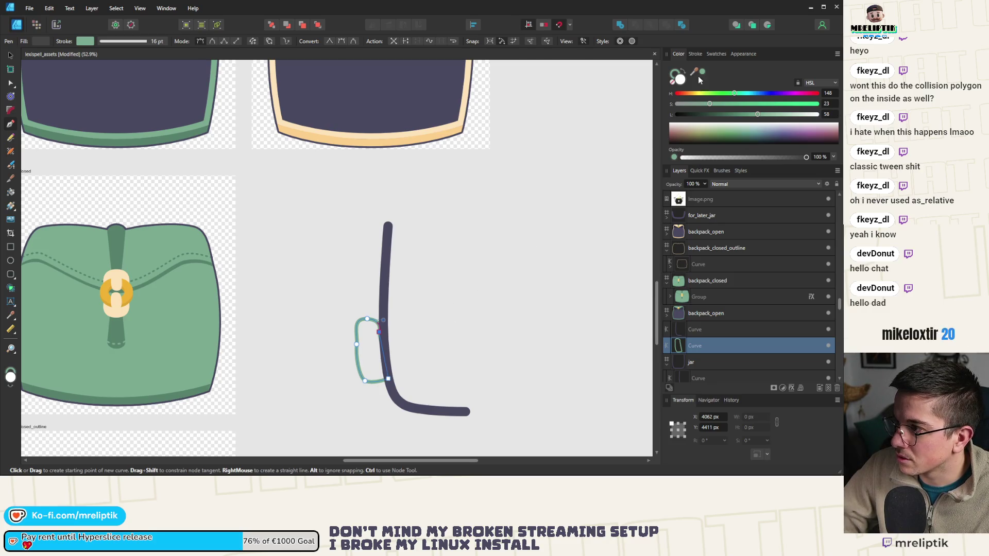
pyautogui.click(806, 156)
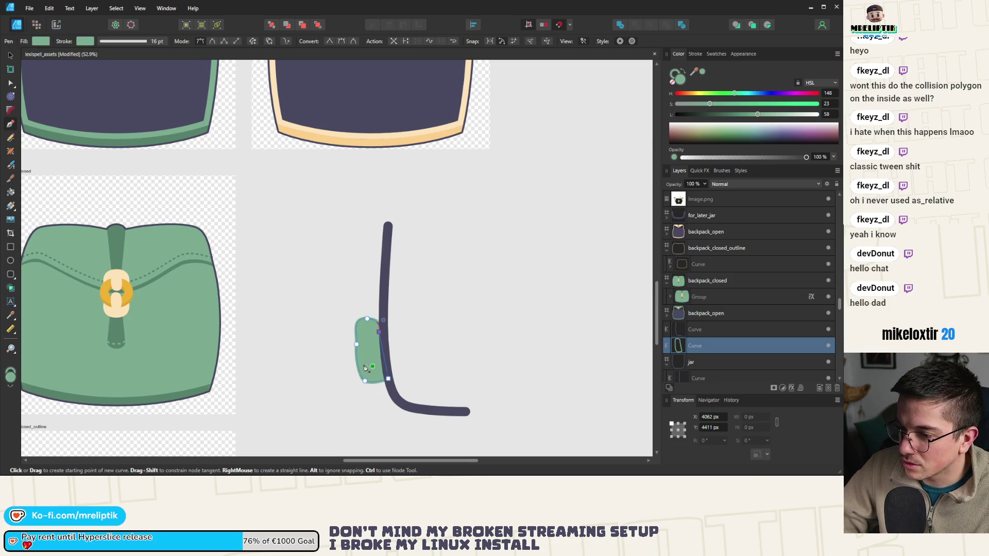
pyautogui.hscroll(-3, 375, 370)
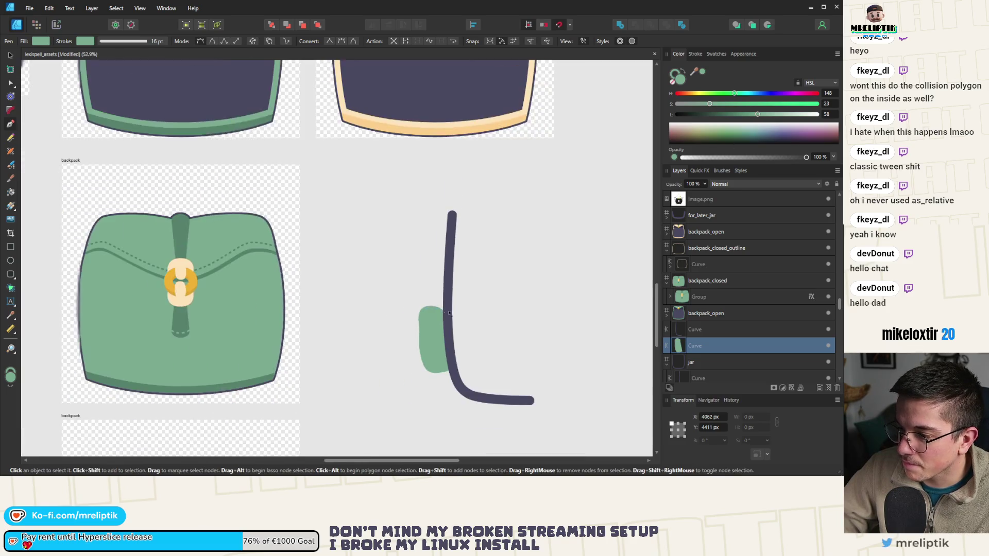
pyautogui.scroll(1, 319, 328)
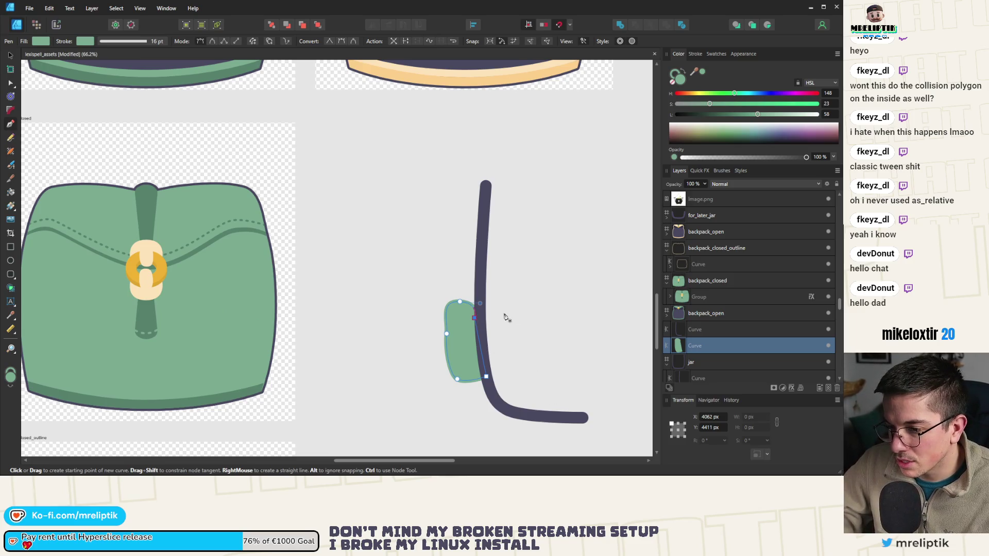
pyautogui.scroll(-2, 384, 318)
pyautogui.scroll(5, 381, 318)
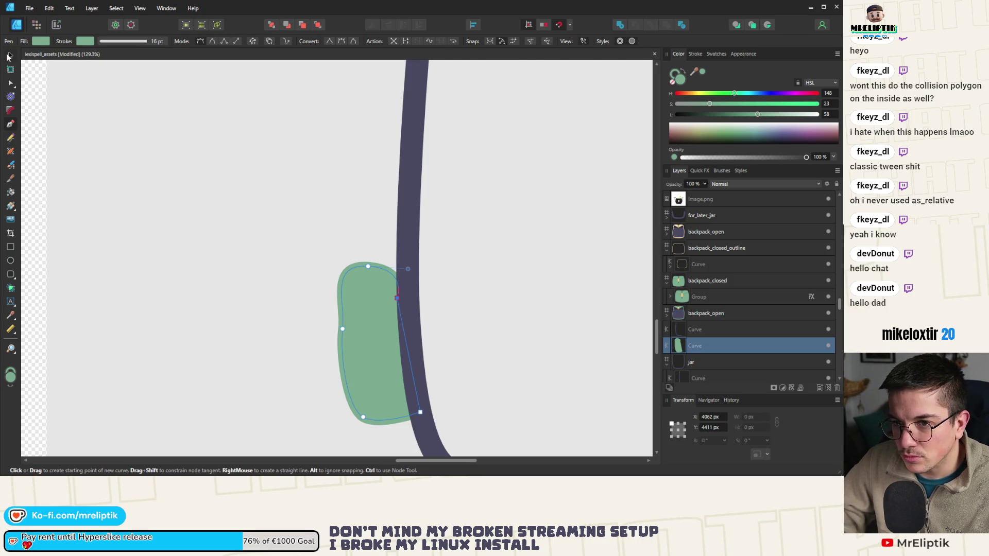
pyautogui.click(9, 56)
pyautogui.scroll(-3, 444, 229)
pyautogui.click(427, 232)
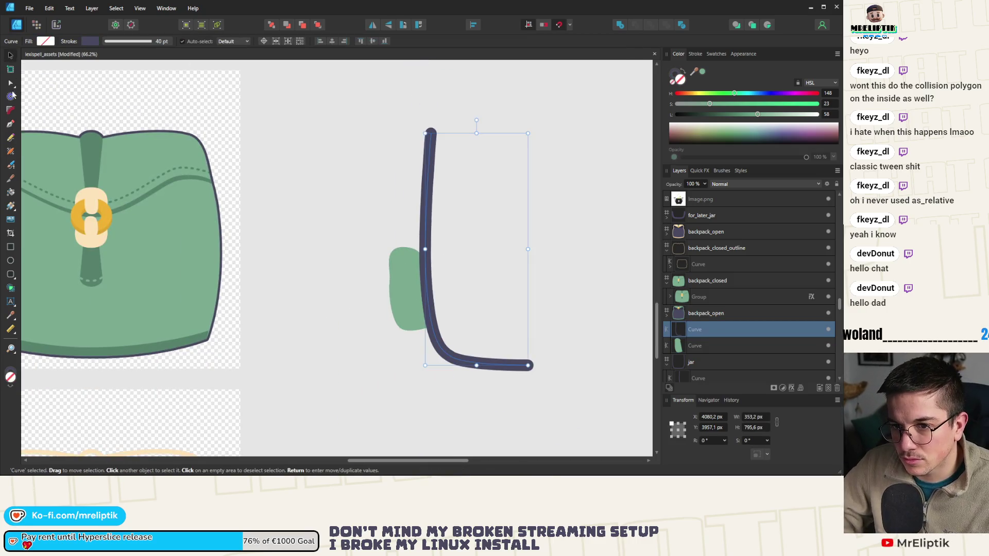
# Draw a two-point line across the green pocket and colour it with a darker green sampled from the backpack
pyautogui.click(11, 123)
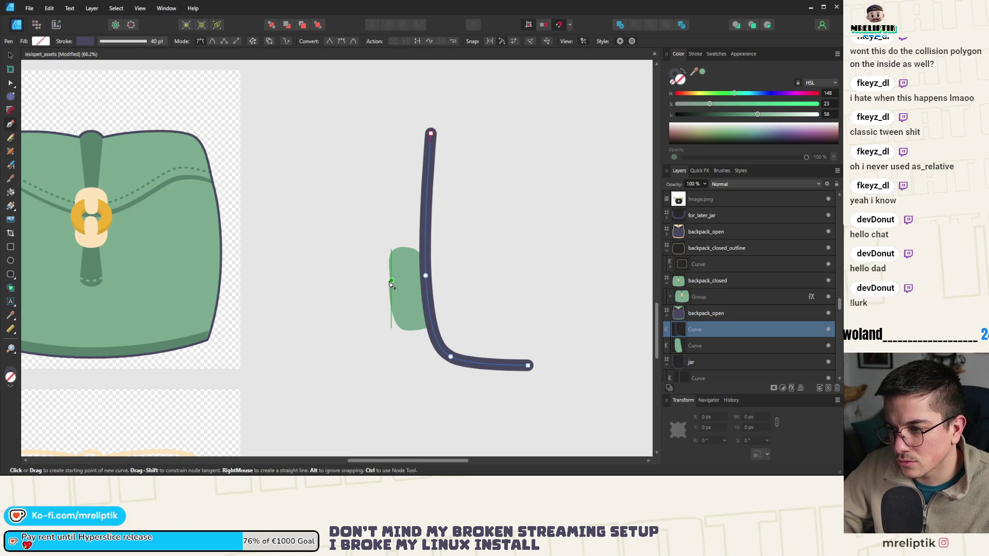
pyautogui.click(392, 285)
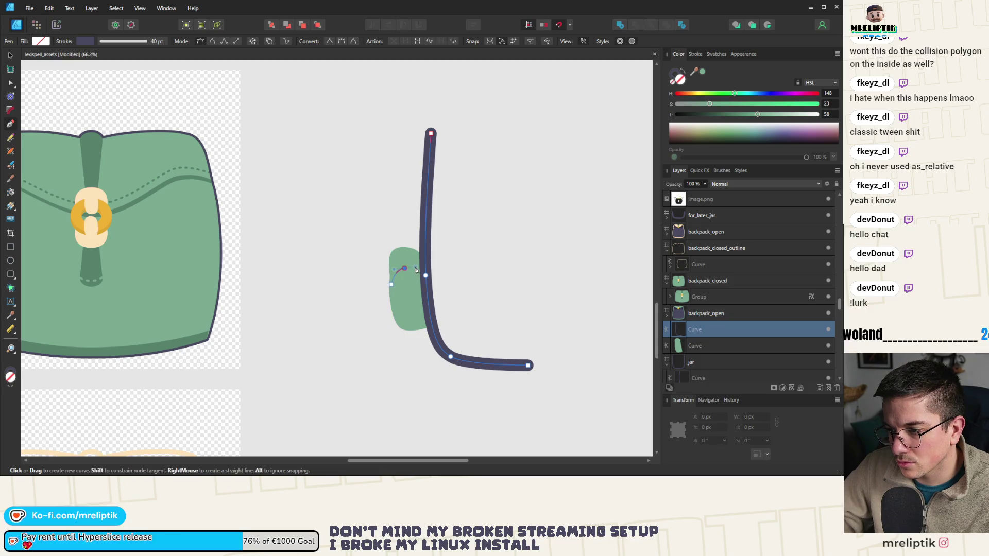
pyautogui.click(440, 265)
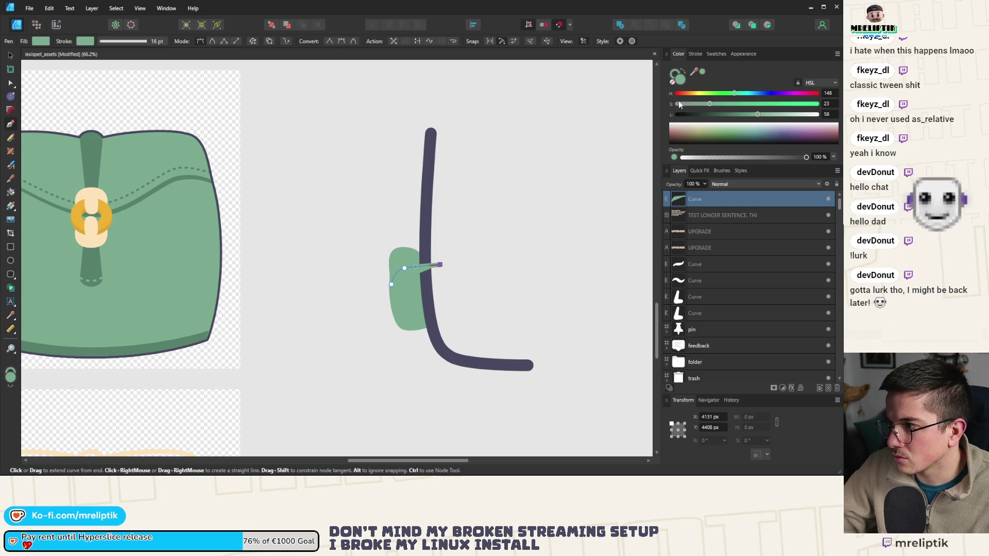
pyautogui.click(694, 54)
pyautogui.moveTo(759, 81); pyautogui.dragTo(577, 84)
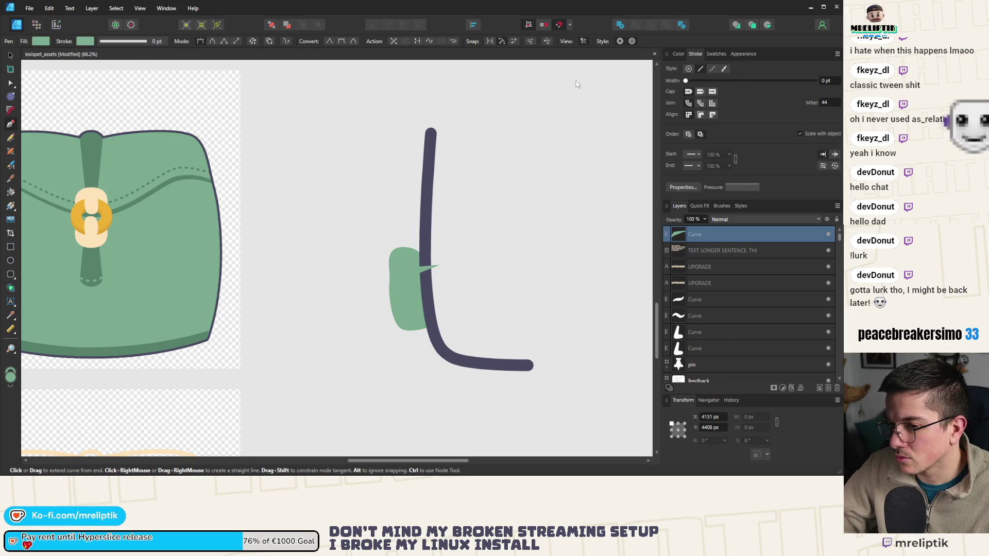
pyautogui.click(678, 53)
pyautogui.moveTo(694, 71)
pyautogui.mouseDown()
pyautogui.moveTo(172, 182)
pyautogui.moveTo(165, 159)
pyautogui.mouseUp()
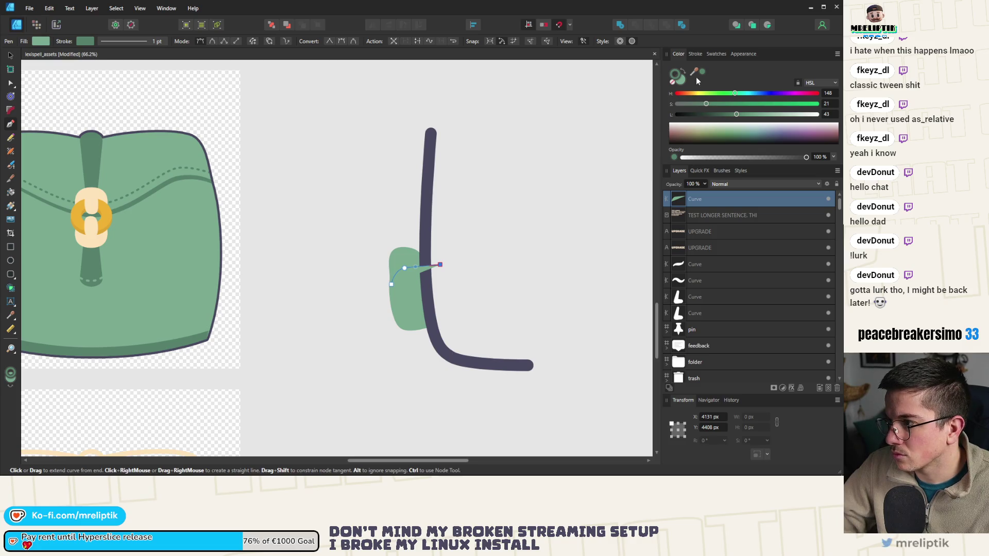
# Make the band line's fill transparent and set its stroke width to 13.2 pt
pyautogui.click(680, 86)
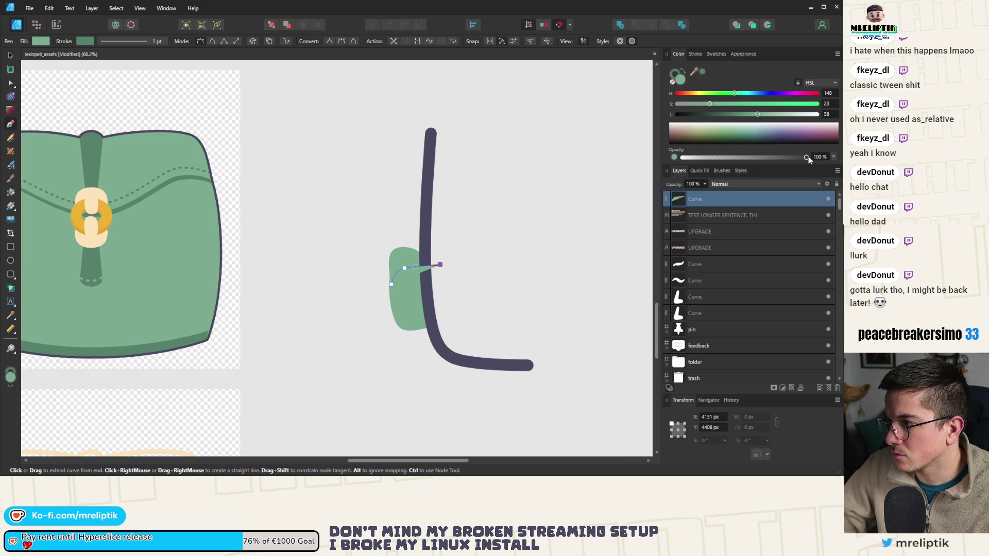
pyautogui.moveTo(807, 157); pyautogui.dragTo(682, 157)
pyautogui.scroll(3, 421, 264)
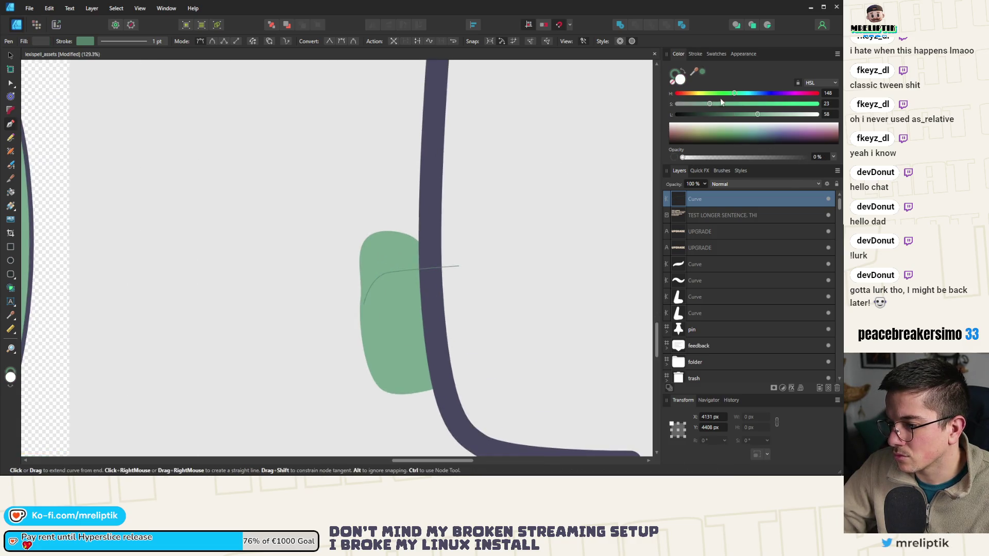
pyautogui.click(695, 54)
pyautogui.moveTo(685, 81); pyautogui.dragTo(746, 81)
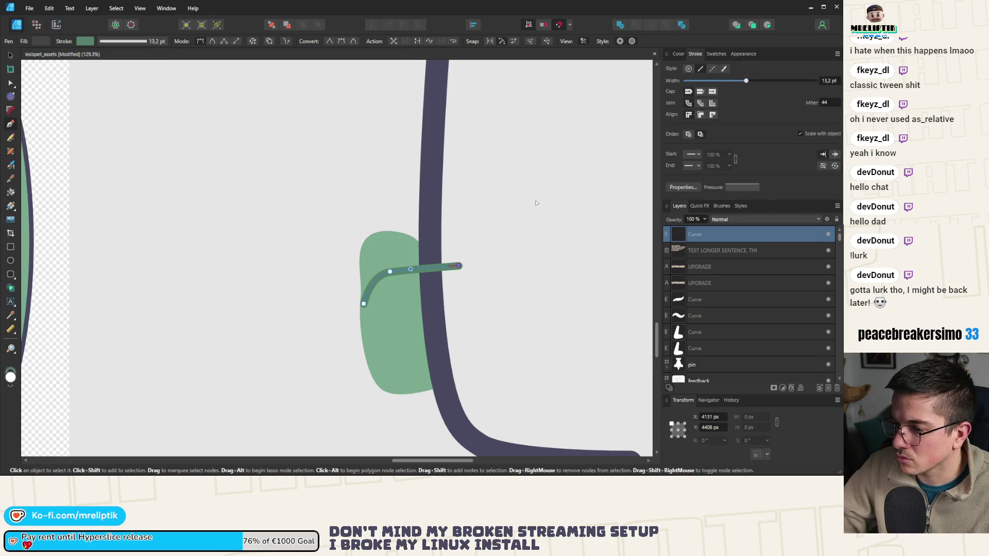
pyautogui.scroll(-3, 534, 202)
# Bend the band line into a curve by moving its end point and middle node handle
pyautogui.press('a')
pyautogui.scroll(4, 419, 175)
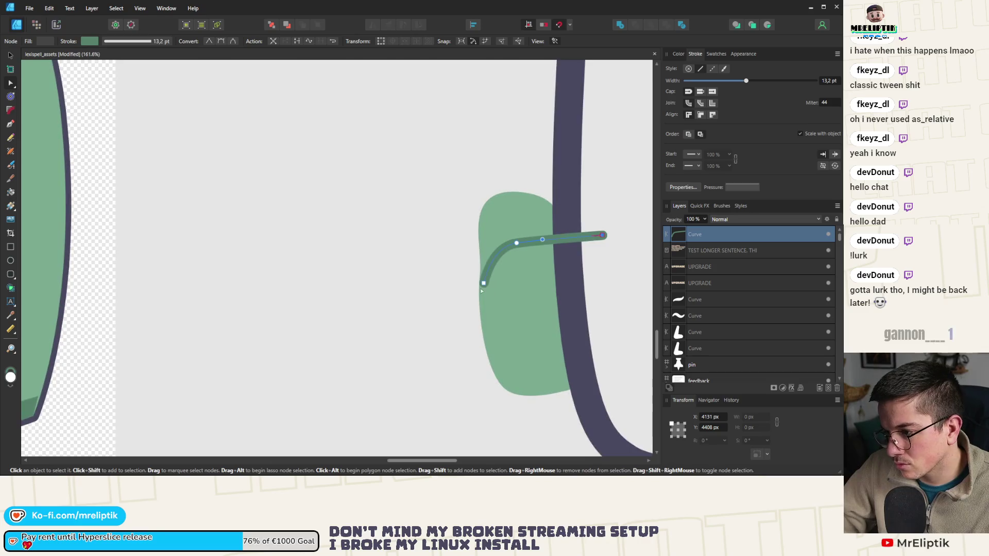
pyautogui.moveTo(483, 283); pyautogui.dragTo(476, 289)
pyautogui.click(517, 243)
pyautogui.moveTo(490, 247)
pyautogui.mouseDown()
pyautogui.moveTo(474, 250)
pyautogui.moveTo(524, 243)
pyautogui.mouseUp()
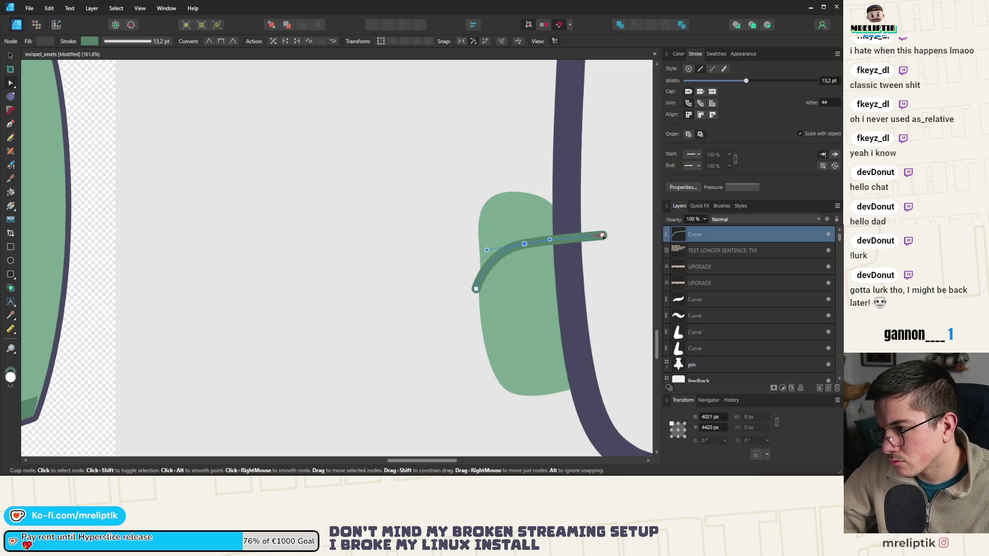
pyautogui.scroll(-5, 339, 250)
pyautogui.click(415, 244)
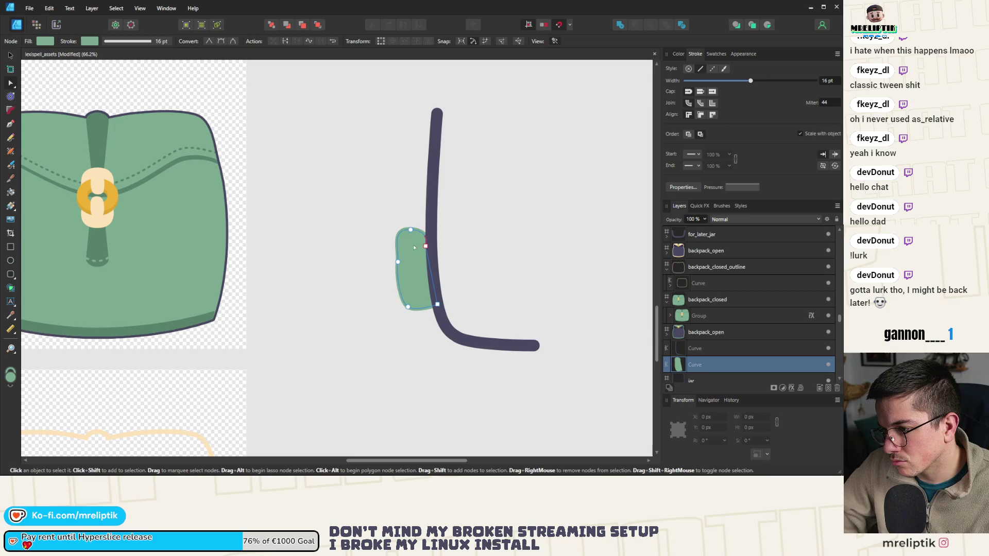
# Paste a copy of the band curve and remove the green panel's outline
pyautogui.hotkey('ctrl', 'v')
pyautogui.scroll(5, 417, 244)
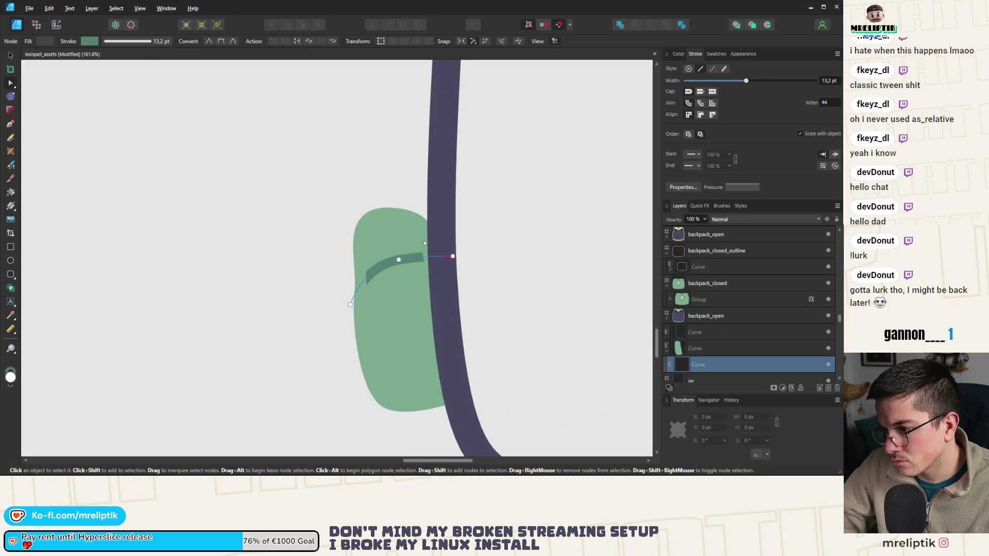
pyautogui.click(370, 259)
pyautogui.click(688, 68)
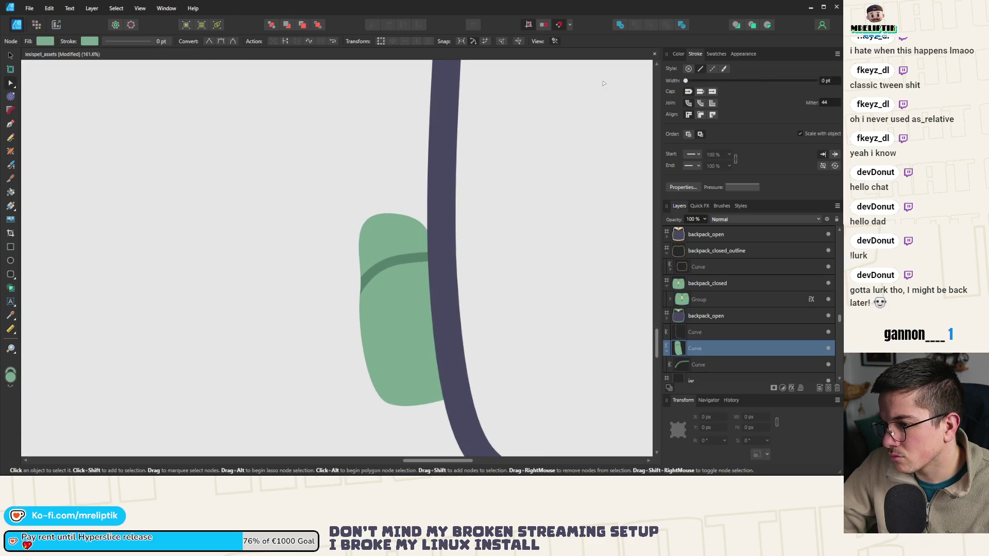
pyautogui.scroll(-3, 374, 236)
pyautogui.scroll(3, 373, 237)
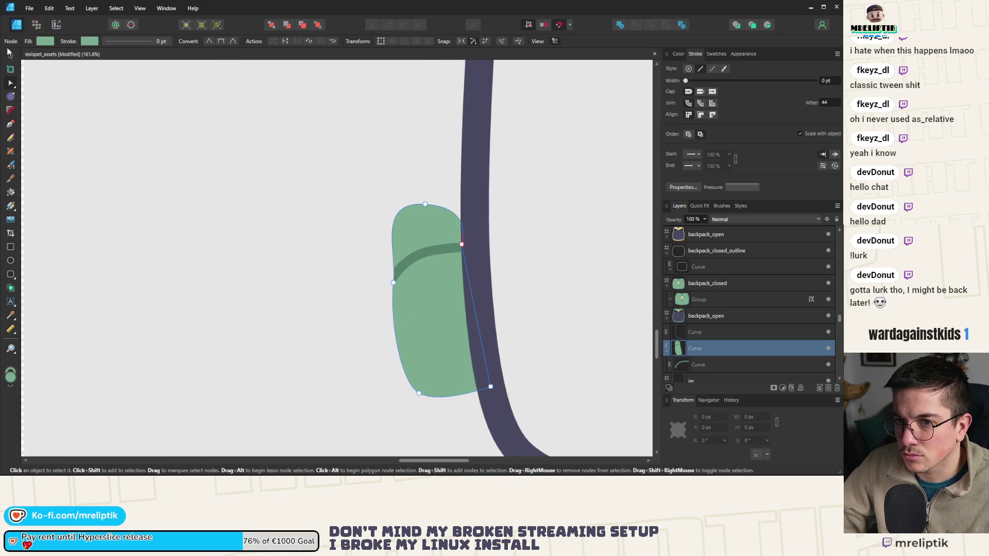
# Drag the panel's nodes and handles to round its top-left, left and bottom contour
pyautogui.moveTo(490, 386); pyautogui.dragTo(482, 381)
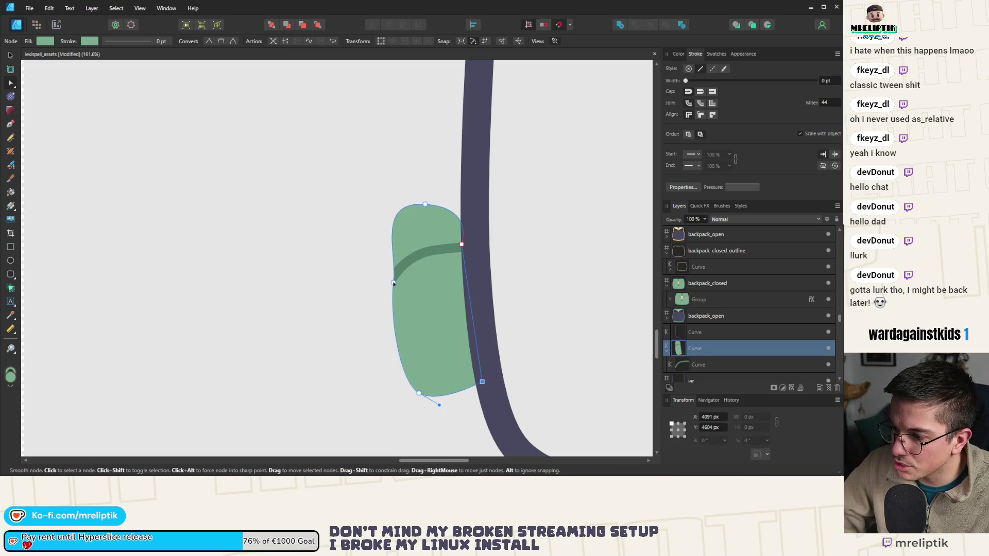
pyautogui.moveTo(394, 283); pyautogui.dragTo(392, 277)
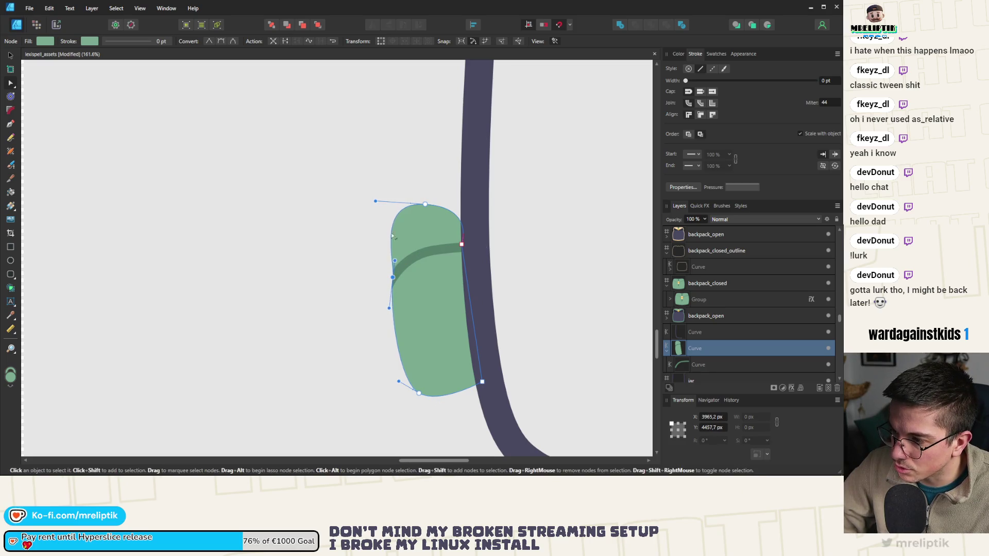
pyautogui.moveTo(376, 201)
pyautogui.mouseDown()
pyautogui.moveTo(353, 218)
pyautogui.moveTo(365, 210)
pyautogui.mouseUp()
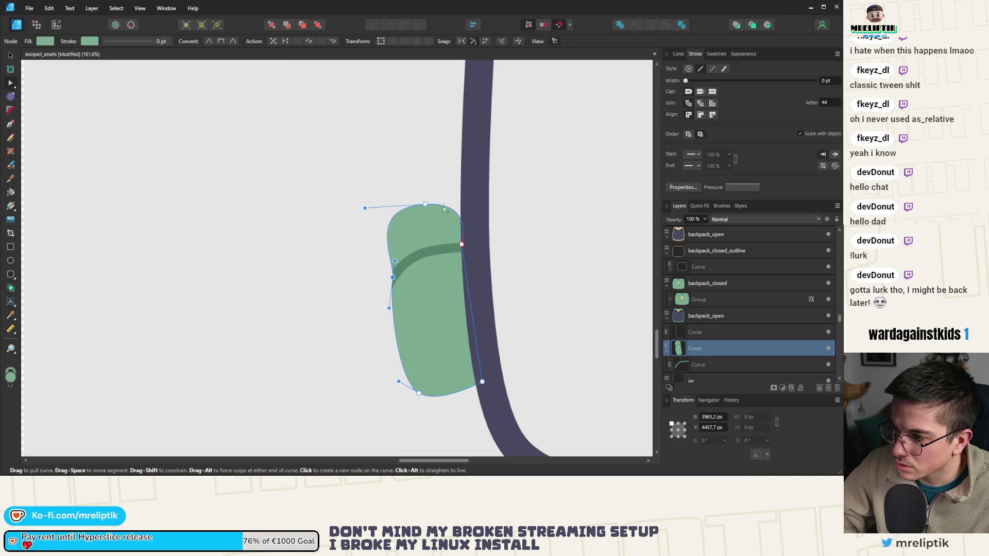
pyautogui.moveTo(426, 205); pyautogui.dragTo(425, 200)
pyautogui.moveTo(364, 204); pyautogui.dragTo(356, 205)
pyautogui.moveTo(394, 260); pyautogui.dragTo(399, 256)
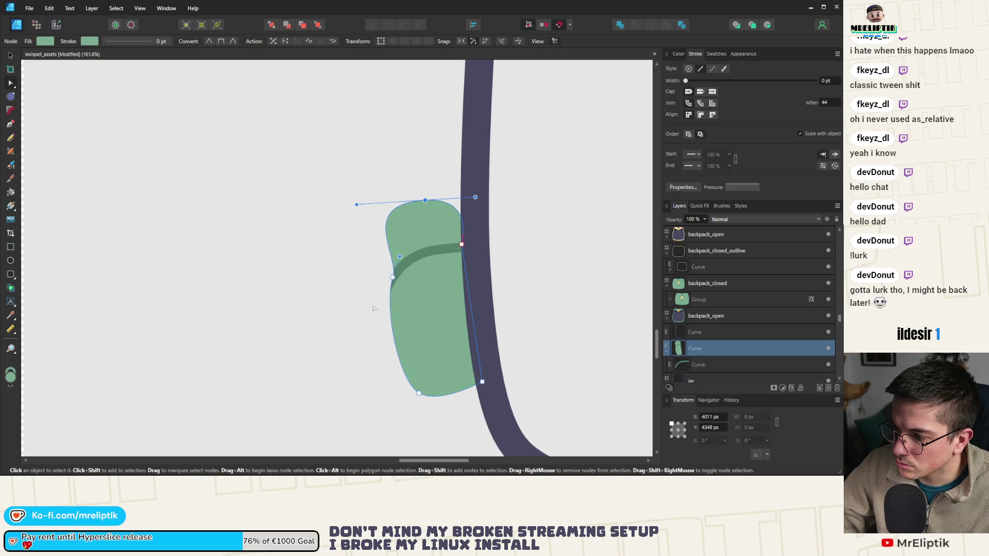
pyautogui.moveTo(400, 382); pyautogui.dragTo(388, 373)
pyautogui.scroll(-5, 335, 317)
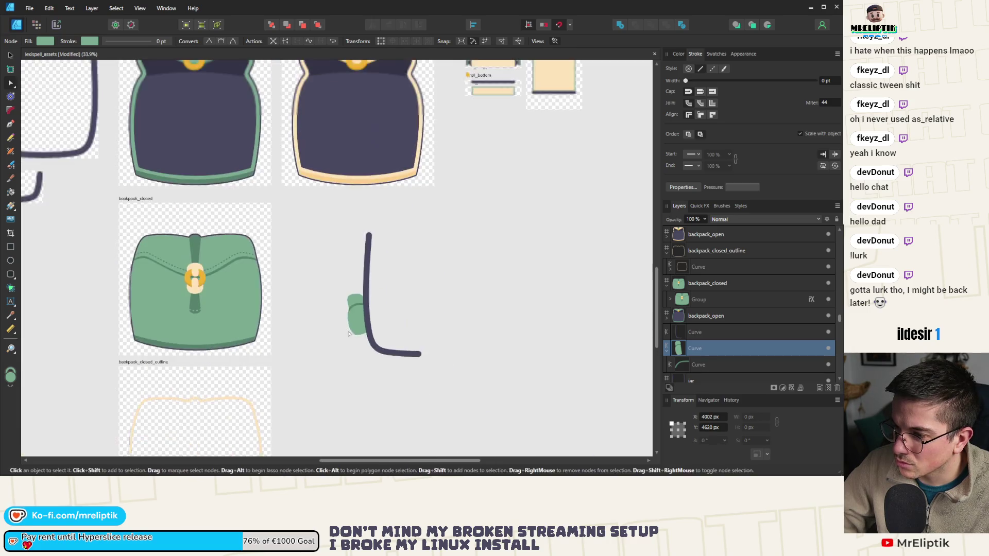
# Widen and smooth the green panel's top curve with its node handles
pyautogui.scroll(6, 361, 340)
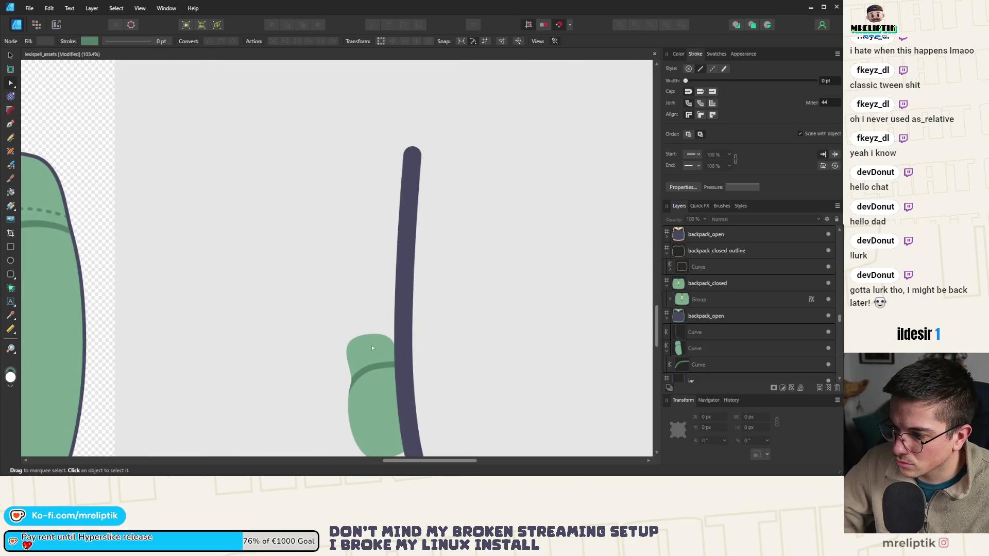
pyautogui.click(377, 338)
pyautogui.moveTo(412, 328); pyautogui.dragTo(435, 325)
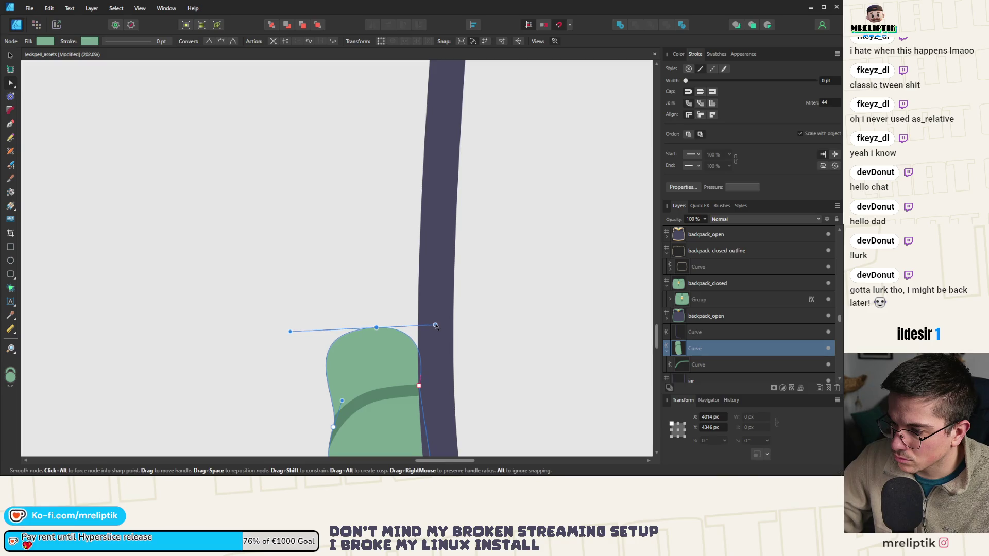
pyautogui.moveTo(290, 331); pyautogui.dragTo(298, 331)
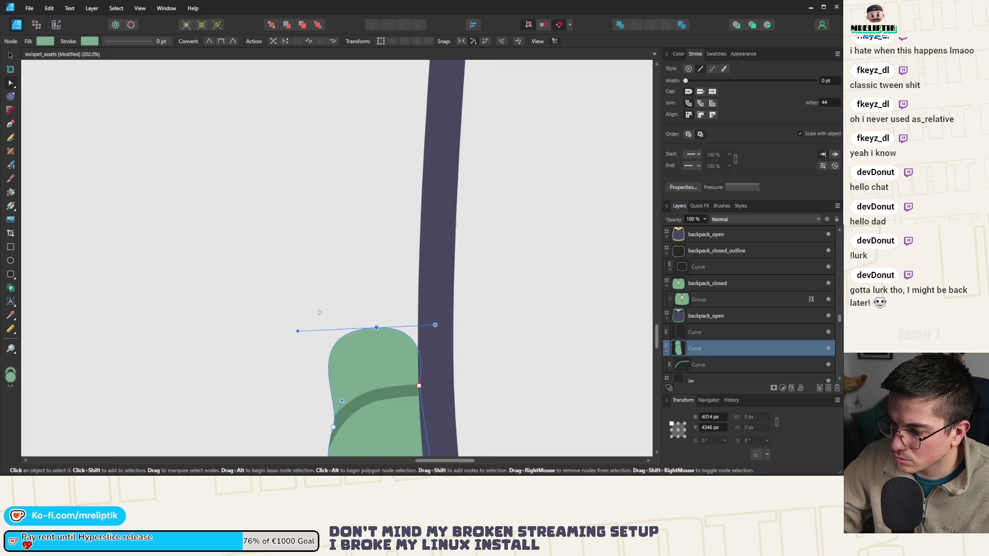
pyautogui.scroll(-4, 248, 335)
pyautogui.scroll(-2, 249, 334)
pyautogui.scroll(5, 289, 325)
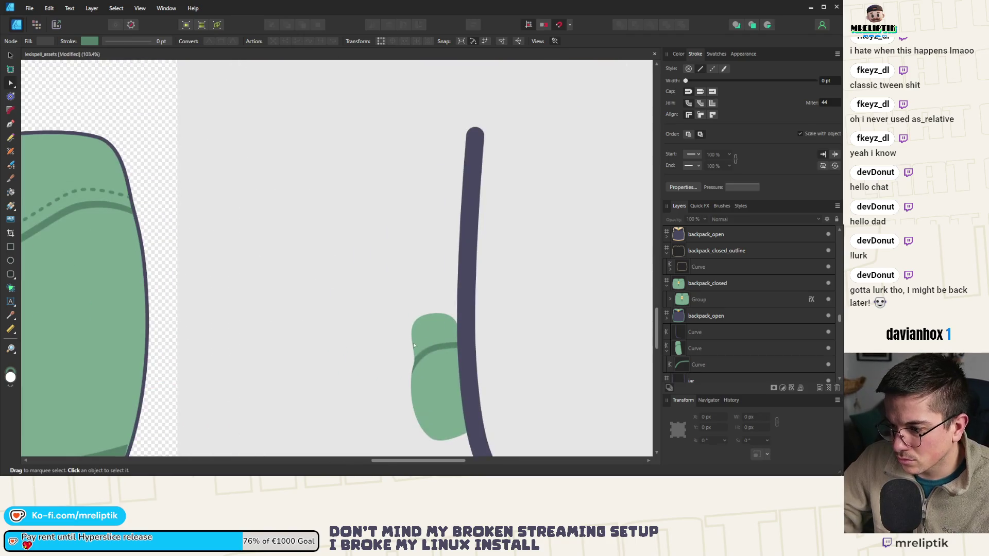
# Set the darker band line's stroke width to 8 pt and save the document
pyautogui.click(425, 356)
pyautogui.scroll(3, 424, 356)
pyautogui.scroll(-3, 515, 226)
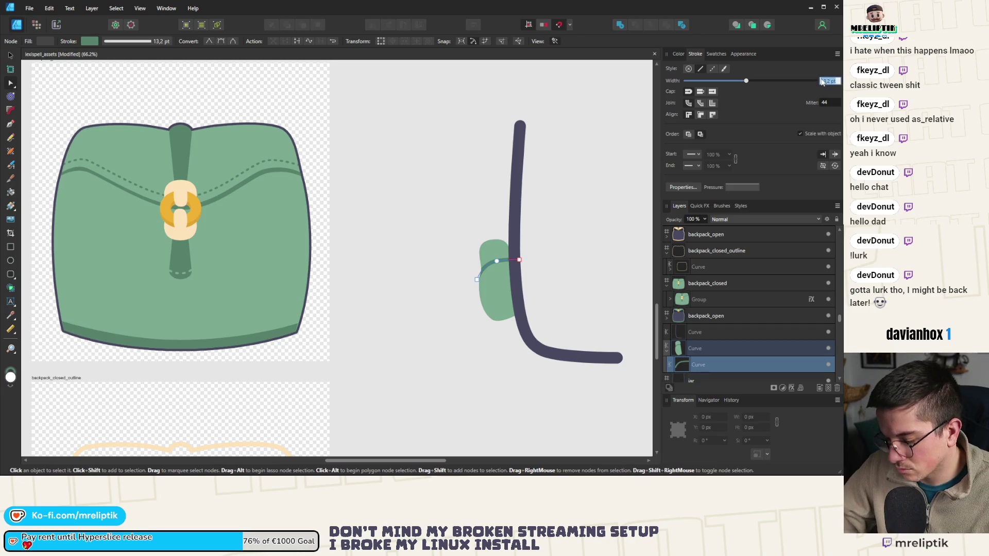
pyautogui.press('Return')
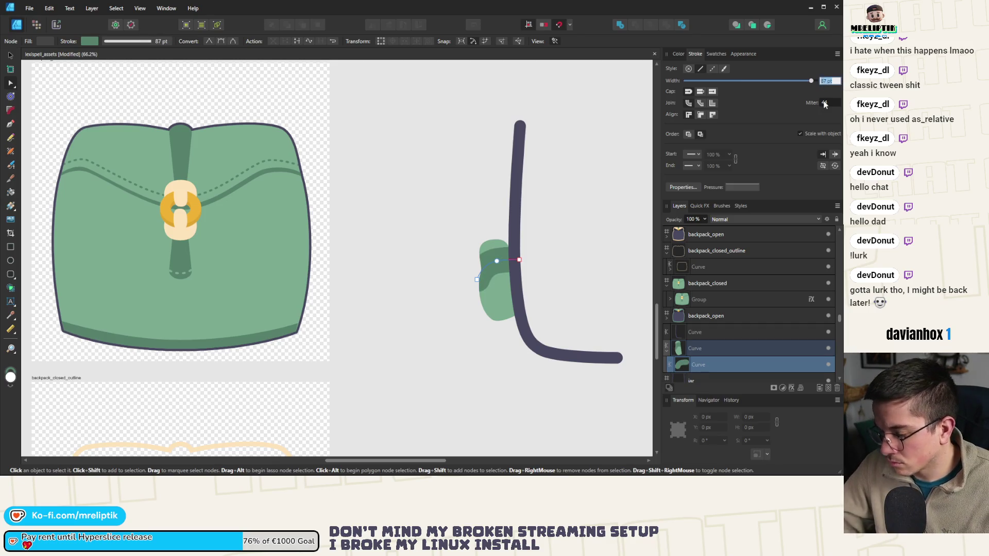
pyautogui.write('8')
pyautogui.press('Return')
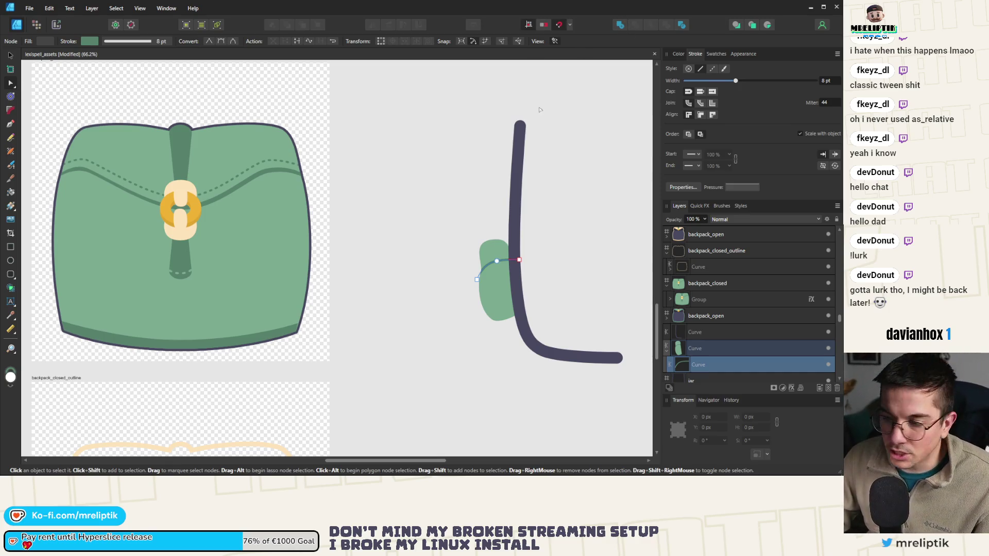
pyautogui.click(451, 180)
pyautogui.hotkey('ctrl', 's')
# Draw a small 70 × 76 px rectangle over the lower part of the green pocket
pyautogui.scroll(-2, 423, 237)
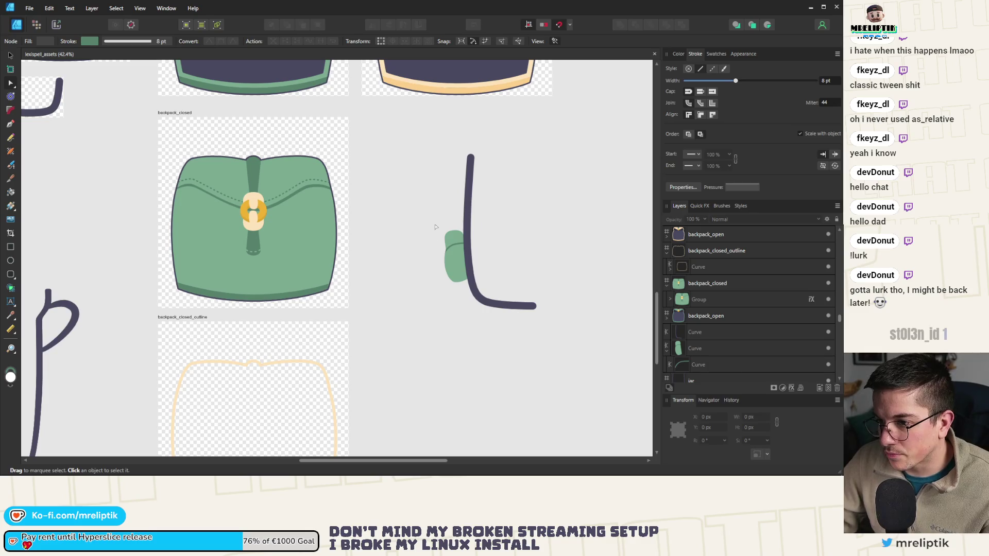
pyautogui.scroll(2, 452, 235)
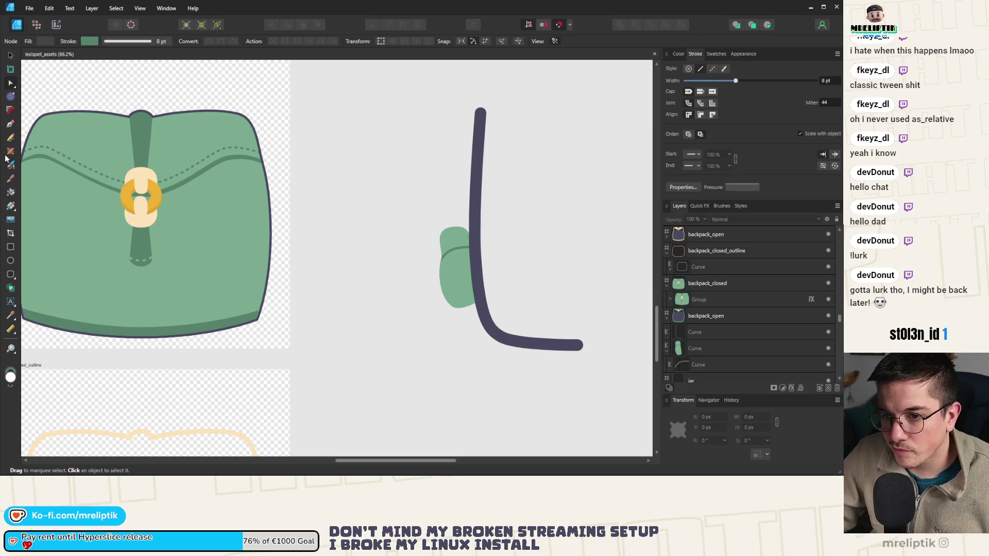
pyautogui.click(9, 125)
pyautogui.scroll(5, 453, 269)
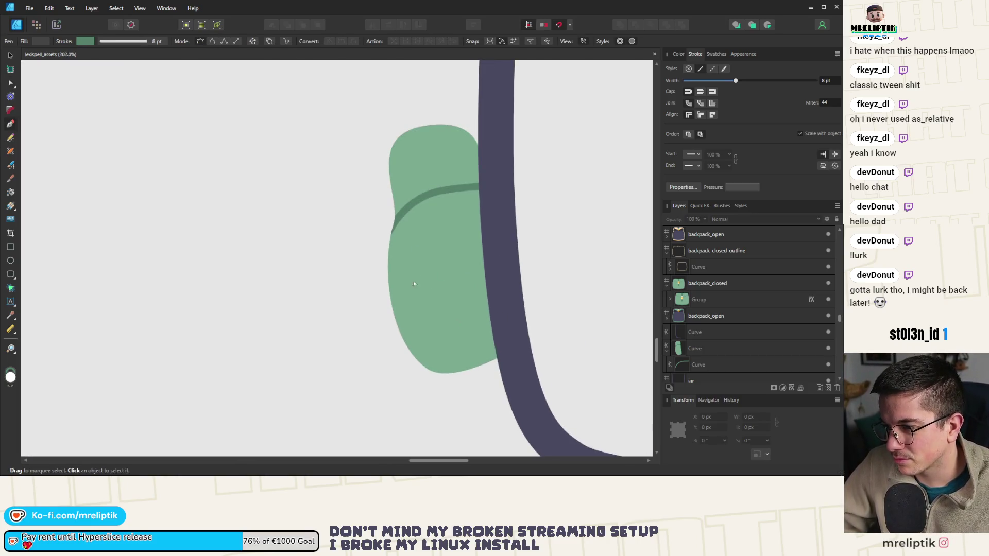
pyautogui.click(10, 246)
pyautogui.moveTo(402, 259)
pyautogui.mouseDown()
pyautogui.moveTo(496, 367)
pyautogui.moveTo(466, 309)
pyautogui.moveTo(469, 329)
pyautogui.mouseUp()
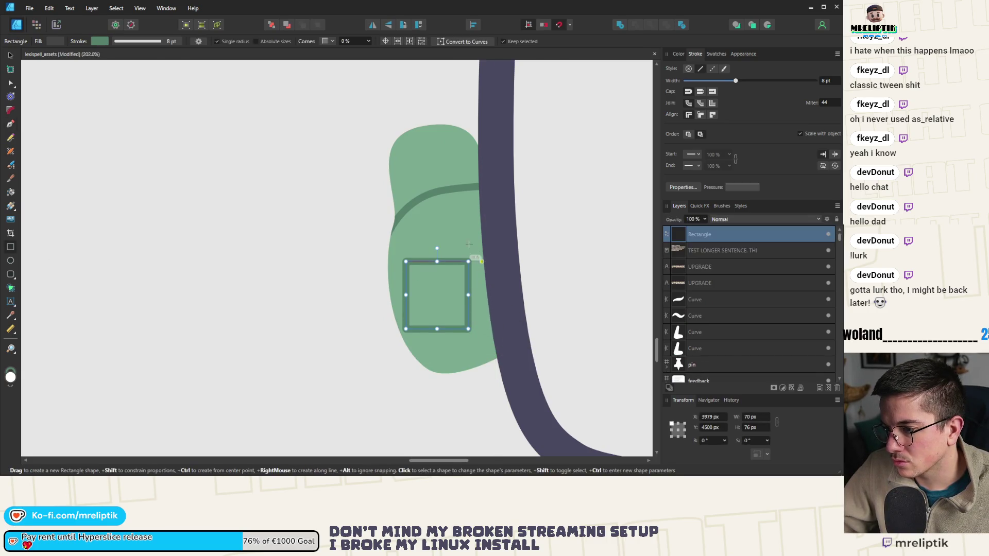
# Fill the small square with the panel's lighter green sampled from the canvas
pyautogui.moveTo(363, 234); pyautogui.dragTo(516, 360)
pyautogui.hotkey('ctrl', 'z')
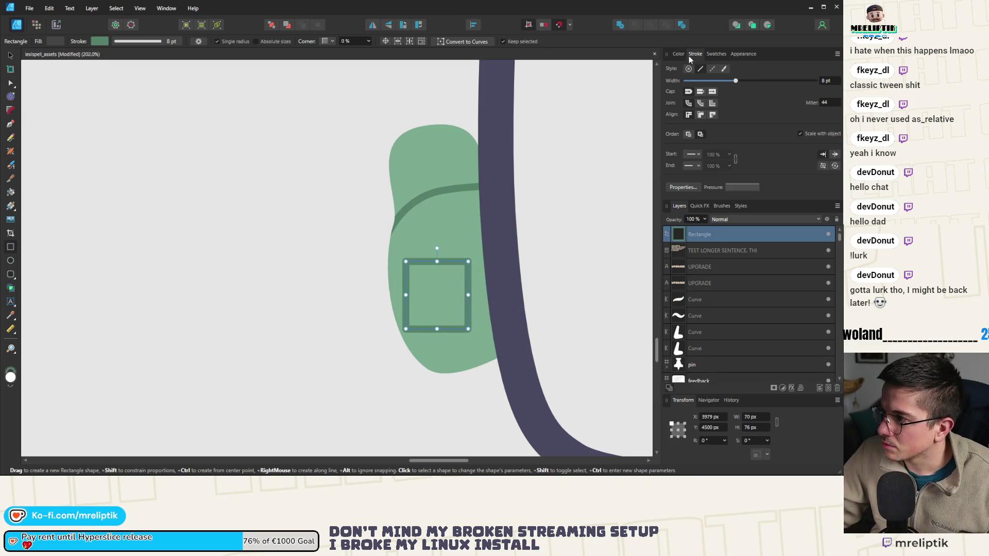
pyautogui.click(678, 53)
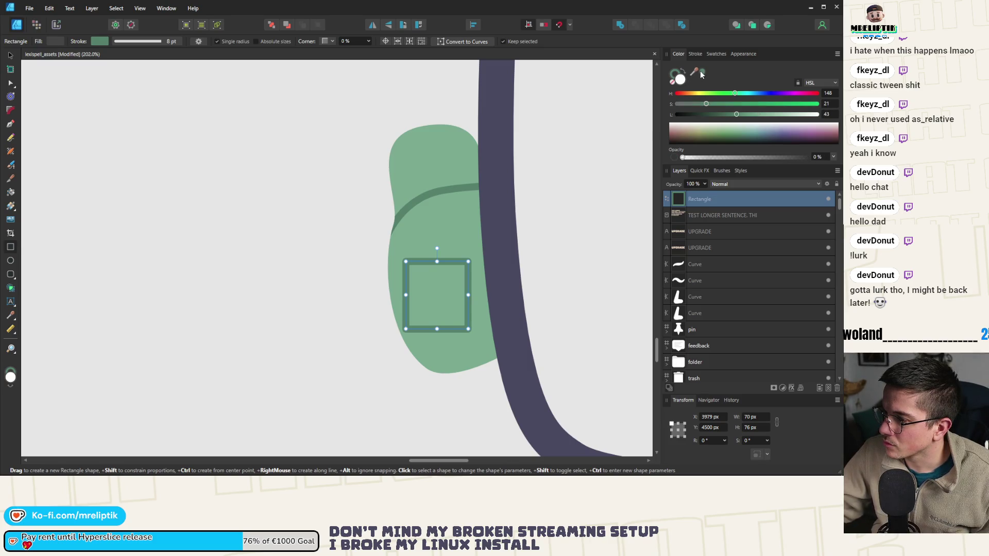
pyautogui.moveTo(694, 73); pyautogui.dragTo(444, 190)
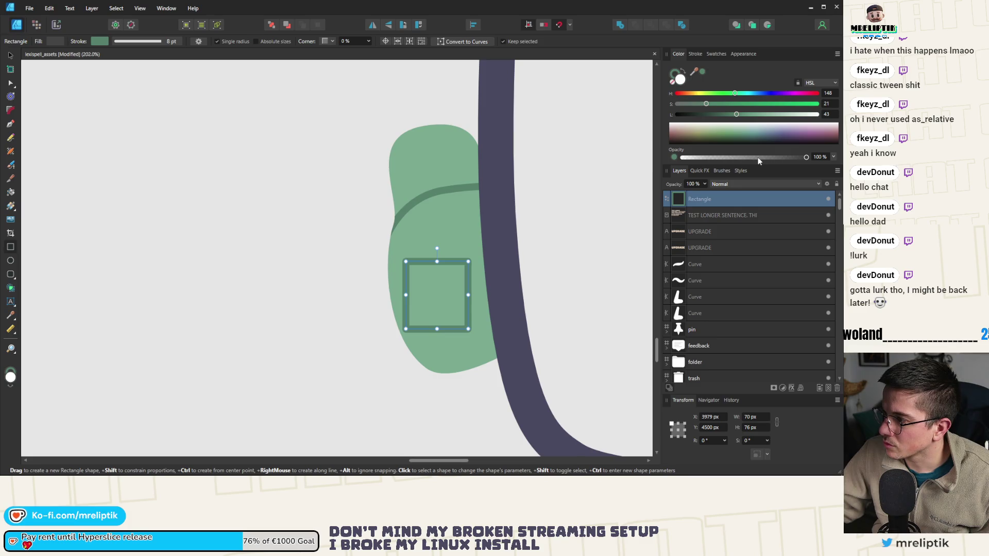
pyautogui.click(796, 157)
pyautogui.moveTo(694, 71)
pyautogui.mouseDown()
pyautogui.moveTo(520, 223)
pyautogui.moveTo(450, 229)
pyautogui.mouseUp()
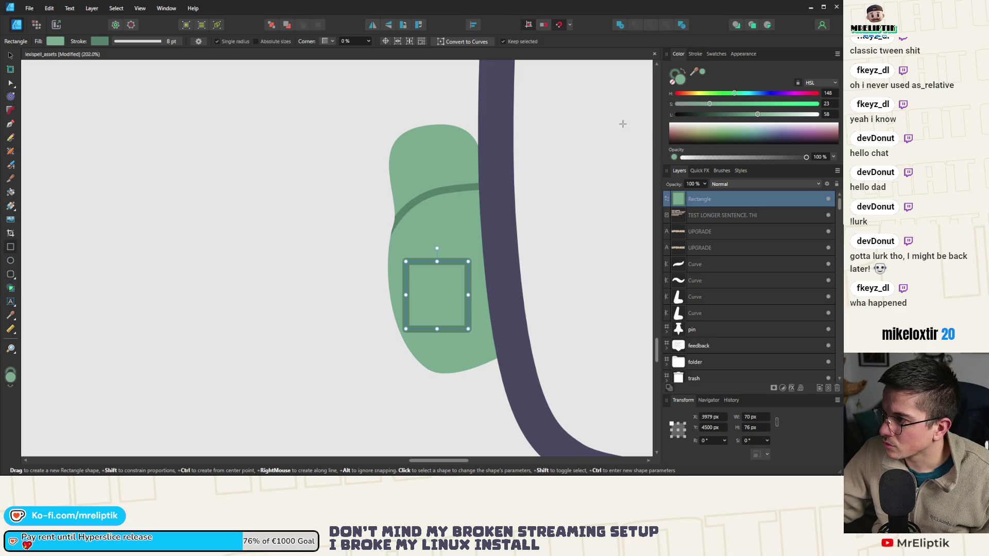
pyautogui.scroll(3, 419, 240)
pyautogui.scroll(-5, 149, 263)
pyautogui.scroll(5, 252, 273)
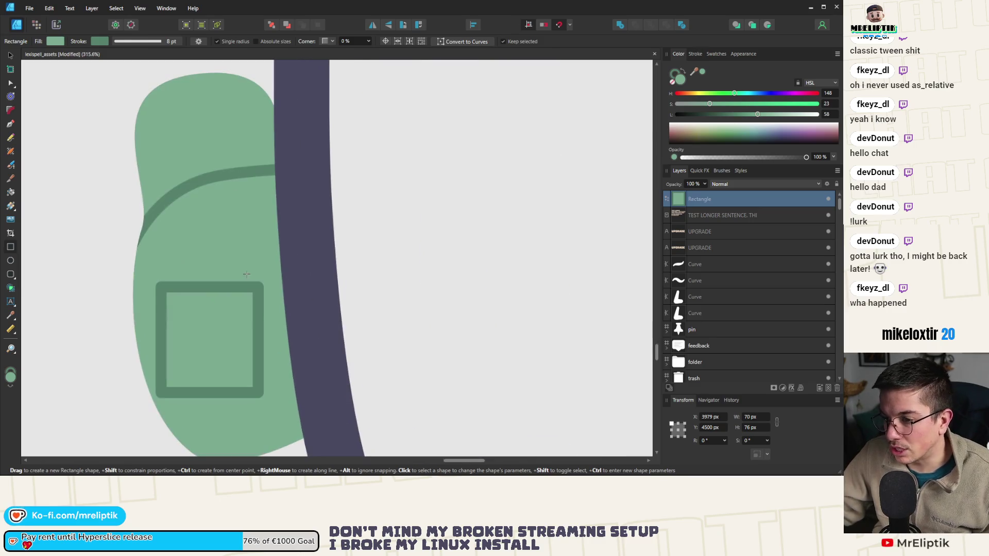
pyautogui.scroll(-6, 360, 247)
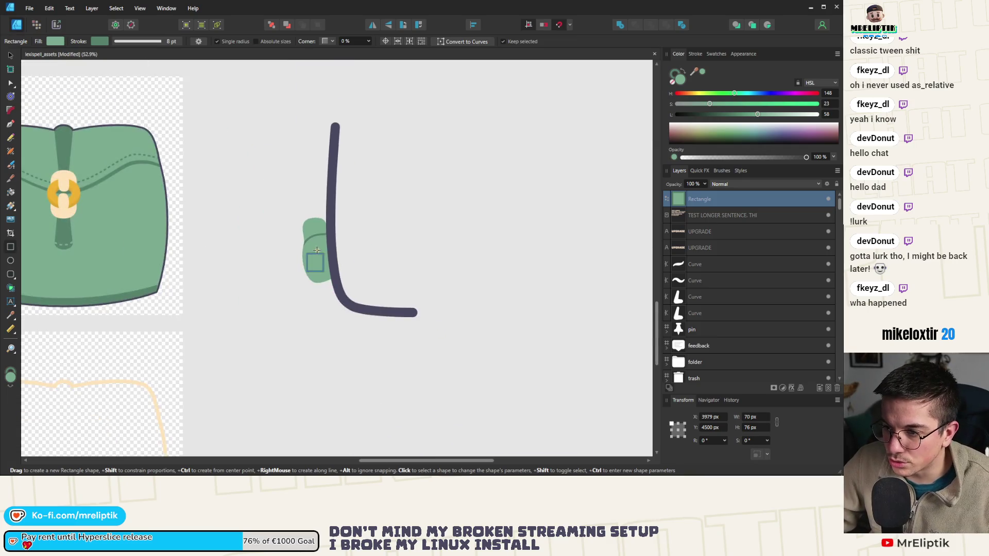
# Give the green side panel an 8 pt outline in the front backpack's dark outline colour
pyautogui.click(10, 55)
pyautogui.scroll(3, 304, 242)
pyautogui.click(309, 242)
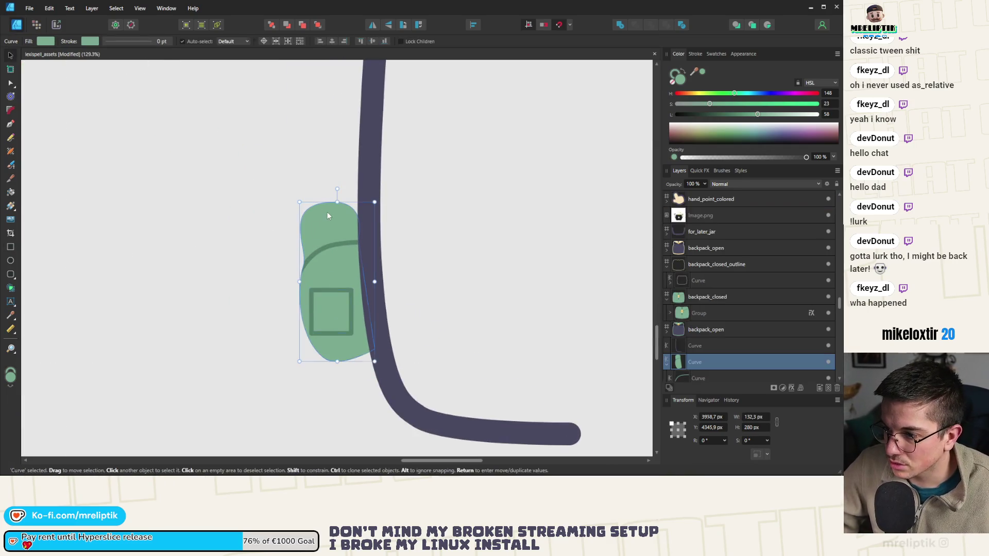
pyautogui.click(694, 54)
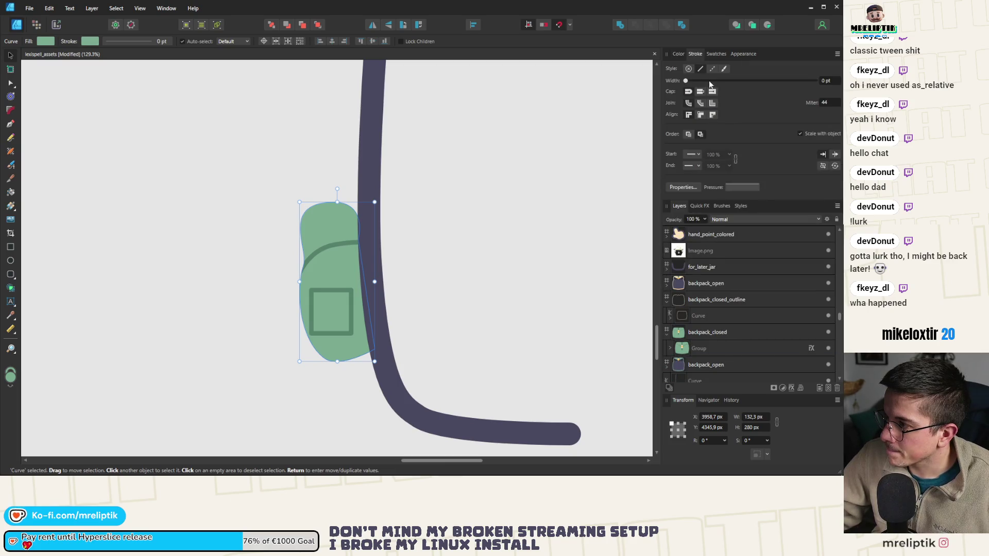
pyautogui.click(820, 82)
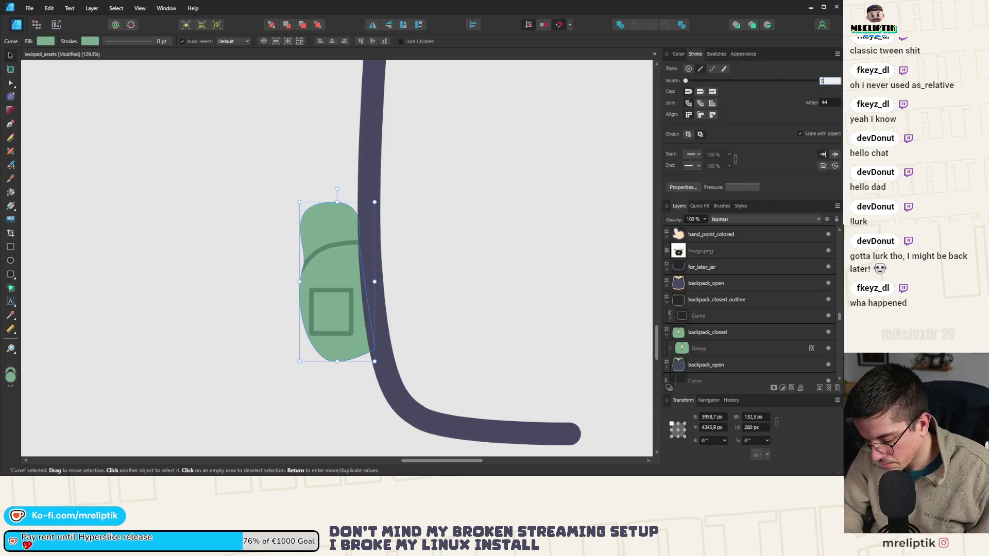
pyautogui.press('Return')
pyautogui.click(678, 54)
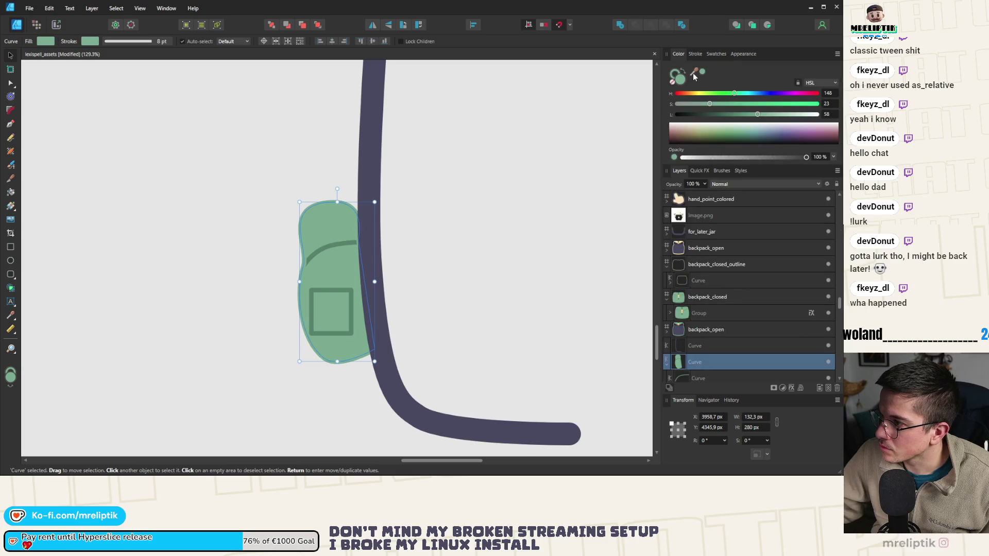
pyautogui.scroll(-5, 413, 176)
pyautogui.scroll(3, 411, 197)
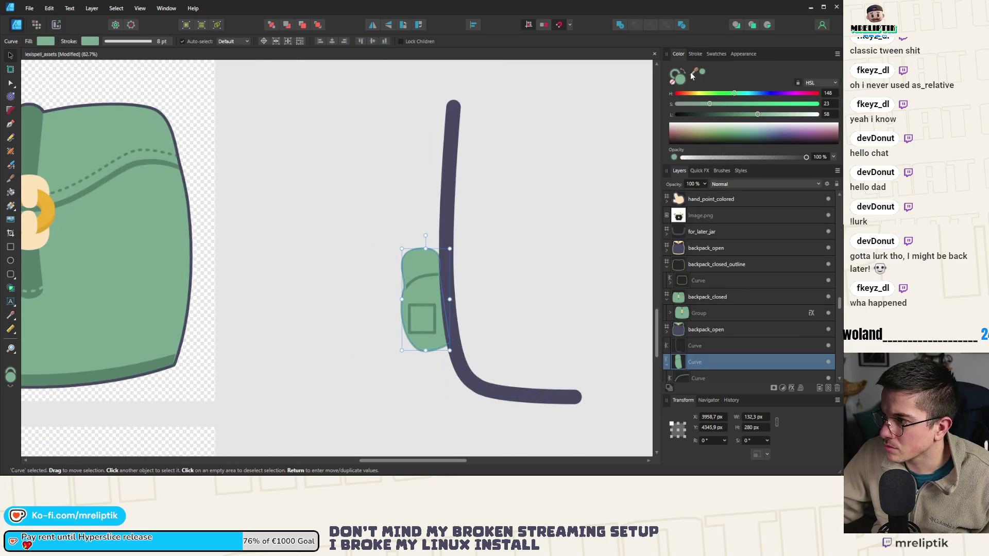
pyautogui.moveTo(694, 73)
pyautogui.mouseDown()
pyautogui.moveTo(508, 122)
pyautogui.moveTo(702, 76)
pyautogui.mouseUp()
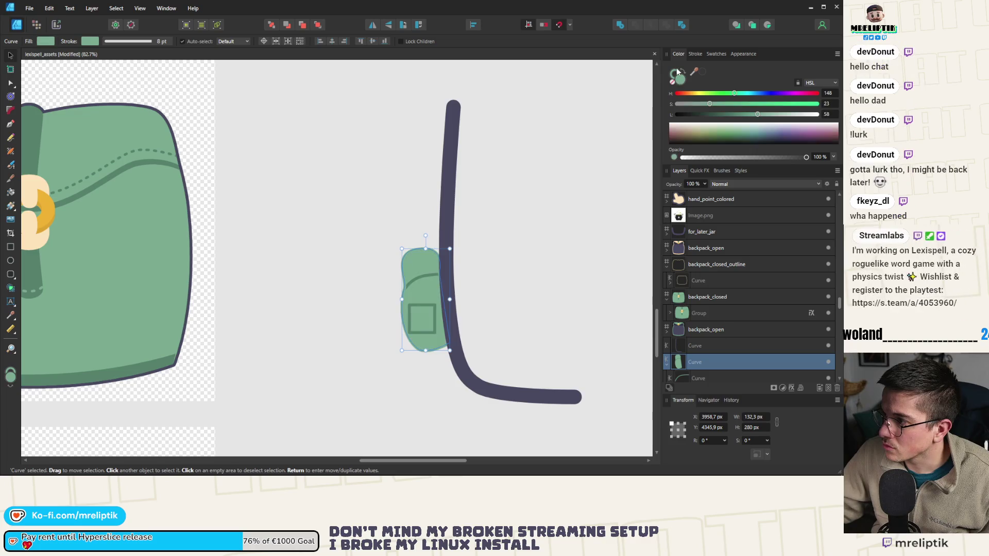
pyautogui.moveTo(680, 74)
pyautogui.mouseDown()
pyautogui.moveTo(143, 88)
pyautogui.moveTo(148, 111)
pyautogui.mouseUp()
pyautogui.scroll(-2, 316, 199)
pyautogui.click(335, 193)
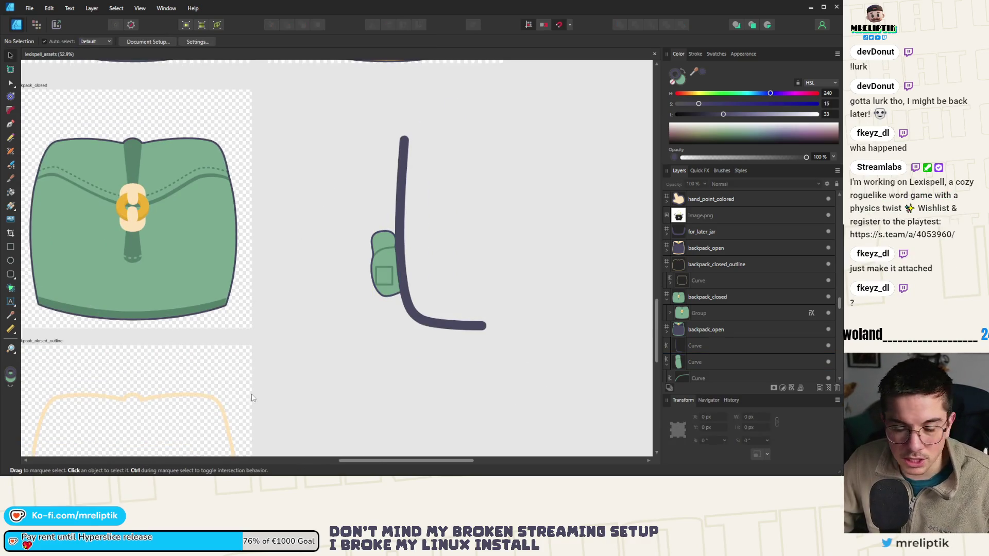
pyautogui.click(32, 466)
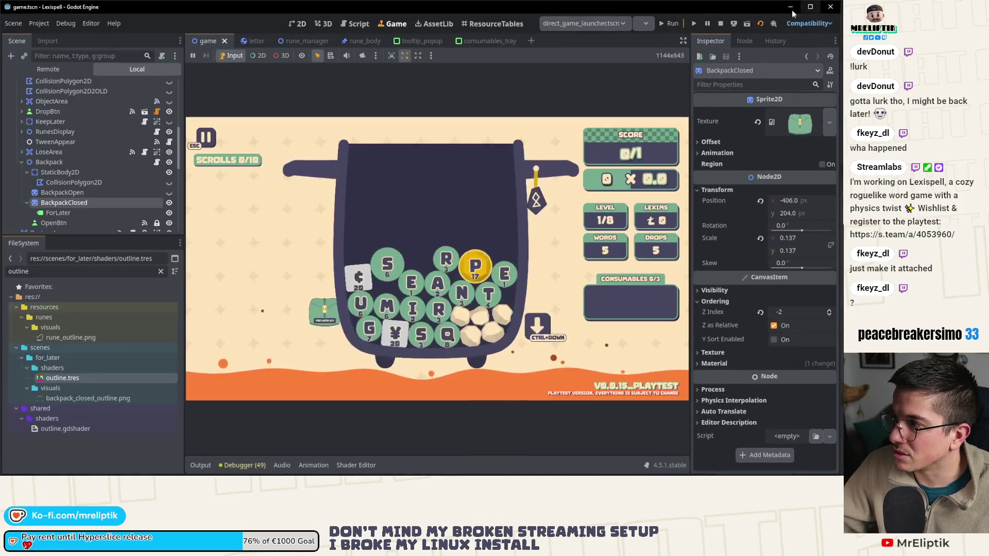
pyautogui.click(790, 7)
pyautogui.scroll(2, 383, 257)
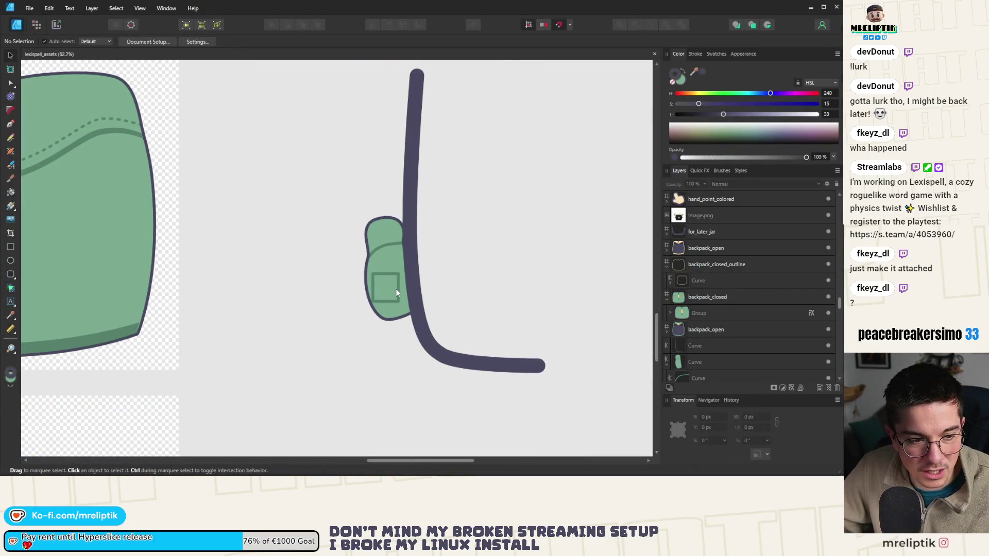
# Round all four corners of the square pocket patch with the Corner tool
pyautogui.scroll(3, 390, 281)
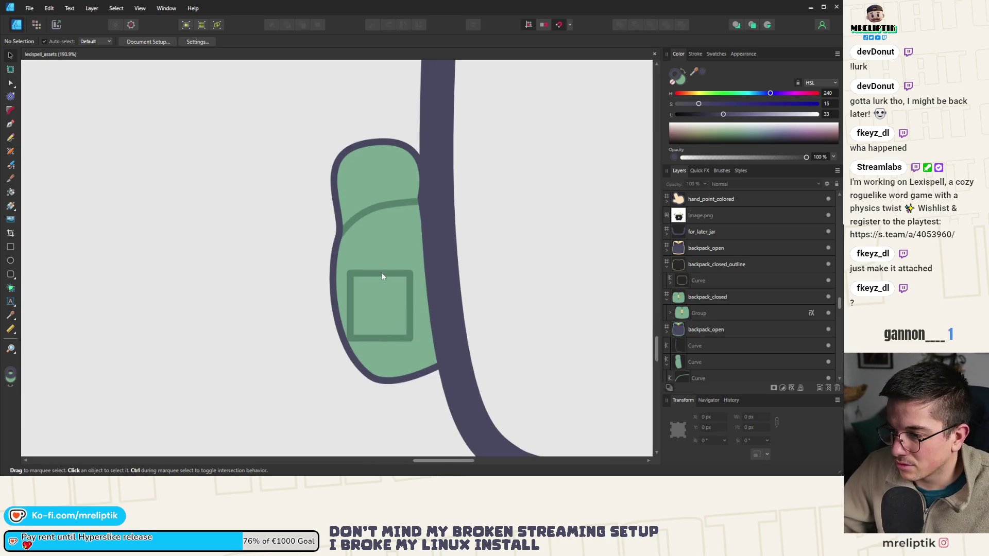
pyautogui.click(382, 275)
pyautogui.scroll(3, 381, 280)
pyautogui.press('c')
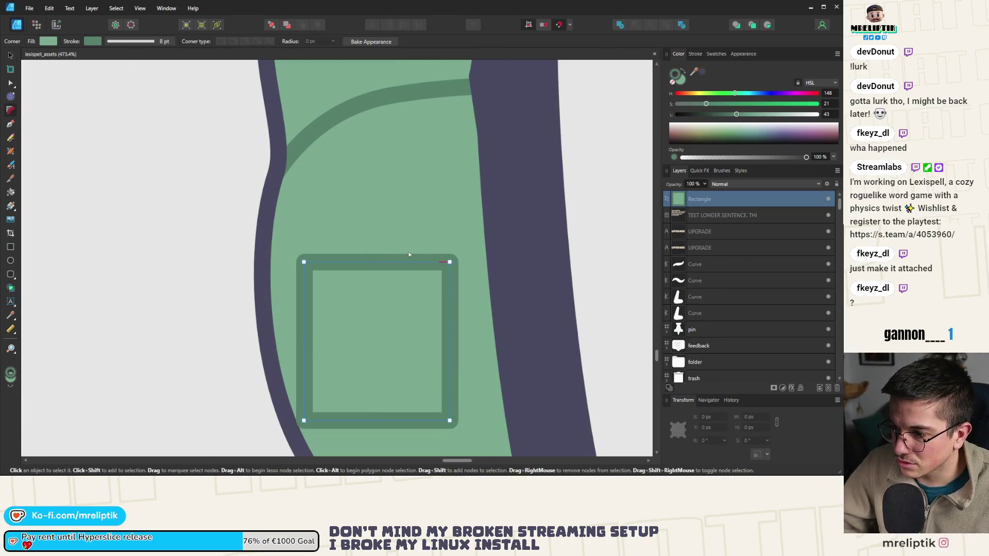
pyautogui.click(450, 421)
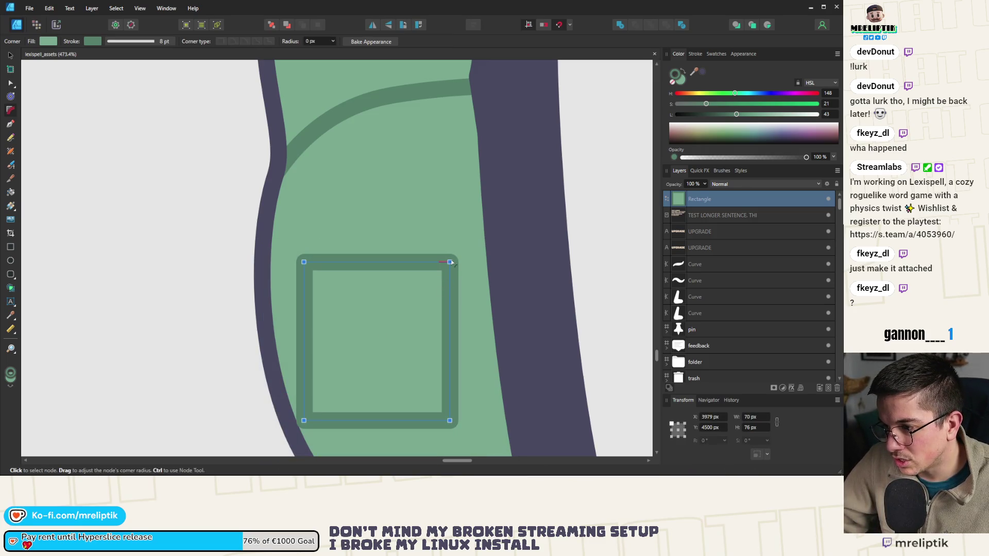
pyautogui.hotkey('ctrl', 'a')
pyautogui.moveTo(450, 262); pyautogui.dragTo(430, 314)
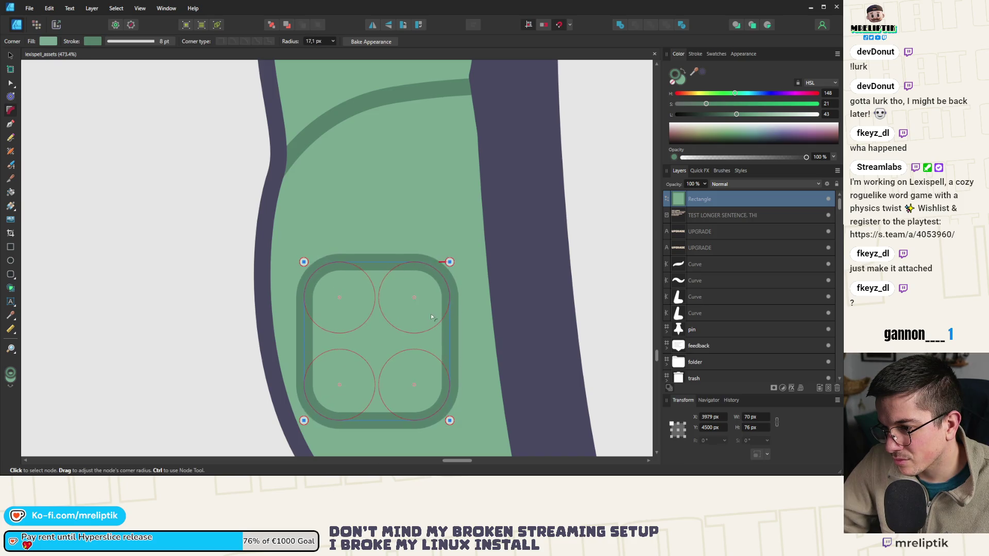
# Convert the rounded pocket to curves and pull its bottom corners inward into a trapezoid
pyautogui.hotkey('ctrl', 'Return')
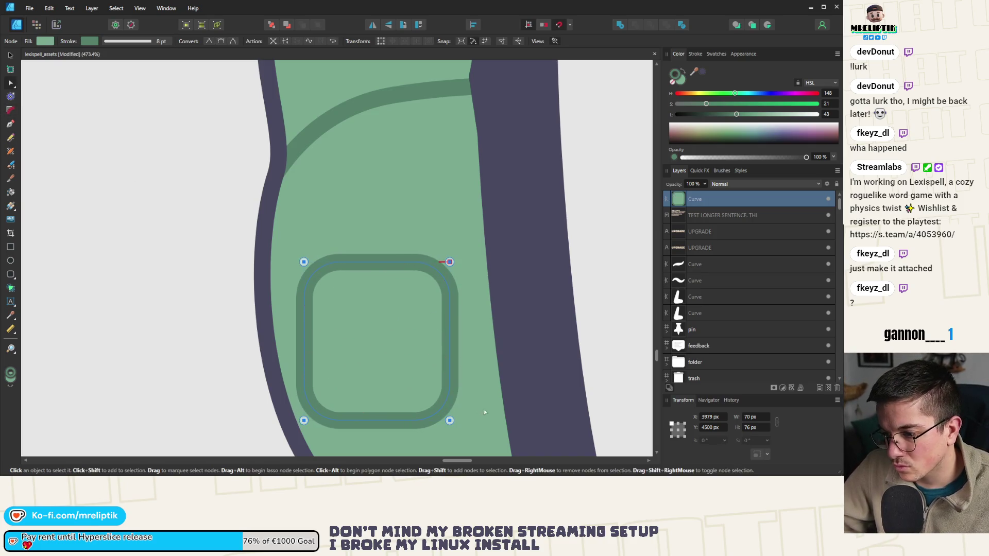
pyautogui.moveTo(449, 421); pyautogui.dragTo(429, 420)
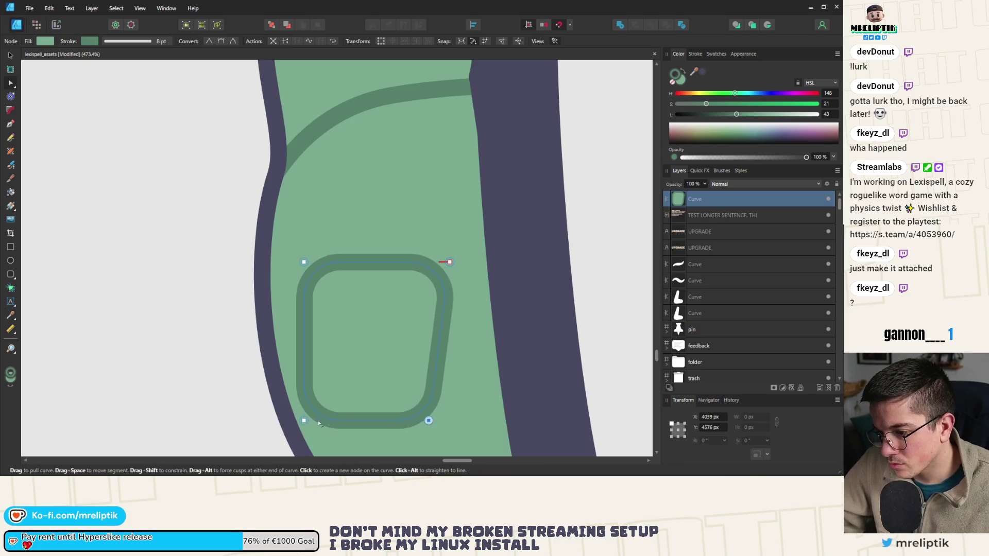
pyautogui.moveTo(304, 421); pyautogui.dragTo(325, 421)
pyautogui.moveTo(428, 421); pyautogui.dragTo(437, 422)
pyautogui.scroll(-8, 317, 306)
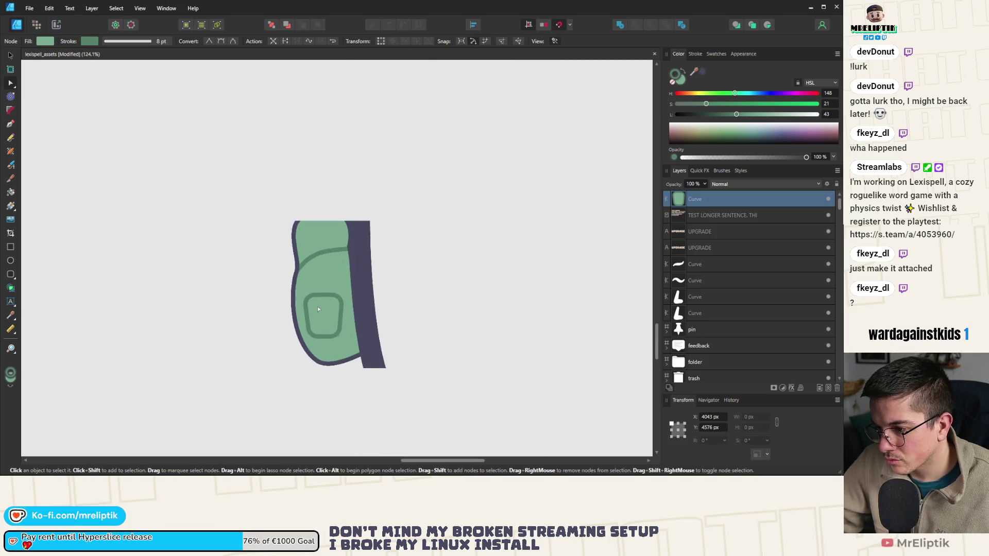
pyautogui.click(10, 55)
pyautogui.scroll(3, 314, 312)
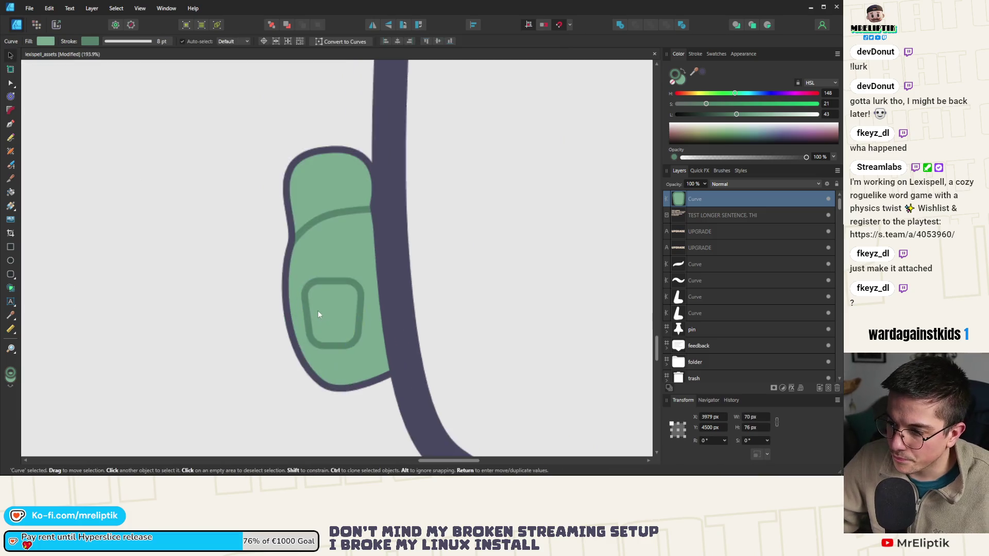
pyautogui.click(221, 286)
pyautogui.scroll(-6, 352, 225)
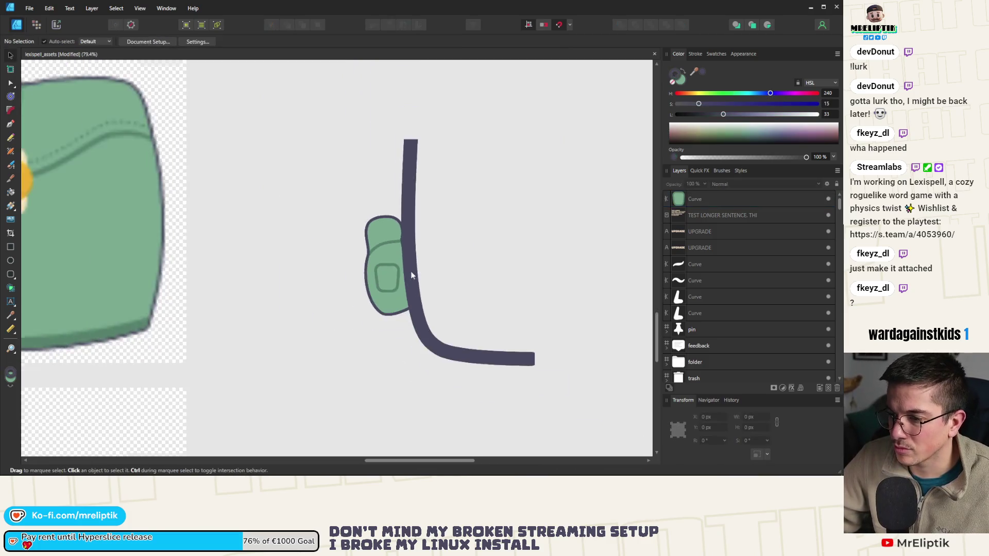
pyautogui.scroll(-1, 352, 225)
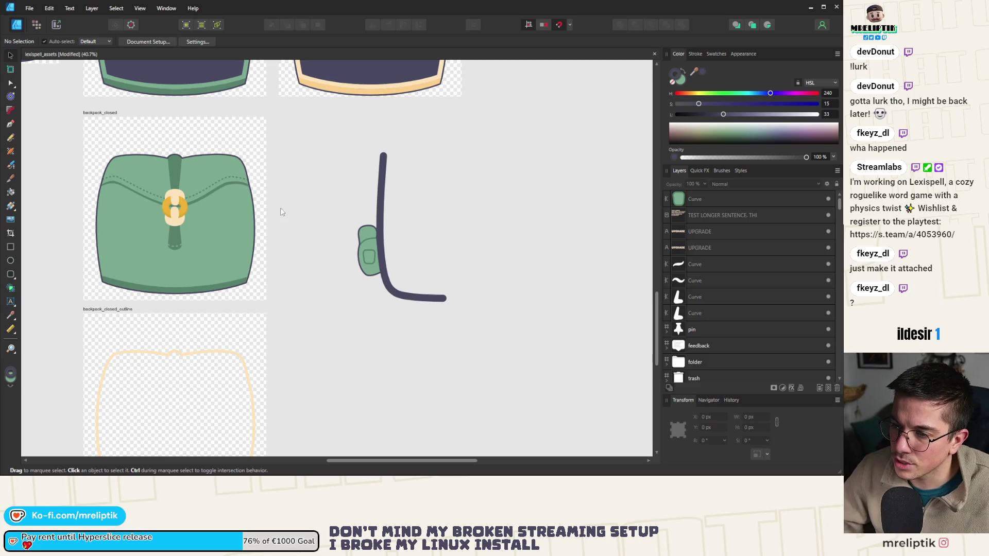
pyautogui.scroll(5, 248, 200)
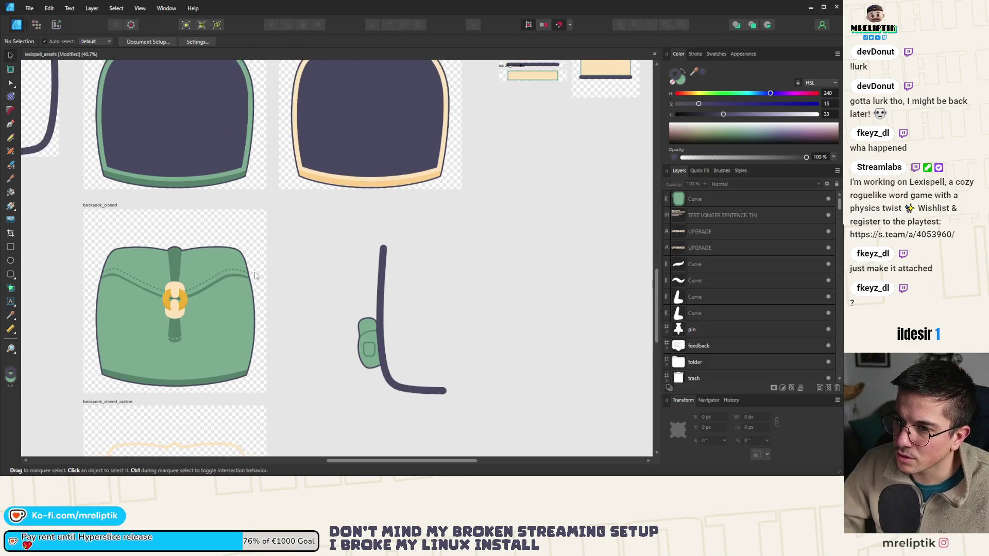
pyautogui.scroll(-3, 231, 262)
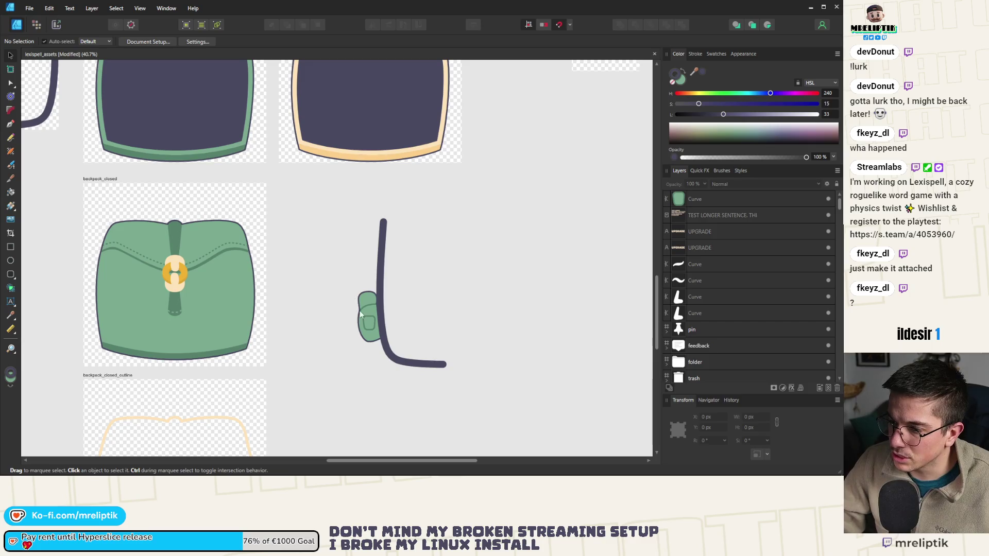
pyautogui.scroll(4, 355, 312)
pyautogui.scroll(-2, 281, 280)
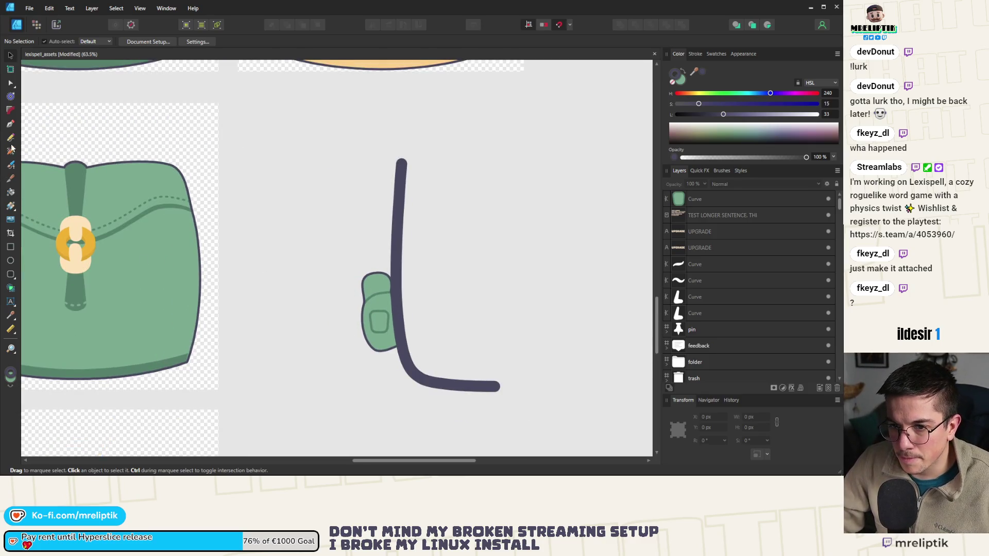
# Draw a small tall rectangle left of the backpack with the clasp-orange fill and no outline
pyautogui.press('m')
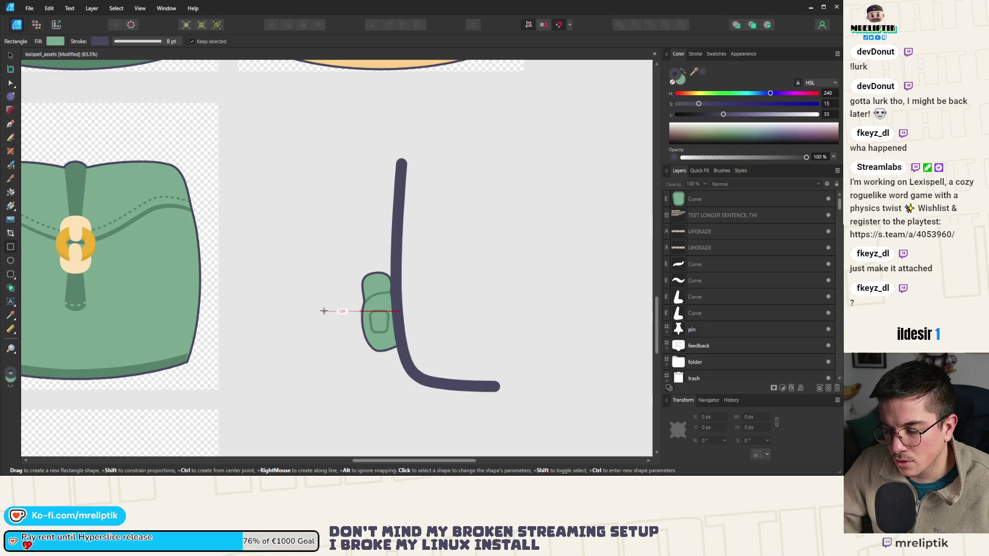
pyautogui.moveTo(349, 300); pyautogui.dragTo(354, 312)
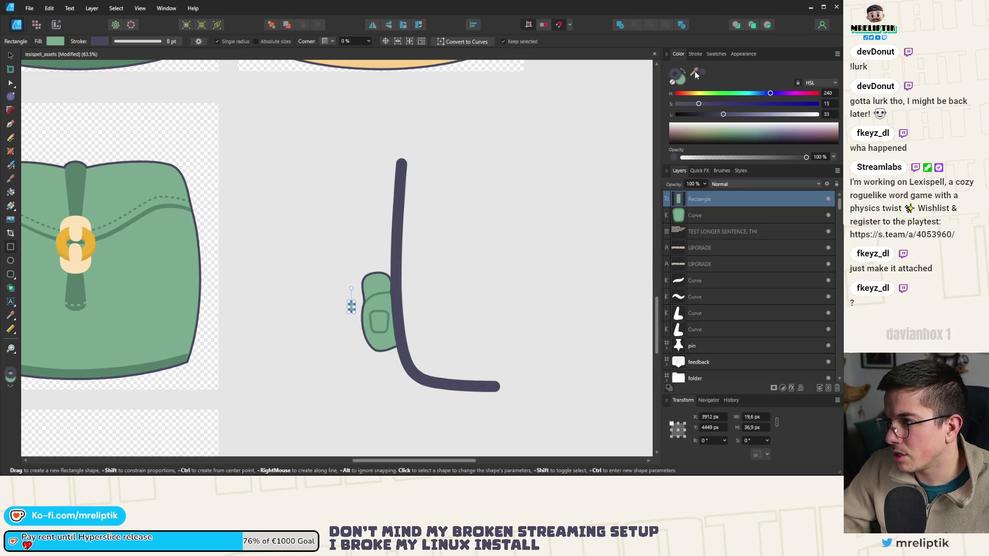
pyautogui.click(680, 80)
pyautogui.moveTo(693, 72); pyautogui.dragTo(77, 243)
pyautogui.click(693, 54)
pyautogui.moveTo(726, 81); pyautogui.dragTo(685, 81)
# Round the small tab's corners and convert it to curves
pyautogui.scroll(3, 362, 304)
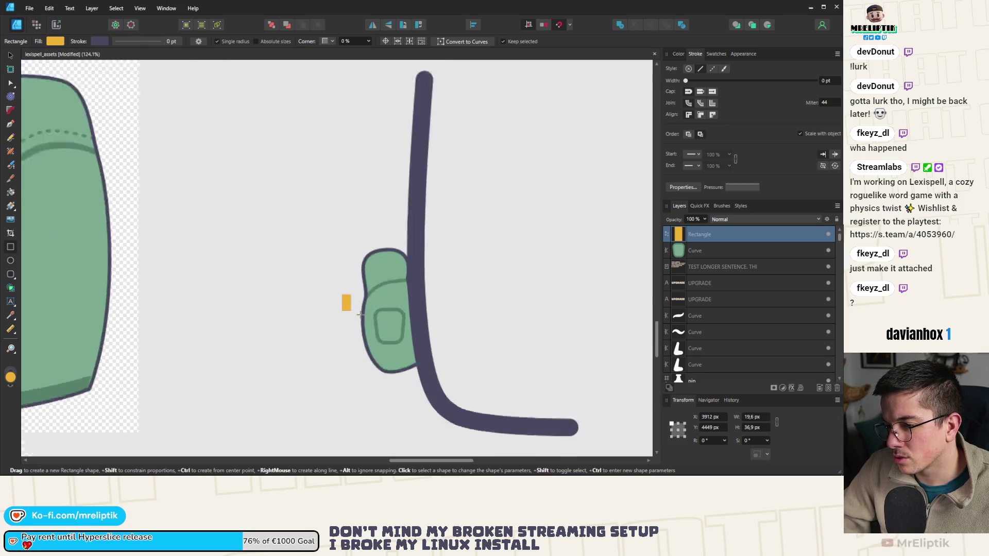
pyautogui.click(8, 110)
pyautogui.scroll(3, 354, 319)
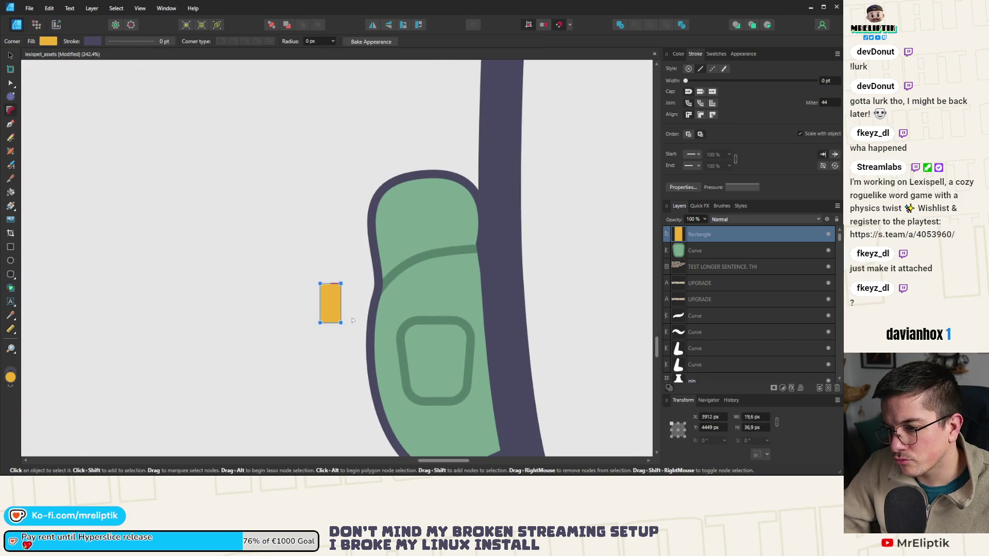
pyautogui.moveTo(339, 301); pyautogui.dragTo(335, 296)
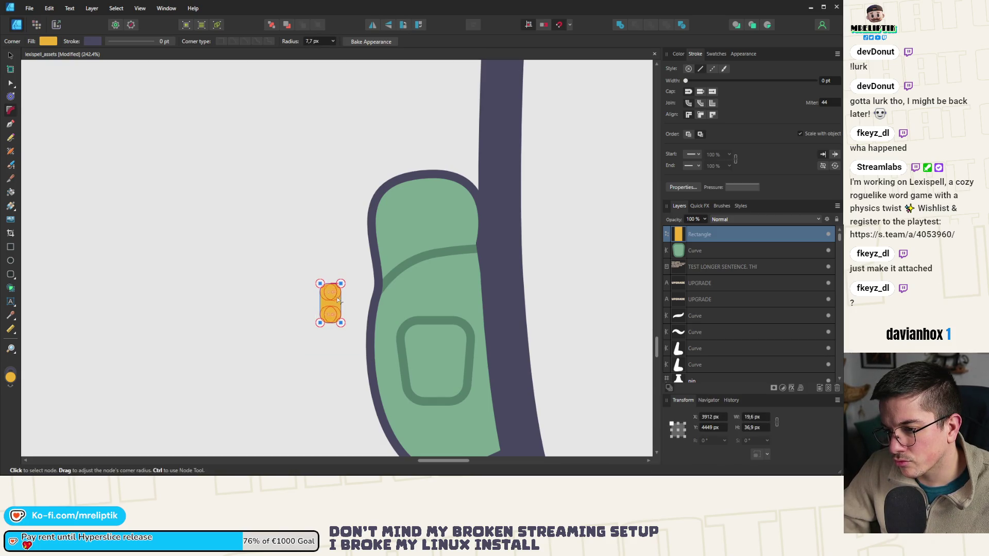
pyautogui.scroll(-5, 337, 301)
pyautogui.hotkey('ctrl', 'Return')
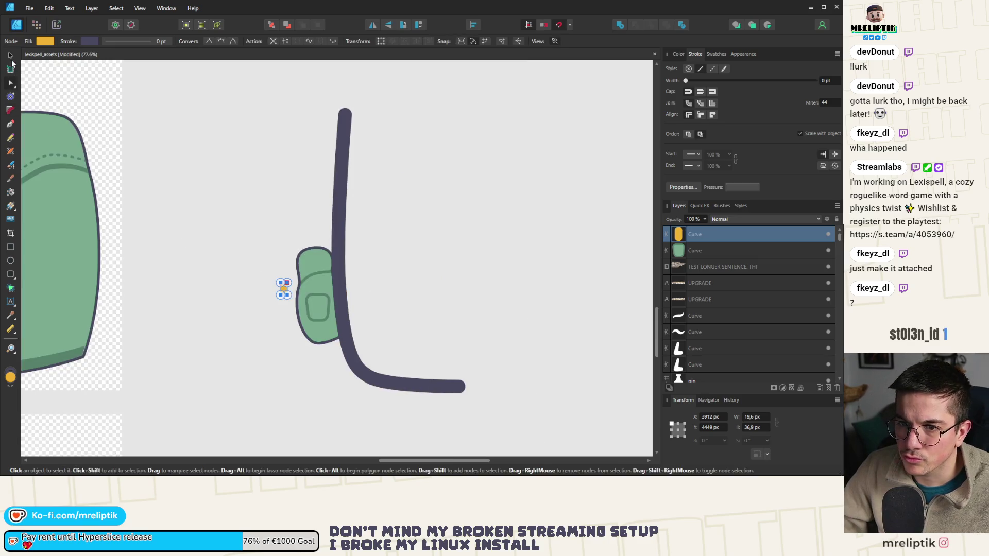
# Move the orange tab onto the backpack's left edge and send it behind the green body
pyautogui.click(10, 56)
pyautogui.scroll(3, 299, 289)
pyautogui.moveTo(300, 294); pyautogui.dragTo(313, 284)
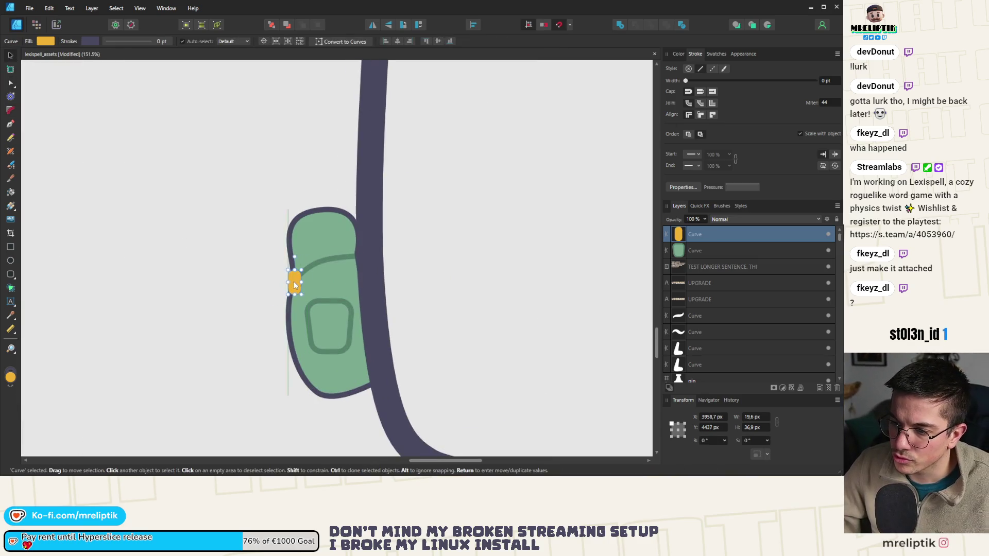
pyautogui.hotkey('ctrl', '[')
pyautogui.click(334, 247)
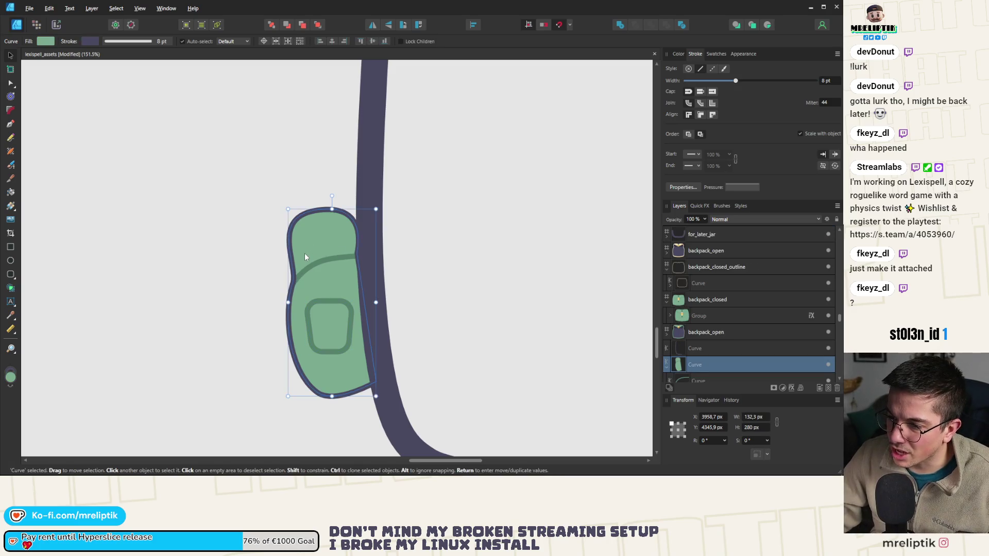
# Select the orange tab and green body, switching between the Quick FX and Layers panels
pyautogui.keyDown('alt'); pyautogui.click(305, 252); pyautogui.keyUp('alt')
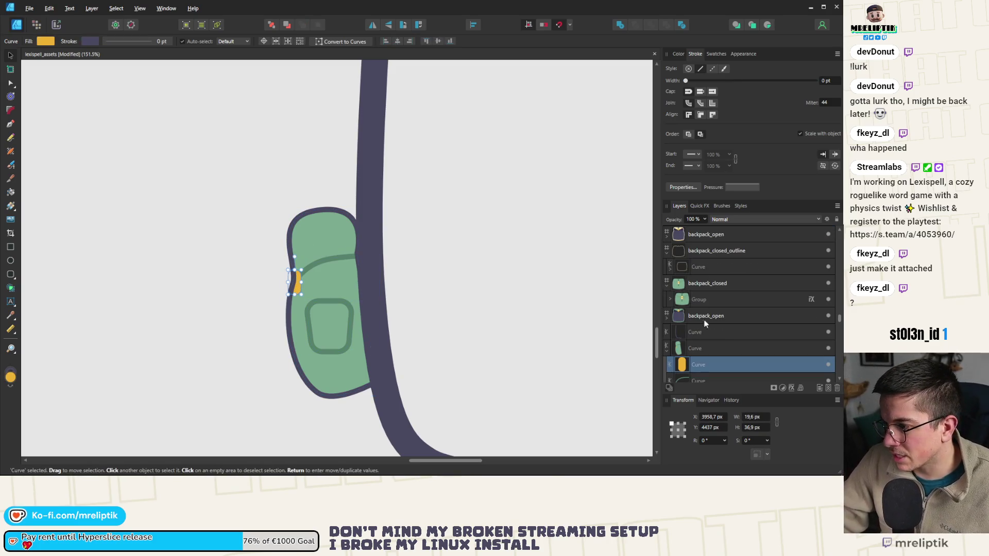
pyautogui.click(700, 352)
pyautogui.click(699, 206)
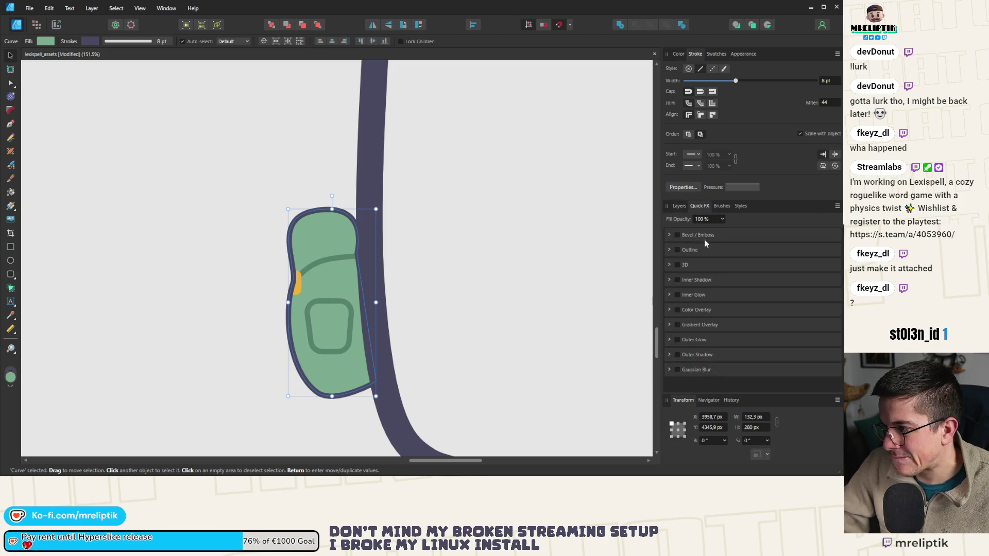
pyautogui.click(675, 206)
pyautogui.click(701, 205)
pyautogui.click(679, 206)
pyautogui.scroll(-3, 706, 333)
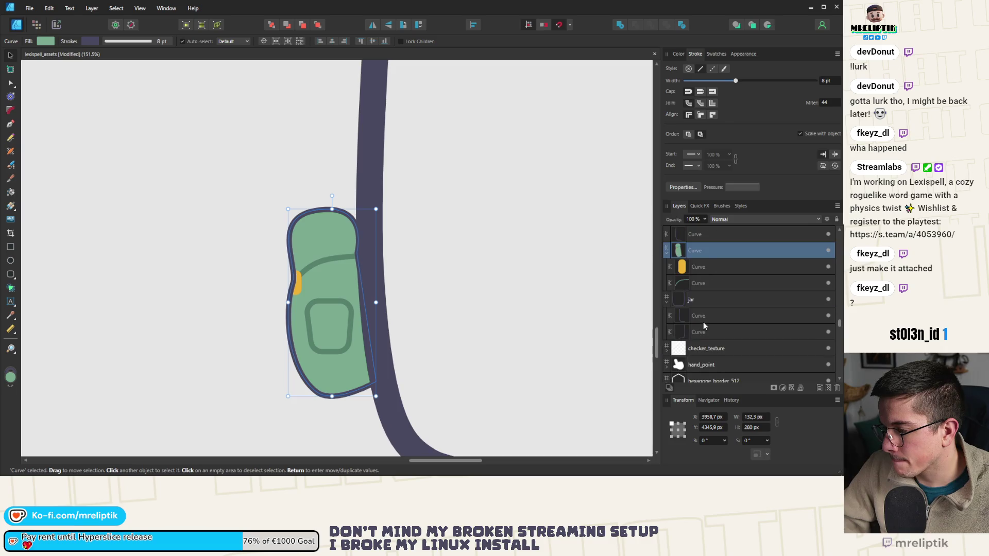
# Stack the clasp above the green body in Layers and group the two with Ctrl+G
pyautogui.click(698, 264)
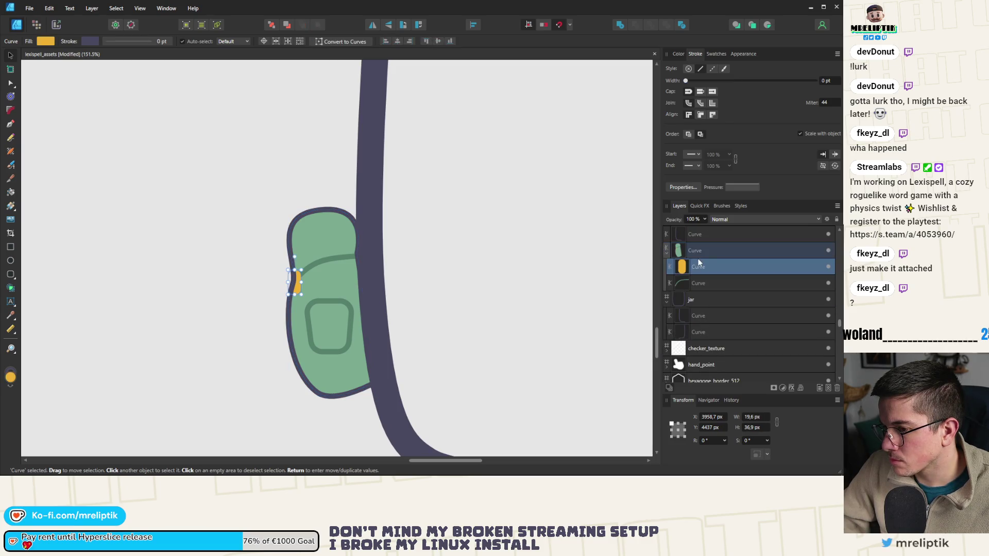
pyautogui.click(707, 252)
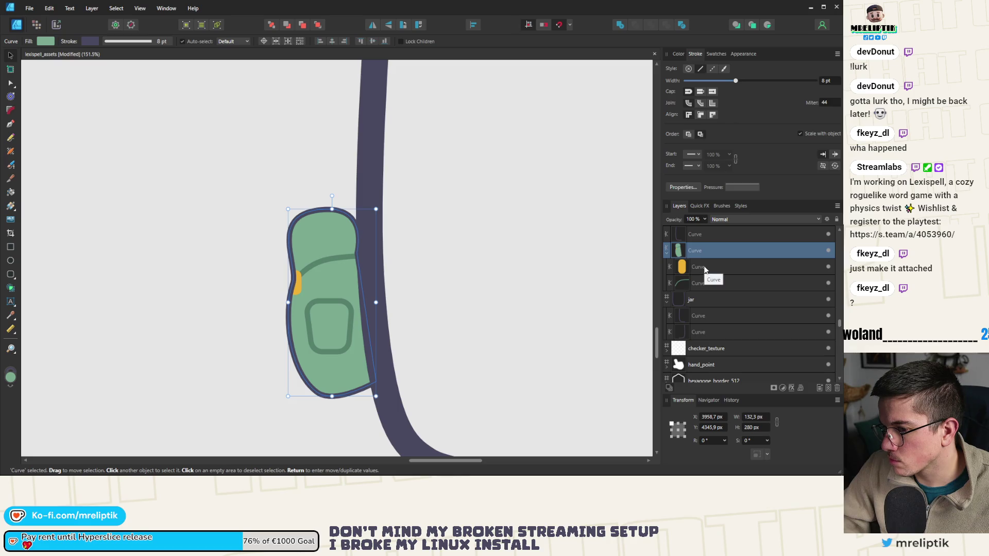
pyautogui.click(704, 269)
pyautogui.scroll(2, 700, 288)
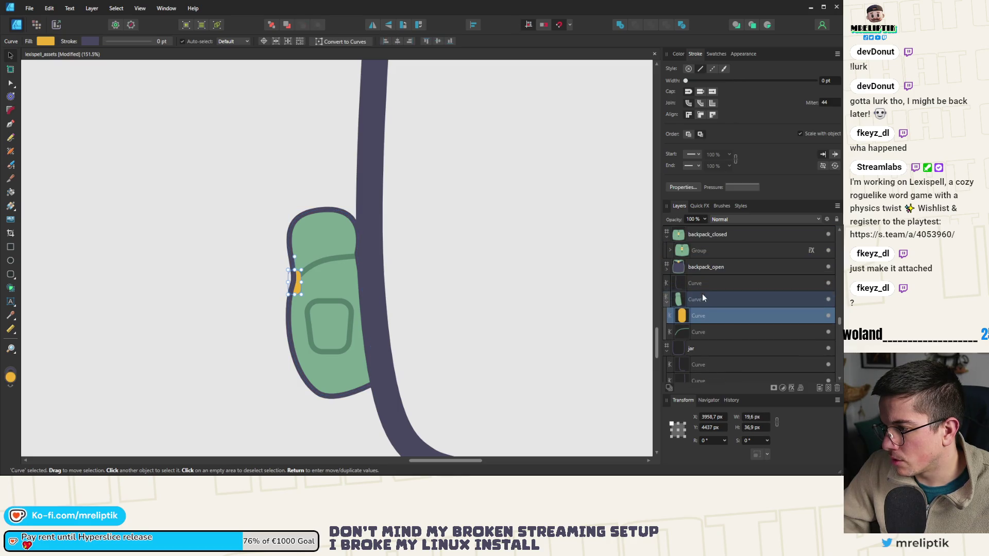
pyautogui.moveTo(699, 294); pyautogui.dragTo(700, 305)
pyautogui.click(700, 316)
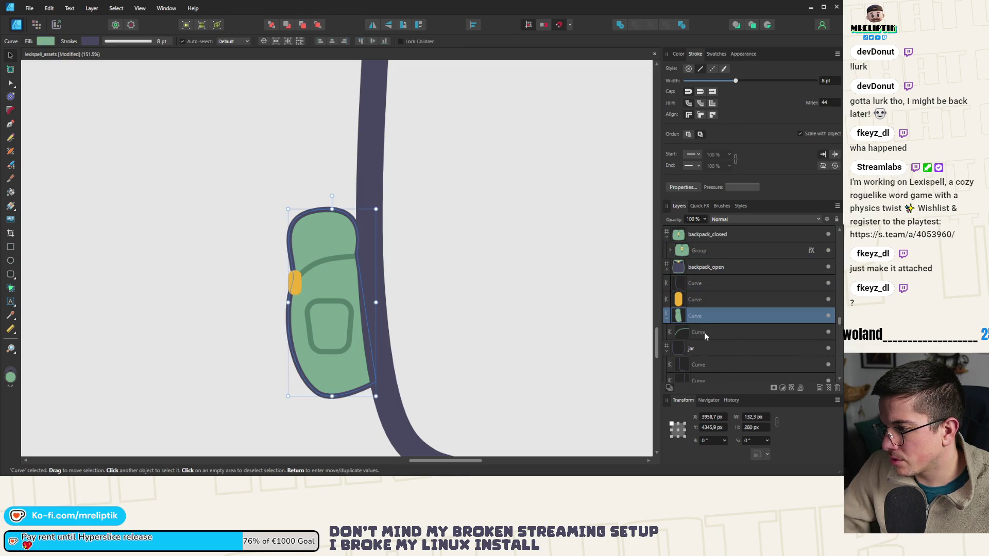
pyautogui.keyDown('shift'); pyautogui.click(694, 299); pyautogui.keyUp('shift')
pyautogui.hotkey('ctrl', 'g')
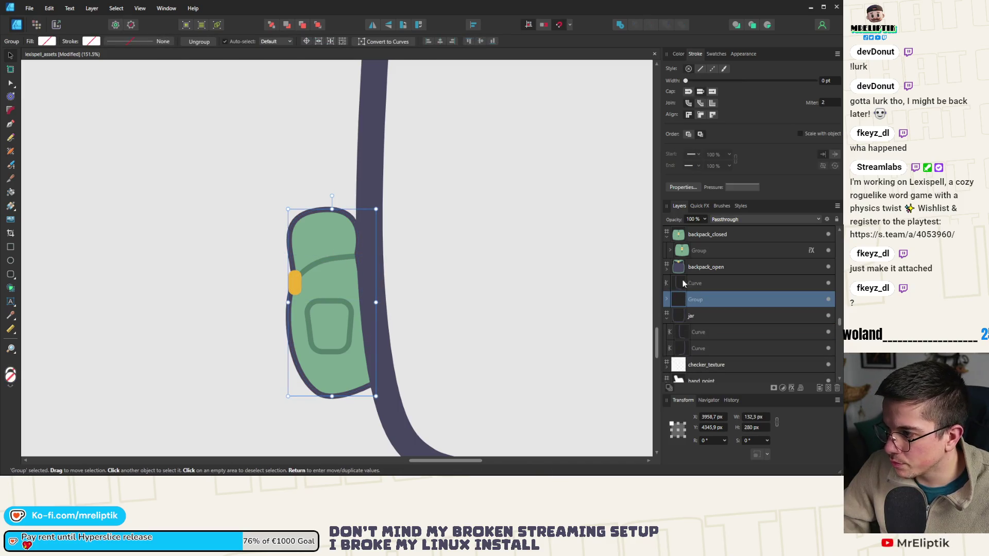
# Give the group a Quick FX outline with an 8 px radius
pyautogui.click(698, 208)
pyautogui.click(677, 250)
pyautogui.moveTo(699, 290)
pyautogui.mouseDown()
pyautogui.moveTo(725, 291)
pyautogui.moveTo(320, 221)
pyautogui.moveTo(317, 211)
pyautogui.mouseUp()
pyautogui.click(703, 268)
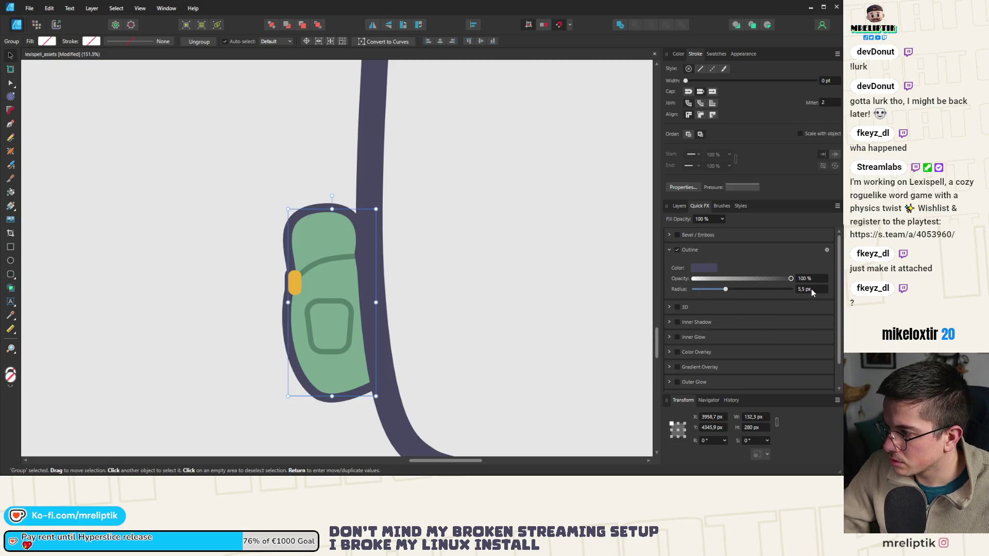
pyautogui.write('8')
pyautogui.press('Return')
pyautogui.hotkey('ctrl', 's')
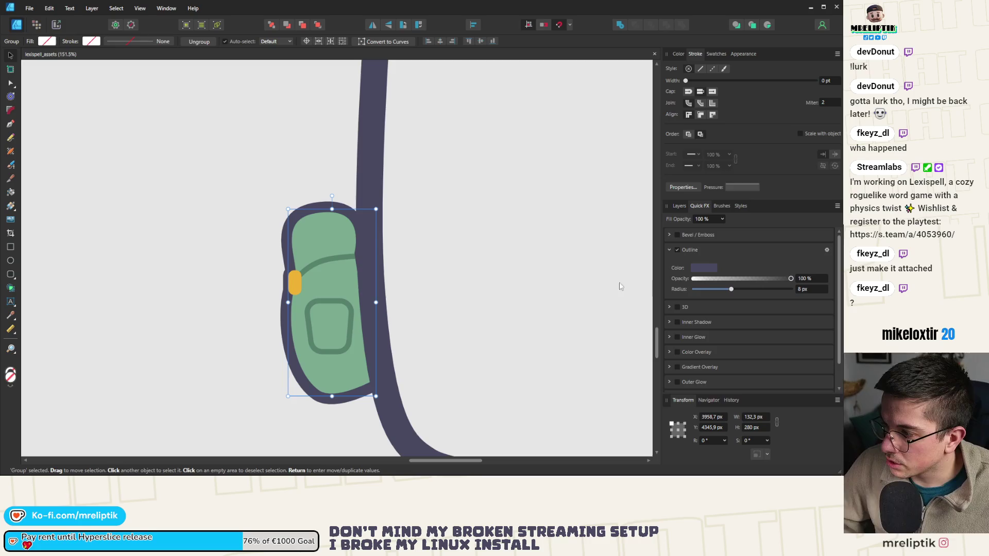
# Review the full outline effect settings, keeping the blend mode at Normal
pyautogui.click(826, 250)
pyautogui.click(436, 133)
pyautogui.click(423, 135)
pyautogui.click(534, 339)
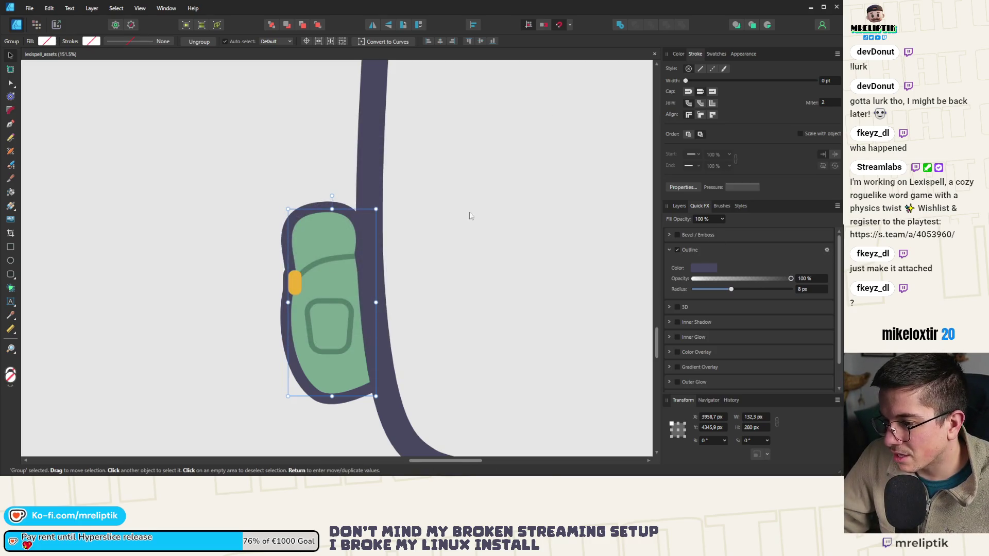
# Expand the new group in Layers to inspect the clasp and green body inside
pyautogui.click(678, 54)
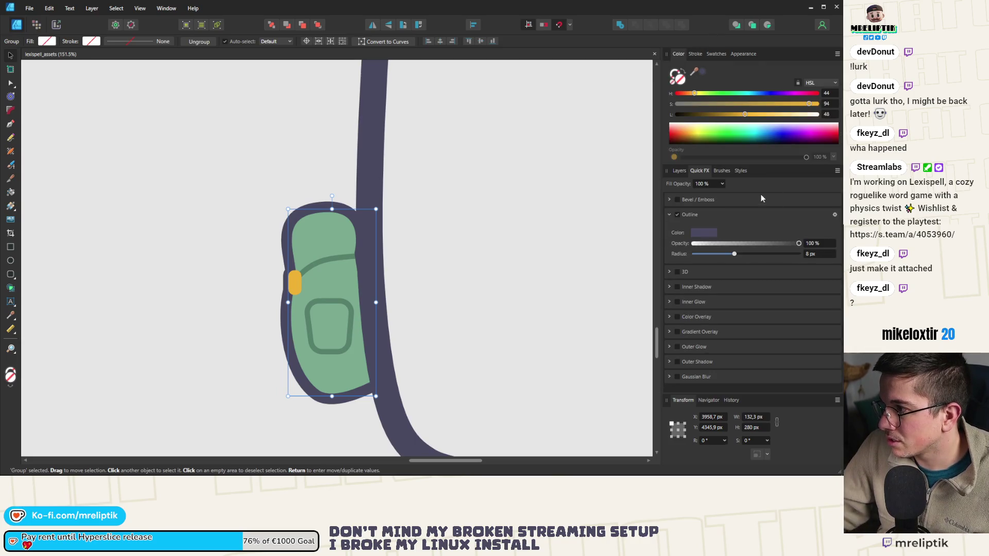
pyautogui.click(681, 172)
pyautogui.click(707, 285)
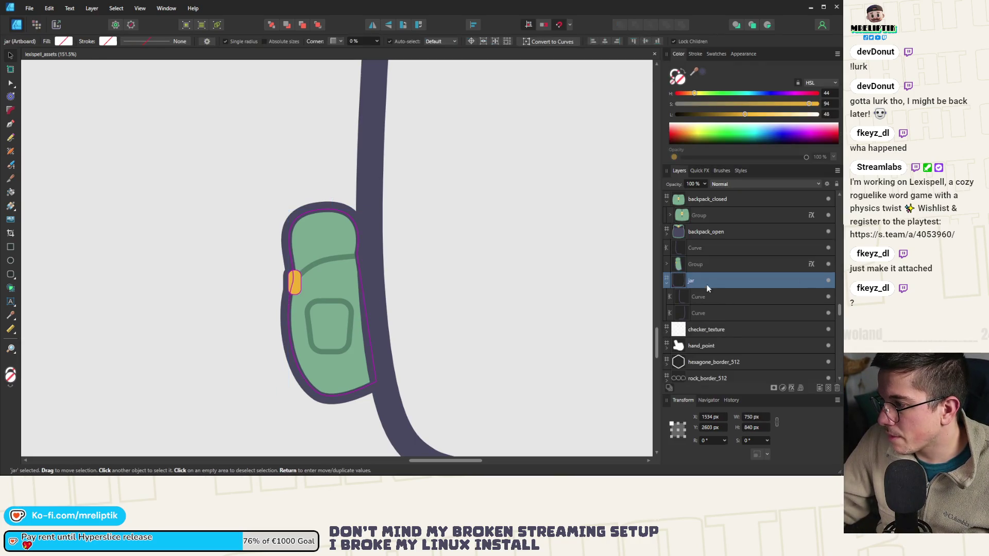
pyautogui.click(684, 267)
pyautogui.click(666, 264)
pyautogui.click(706, 280)
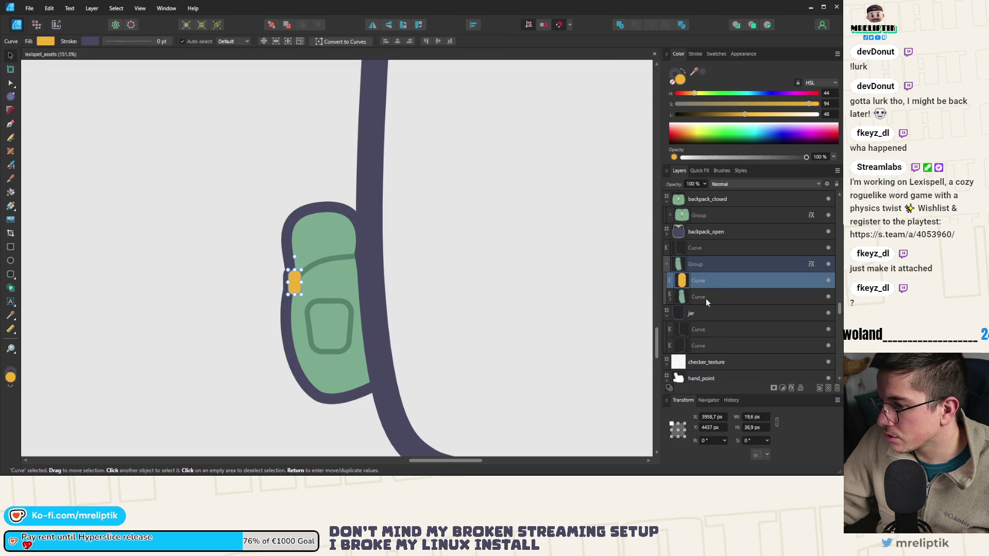
pyautogui.click(705, 298)
# Deselect everything and reselect the whole backpack group
pyautogui.click(700, 56)
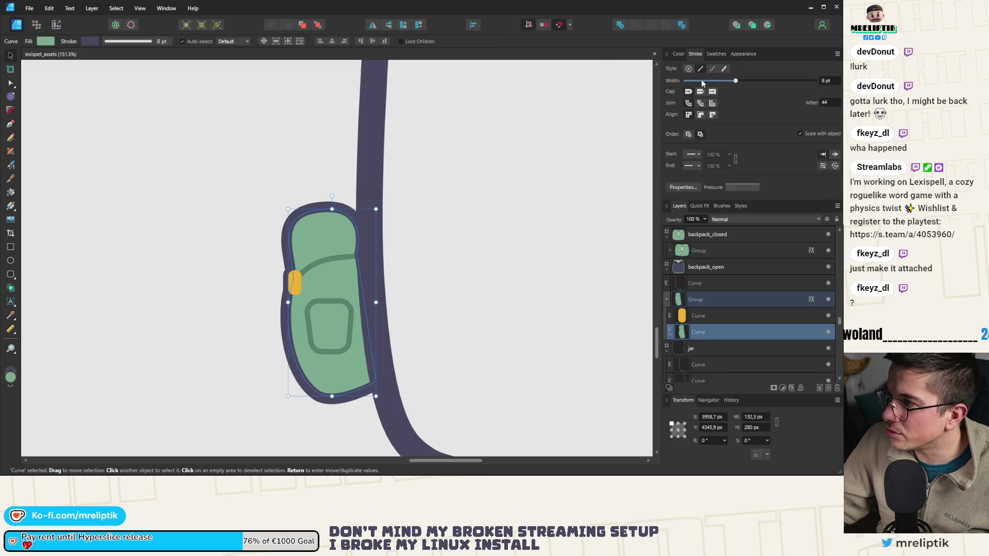
pyautogui.click(275, 197)
pyautogui.scroll(-5, 276, 197)
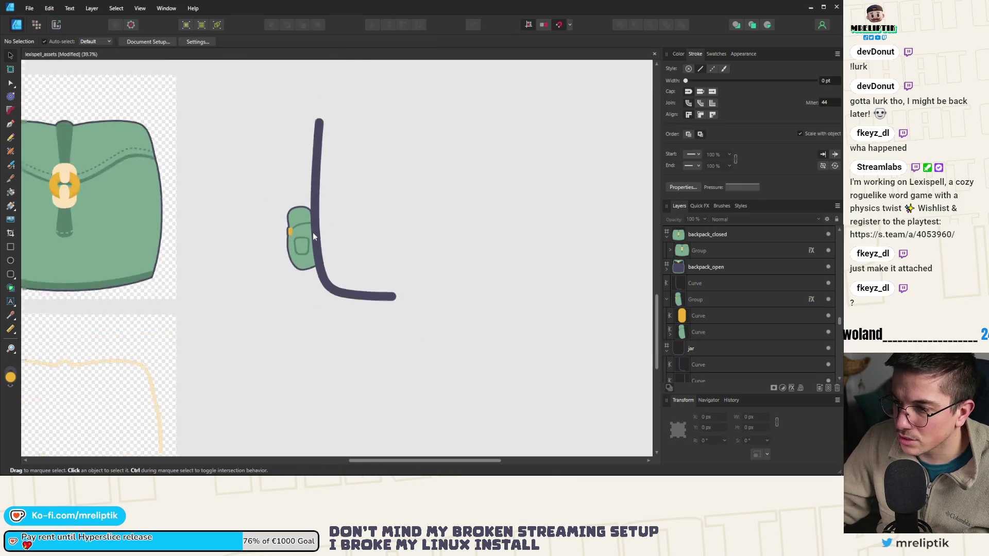
pyautogui.scroll(4, 268, 222)
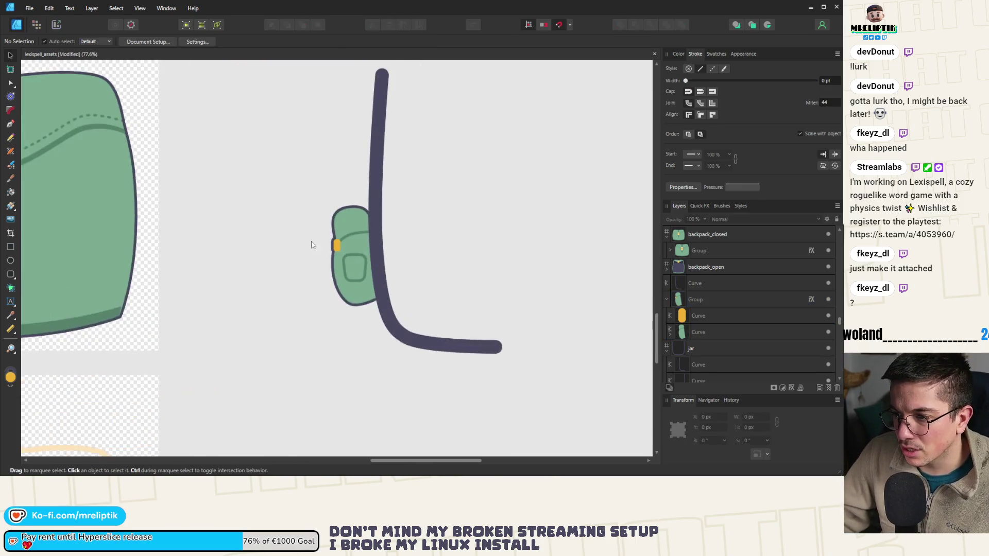
pyautogui.click(348, 202)
pyautogui.scroll(3, 348, 203)
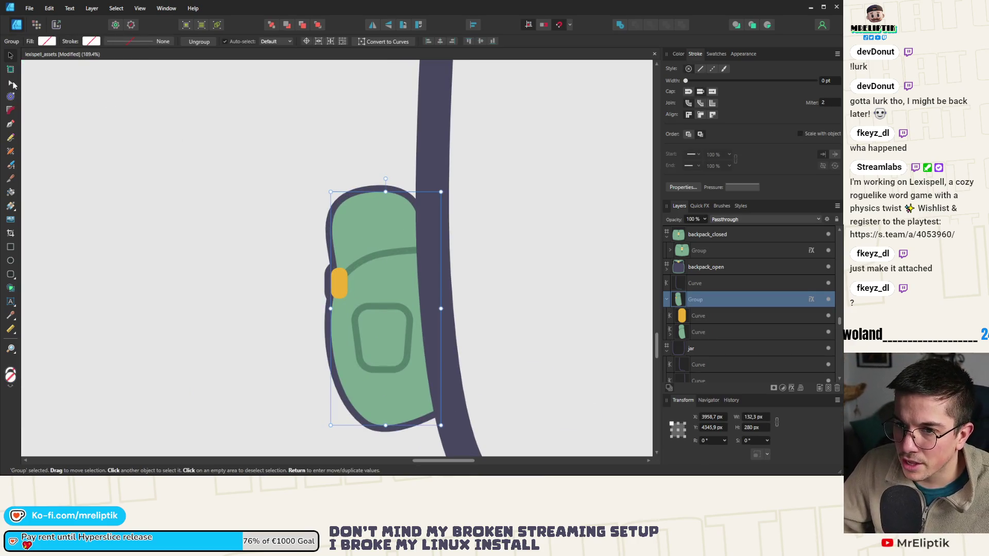
# With the Node tool, move the body's top node and adjust its handles to reshape the top
pyautogui.press('a')
pyautogui.click(375, 205)
pyautogui.moveTo(377, 192)
pyautogui.mouseDown()
pyautogui.moveTo(378, 215)
pyautogui.moveTo(433, 212)
pyautogui.mouseUp()
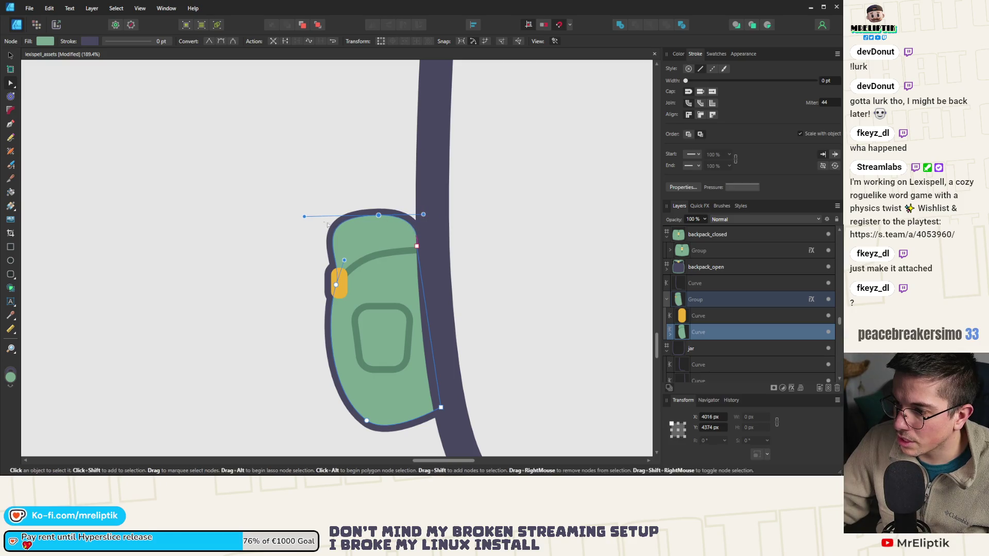
pyautogui.moveTo(305, 219)
pyautogui.mouseDown()
pyautogui.moveTo(376, 217)
pyautogui.moveTo(303, 218)
pyautogui.mouseUp()
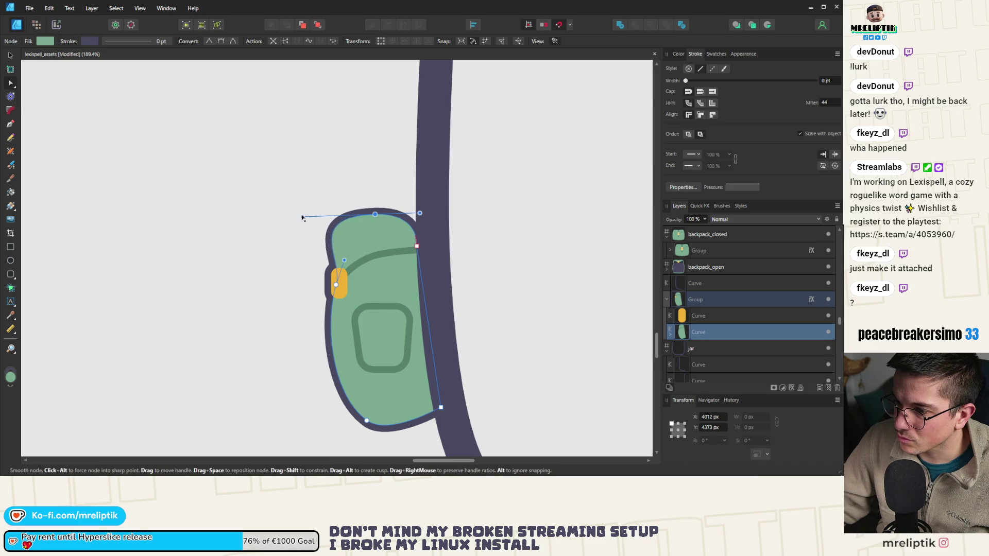
pyautogui.moveTo(408, 214); pyautogui.dragTo(414, 206)
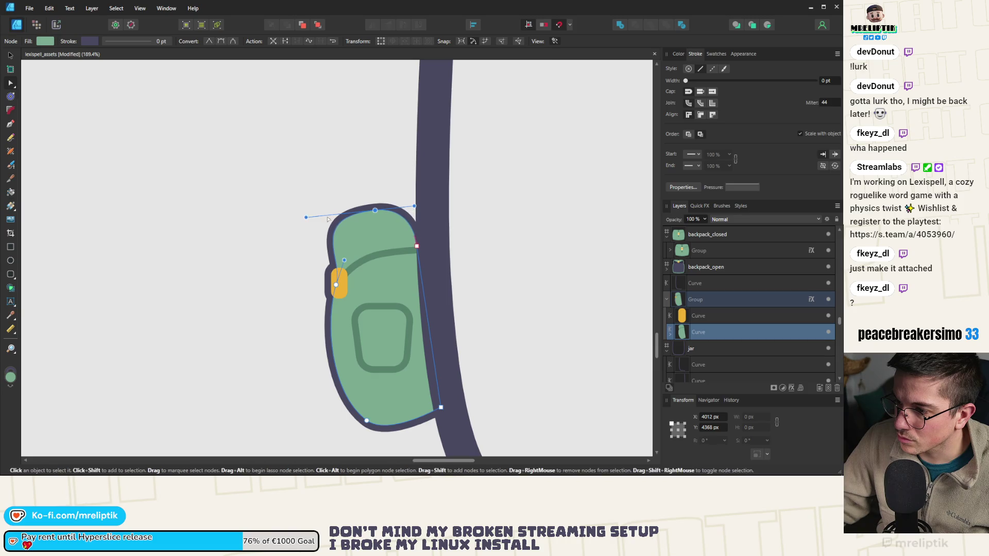
pyautogui.moveTo(307, 218); pyautogui.dragTo(314, 213)
pyautogui.hotkey('shift', 'Left')
pyautogui.press('Left')
pyautogui.moveTo(297, 218)
pyautogui.mouseDown()
pyautogui.moveTo(324, 217)
pyautogui.moveTo(312, 219)
pyautogui.mouseUp()
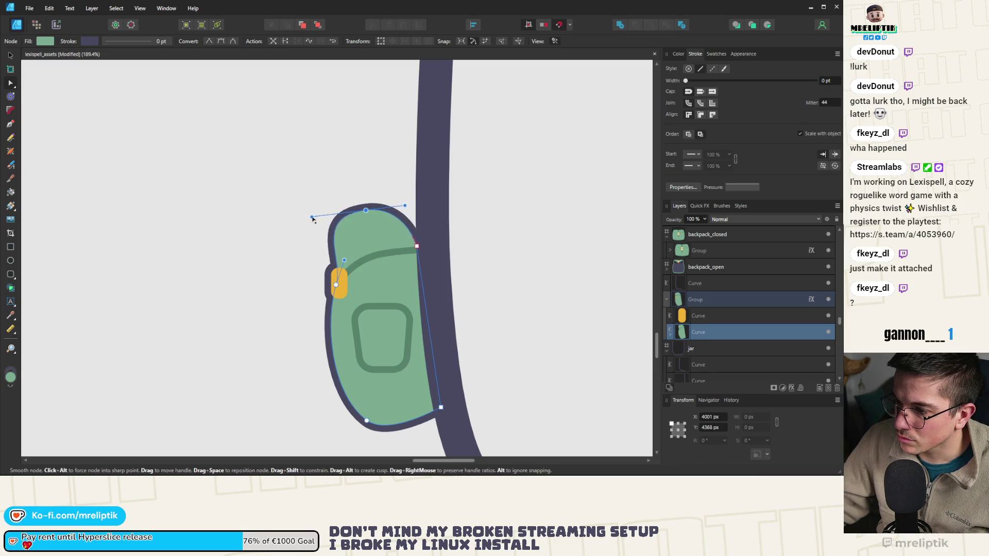
# Reselect the green body and fine-tune the slope of its top curve
pyautogui.click(274, 249)
pyautogui.scroll(-5, 383, 222)
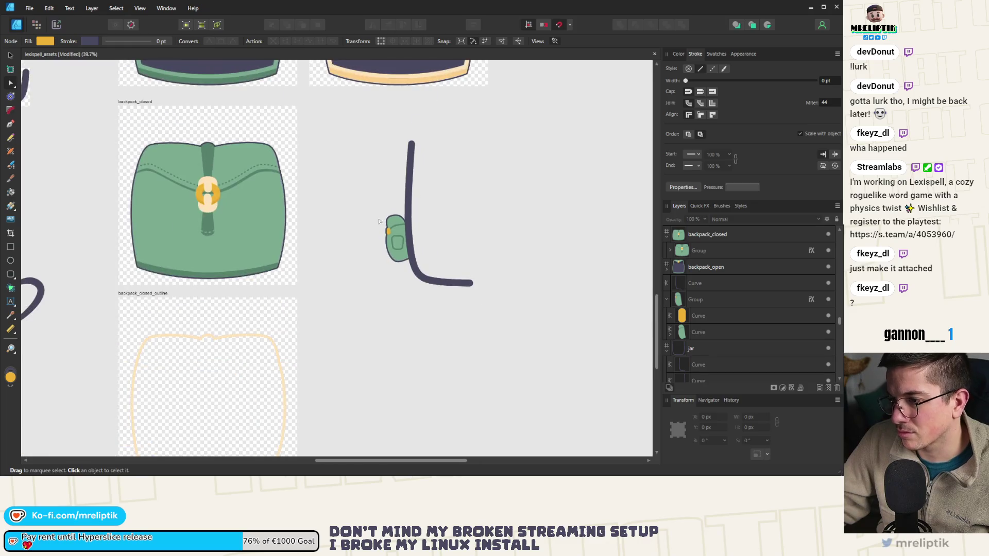
pyautogui.scroll(4, 367, 209)
pyautogui.click(395, 227)
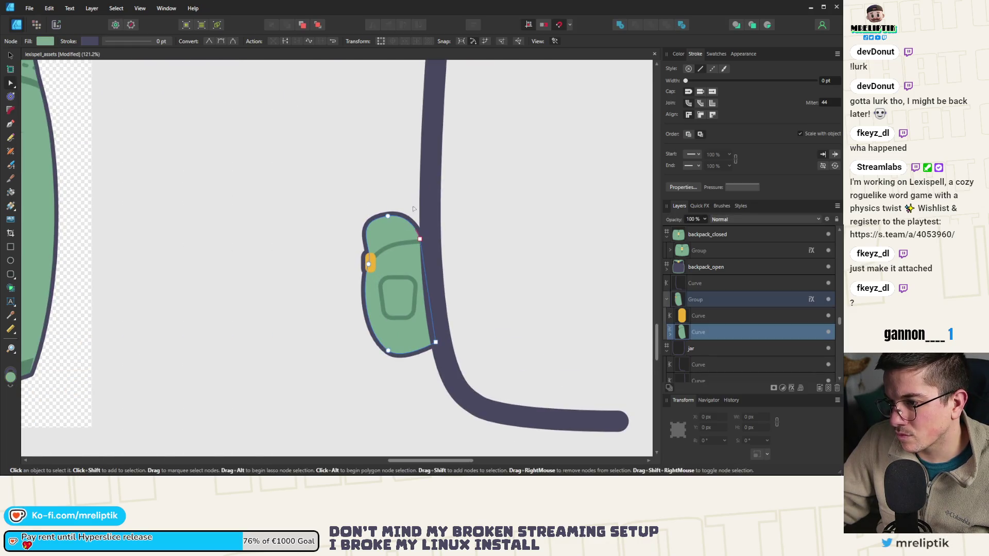
pyautogui.moveTo(414, 213); pyautogui.dragTo(414, 208)
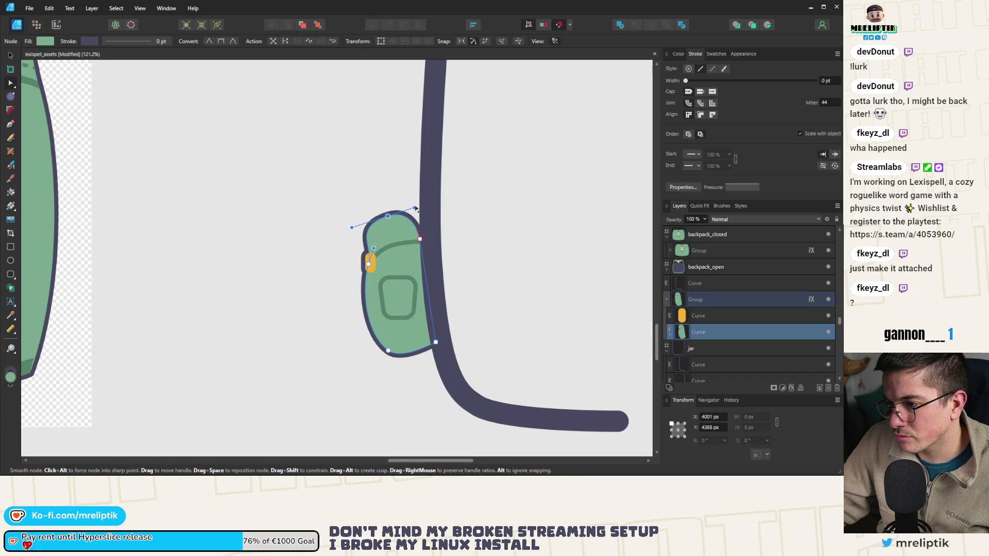
pyautogui.moveTo(352, 227); pyautogui.dragTo(393, 215)
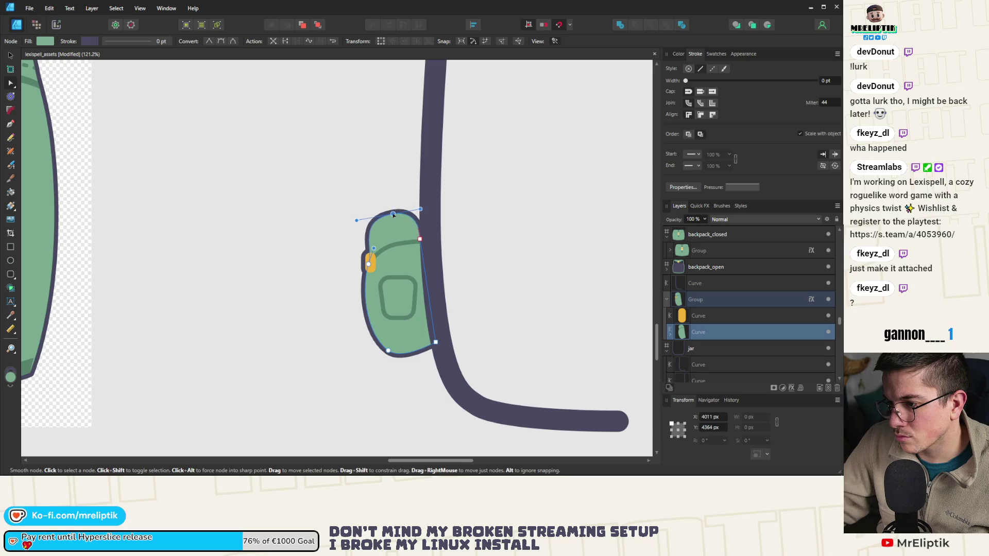
pyautogui.click(317, 242)
pyautogui.scroll(-5, 318, 242)
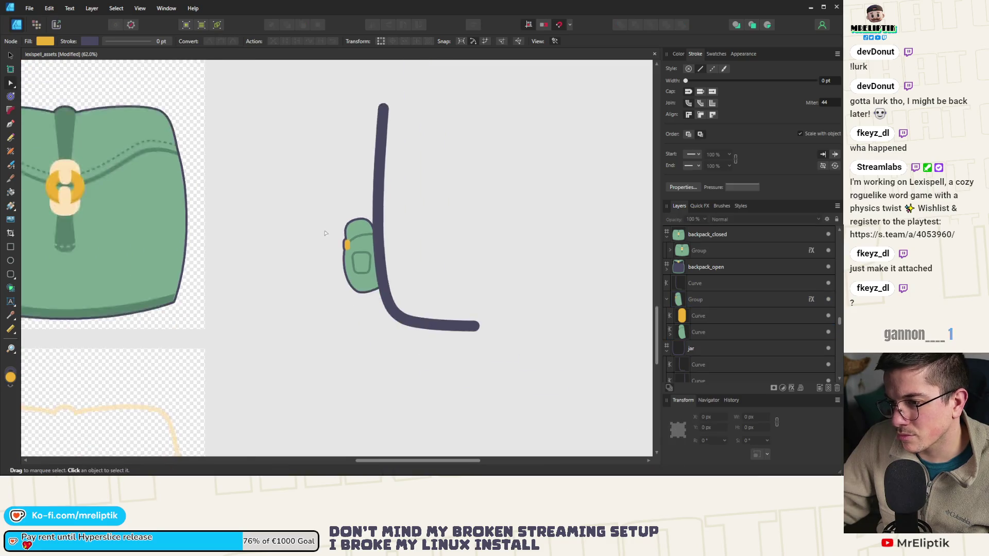
# Narrow the clasp to about 13.9 px wide with the Move tool
pyautogui.scroll(6, 318, 241)
pyautogui.click(388, 231)
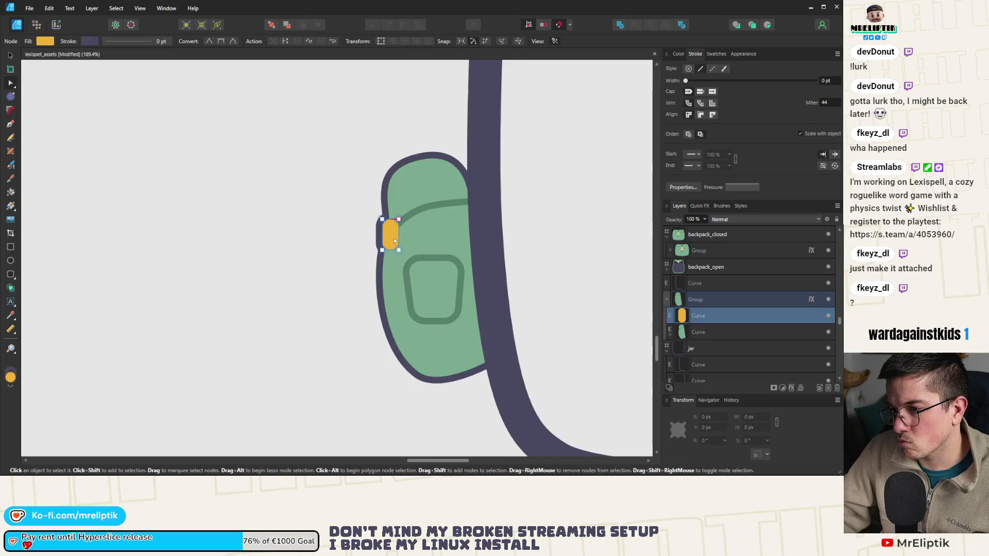
pyautogui.scroll(4, 386, 229)
pyautogui.click(11, 56)
pyautogui.moveTo(400, 226); pyautogui.dragTo(390, 226)
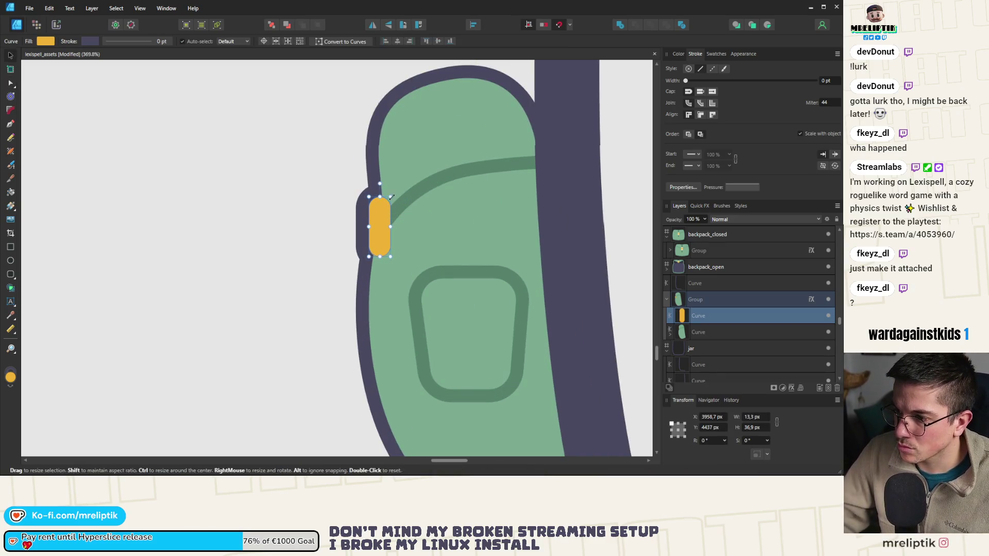
# Rotate the clasp to about -14° and nudge it against the pocket's curved left edge
pyautogui.scroll(-9, 463, 230)
pyautogui.scroll(6, 463, 230)
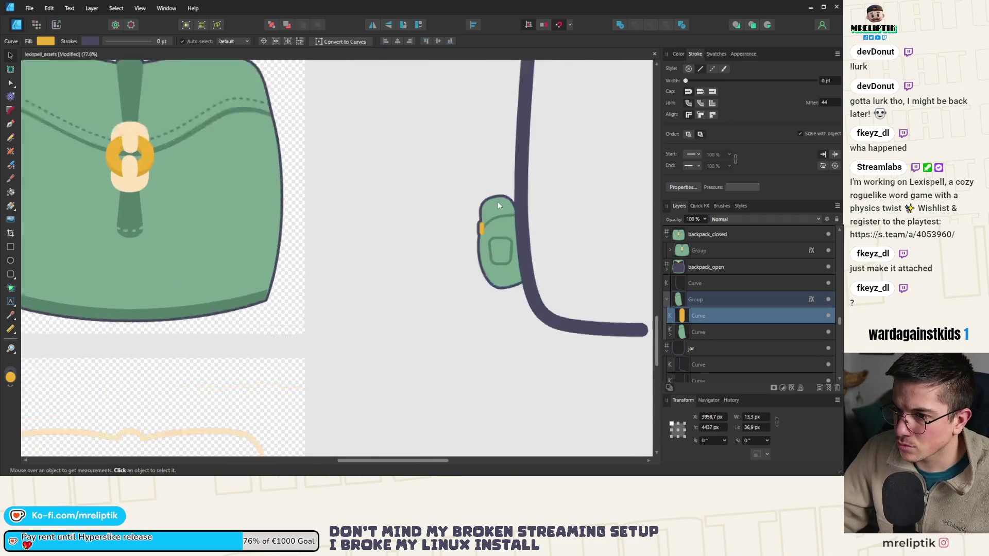
pyautogui.scroll(5, 459, 265)
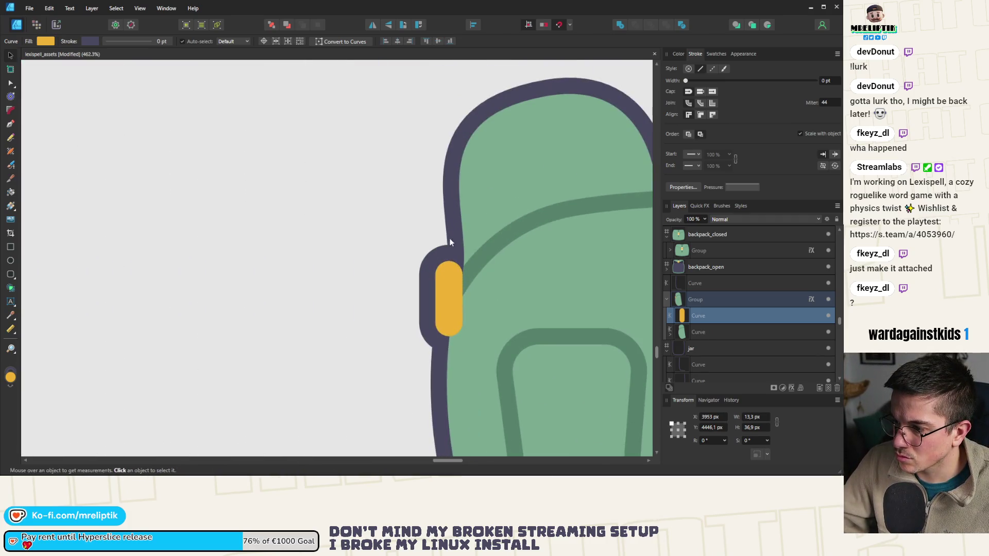
pyautogui.moveTo(448, 256); pyautogui.dragTo(461, 256)
pyautogui.moveTo(450, 304); pyautogui.dragTo(451, 307)
pyautogui.scroll(-5, 376, 230)
pyautogui.click(388, 243)
pyautogui.scroll(-5, 390, 245)
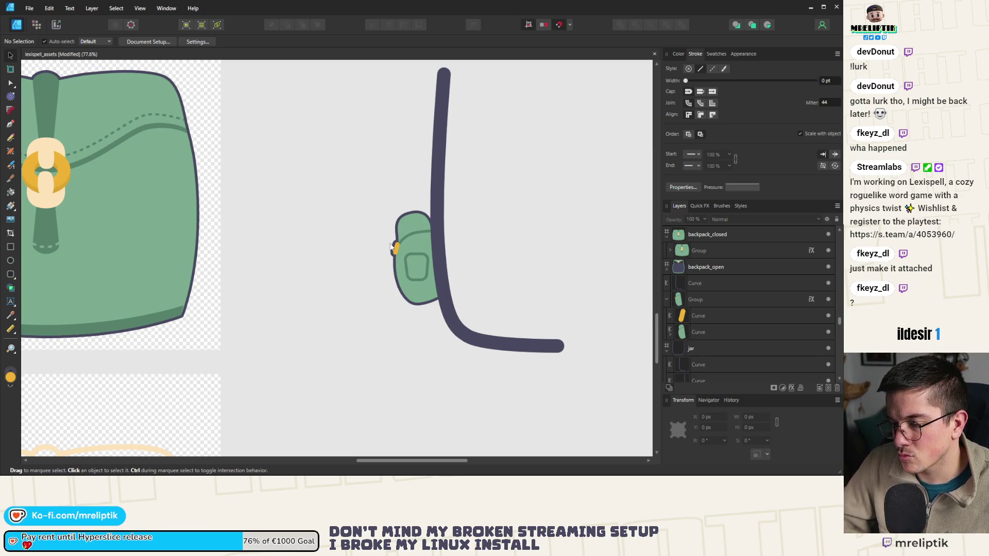
pyautogui.scroll(9, 394, 223)
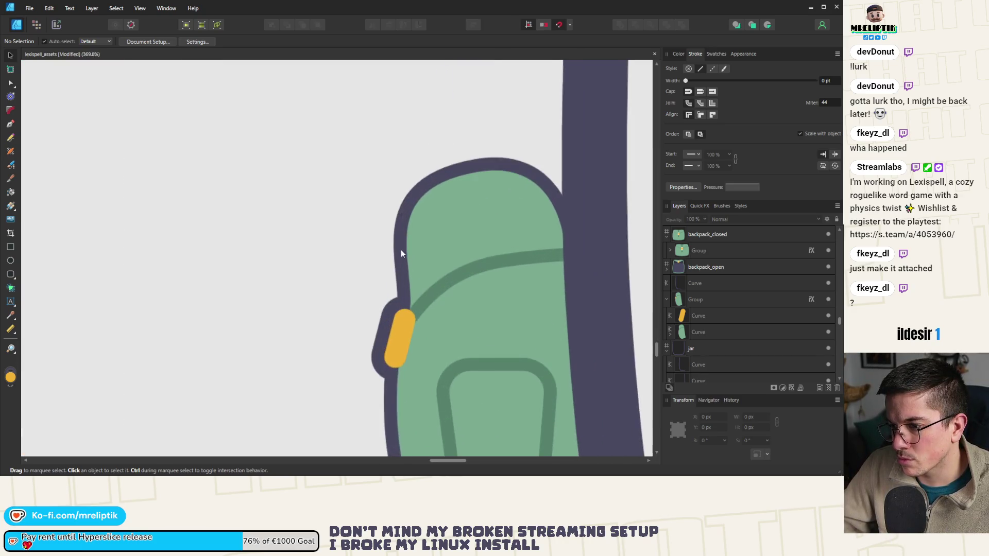
pyautogui.click(10, 124)
# Draw a Pen curve from above the clasp up along the backpack's left edge
pyautogui.click(10, 139)
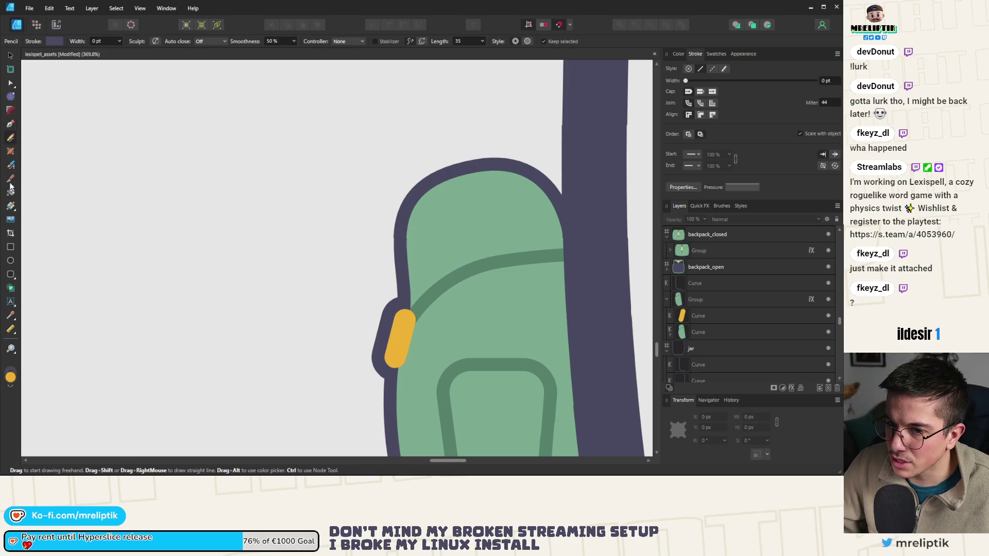
pyautogui.click(11, 124)
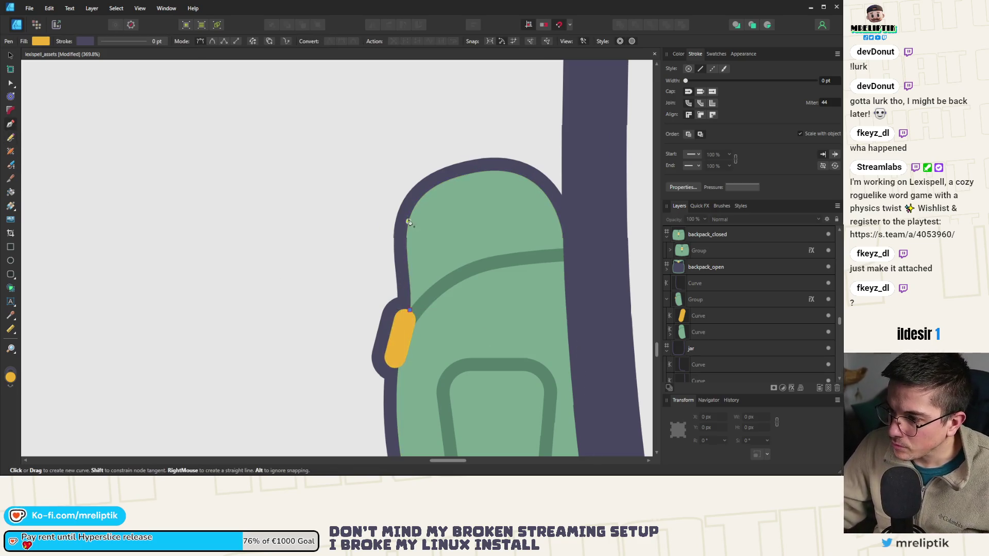
pyautogui.click(410, 310)
pyautogui.moveTo(415, 199); pyautogui.dragTo(441, 183)
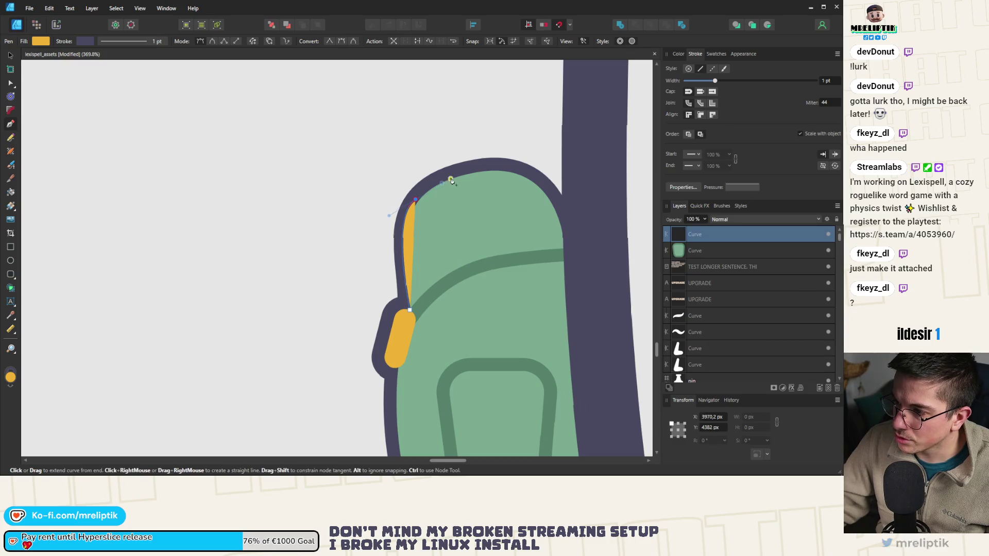
pyautogui.scroll(-5, 491, 232)
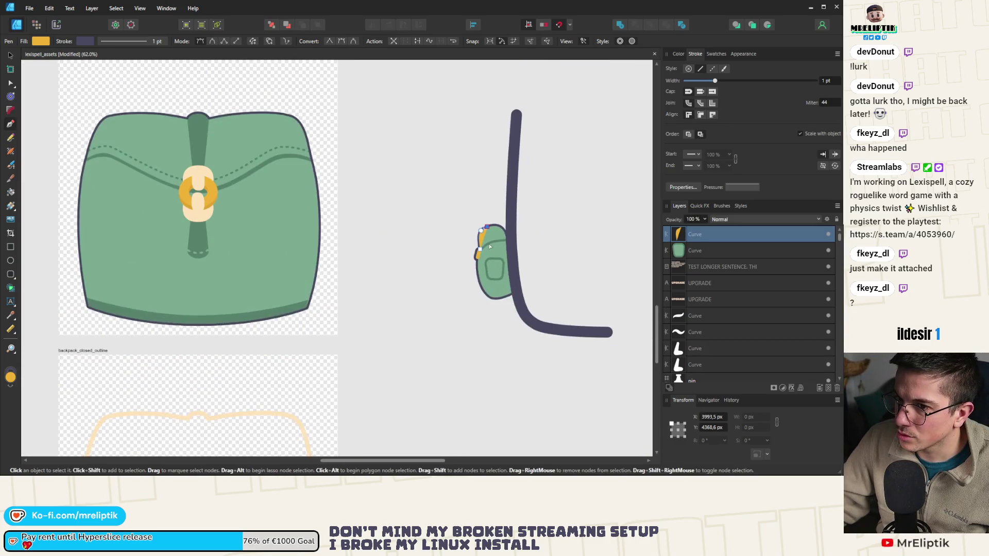
pyautogui.scroll(5, 490, 247)
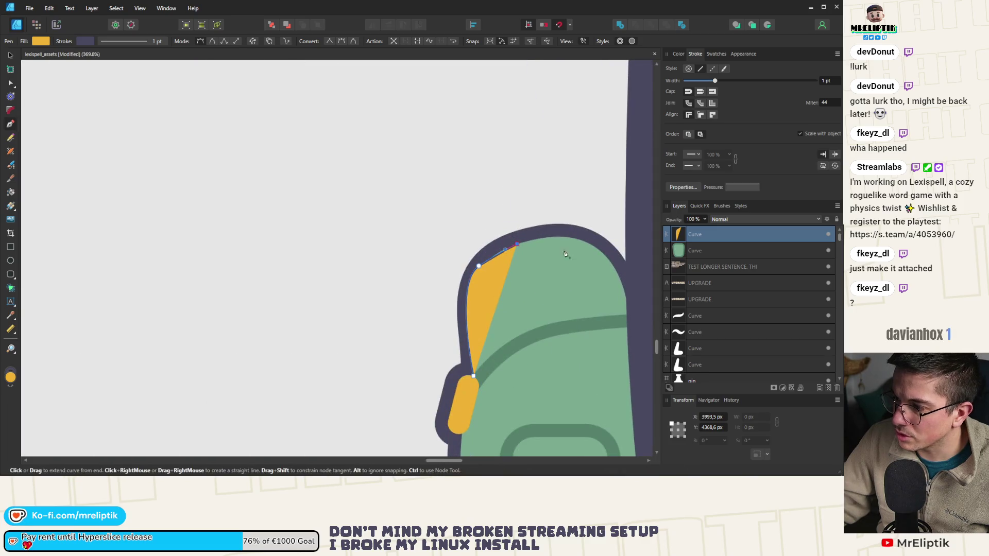
# Set the curve's fill opacity to 0% and sample the pocket's darker green for its stroke
pyautogui.click(679, 53)
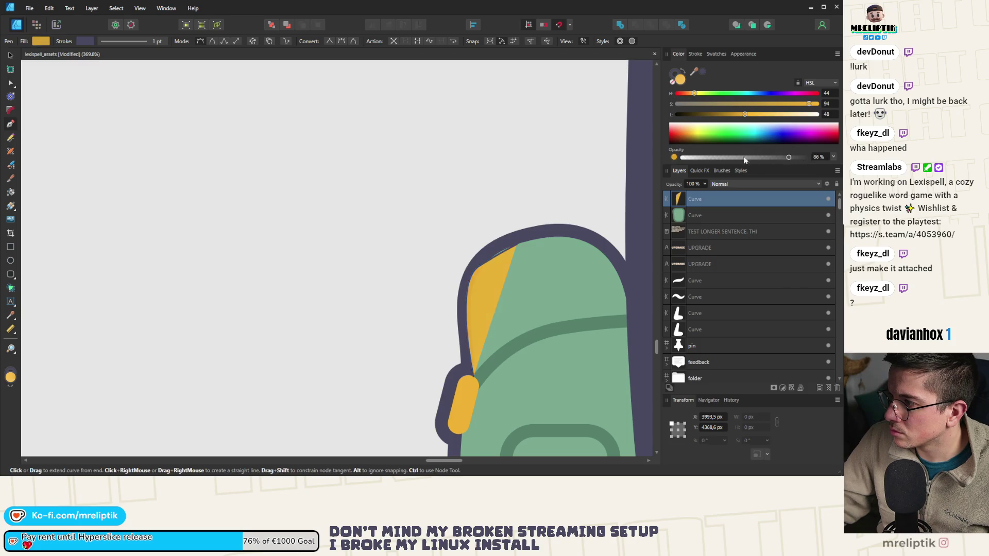
pyautogui.moveTo(778, 158); pyautogui.dragTo(657, 83)
pyautogui.click(675, 76)
pyautogui.scroll(-3, 361, 241)
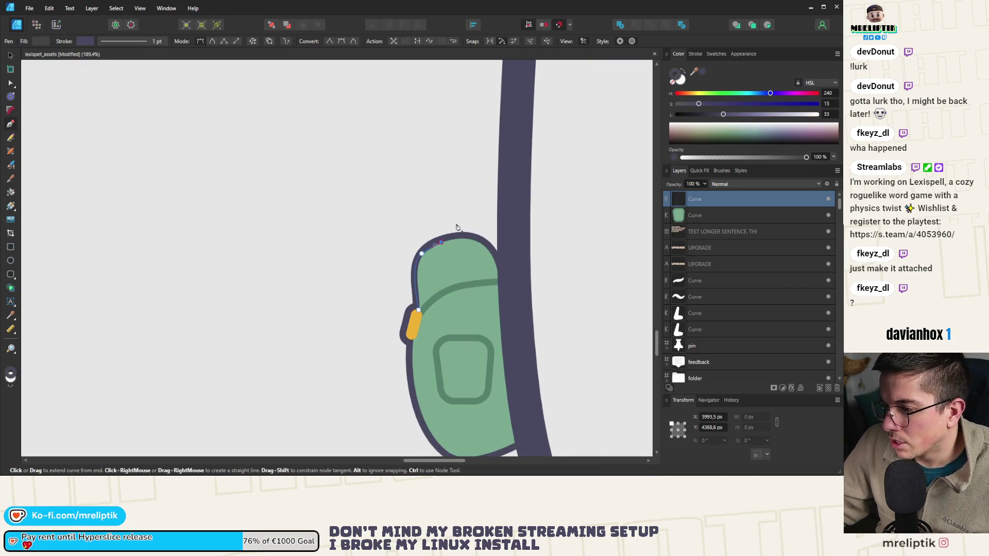
pyautogui.moveTo(695, 73)
pyautogui.mouseDown()
pyautogui.moveTo(446, 309)
pyautogui.moveTo(444, 290)
pyautogui.mouseUp()
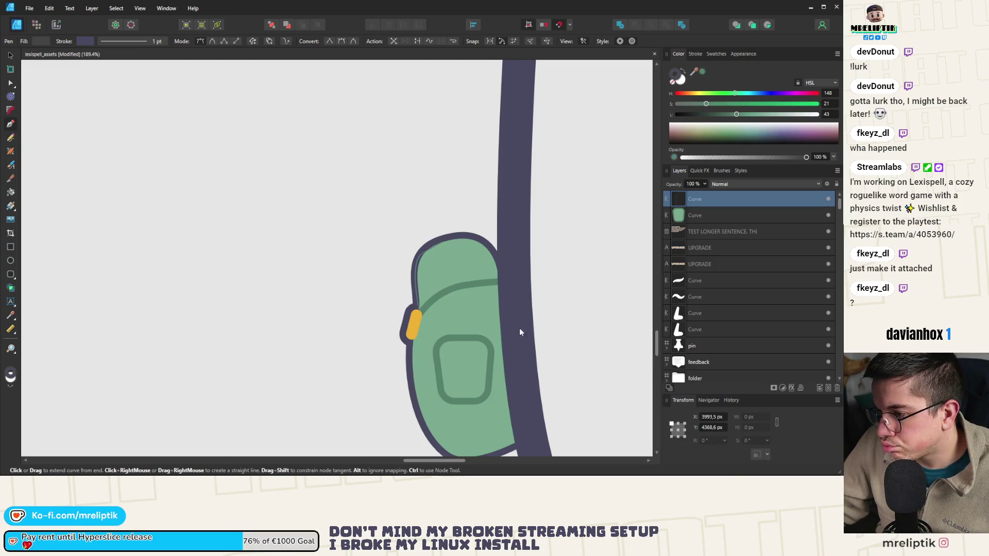
# Set the curve's stroke width to 8 pt and finish the edge line
pyautogui.click(696, 54)
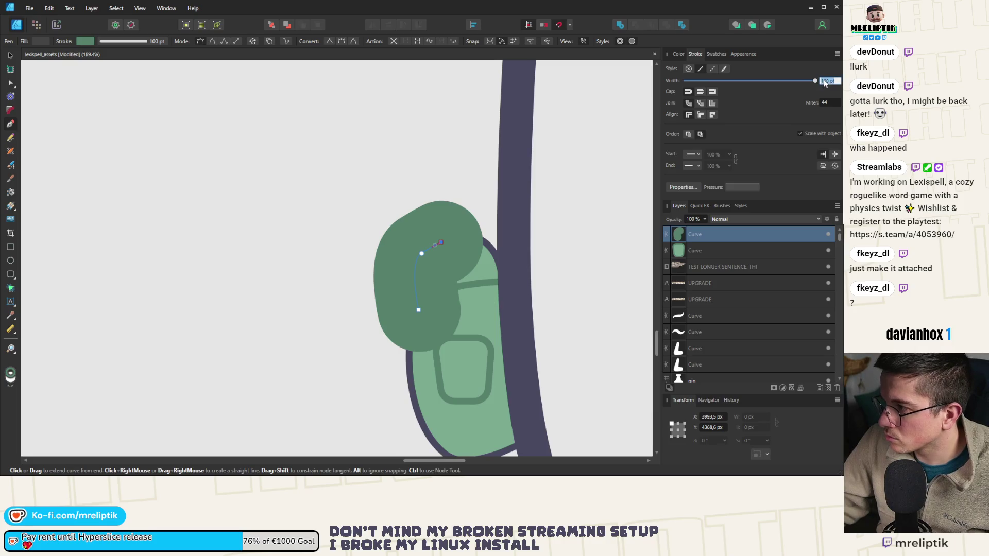
pyautogui.write('4')
pyautogui.press('Return')
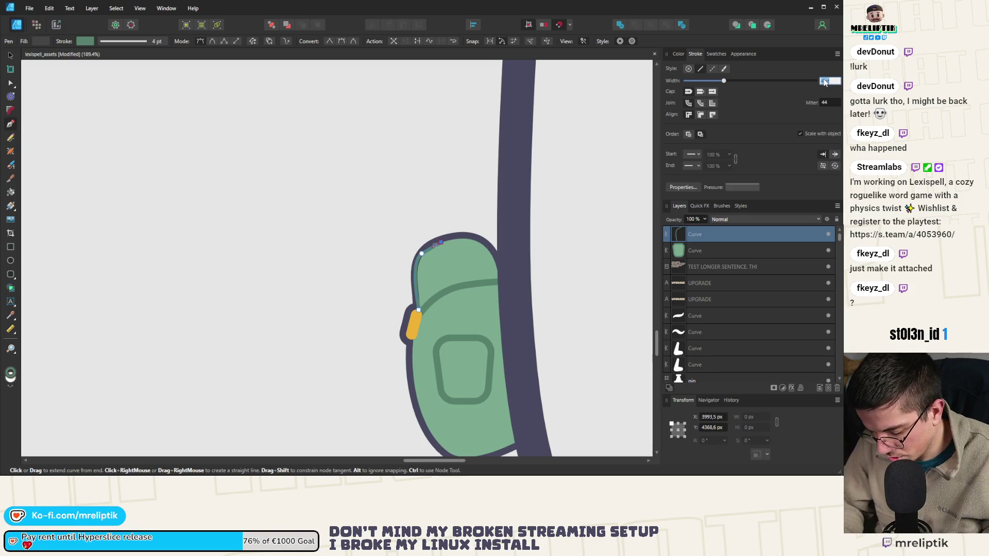
pyautogui.write('8')
pyautogui.press('Return')
pyautogui.moveTo(708, 241)
pyautogui.mouseDown()
pyautogui.moveTo(711, 258)
pyautogui.moveTo(705, 241)
pyautogui.mouseUp()
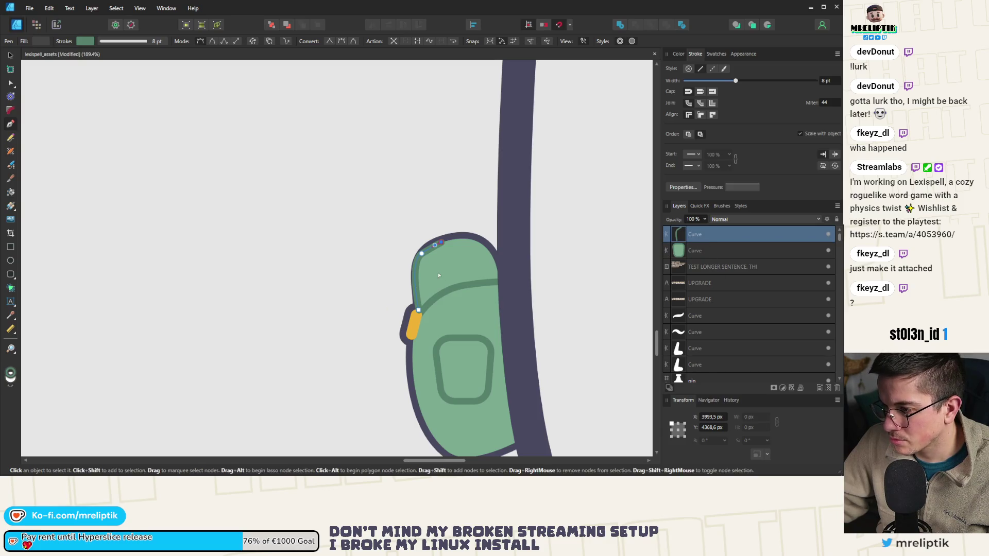
pyautogui.hotkey('ctrl', 'z')
# Drag the pocket outline into the backpack group in the Layers panel, then select the group
pyautogui.click(11, 55)
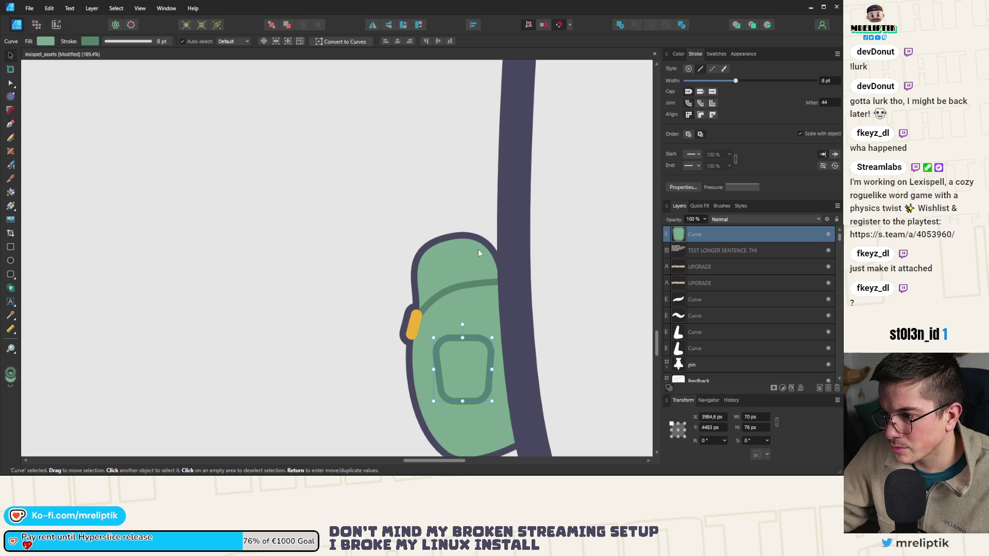
pyautogui.click(459, 255)
pyautogui.click(459, 254)
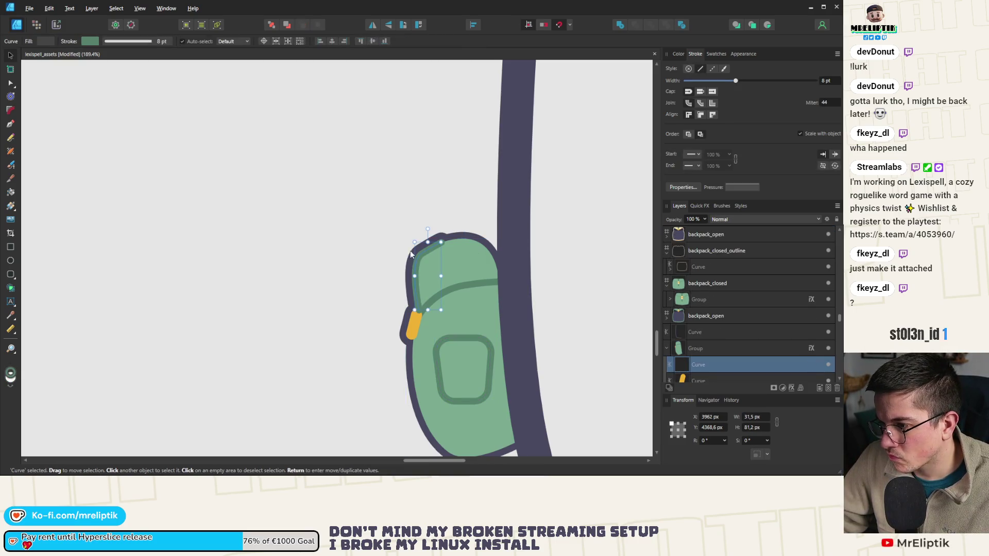
pyautogui.click(462, 341)
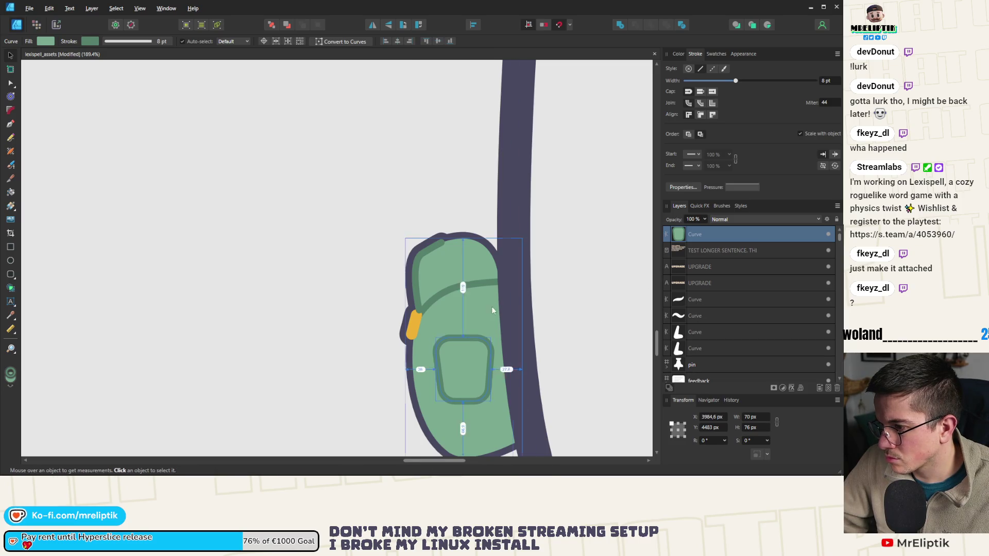
pyautogui.press('Delete')
pyautogui.click(465, 312)
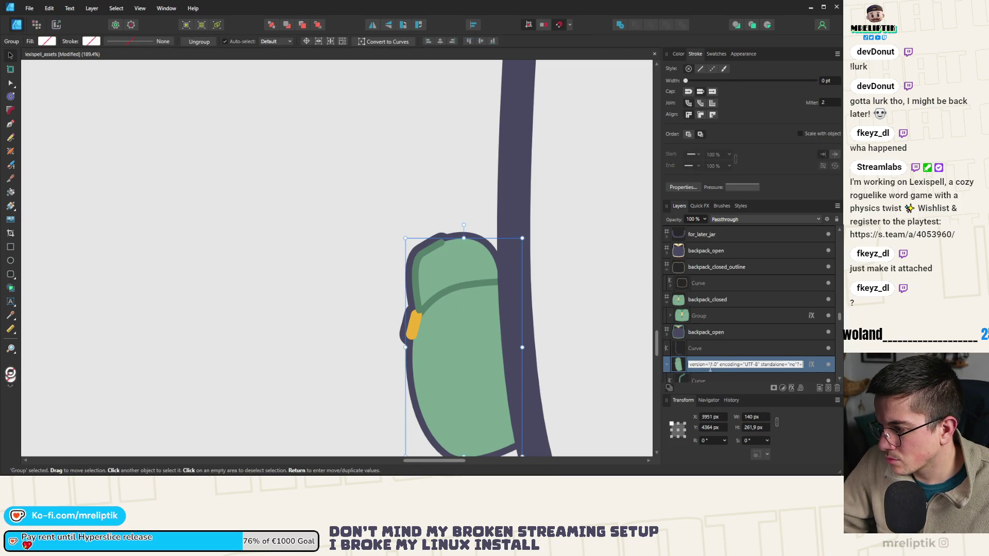
pyautogui.hotkey('ctrl', 'z')
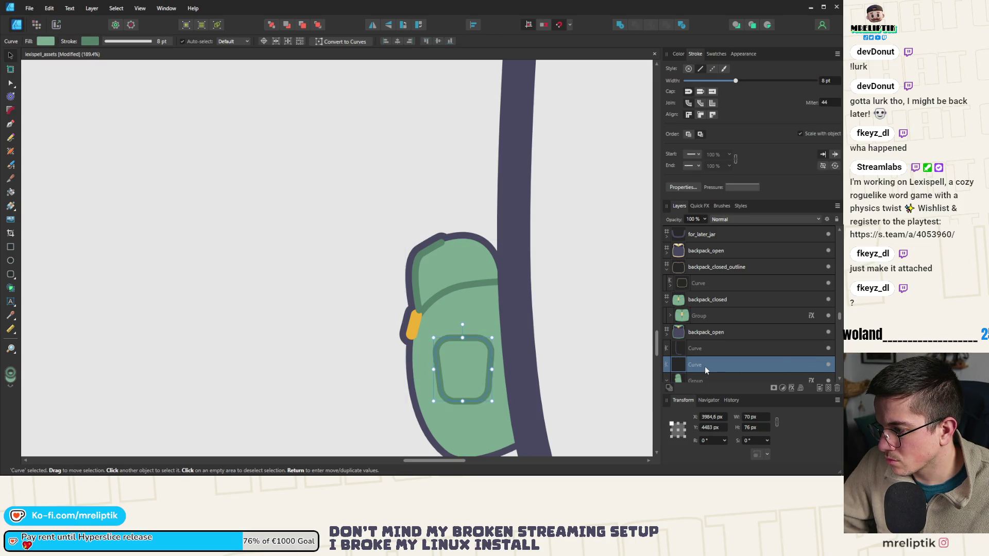
pyautogui.scroll(-3, 703, 350)
pyautogui.moveTo(703, 234); pyautogui.dragTo(703, 258)
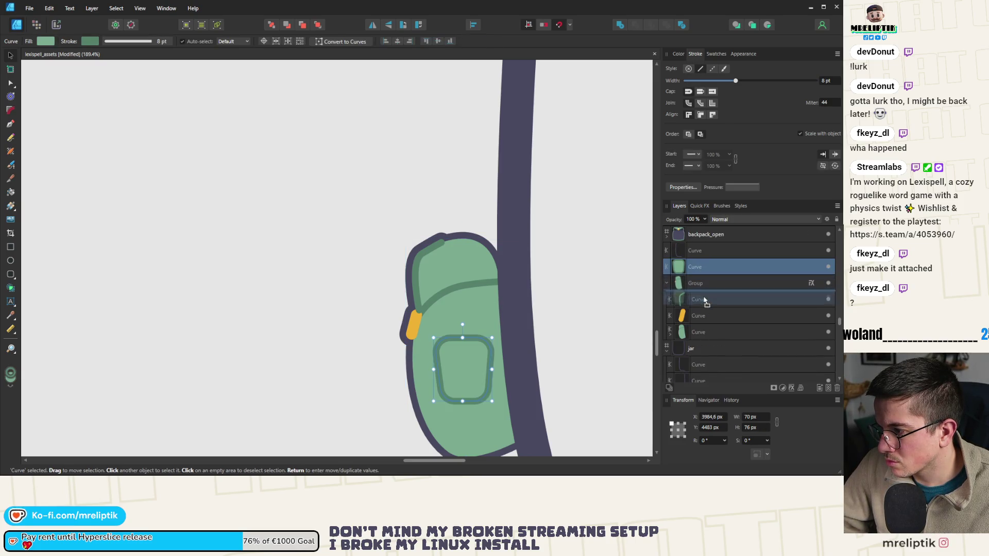
pyautogui.click(424, 240)
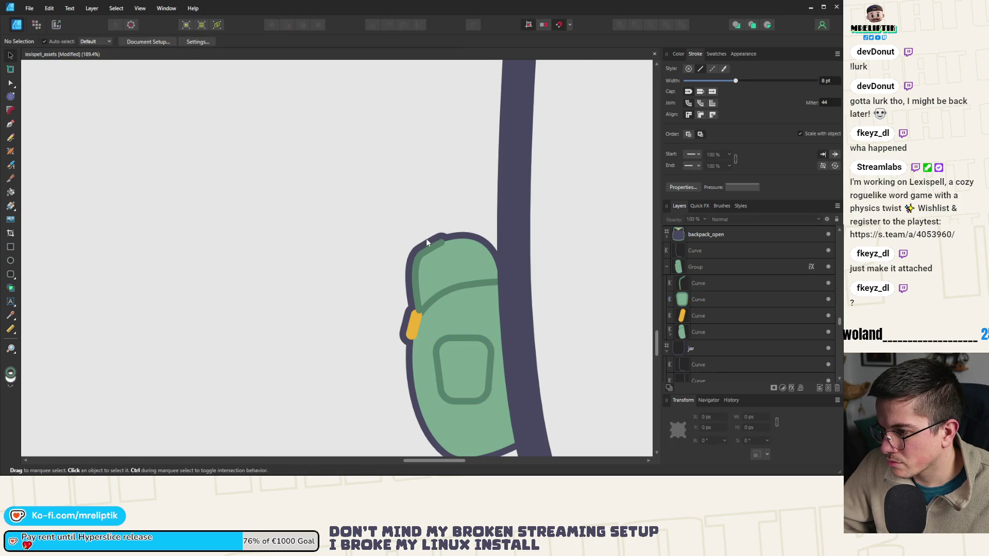
pyautogui.scroll(5, 428, 247)
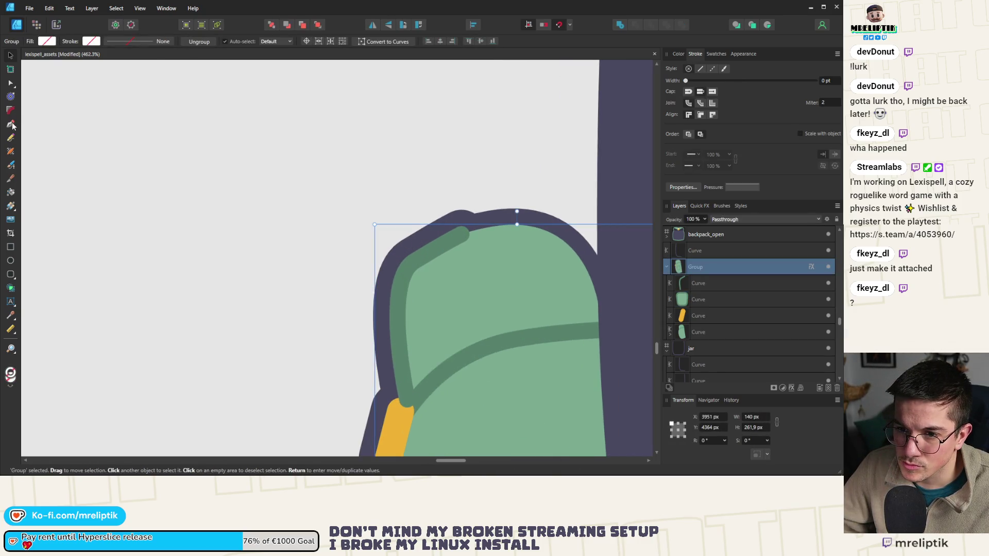
pyautogui.click(8, 84)
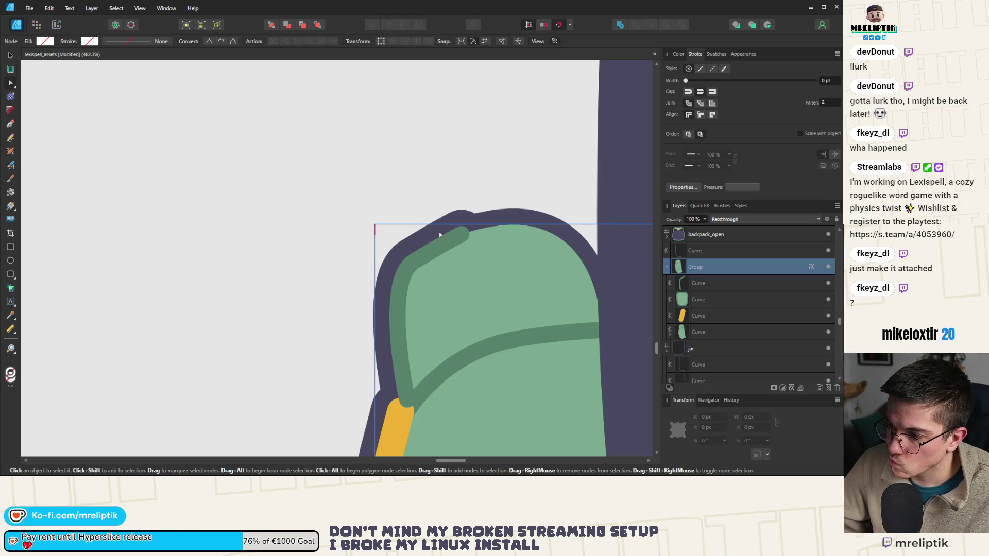
# Reshape the dark edge line along the rim by moving its top end, upper handle and lower node
pyautogui.click(452, 246)
pyautogui.moveTo(460, 234)
pyautogui.mouseDown()
pyautogui.moveTo(415, 258)
pyautogui.moveTo(495, 228)
pyautogui.mouseUp()
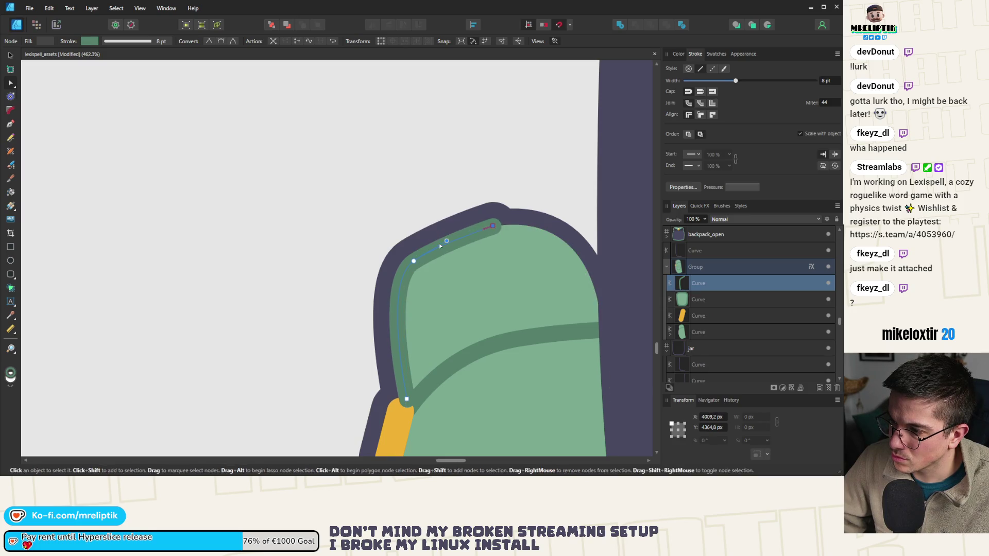
pyautogui.moveTo(441, 242); pyautogui.dragTo(382, 295)
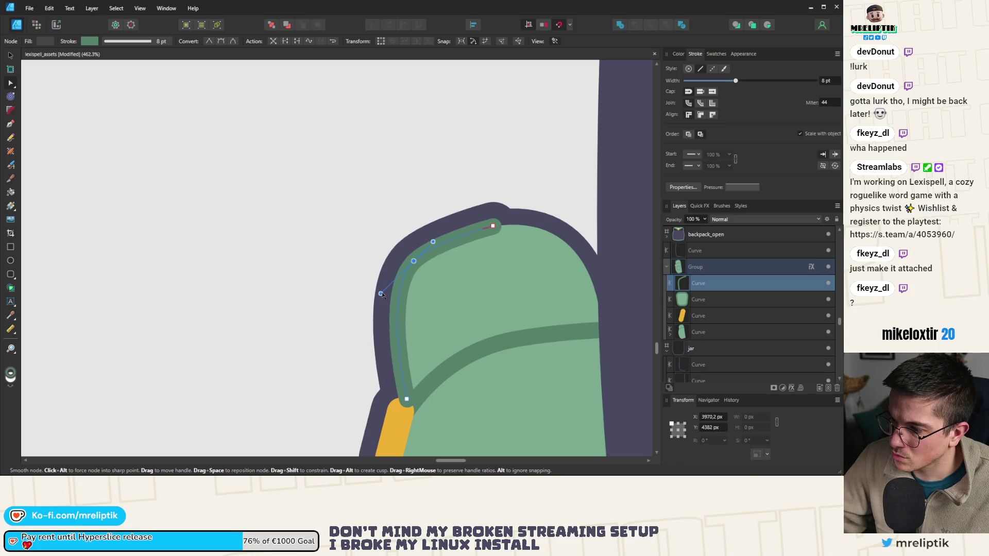
pyautogui.moveTo(416, 261); pyautogui.dragTo(418, 264)
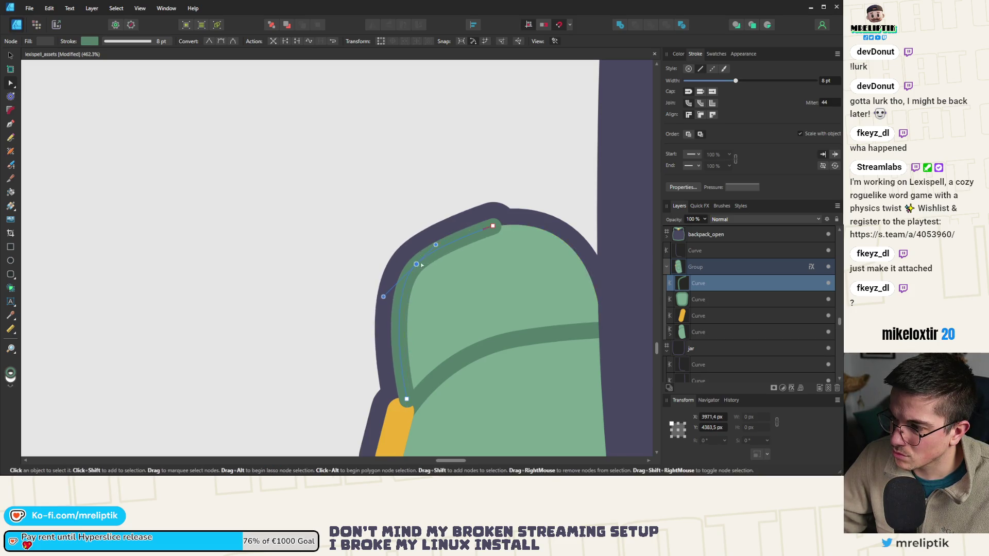
# Taper the dark edge line thinner toward its end with the Stroke Width Tool
pyautogui.click(10, 150)
pyautogui.moveTo(496, 235); pyautogui.dragTo(496, 227)
pyautogui.scroll(-2, 419, 270)
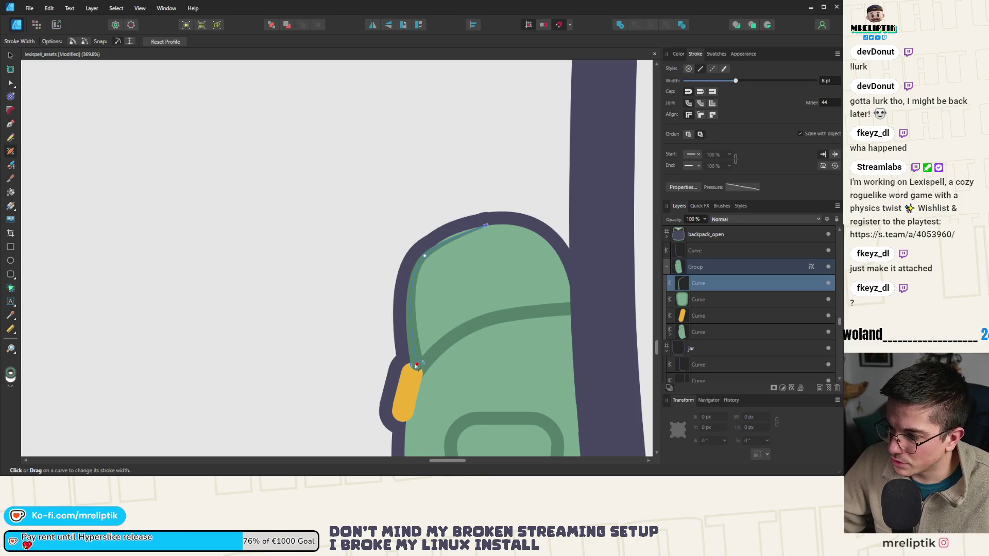
# Reposition the edge line's nodes, nudging its end node to the right
pyautogui.click(10, 83)
pyautogui.scroll(3, 412, 253)
pyautogui.moveTo(409, 252); pyautogui.dragTo(418, 239)
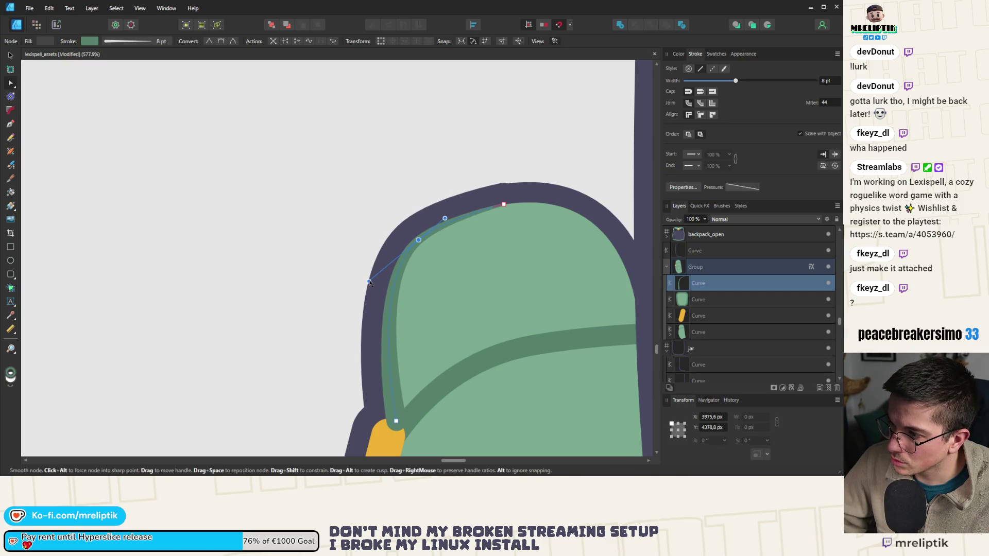
pyautogui.scroll(5, 500, 206)
pyautogui.scroll(3, 499, 206)
pyautogui.moveTo(481, 215); pyautogui.dragTo(494, 225)
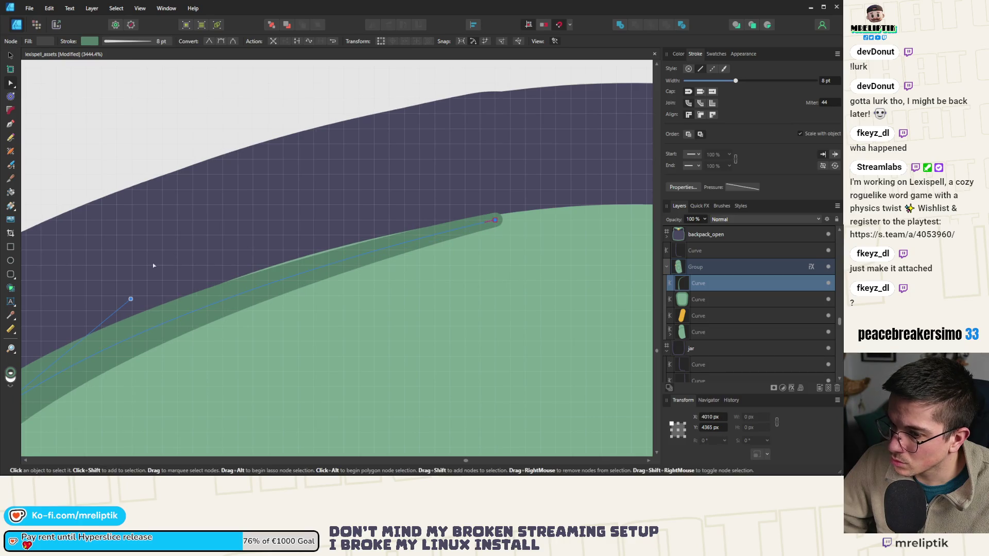
pyautogui.moveTo(167, 275); pyautogui.dragTo(166, 278)
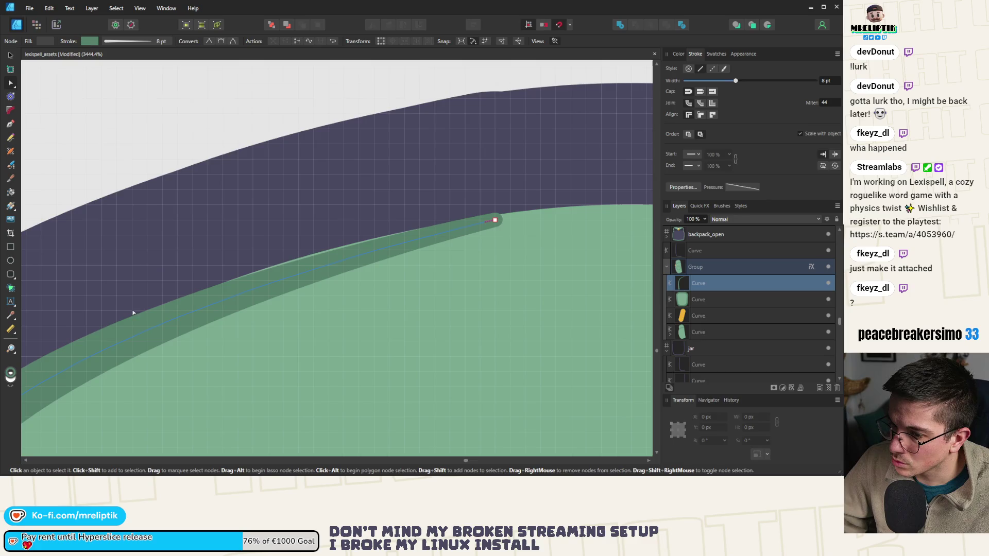
# Round out the top of the edge line and reshape its left side to hug the pocket
pyautogui.scroll(-2, 345, 273)
pyautogui.click(192, 336)
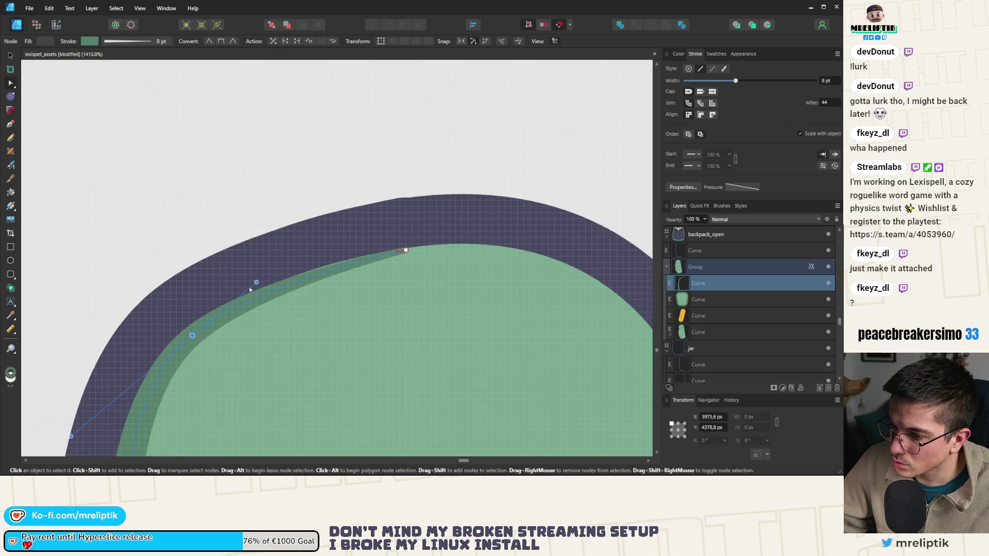
pyautogui.moveTo(256, 283); pyautogui.dragTo(294, 256)
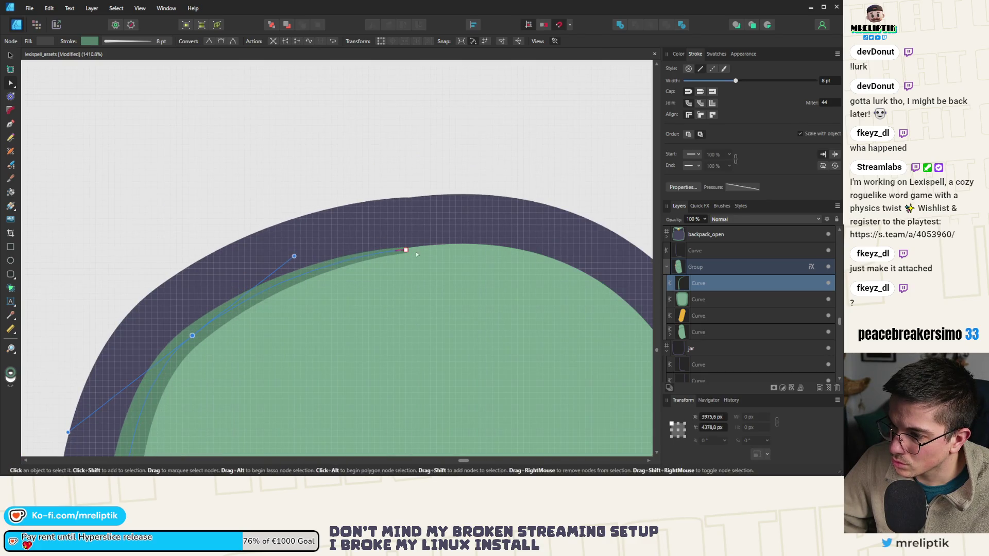
pyautogui.scroll(3, 405, 250)
pyautogui.moveTo(413, 253)
pyautogui.mouseDown()
pyautogui.moveTo(510, 241)
pyautogui.moveTo(500, 233)
pyautogui.mouseUp()
pyautogui.scroll(-3, 470, 230)
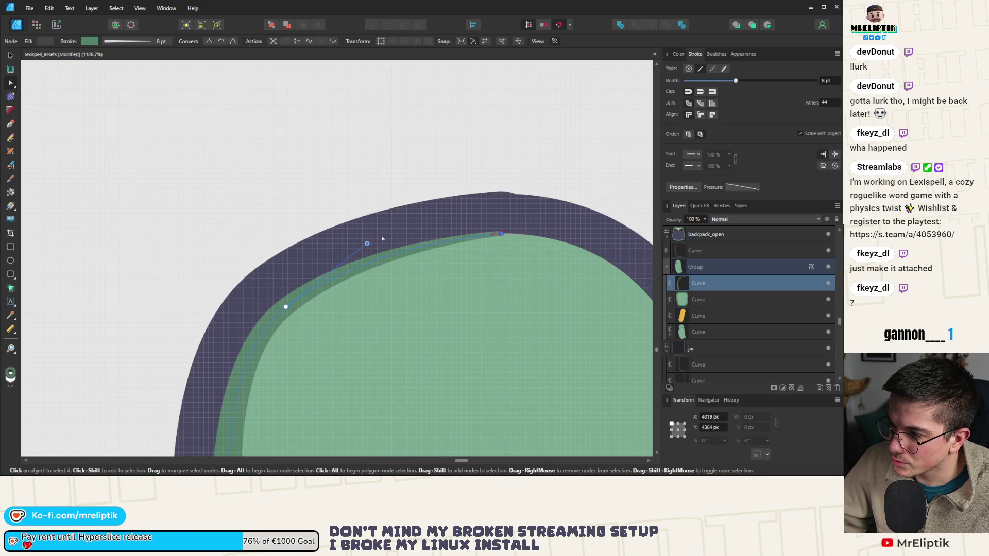
pyautogui.moveTo(367, 246)
pyautogui.mouseDown()
pyautogui.moveTo(386, 237)
pyautogui.moveTo(371, 249)
pyautogui.mouseUp()
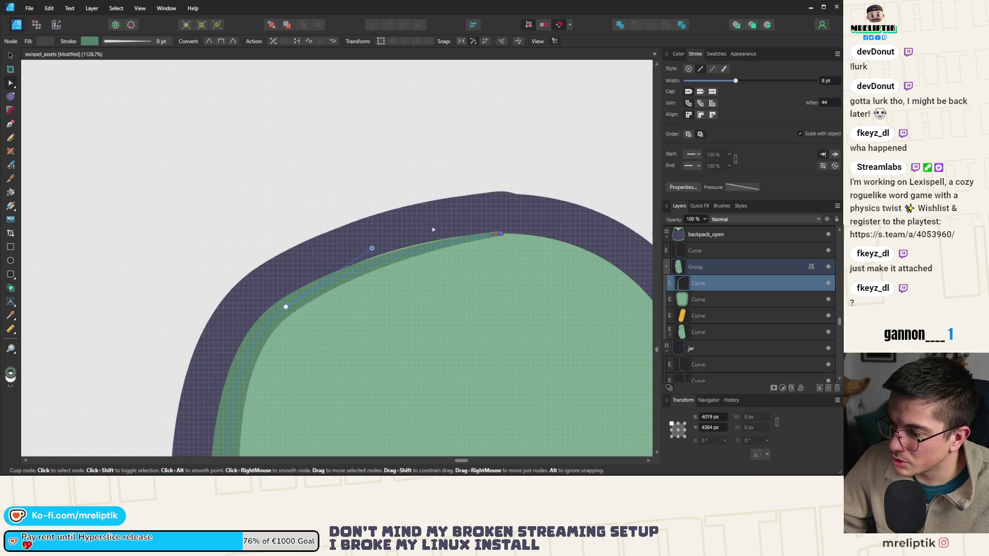
# Thin the dark band further near the curve's end
pyautogui.click(10, 150)
pyautogui.scroll(4, 542, 235)
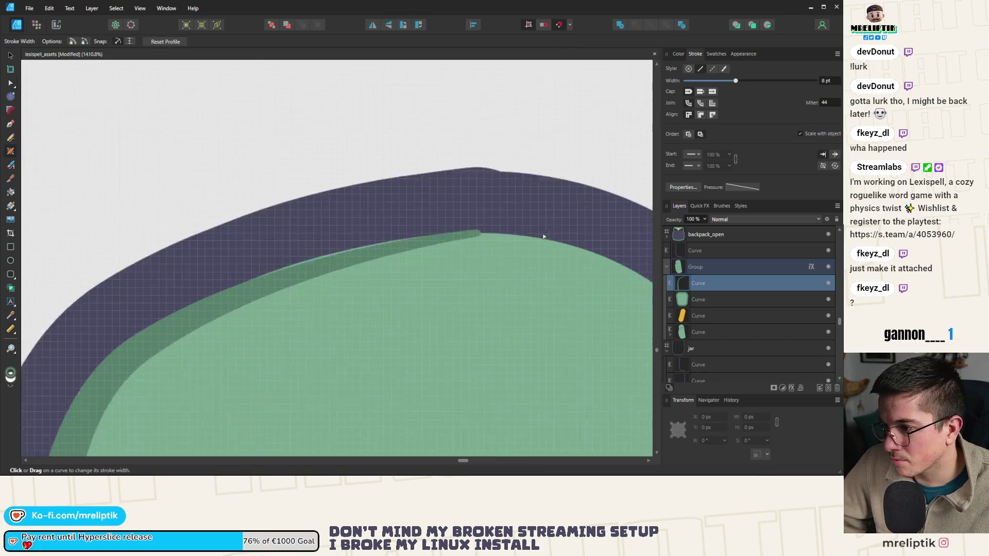
pyautogui.moveTo(440, 233); pyautogui.dragTo(438, 229)
pyautogui.scroll(-4, 538, 221)
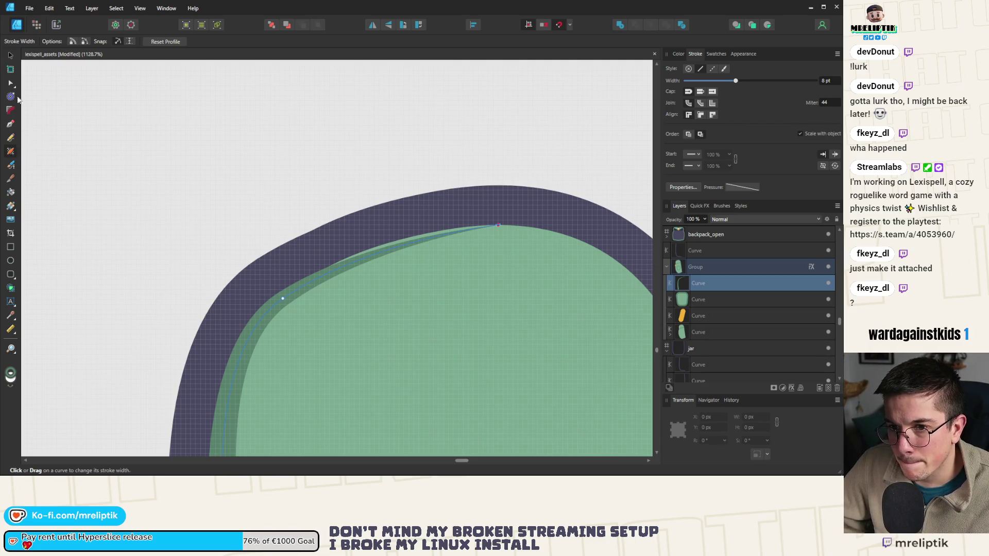
# Select the curve's top-left node with the Node Tool, then deselect the curve
pyautogui.press('a')
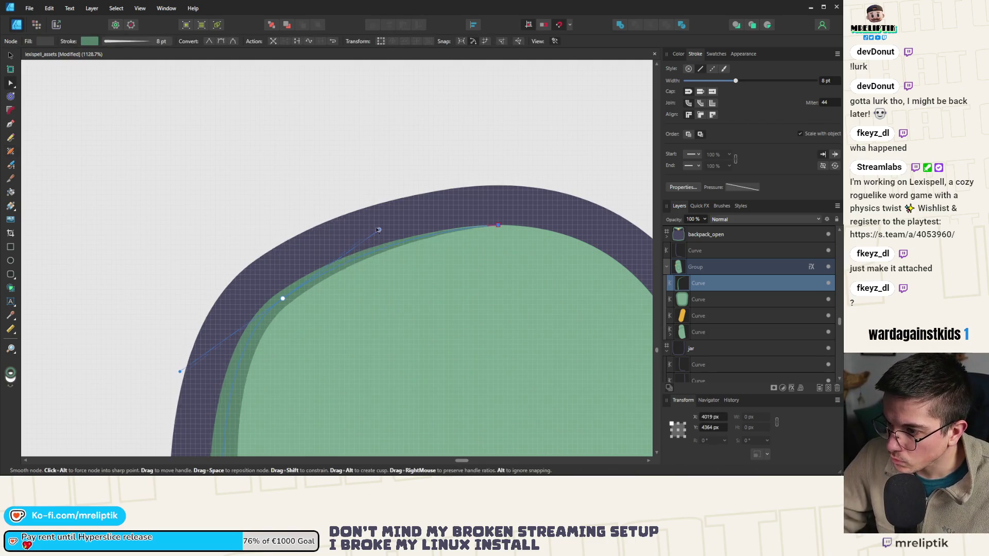
pyautogui.scroll(-5, 291, 241)
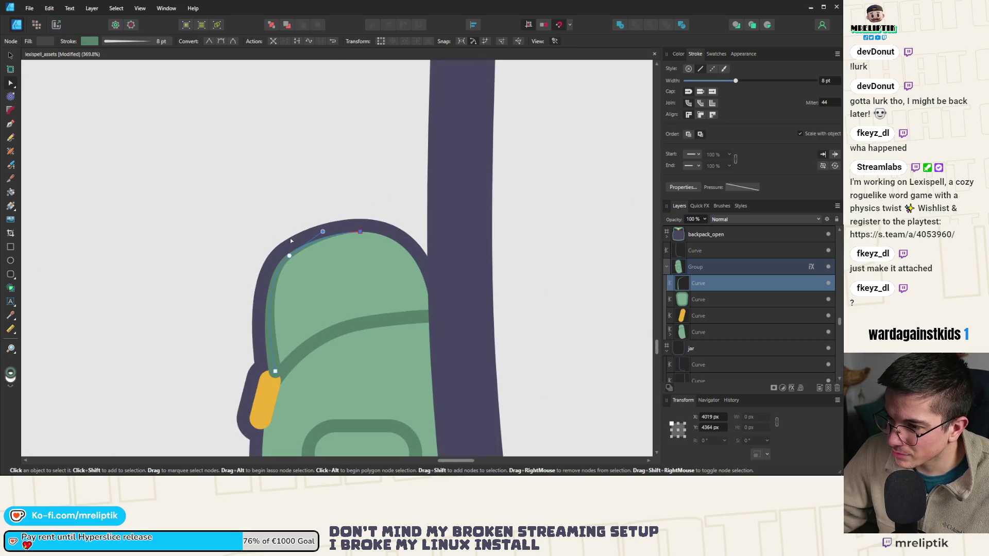
pyautogui.click(289, 255)
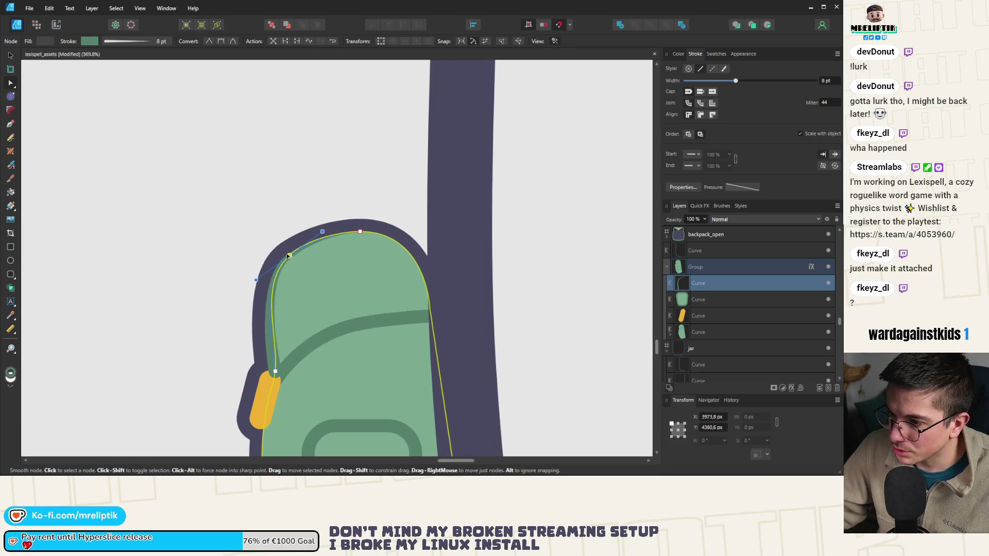
pyautogui.click(344, 200)
pyautogui.scroll(-3, 342, 200)
pyautogui.scroll(-2, 273, 215)
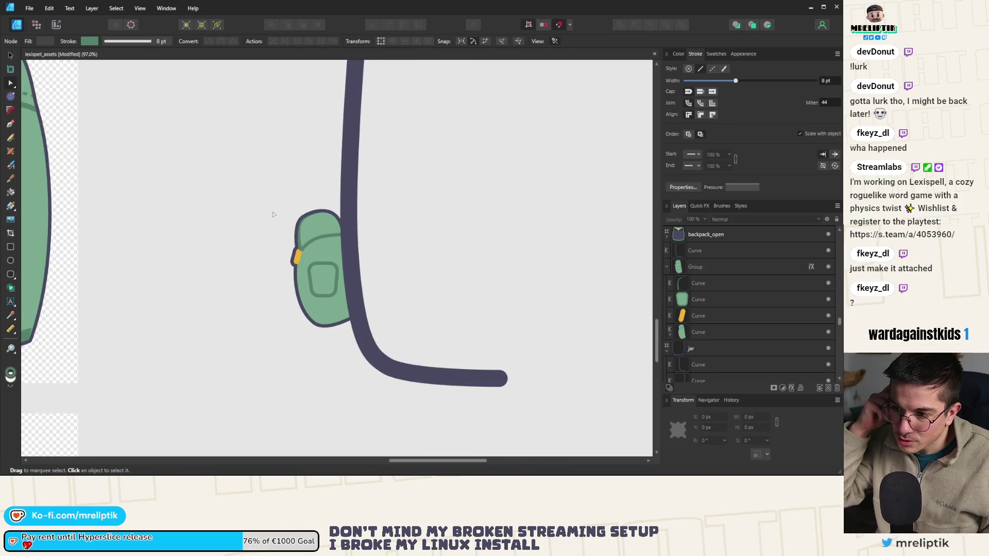
# Drag the yellow clasp's layer to the top of the side backpack group
pyautogui.scroll(3, 286, 245)
pyautogui.click(321, 270)
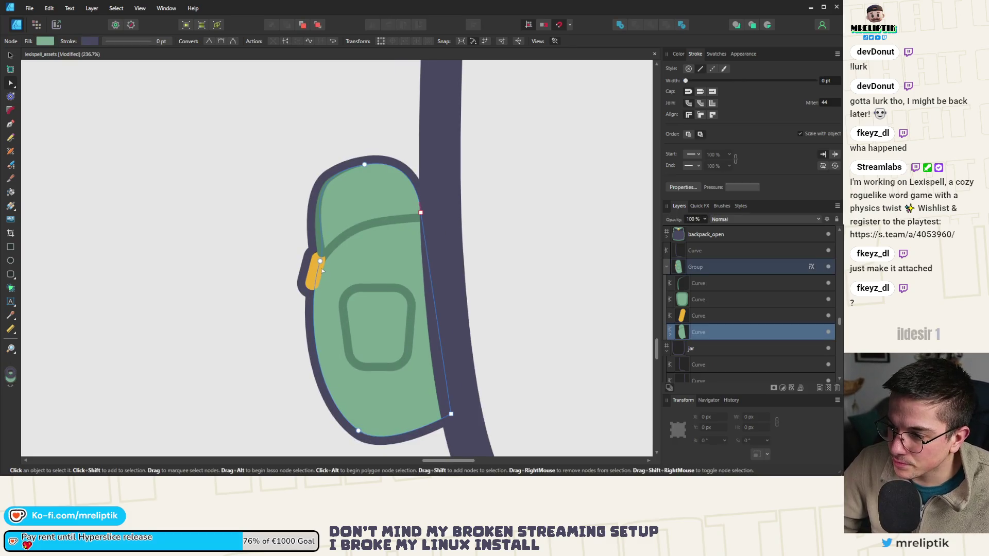
pyautogui.click(314, 271)
pyautogui.moveTo(683, 322); pyautogui.dragTo(684, 278)
pyautogui.click(239, 219)
pyautogui.scroll(-4, 240, 220)
# Select the cream buckle piece on the front-view backpack
pyautogui.scroll(-4, 239, 219)
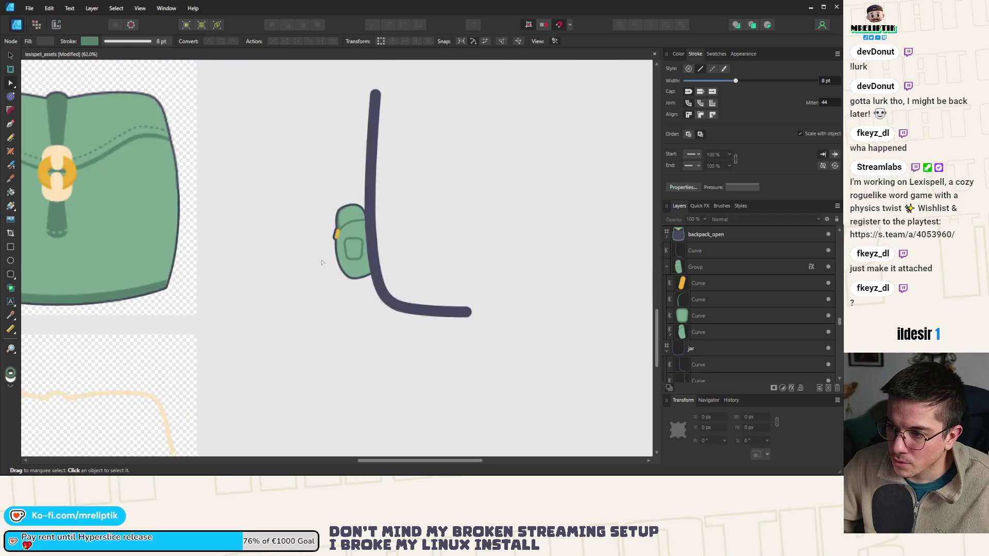
pyautogui.scroll(10, 324, 249)
pyautogui.scroll(-6, 340, 247)
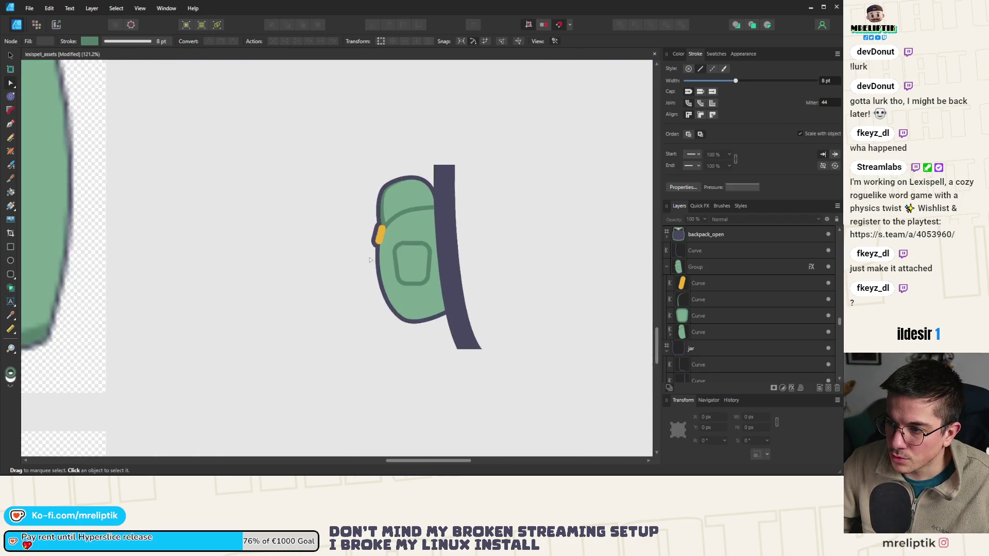
pyautogui.click(95, 210)
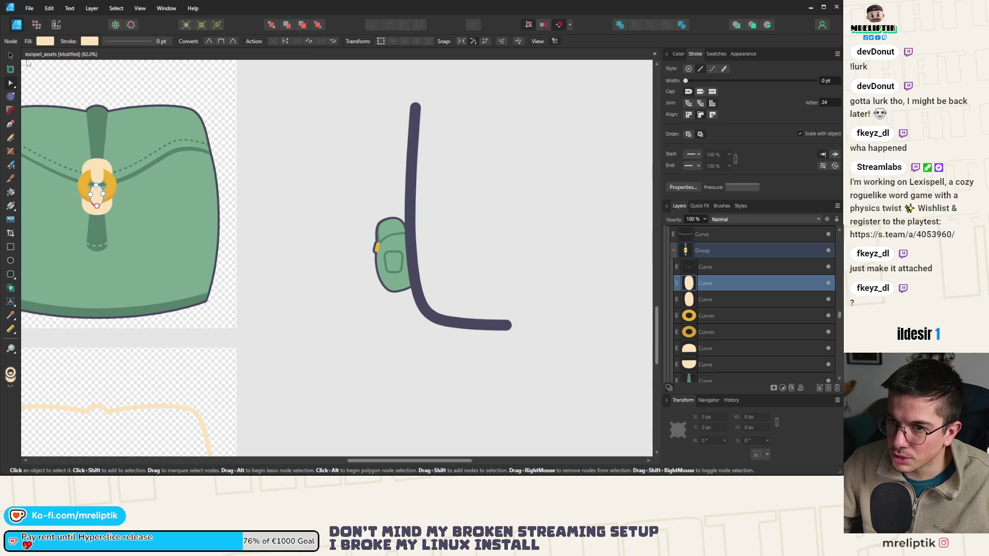
# Move the cream buckle piece onto the side backpack, shrink it and tilt it under the clasp
pyautogui.press('v')
pyautogui.moveTo(112, 198); pyautogui.dragTo(378, 265)
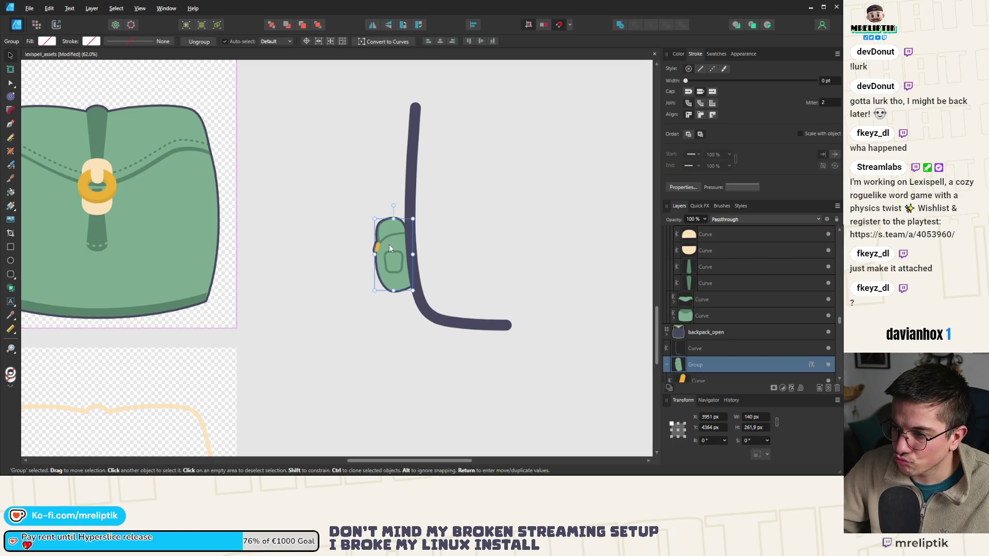
pyautogui.scroll(6, 372, 255)
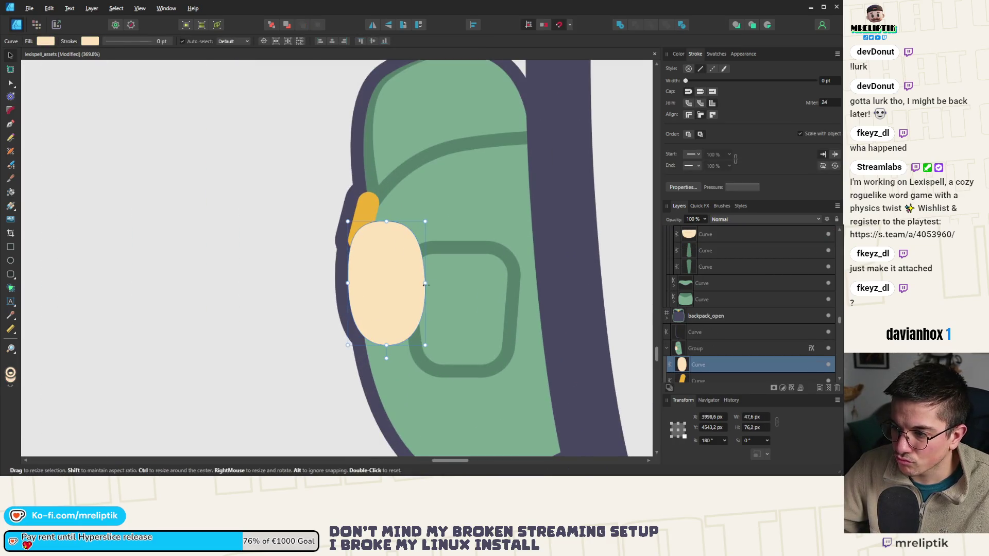
pyautogui.moveTo(423, 281); pyautogui.dragTo(374, 282)
pyautogui.moveTo(348, 221); pyautogui.dragTo(365, 311)
pyautogui.moveTo(363, 315)
pyautogui.mouseDown()
pyautogui.moveTo(360, 261)
pyautogui.moveTo(392, 287)
pyautogui.mouseUp()
pyautogui.scroll(5, 361, 261)
pyautogui.moveTo(343, 329); pyautogui.dragTo(342, 318)
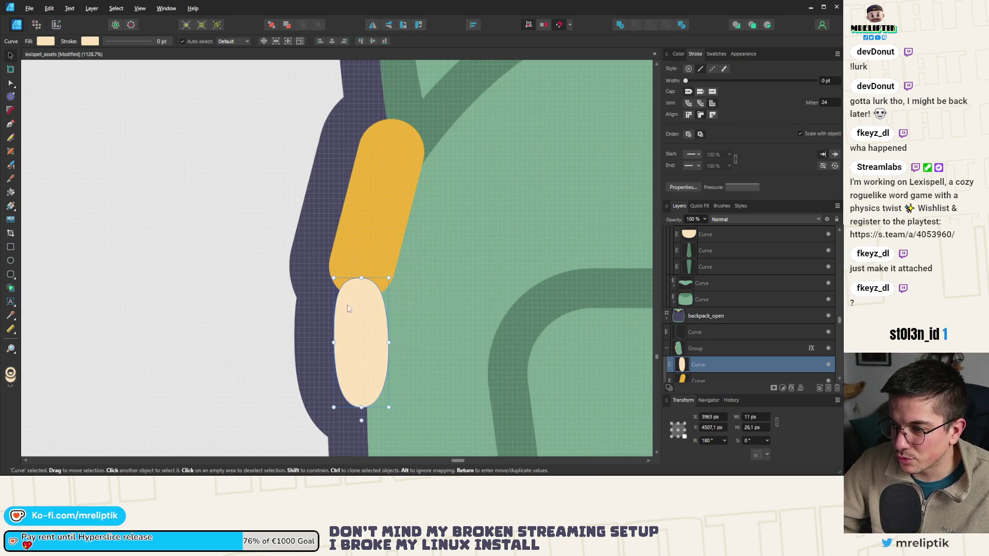
pyautogui.moveTo(362, 420)
pyautogui.mouseDown()
pyautogui.moveTo(355, 418)
pyautogui.moveTo(366, 422)
pyautogui.mouseUp()
# Shorten the lower cream piece further and push it up against the clasp
pyautogui.scroll(-10, 396, 270)
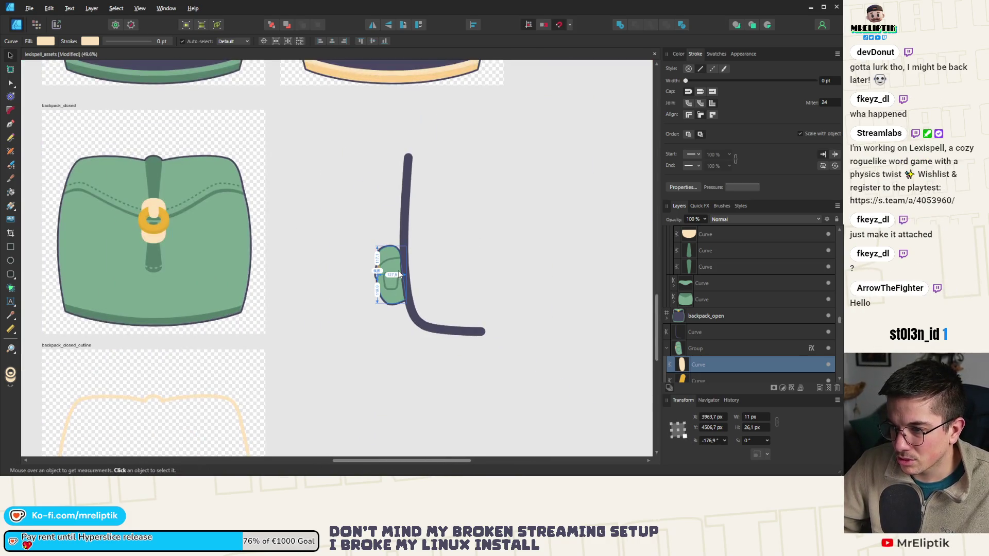
pyautogui.scroll(10, 399, 274)
pyautogui.moveTo(359, 264); pyautogui.dragTo(358, 293)
pyautogui.moveTo(360, 334)
pyautogui.mouseDown()
pyautogui.moveTo(357, 295)
pyautogui.moveTo(359, 304)
pyautogui.mouseUp()
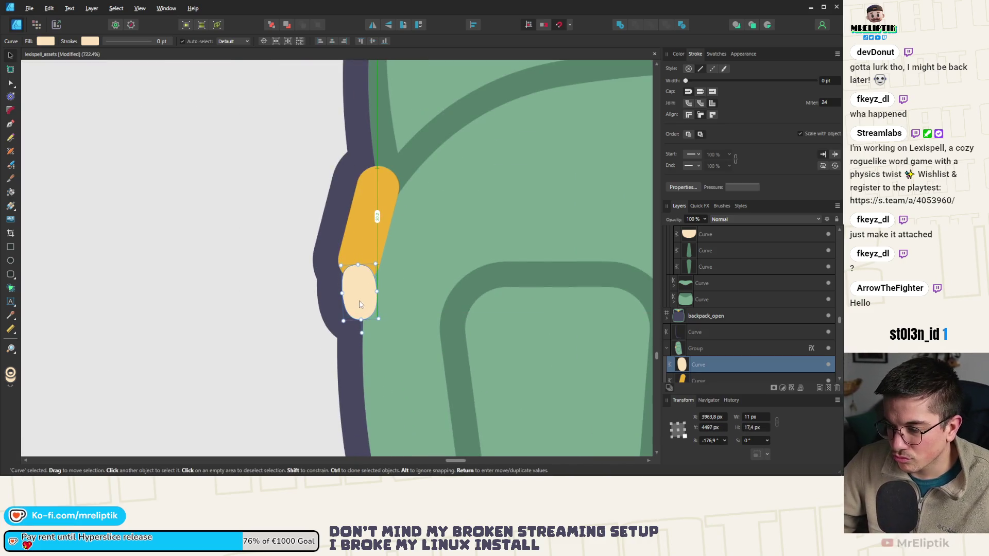
pyautogui.scroll(-5, 396, 246)
pyautogui.scroll(5, 395, 246)
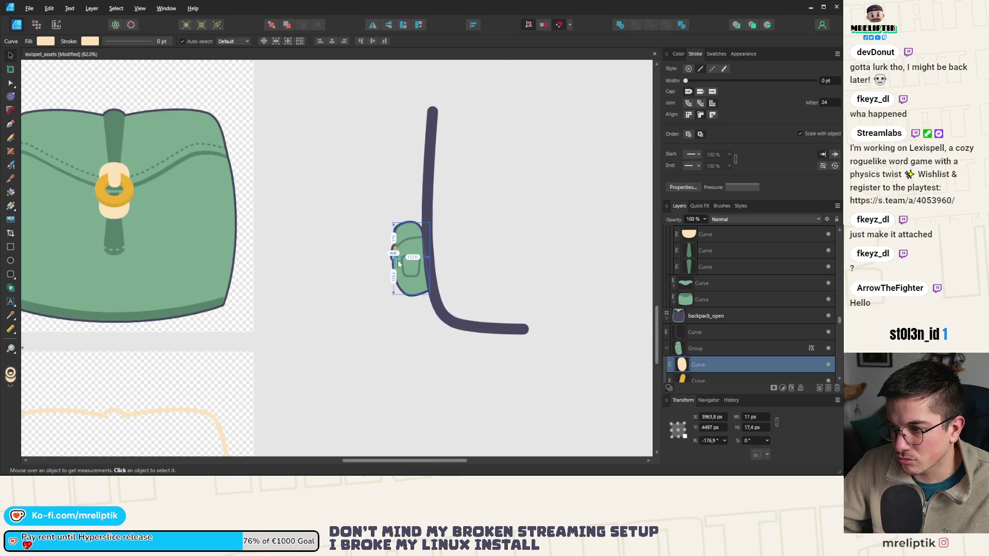
pyautogui.scroll(2, 394, 267)
# Duplicate the cream piece to cap the clasp's top end and nudge it into place
pyautogui.moveTo(402, 395)
pyautogui.mouseDown()
pyautogui.moveTo(407, 296)
pyautogui.moveTo(426, 308)
pyautogui.moveTo(409, 333)
pyautogui.mouseUp()
pyautogui.scroll(3, 421, 331)
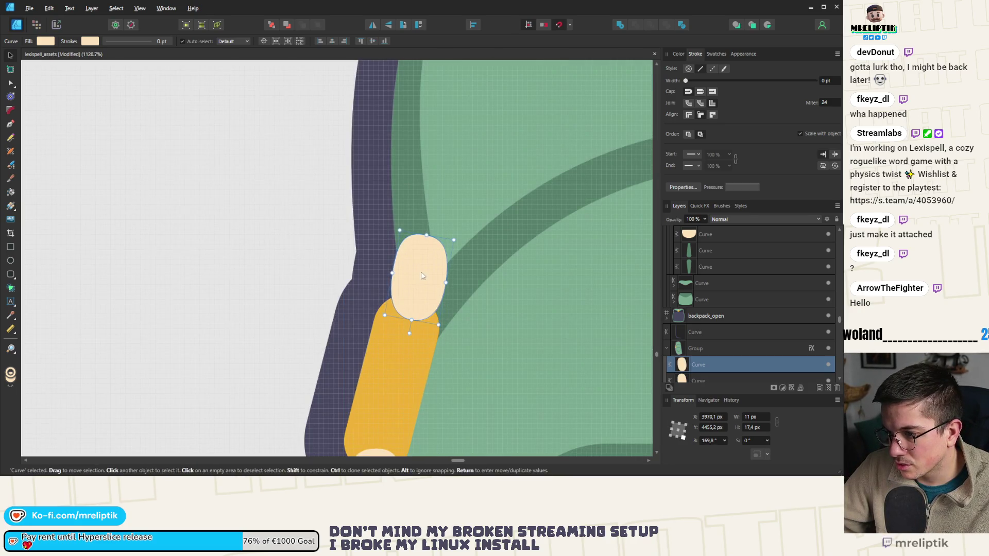
pyautogui.scroll(-10, 332, 256)
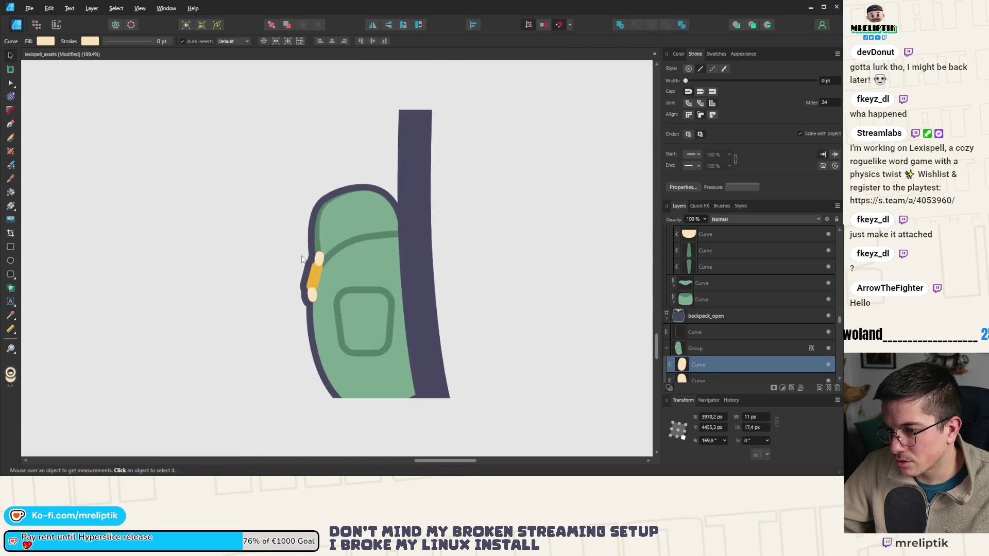
pyautogui.scroll(-3, 332, 257)
pyautogui.scroll(10, 354, 255)
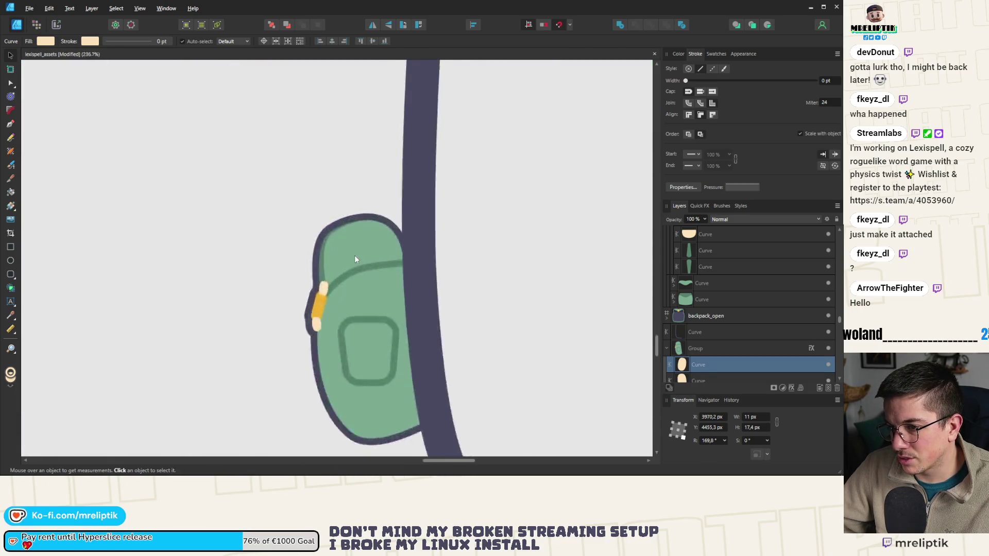
pyautogui.scroll(-3, 256, 343)
pyautogui.scroll(3, 305, 322)
pyautogui.moveTo(305, 322); pyautogui.dragTo(305, 333)
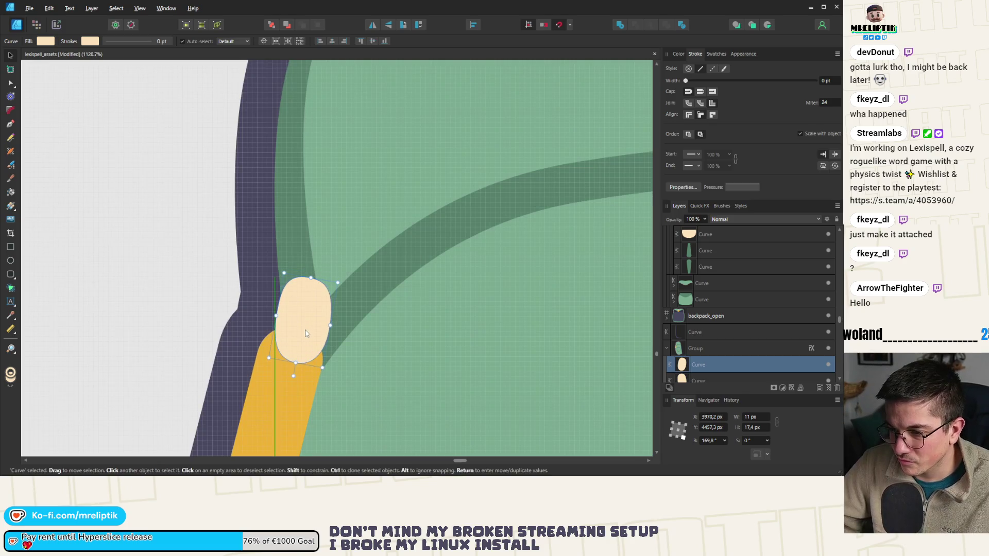
pyautogui.scroll(-10, 366, 291)
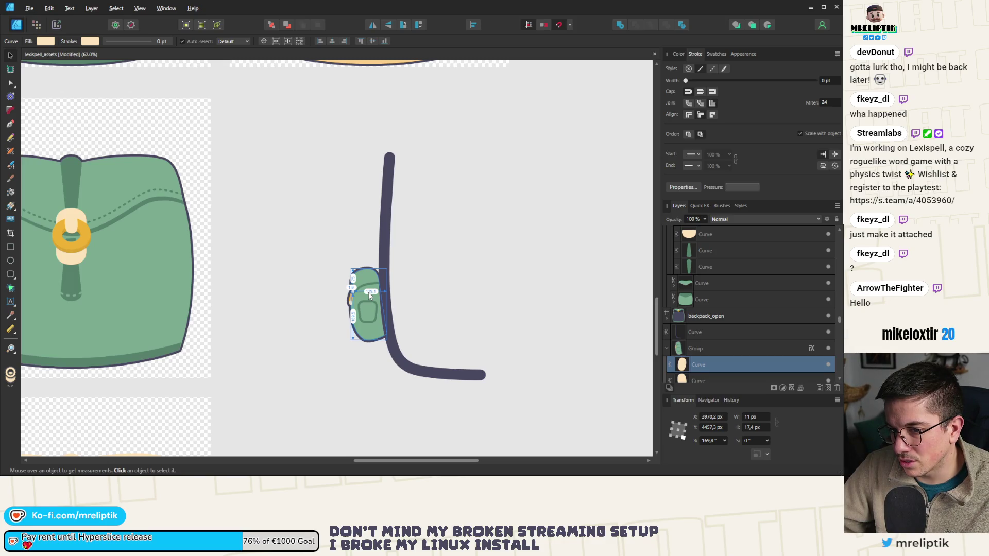
pyautogui.scroll(8, 369, 292)
pyautogui.scroll(-8, 356, 298)
pyautogui.hotkey('ctrl', 'd')
pyautogui.scroll(4, 345, 309)
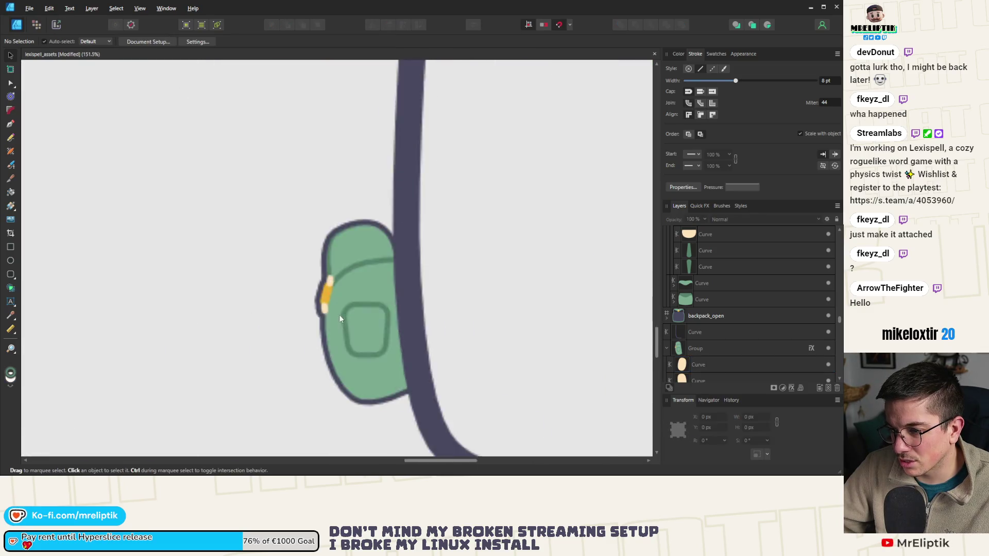
# Delete both cream pieces from the side backpack group
pyautogui.scroll(4, 338, 314)
pyautogui.click(337, 271)
pyautogui.doubleClick(323, 314)
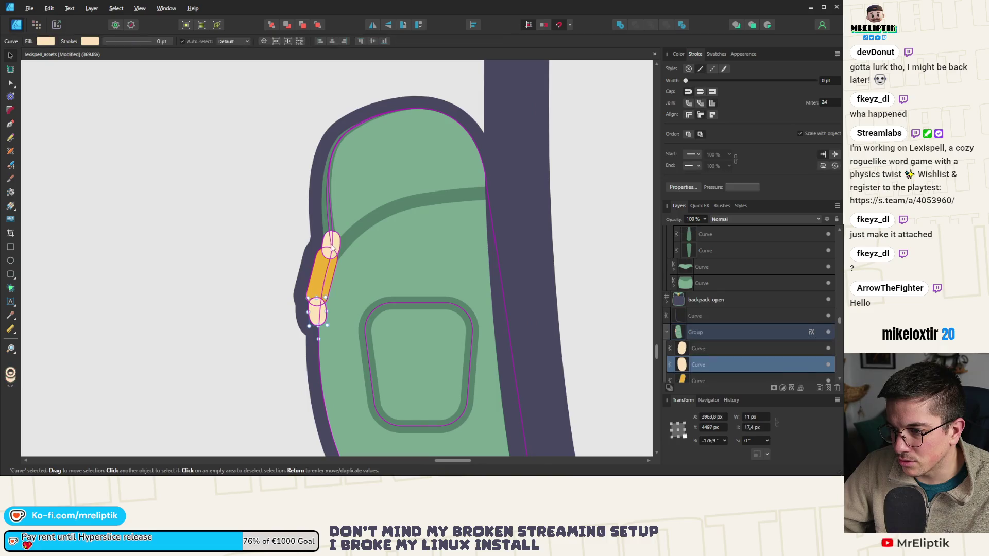
pyautogui.keyDown('shift'); pyautogui.click(332, 241); pyautogui.keyUp('shift')
pyautogui.press('Delete')
# Move the strap and side backpack further to the right
pyautogui.scroll(-5, 216, 222)
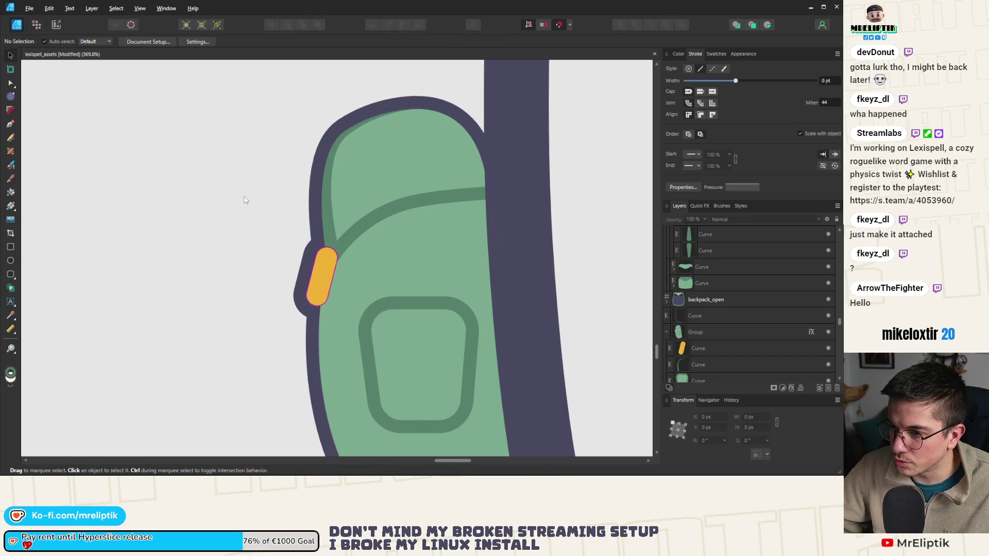
pyautogui.scroll(-4, 215, 222)
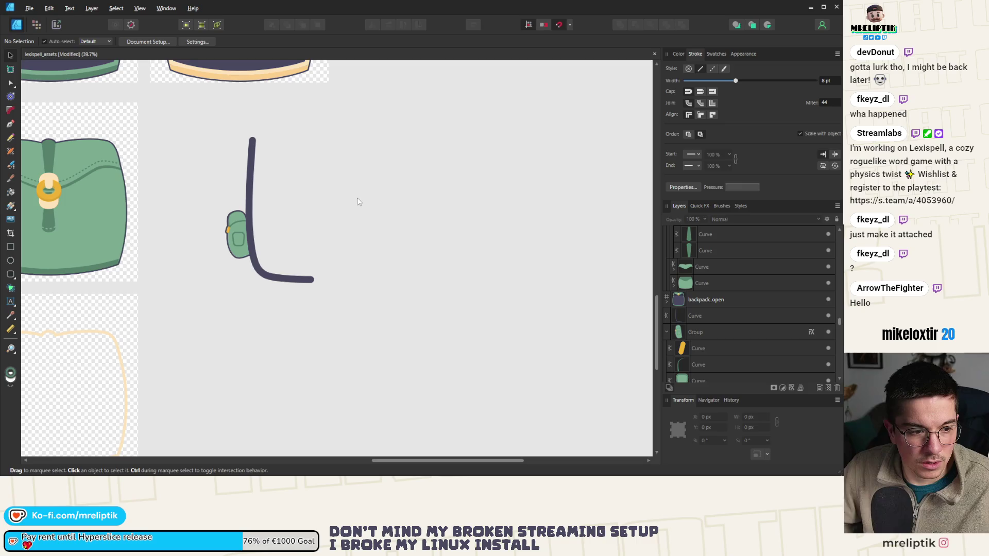
pyautogui.scroll(-3, 344, 198)
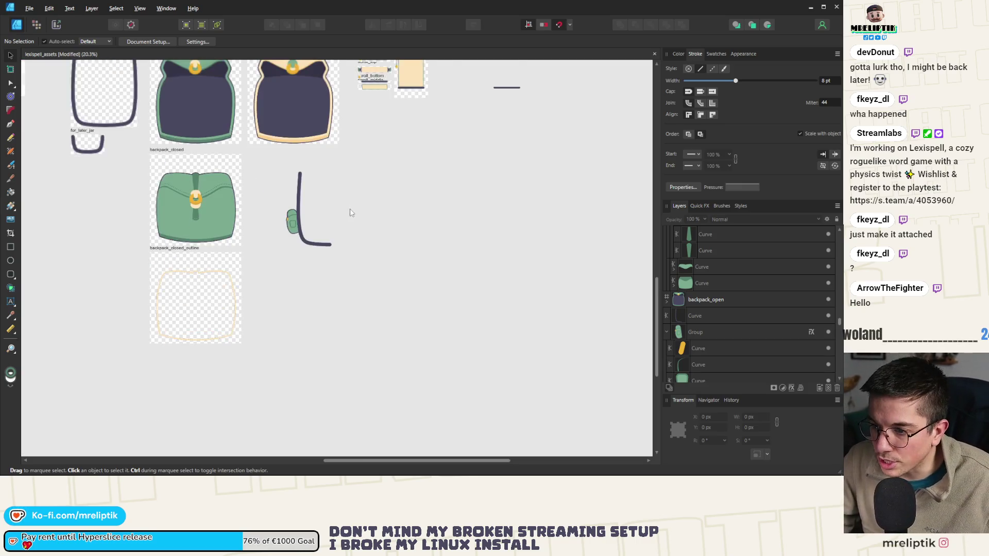
pyautogui.scroll(3, 304, 216)
pyautogui.scroll(2, 310, 227)
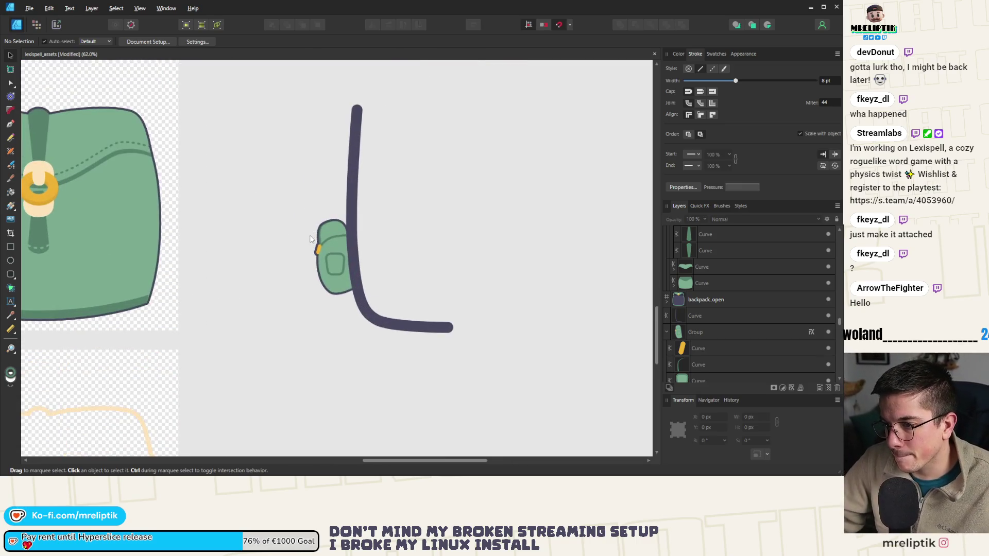
pyautogui.scroll(-3, 343, 305)
pyautogui.moveTo(283, 161)
pyautogui.mouseDown()
pyautogui.moveTo(375, 281)
pyautogui.moveTo(556, 263)
pyautogui.mouseUp()
# Duplicate the backpack_closed artboard to its right
pyautogui.click(170, 163)
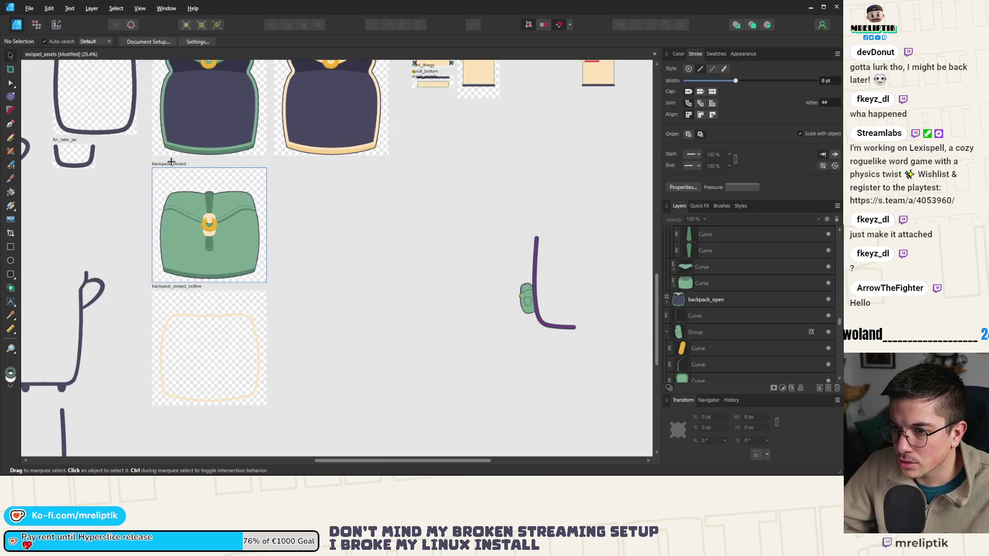
pyautogui.moveTo(172, 164); pyautogui.dragTo(298, 165)
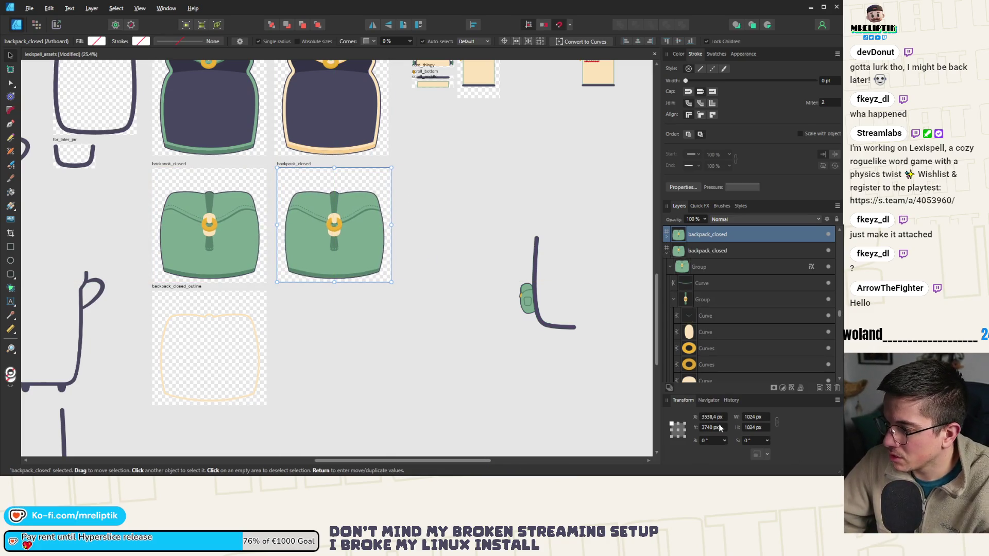
pyautogui.press('Return')
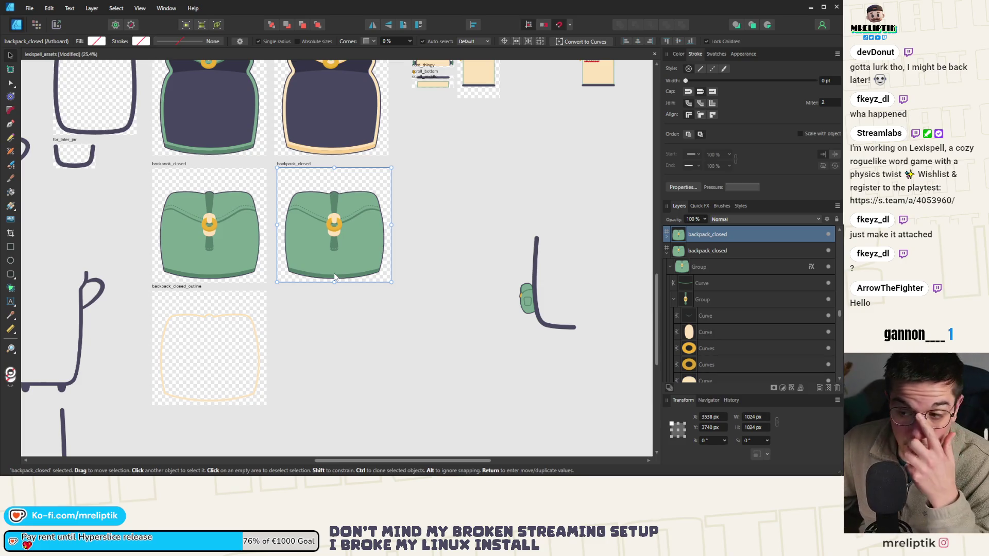
# Rename the duplicate artboard to backpack_closed_side
pyautogui.click(312, 332)
pyautogui.click(302, 166)
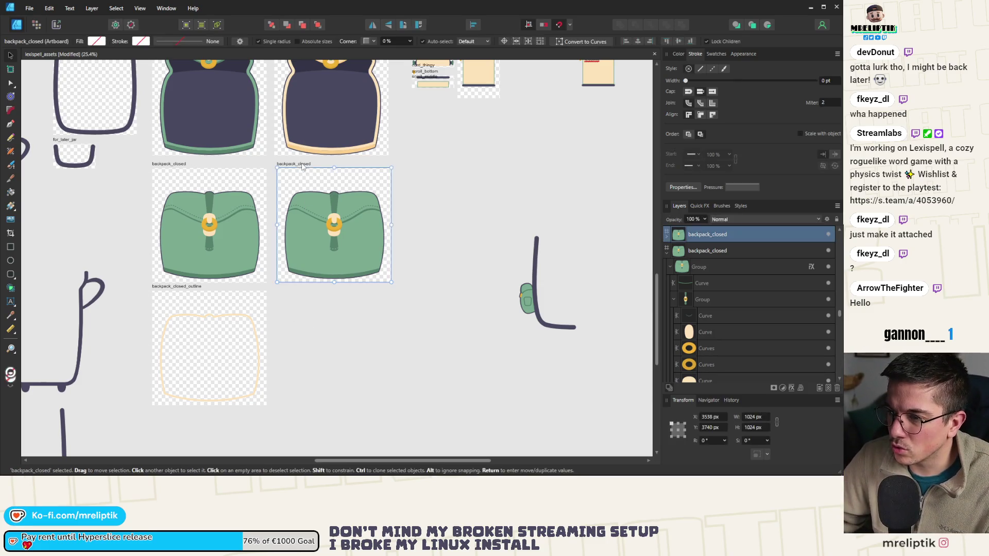
pyautogui.doubleClick(303, 165)
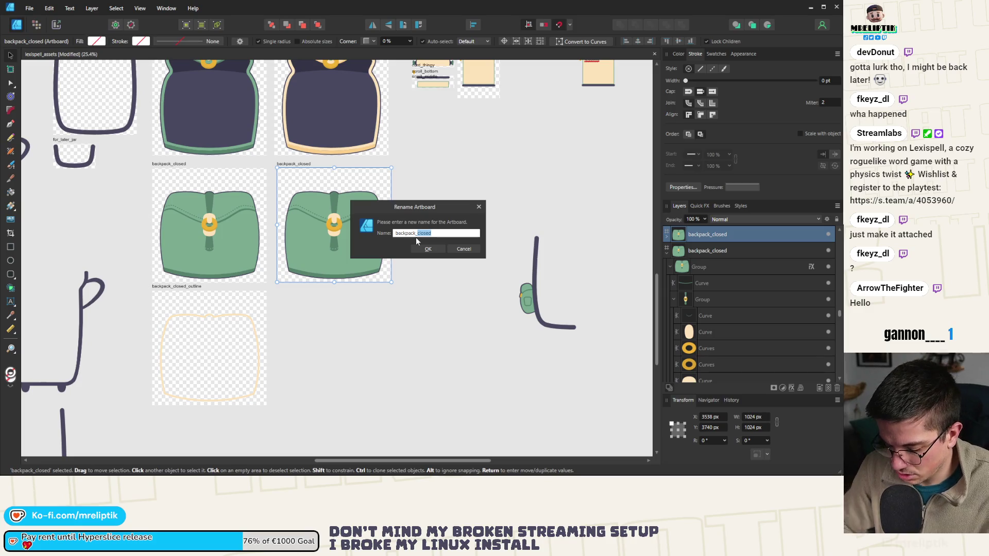
pyautogui.write('closed_side')
pyautogui.press('Return')
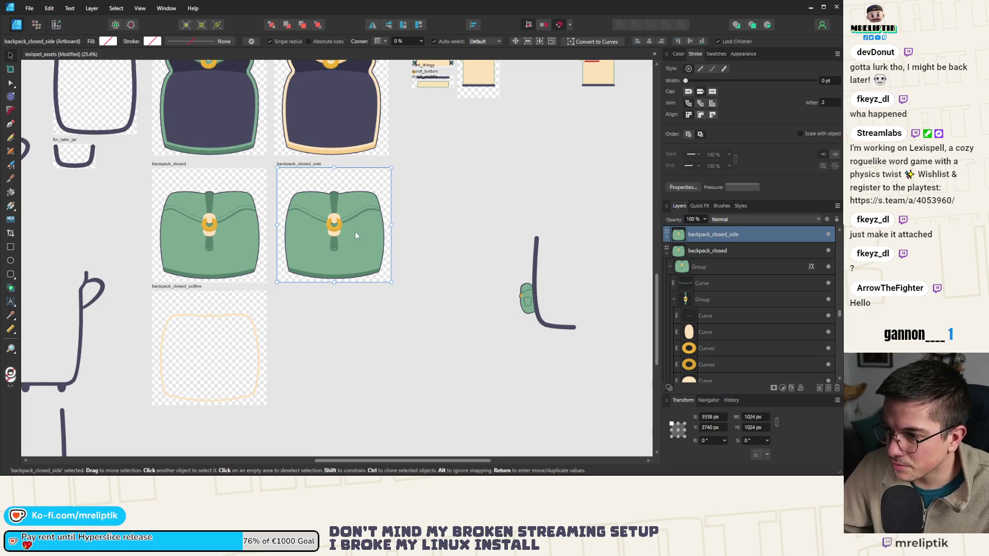
# Make the backpack_closed_side artboard 512 × 512 px and select the side-view backpack
pyautogui.click(354, 231)
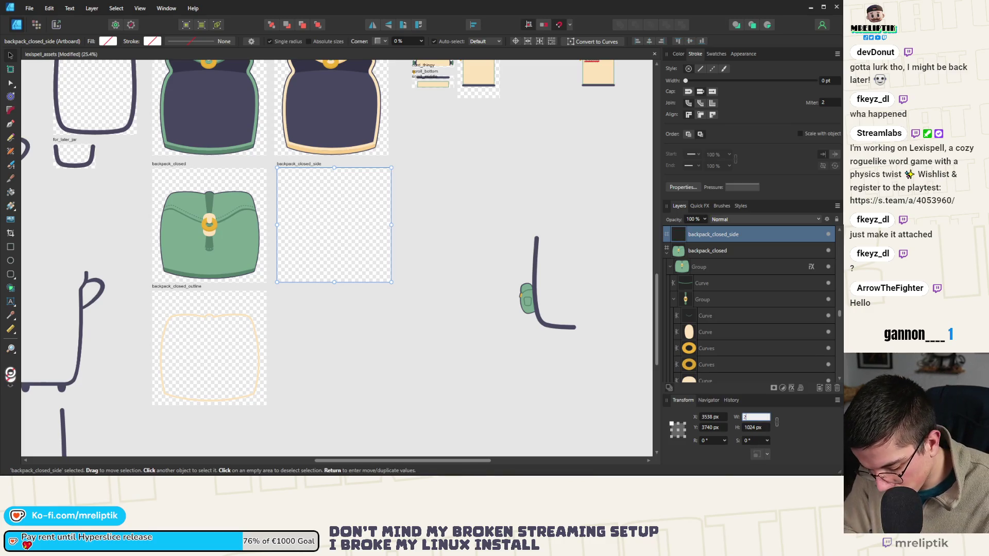
pyautogui.write('56')
pyautogui.press('Tab')
pyautogui.write('256')
pyautogui.press('Return')
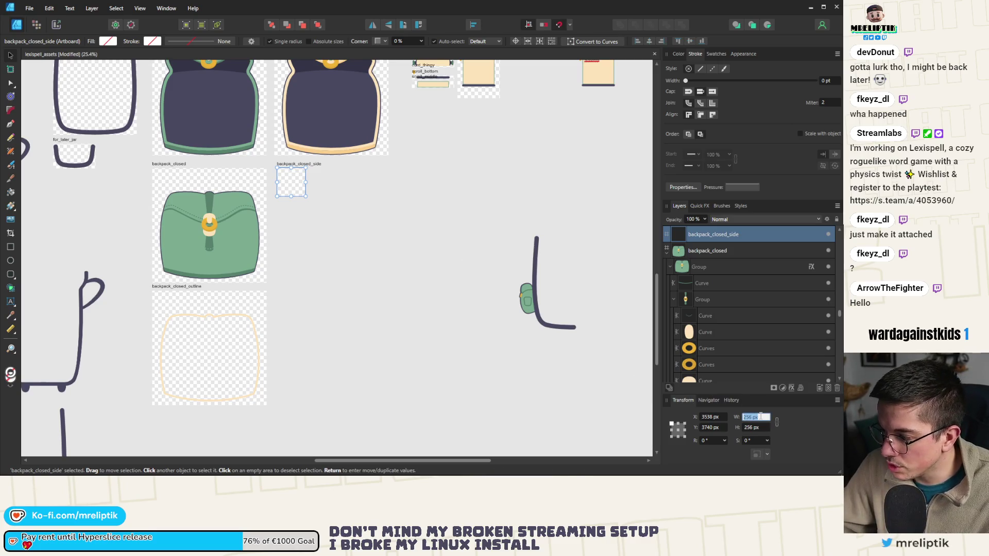
pyautogui.write('512')
pyautogui.press('Return')
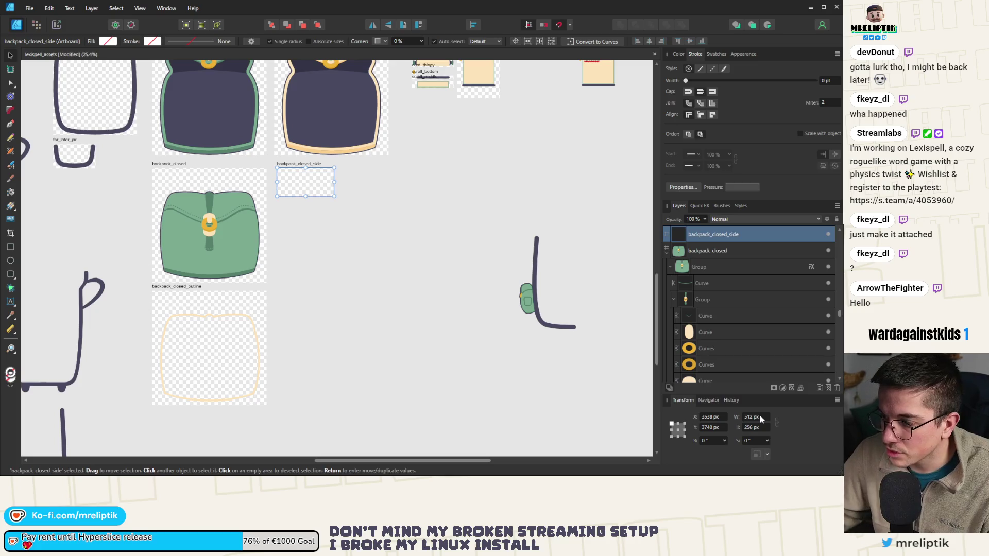
pyautogui.write('512')
pyautogui.press('Return')
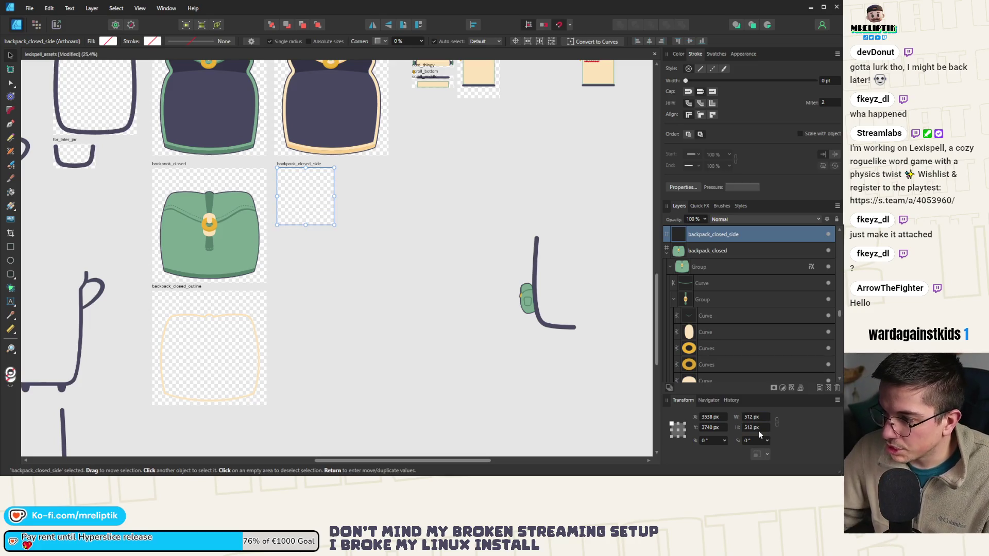
pyautogui.moveTo(479, 265); pyautogui.dragTo(542, 342)
# Move the side backpack into backpack_closed_side and scale it to about 248 × 464 px
pyautogui.moveTo(527, 302); pyautogui.dragTo(294, 202)
pyautogui.scroll(5, 295, 202)
pyautogui.moveTo(340, 275)
pyautogui.mouseDown()
pyautogui.moveTo(390, 293)
pyautogui.moveTo(380, 292)
pyautogui.moveTo(400, 320)
pyautogui.mouseUp()
pyautogui.moveTo(312, 247)
pyautogui.mouseDown()
pyautogui.moveTo(289, 190)
pyautogui.moveTo(281, 193)
pyautogui.mouseUp()
pyautogui.moveTo(341, 274); pyautogui.dragTo(356, 297)
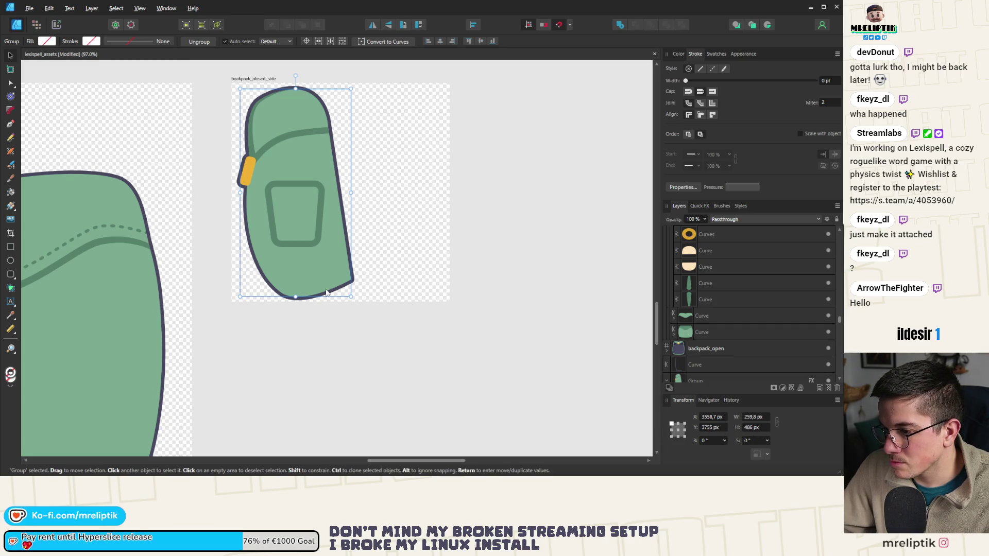
pyautogui.moveTo(351, 297)
pyautogui.mouseDown()
pyautogui.moveTo(348, 289)
pyautogui.moveTo(363, 307)
pyautogui.moveTo(335, 282)
pyautogui.moveTo(352, 292)
pyautogui.mouseUp()
pyautogui.moveTo(316, 213); pyautogui.dragTo(308, 210)
pyautogui.scroll(-2, 341, 168)
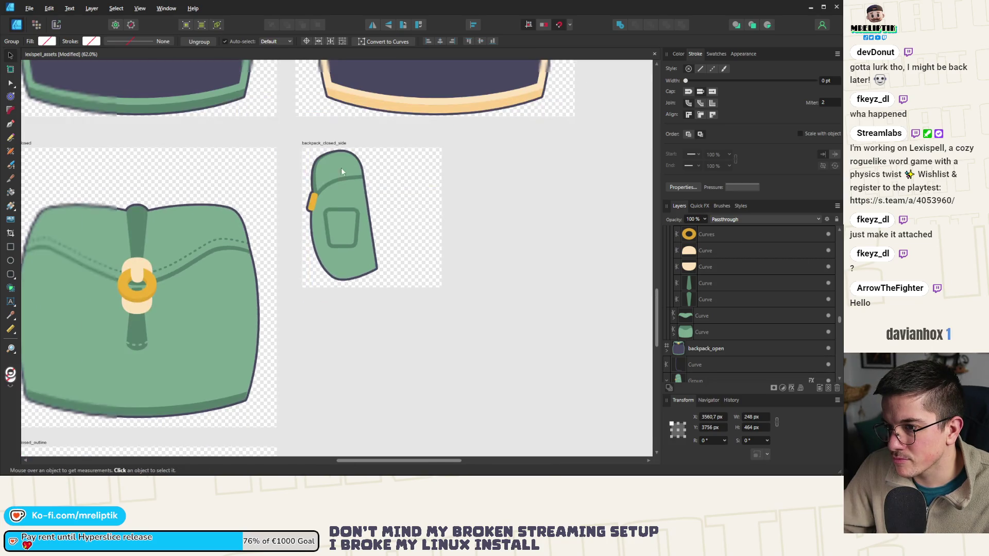
# Narrow the backpack_closed_side artboard to 312 px wide
pyautogui.click(322, 143)
pyautogui.moveTo(442, 216); pyautogui.dragTo(388, 215)
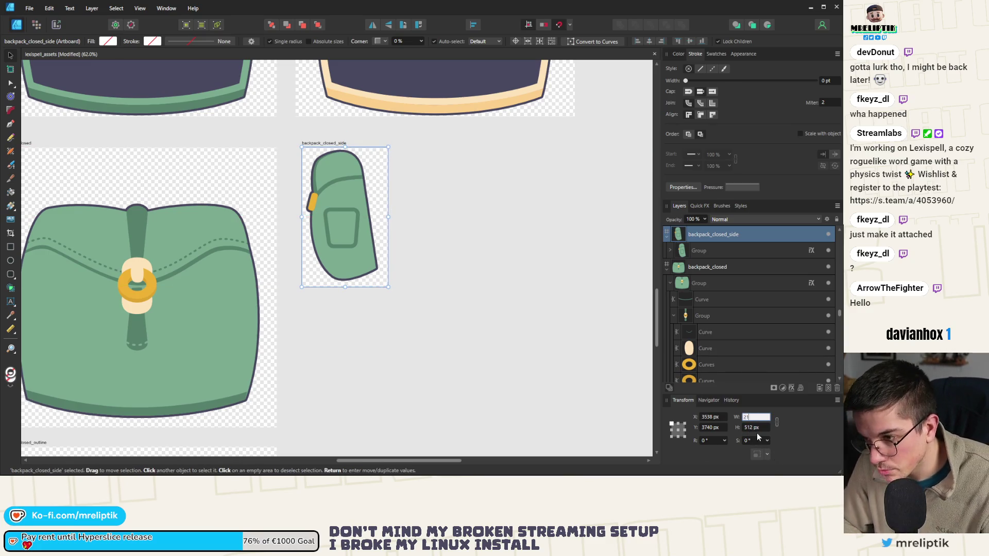
pyautogui.press('Return')
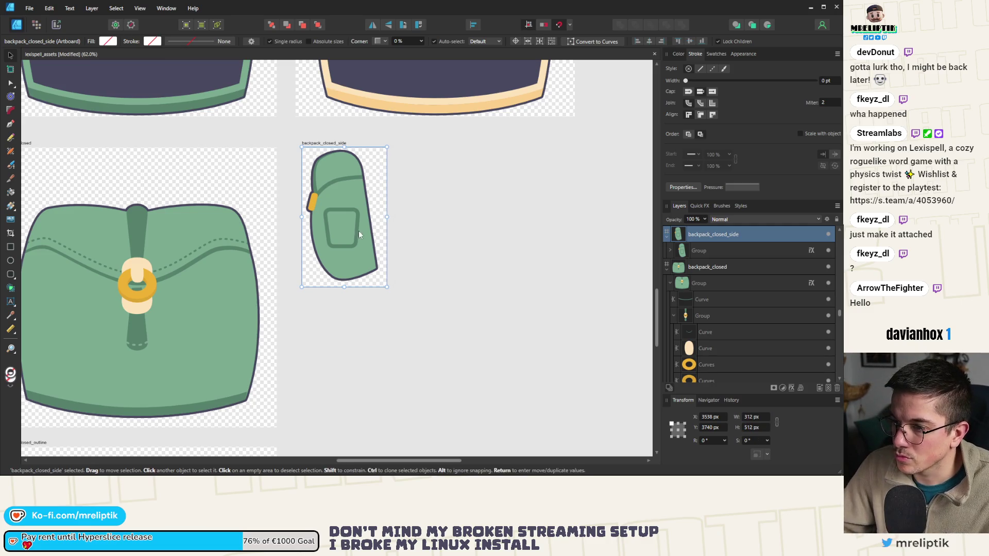
# Centre the side backpack horizontally and vertically within the artboard
pyautogui.click(344, 237)
pyautogui.click(440, 41)
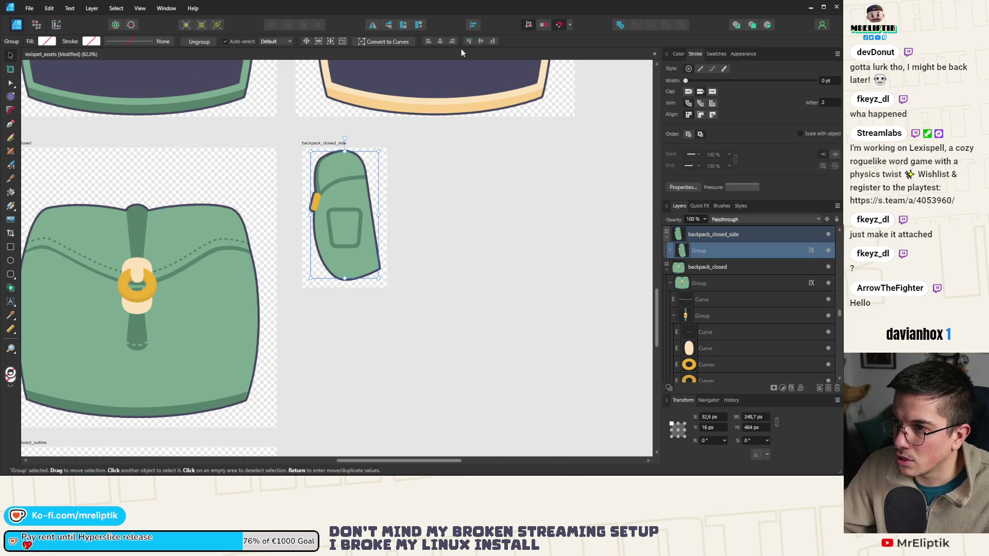
pyautogui.click(480, 41)
pyautogui.hotkey('ctrl', 'd')
pyautogui.scroll(-3, 348, 202)
pyautogui.scroll(-1, 364, 255)
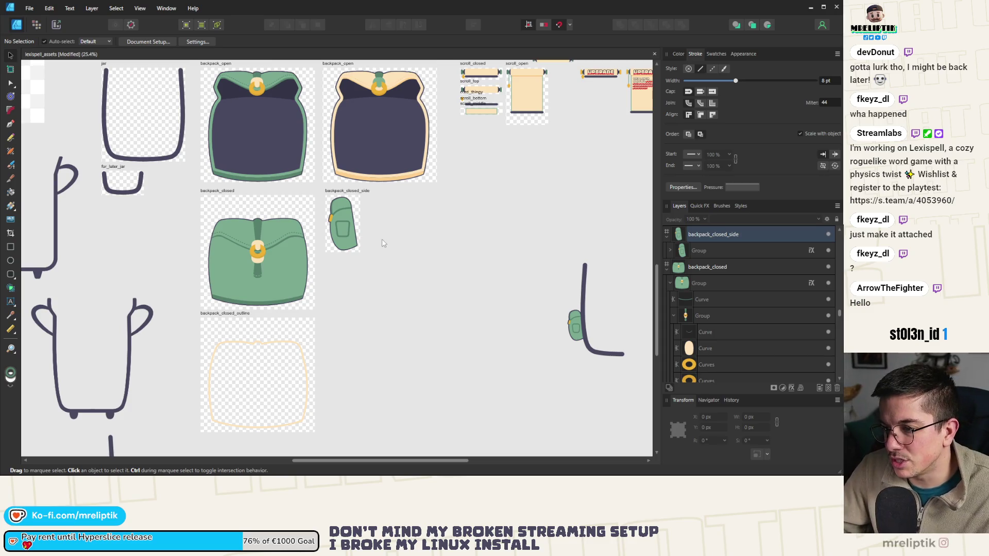
pyautogui.scroll(6, 361, 213)
pyautogui.scroll(-3, 367, 228)
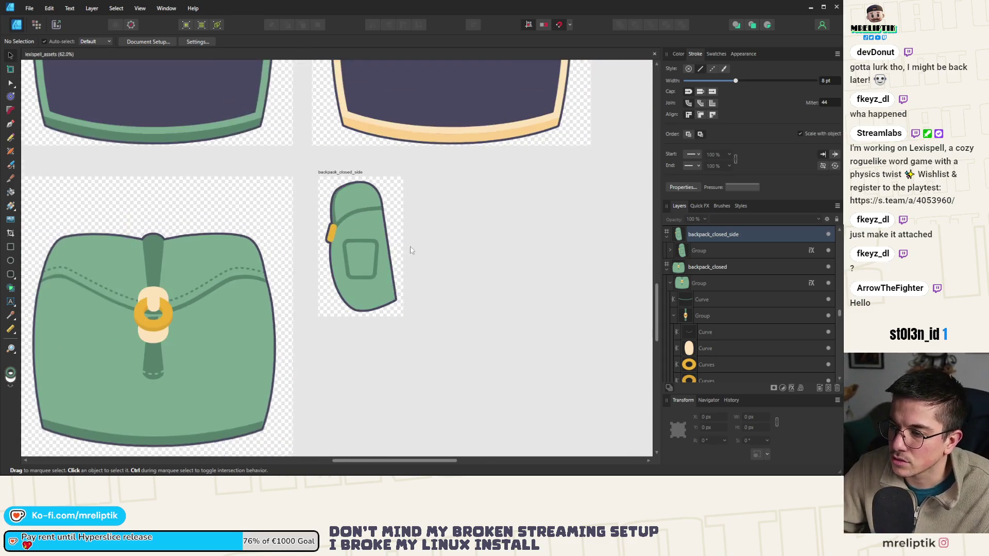
pyautogui.click(363, 248)
# Darken the pocket's green fill with the colour sliders
pyautogui.click(362, 249)
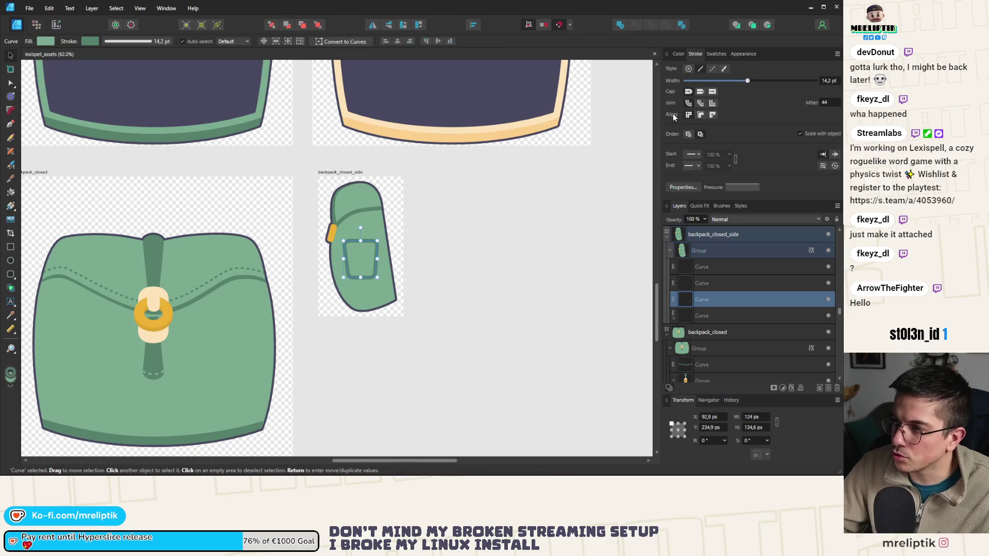
pyautogui.click(678, 54)
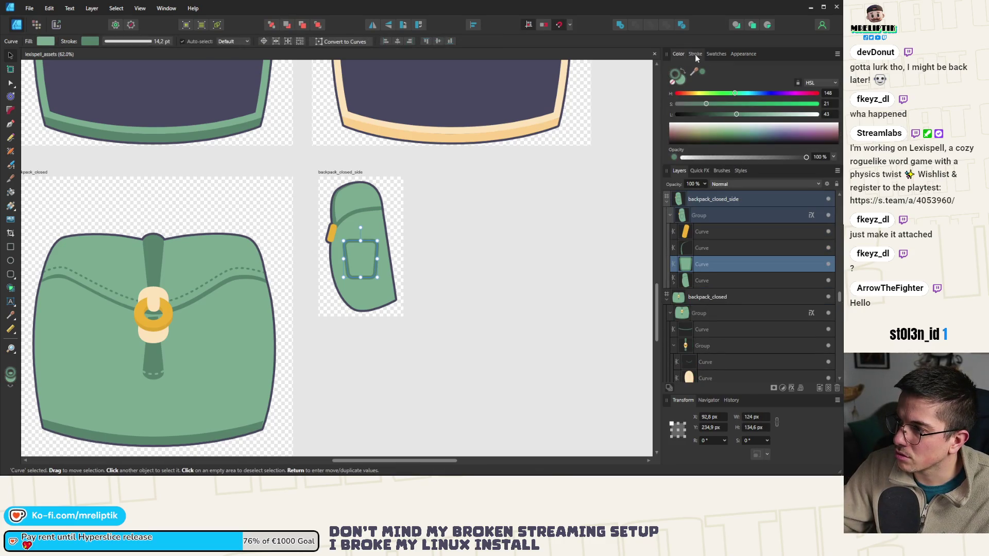
pyautogui.click(681, 79)
pyautogui.click(701, 72)
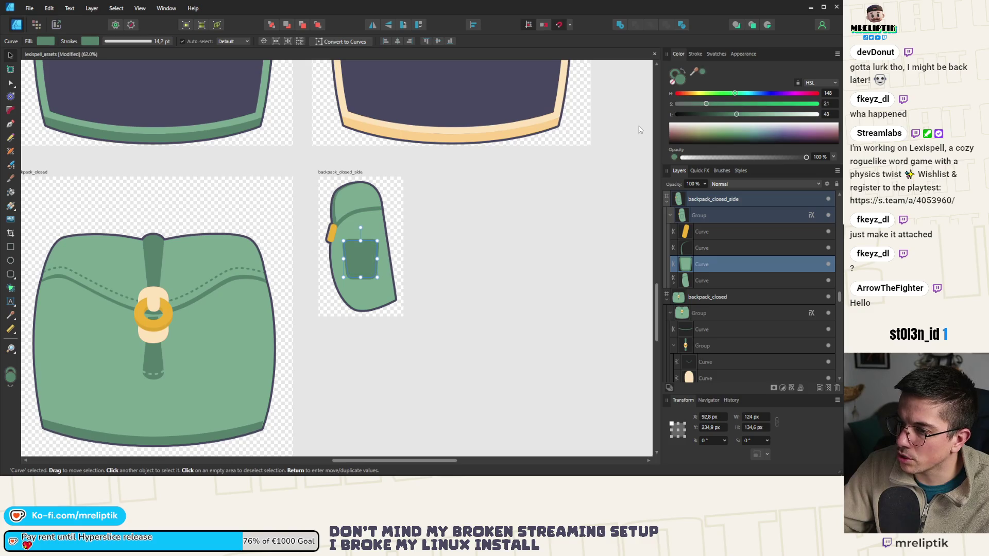
pyautogui.click(412, 230)
# Select the pocket inside the backpack group and convert it to an editable curve
pyautogui.scroll(-1, 412, 230)
pyautogui.scroll(-3, 412, 230)
pyautogui.scroll(5, 369, 258)
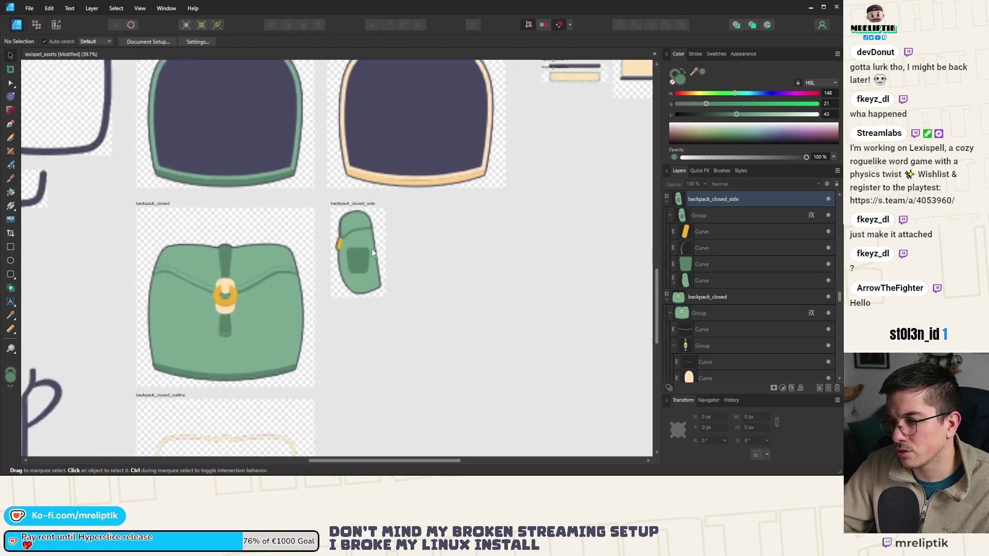
pyautogui.click(351, 257)
pyautogui.doubleClick(338, 260)
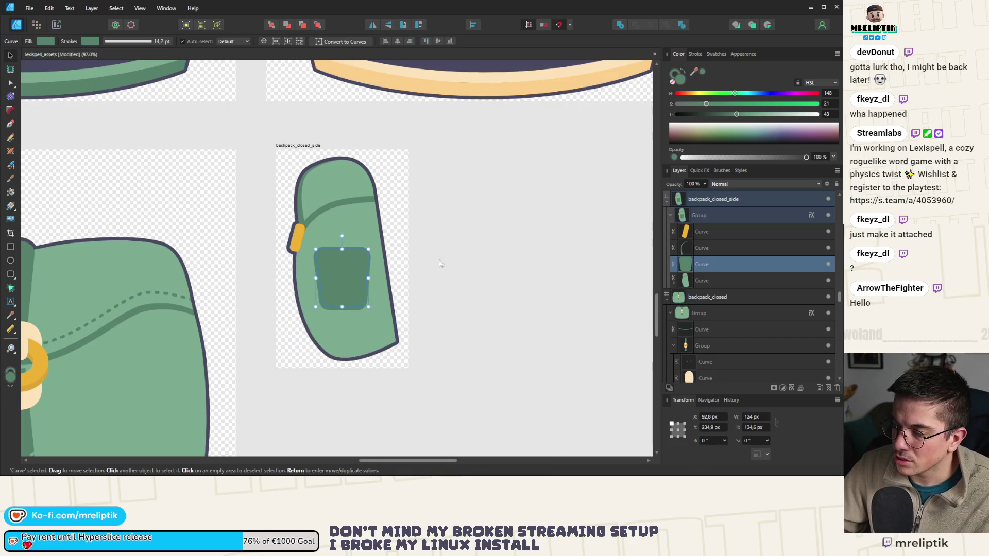
pyautogui.scroll(-3, 379, 270)
pyautogui.scroll(4, 379, 270)
pyautogui.click(10, 83)
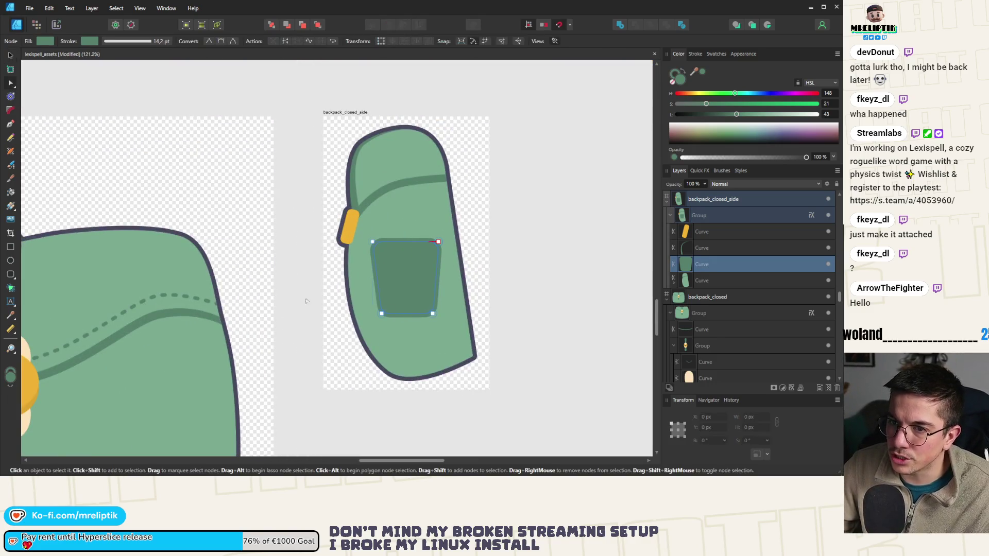
pyautogui.rightClick(409, 270)
pyautogui.click(456, 171)
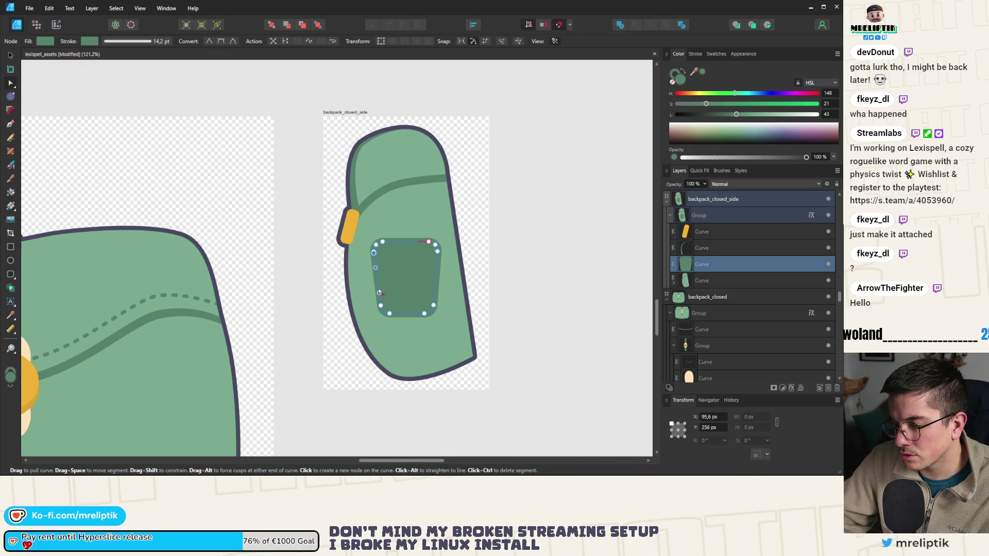
pyautogui.scroll(2, 379, 292)
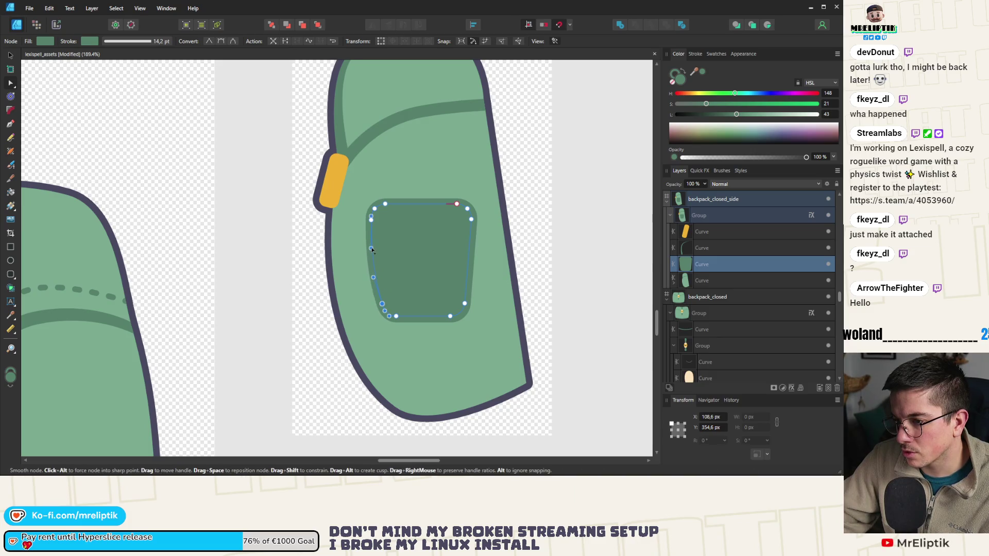
# Delete extra pocket nodes and reshape its top edge and top corners
pyautogui.press('Delete')
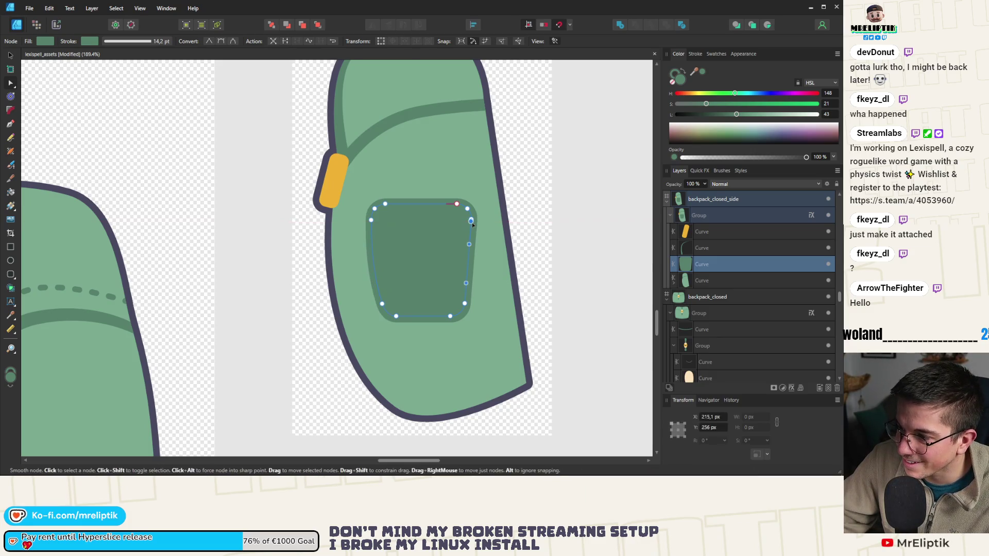
pyautogui.moveTo(472, 222); pyautogui.dragTo(470, 243)
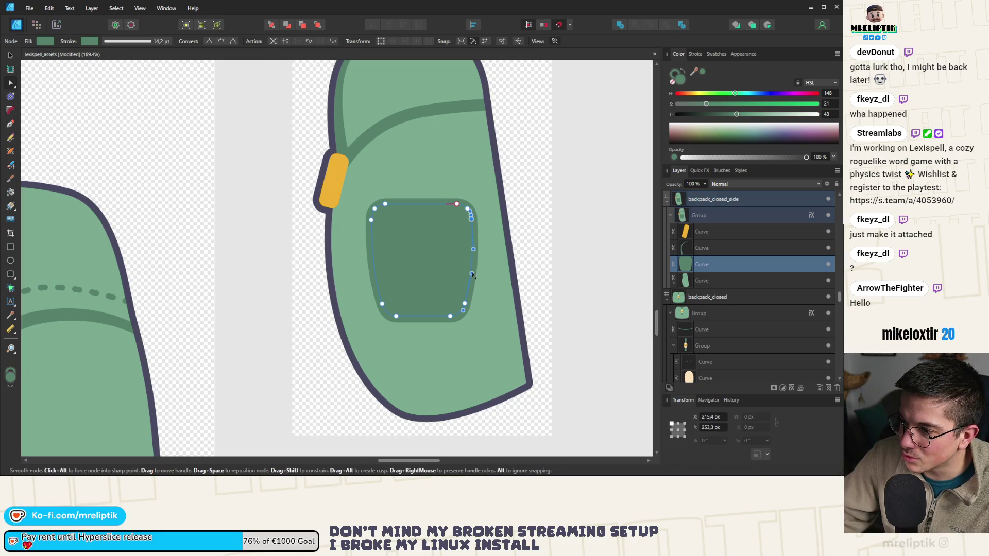
pyautogui.hotkey('ctrl', 'z')
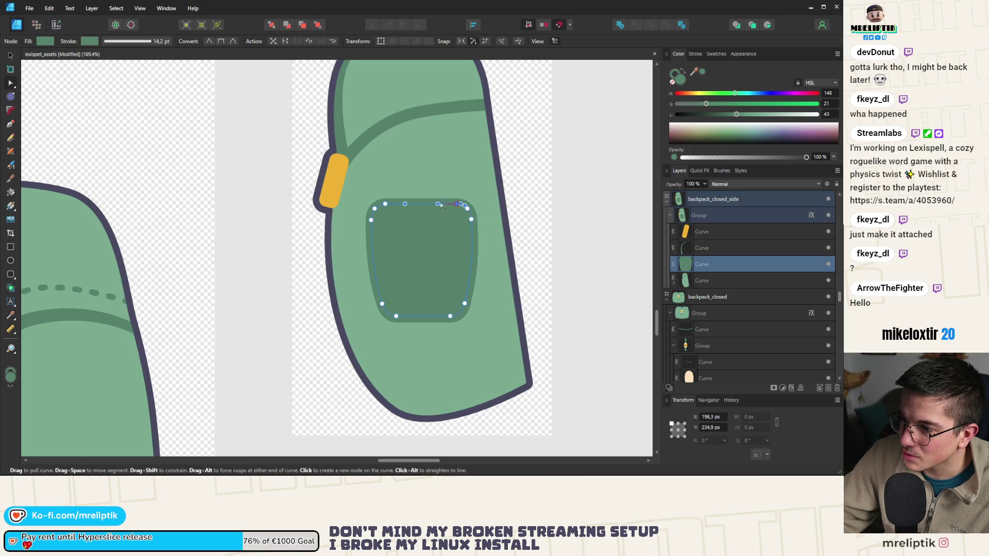
pyautogui.moveTo(438, 201); pyautogui.dragTo(419, 200)
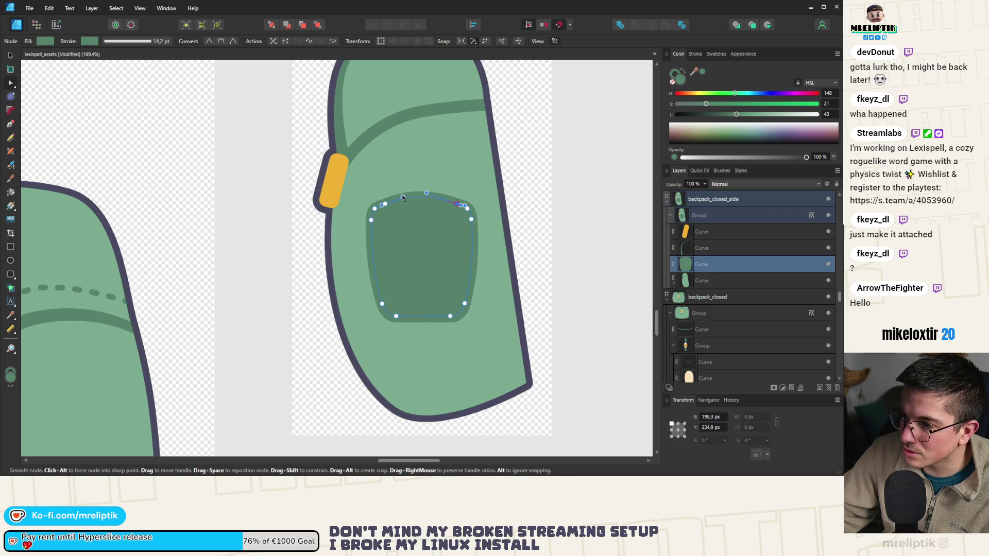
pyautogui.click(384, 202)
pyautogui.click(391, 219)
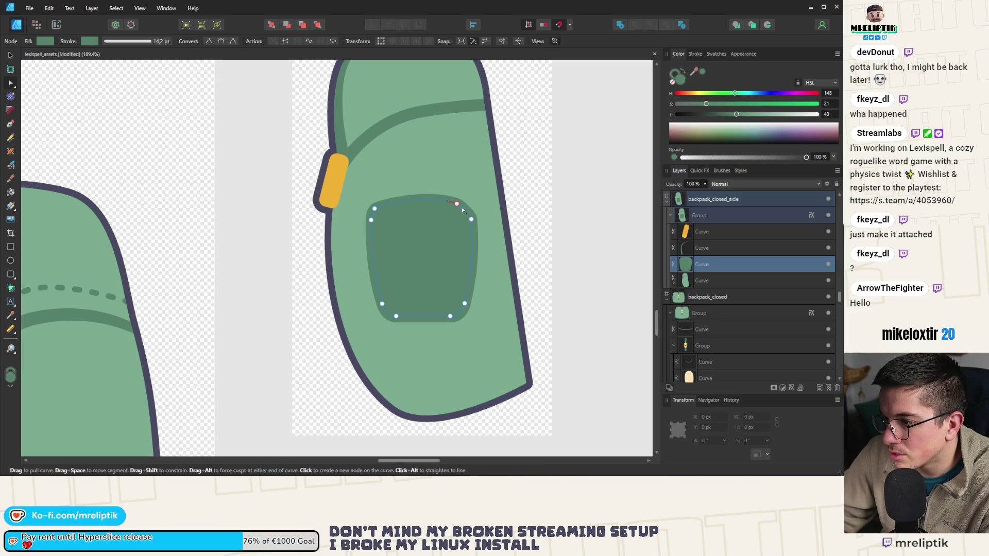
pyautogui.press('Delete')
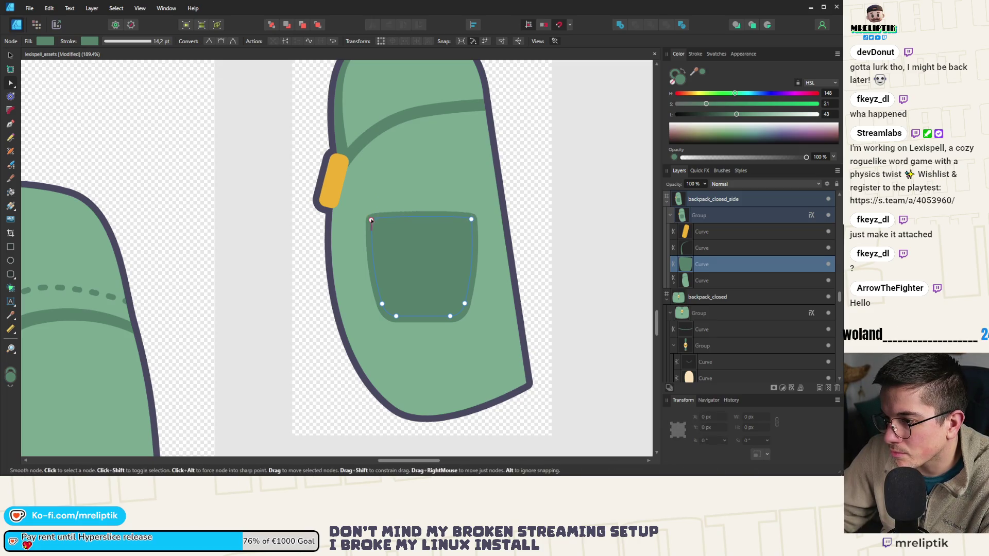
pyautogui.click(375, 208)
pyautogui.moveTo(378, 207); pyautogui.dragTo(376, 196)
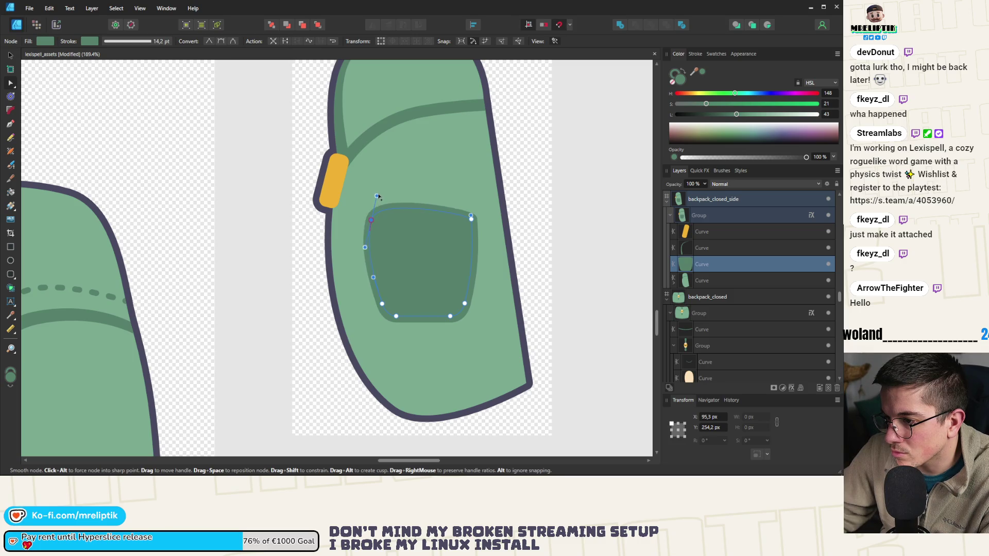
pyautogui.moveTo(471, 216); pyautogui.dragTo(465, 204)
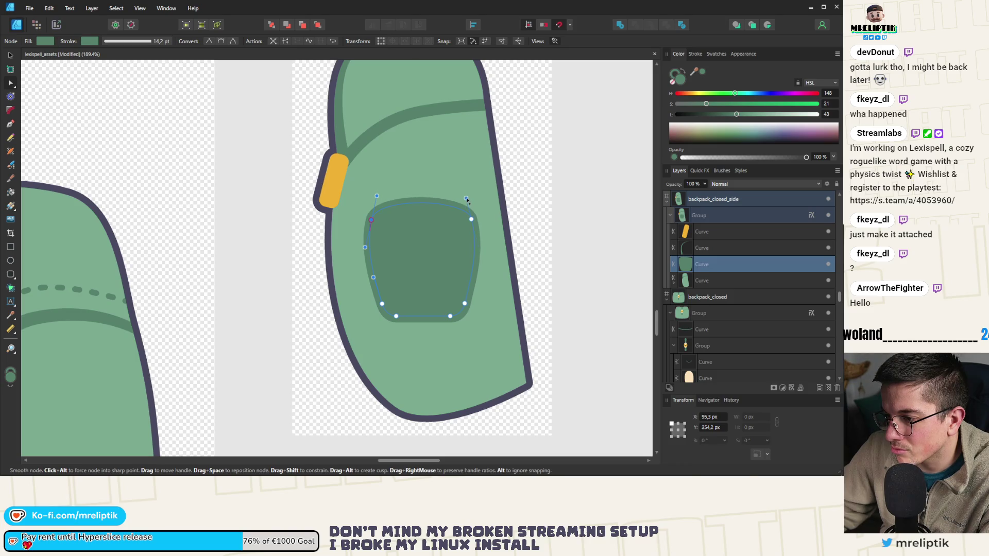
pyautogui.click(467, 306)
# Make the pocket's bottom-left corner node smooth and pull its handle to round the bottom
pyautogui.click(396, 316)
pyautogui.moveTo(396, 322); pyautogui.dragTo(394, 325)
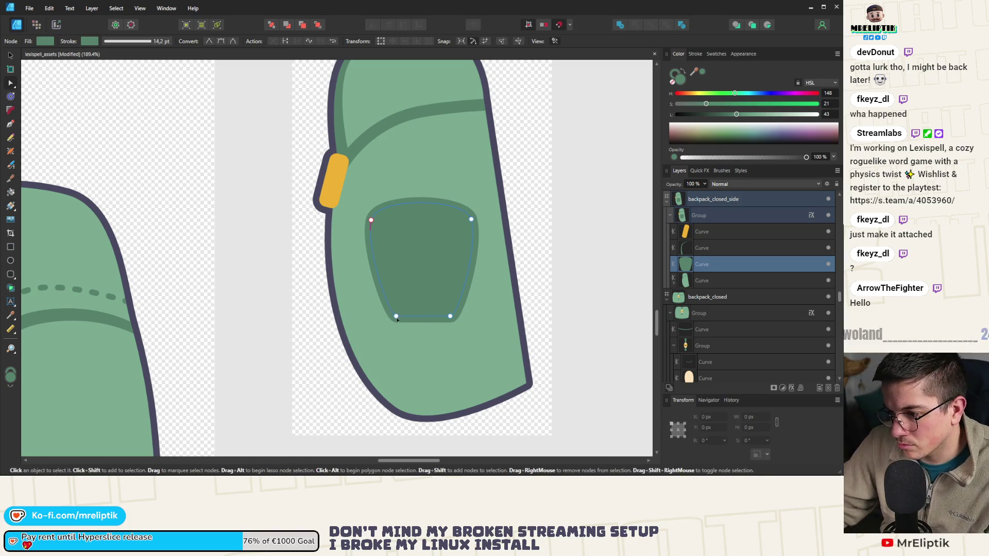
pyautogui.moveTo(397, 316); pyautogui.dragTo(380, 316)
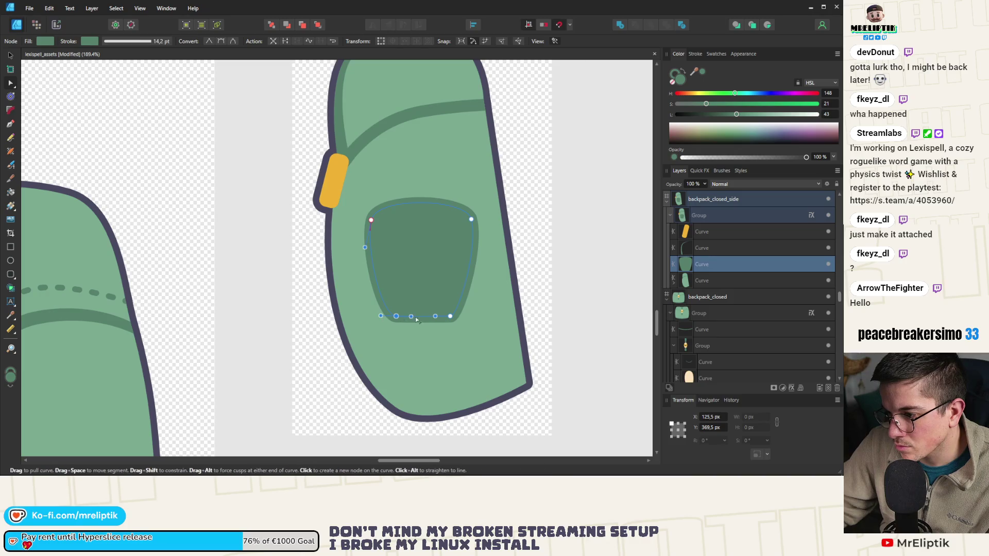
pyautogui.click(458, 317)
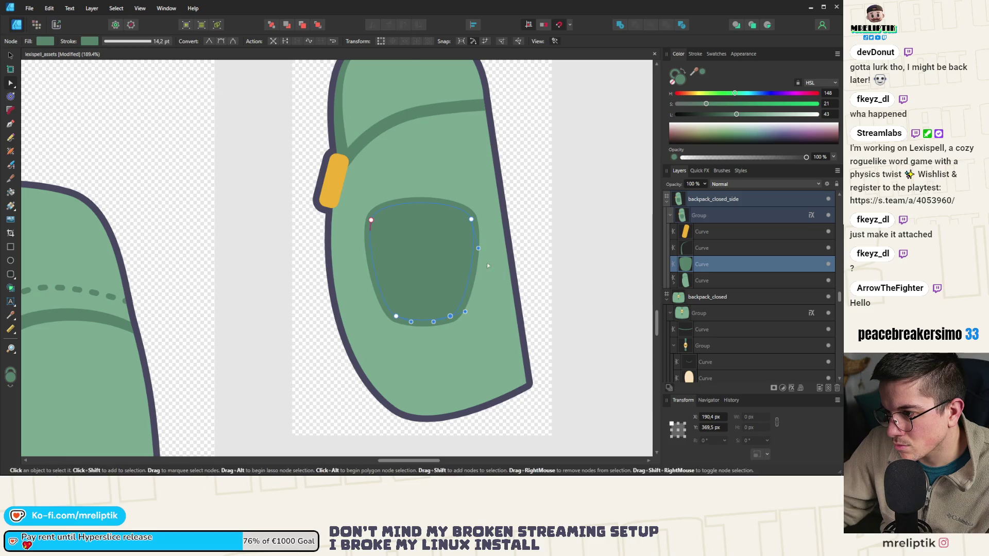
pyautogui.scroll(-5, 435, 233)
pyautogui.click(435, 234)
# Select the pocket inside the backpack group and shrink it around its centre
pyautogui.scroll(-3, 435, 234)
pyautogui.scroll(4, 320, 230)
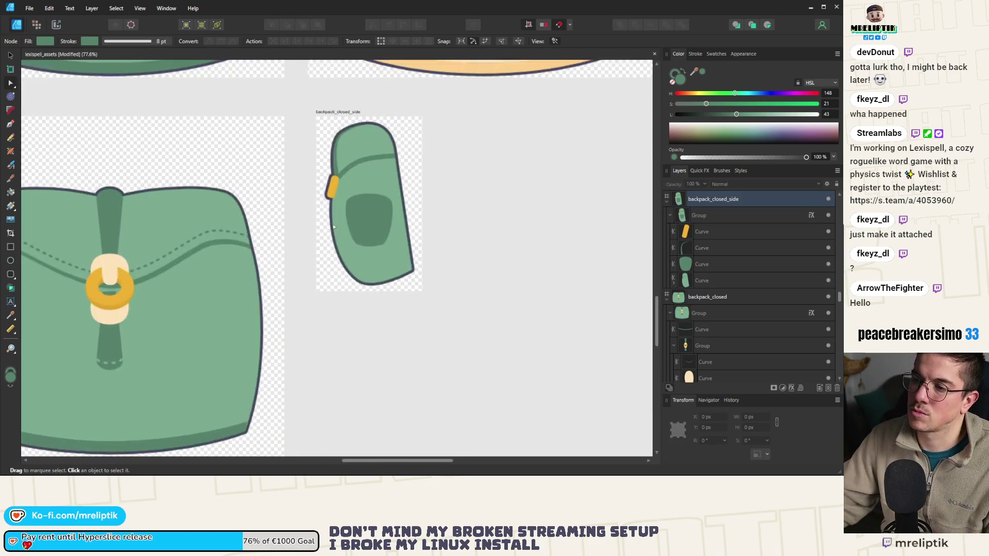
pyautogui.click(11, 57)
pyautogui.scroll(3, 389, 225)
pyautogui.click(363, 162)
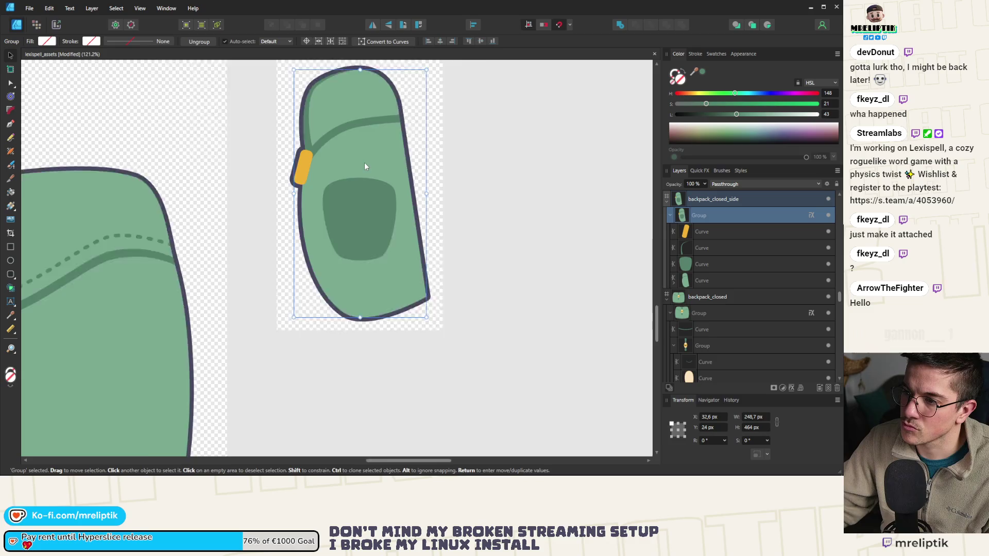
pyautogui.scroll(3, 360, 206)
pyautogui.doubleClick(404, 215)
pyautogui.moveTo(408, 192); pyautogui.dragTo(409, 206)
# Tilt the pocket about 7.8°, move it lower and adjust it to 117.9 × 134.1 px
pyautogui.moveTo(358, 186); pyautogui.dragTo(349, 181)
pyautogui.moveTo(353, 247); pyautogui.dragTo(353, 254)
pyautogui.moveTo(393, 201); pyautogui.dragTo(399, 196)
pyautogui.moveTo(359, 238); pyautogui.dragTo(366, 243)
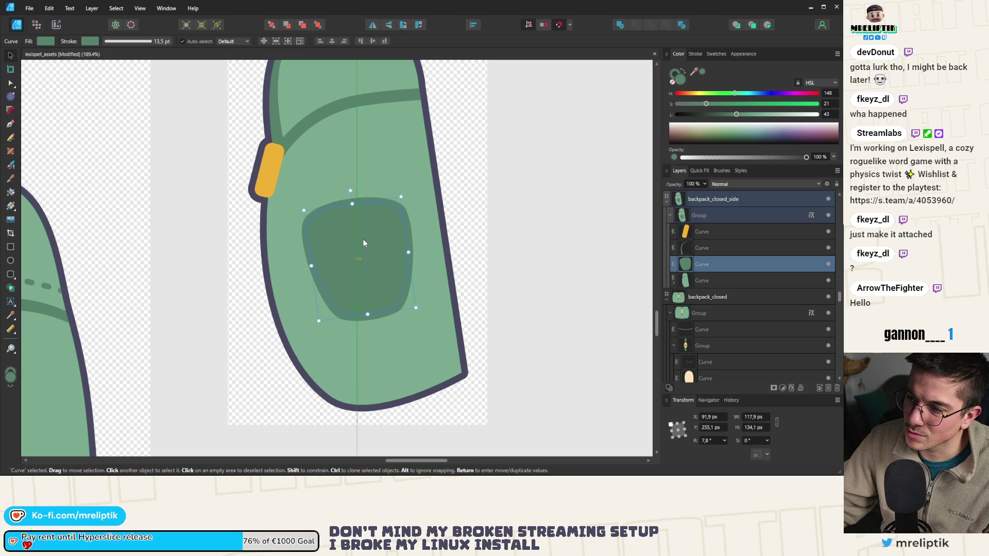
pyautogui.scroll(-5, 363, 239)
pyautogui.hotkey('ctrl', 'd')
pyautogui.scroll(2, 384, 224)
pyautogui.scroll(2, 384, 228)
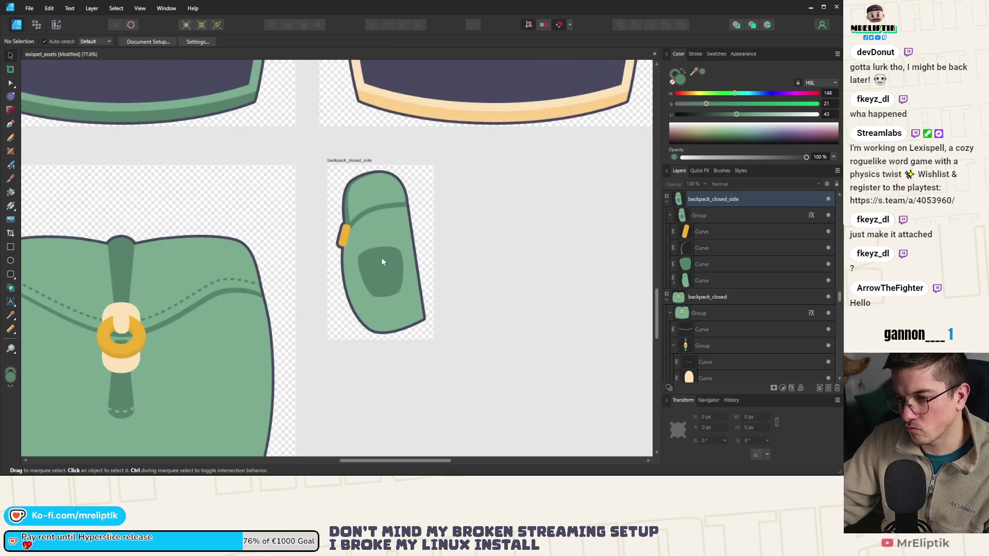
pyautogui.click(381, 260)
pyautogui.click(696, 55)
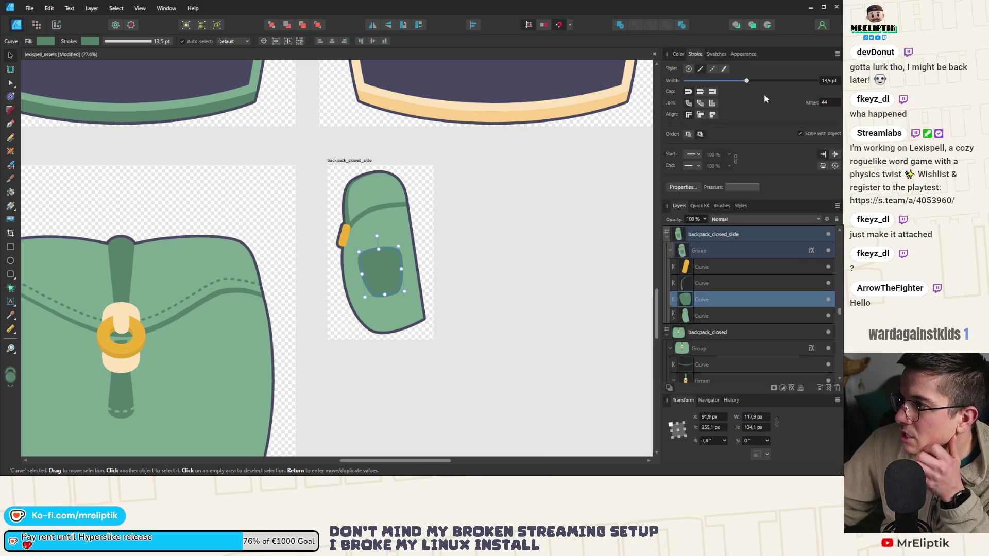
# Make the pocket's outline dashed and aligned inside, undoing a trial body-green colour sample
pyautogui.click(713, 68)
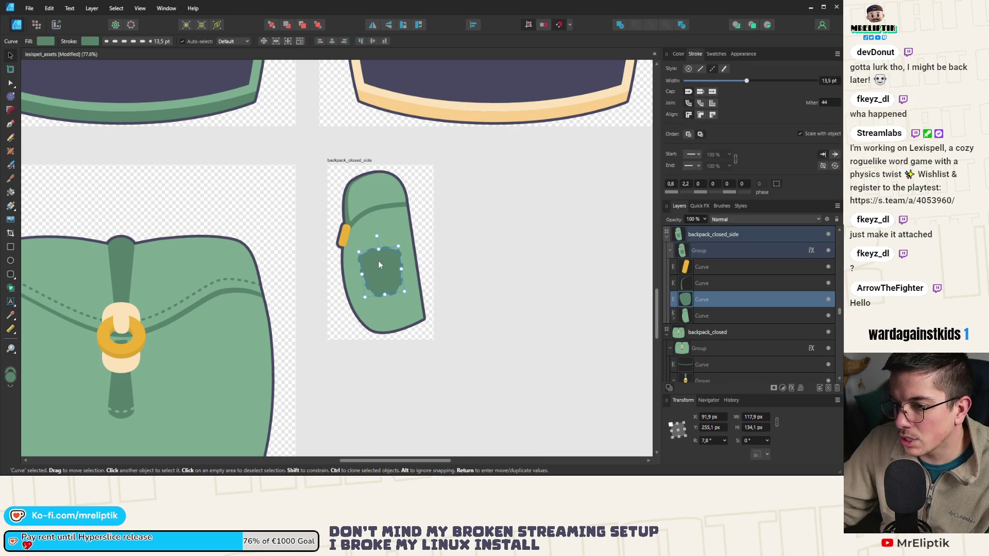
pyautogui.scroll(3, 367, 268)
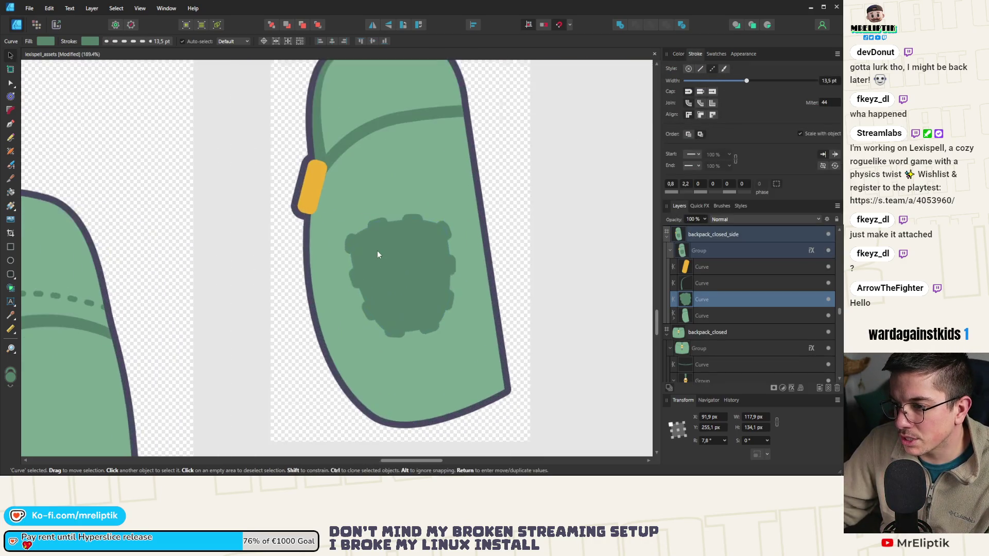
pyautogui.click(701, 115)
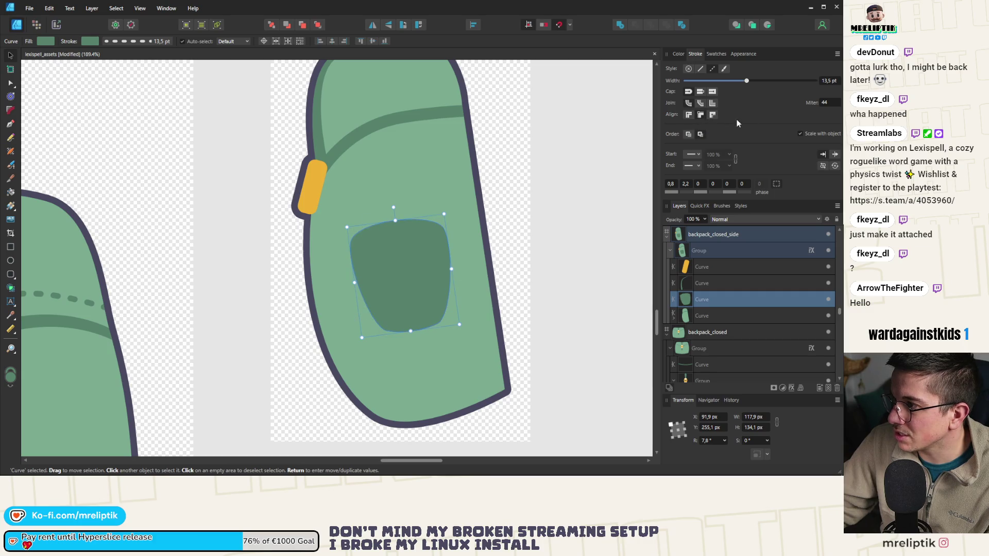
pyautogui.click(678, 54)
pyautogui.scroll(-3, 488, 231)
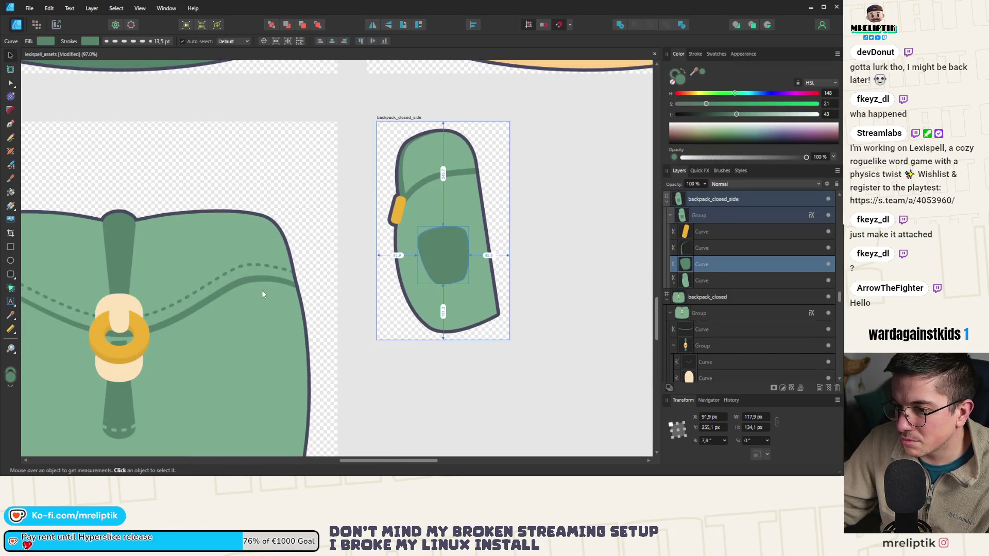
pyautogui.moveTo(694, 71)
pyautogui.mouseDown()
pyautogui.moveTo(519, 188)
pyautogui.moveTo(447, 200)
pyautogui.mouseUp()
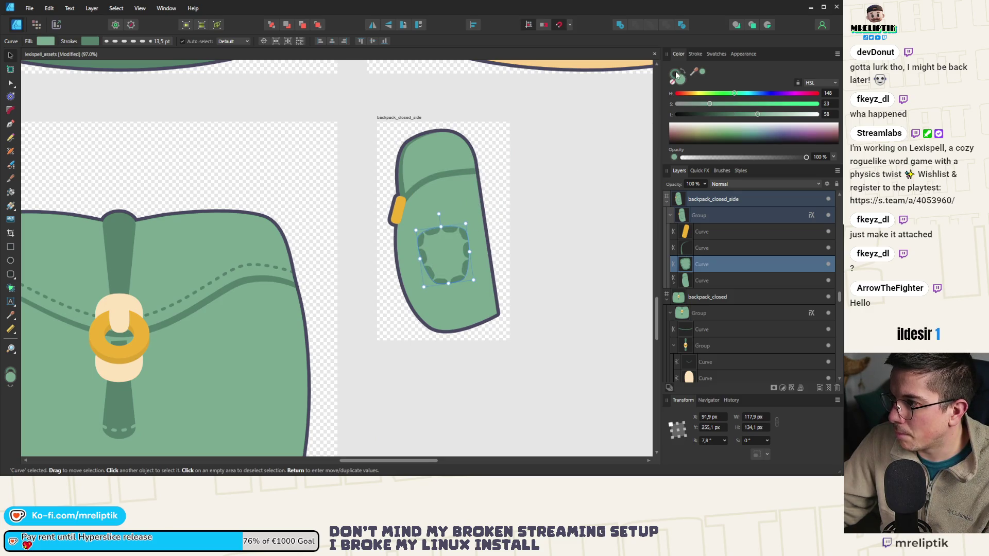
pyautogui.hotkey('ctrl', 'z')
pyautogui.scroll(4, 430, 235)
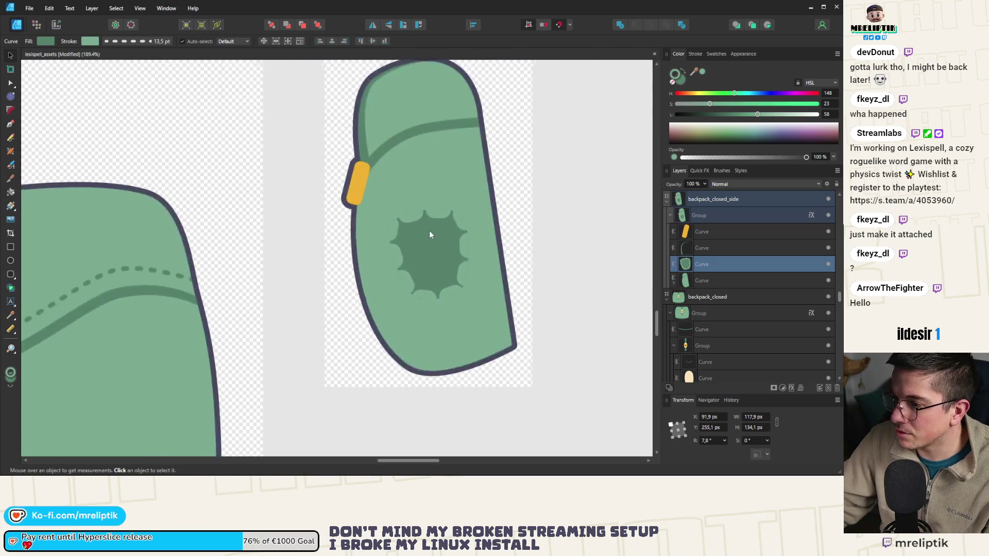
pyautogui.scroll(1, 431, 234)
# Thin the dashed stroke to about 4.9 pt, centre it, and recolour with sampled greens
pyautogui.click(431, 235)
pyautogui.click(695, 53)
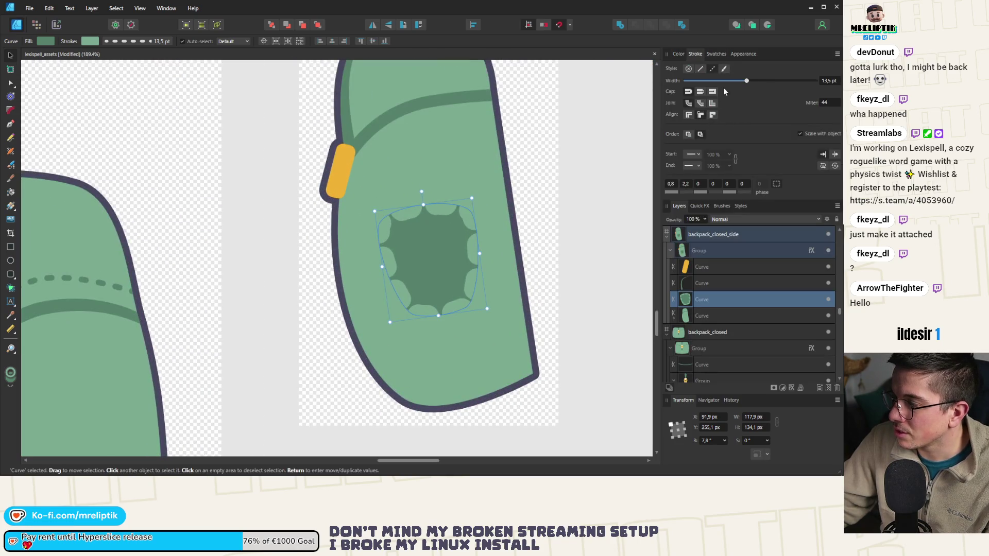
pyautogui.moveTo(746, 81); pyautogui.dragTo(726, 81)
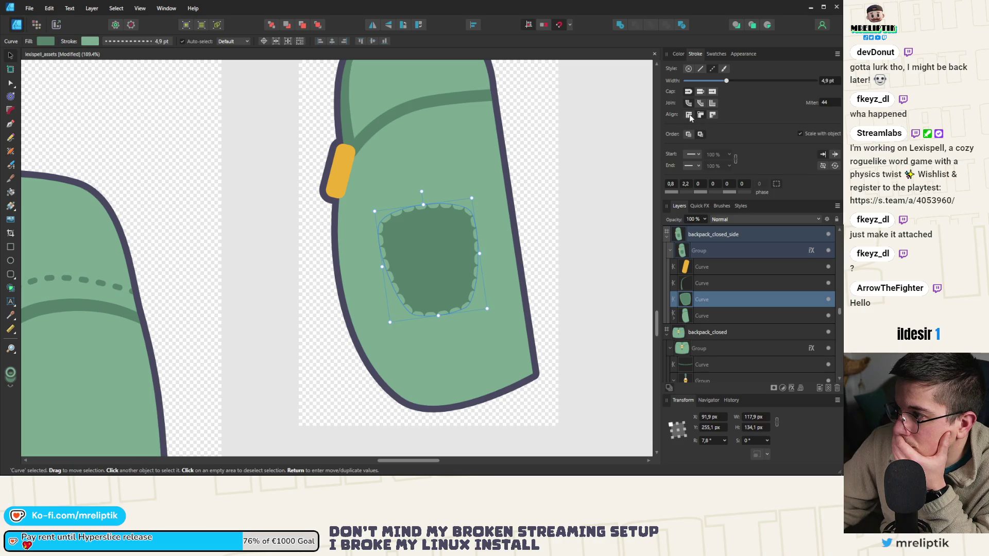
pyautogui.click(689, 114)
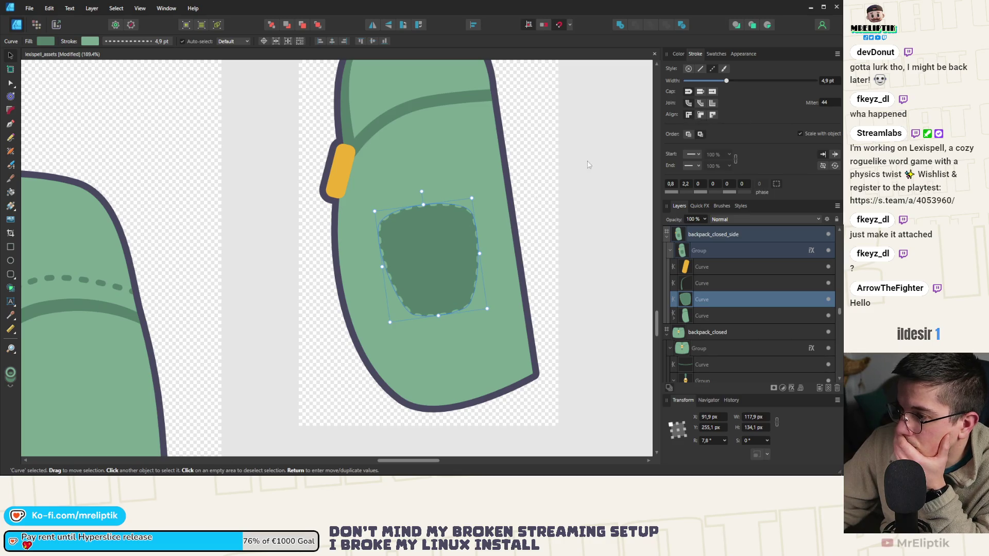
pyautogui.click(679, 54)
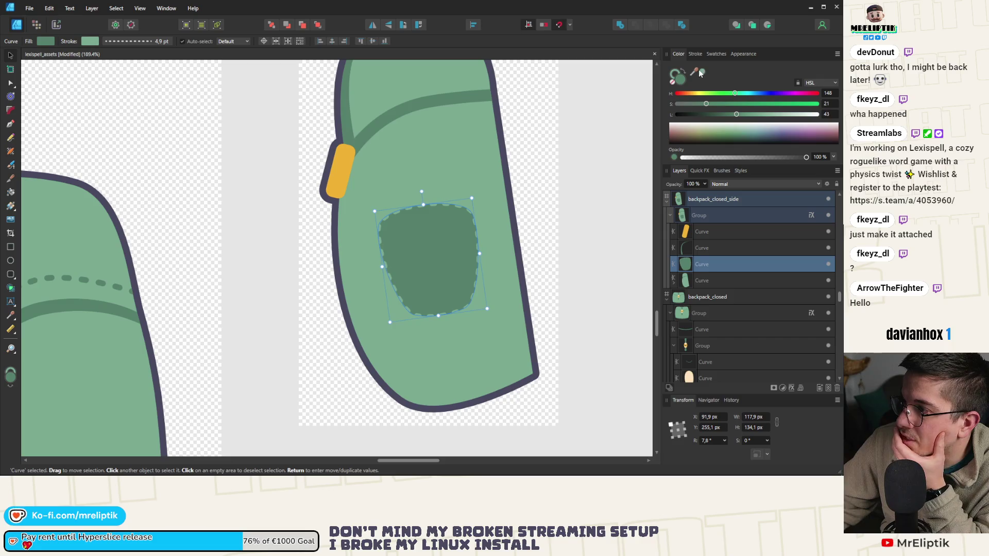
pyautogui.click(703, 73)
pyautogui.moveTo(700, 74); pyautogui.dragTo(464, 95)
pyautogui.click(458, 98)
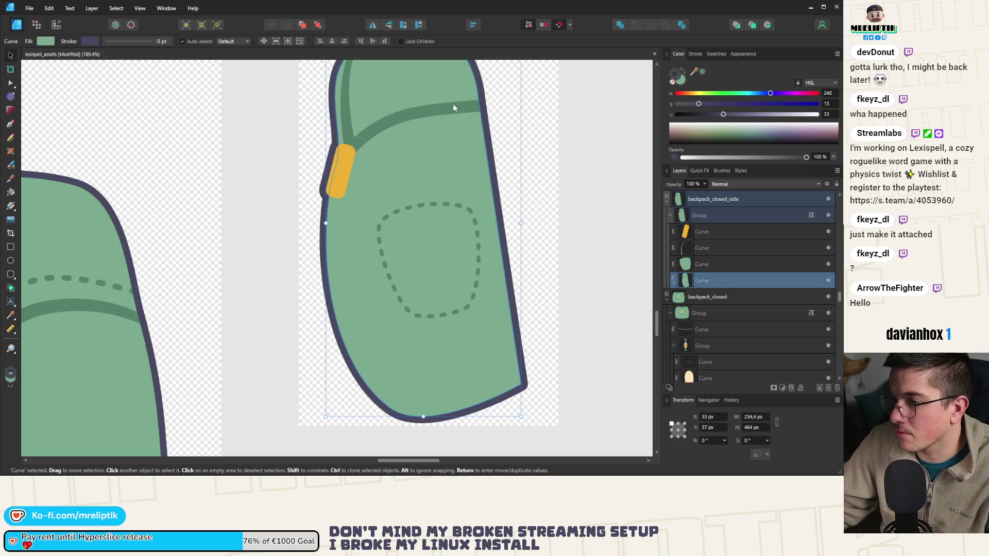
# Undo the accidental changes to restore the dark green fill and sample the buckle's cream for the stitching
pyautogui.hotkey('ctrl', 'z')
pyautogui.click(421, 197)
pyautogui.hotkey('ctrl', 'z')
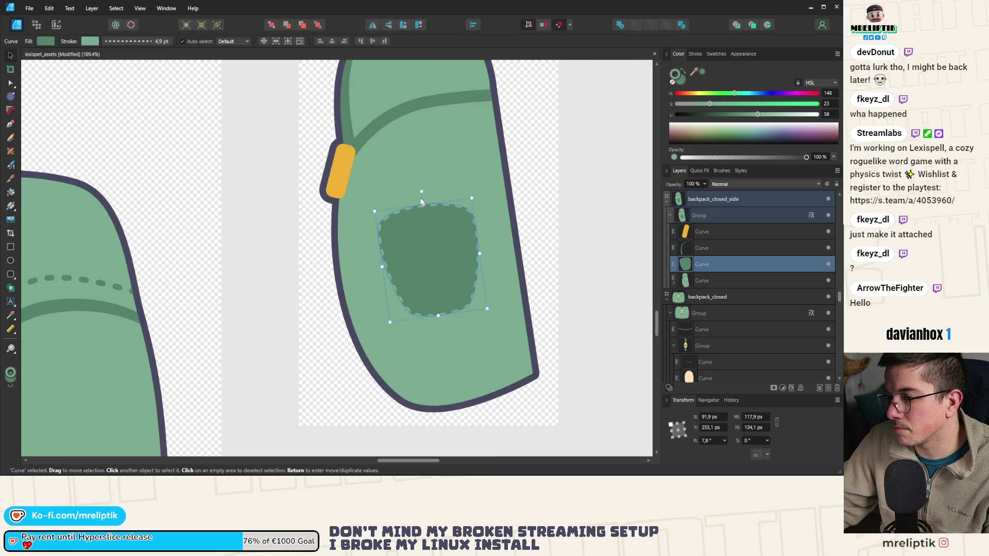
pyautogui.scroll(3, 419, 197)
pyautogui.scroll(-5, 461, 206)
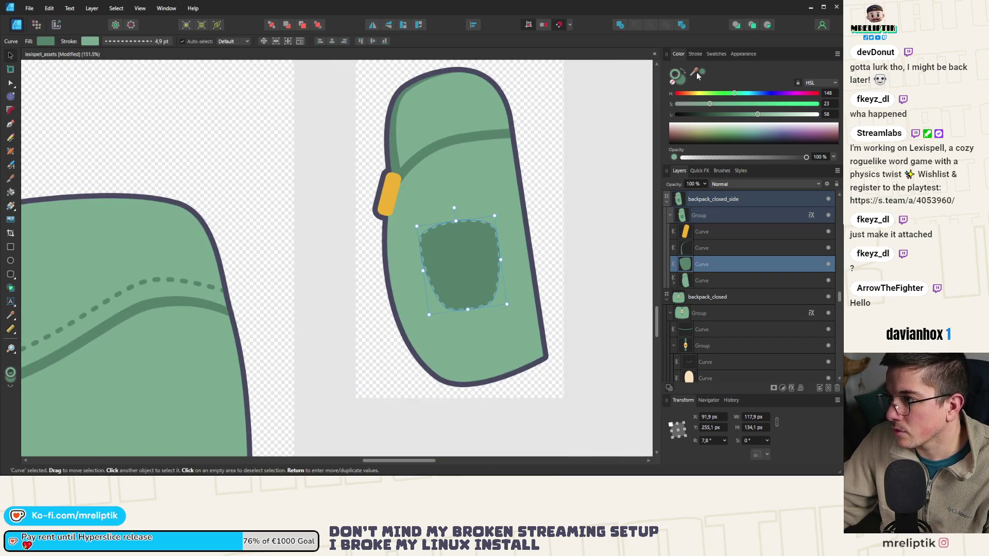
pyautogui.hotkey('ctrl', '-')
pyautogui.moveTo(696, 73); pyautogui.dragTo(198, 265)
pyautogui.scroll(-3, 403, 233)
pyautogui.scroll(4, 403, 232)
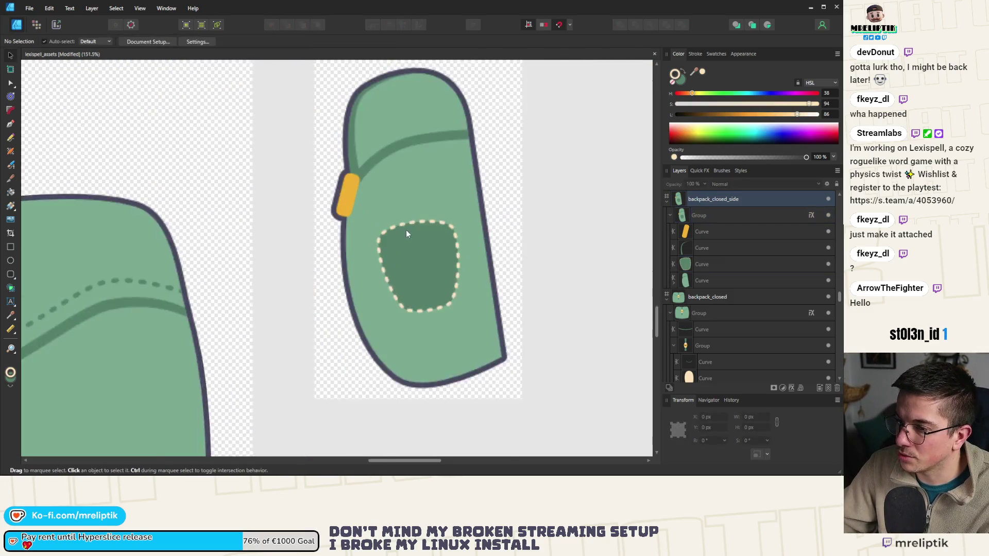
pyautogui.scroll(2, 403, 233)
# Reselect the pocket and try inside stroke alignment before leaving the cream stitching centred
pyautogui.click(432, 215)
pyautogui.scroll(2, 434, 216)
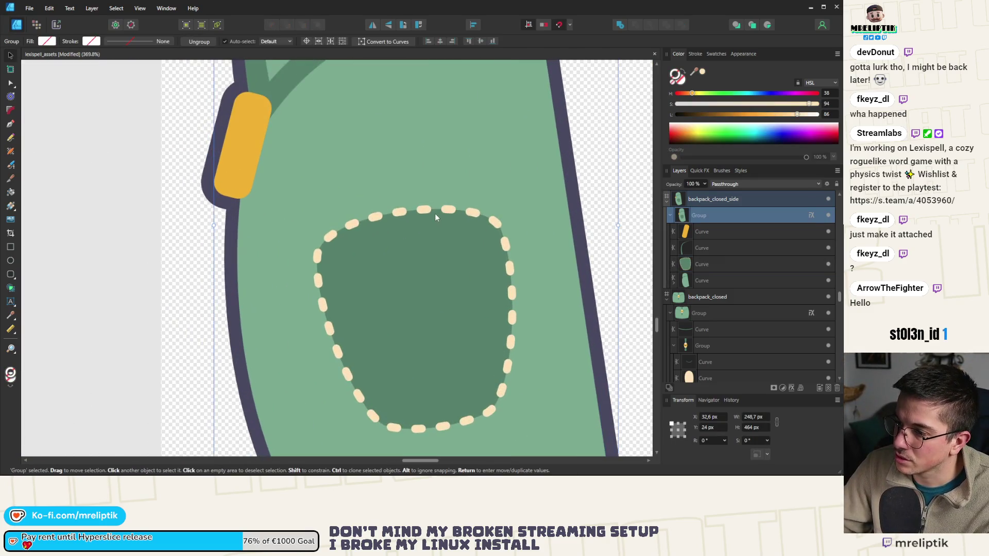
pyautogui.doubleClick(443, 211)
pyautogui.click(695, 54)
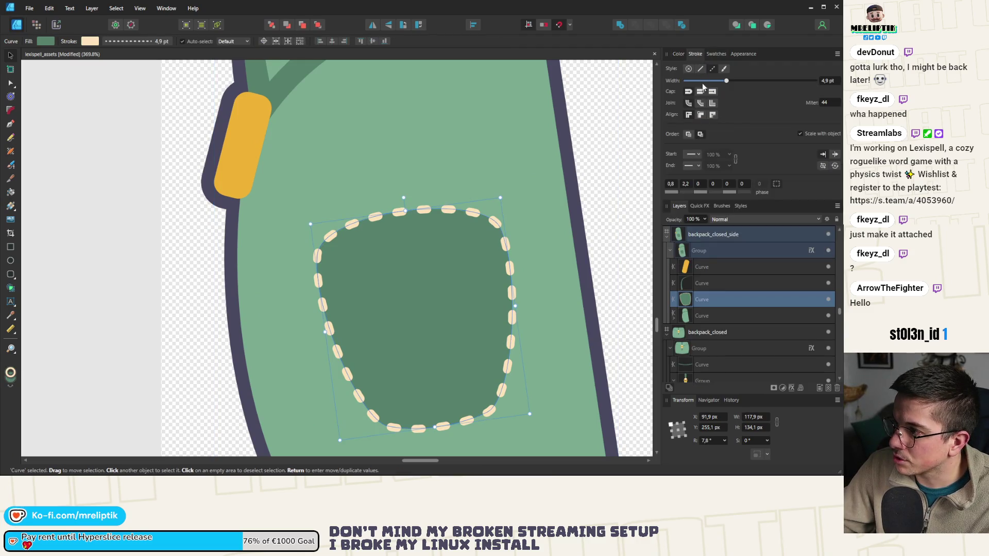
pyautogui.click(709, 116)
pyautogui.click(702, 116)
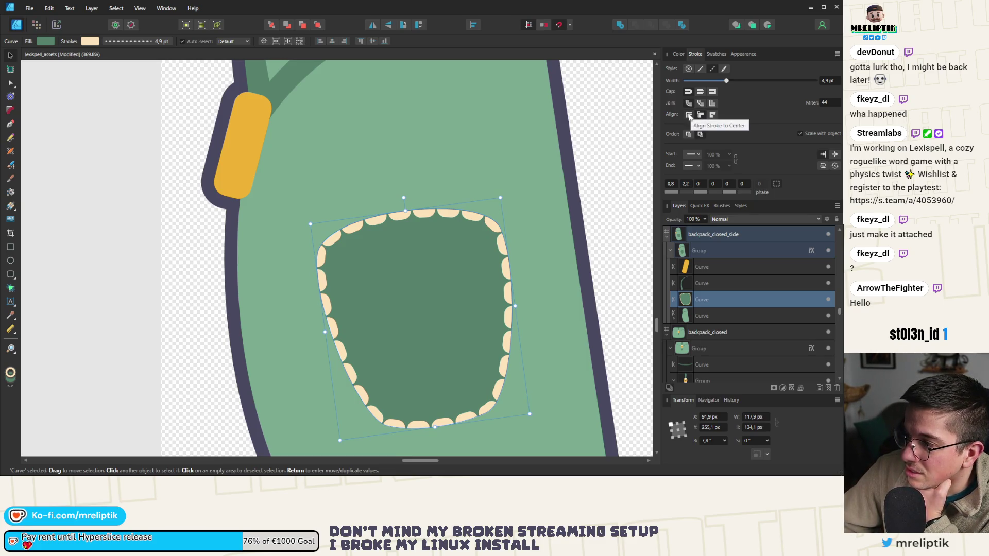
pyautogui.click(689, 115)
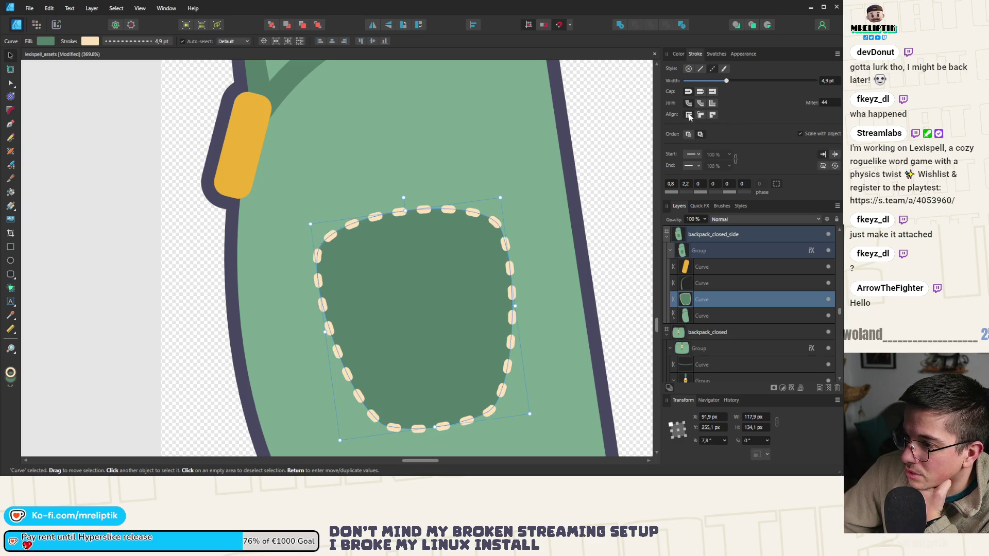
pyautogui.scroll(-4, 468, 262)
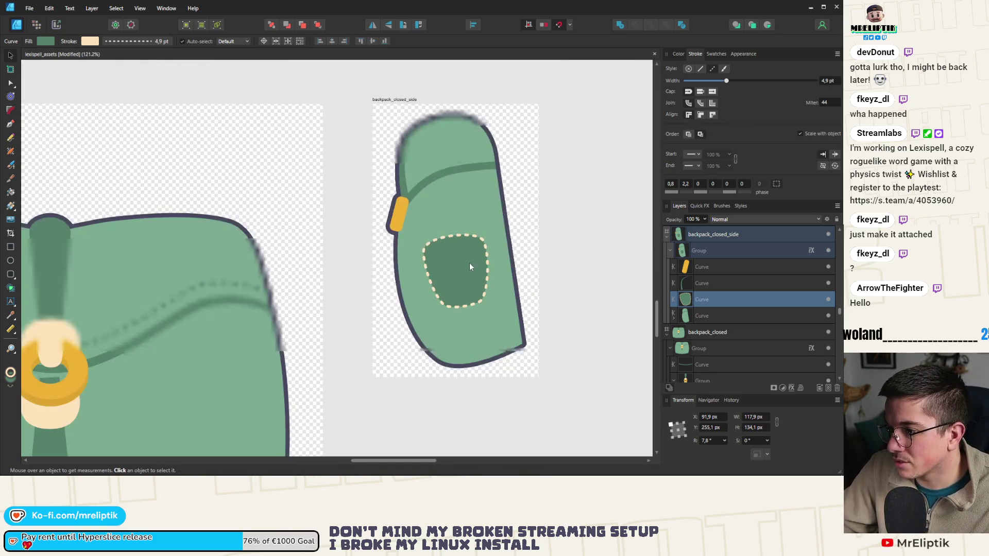
pyautogui.scroll(4, 468, 263)
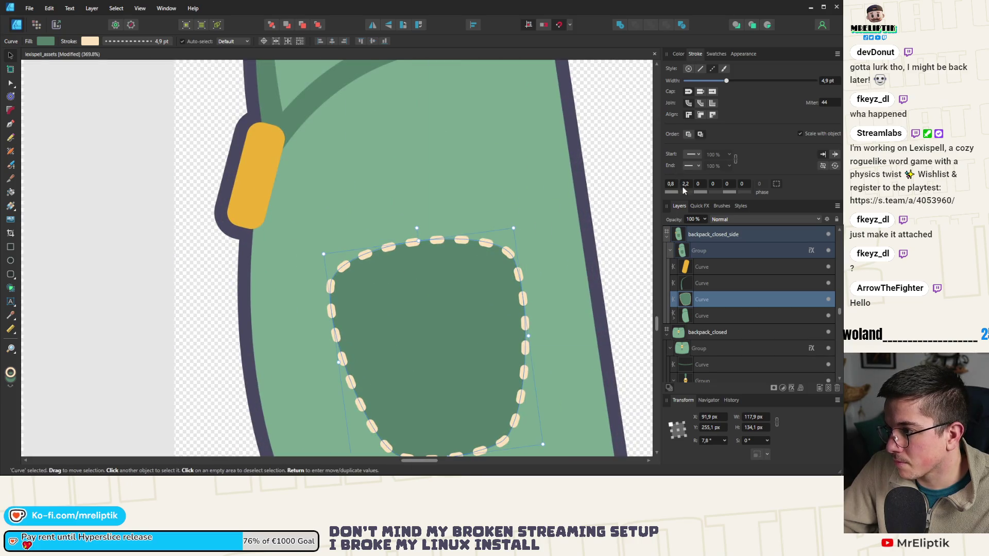
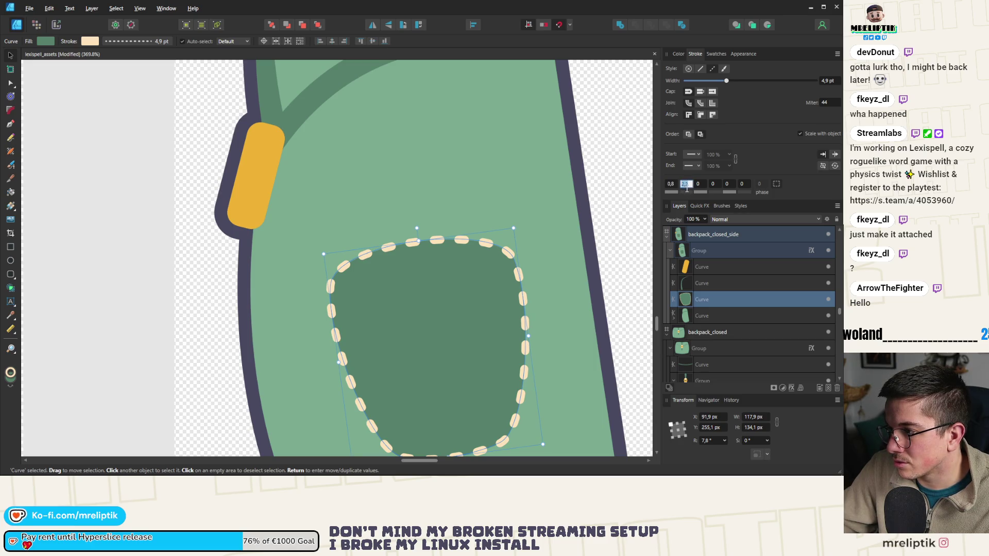
# Lengthen the pocket stitching's first dash value to 1,7
pyautogui.press('Return')
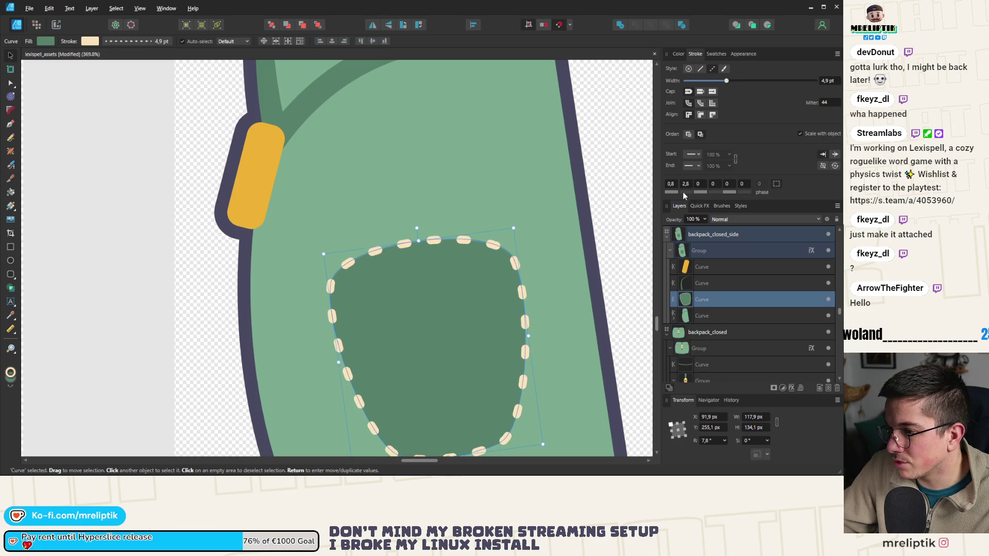
pyautogui.moveTo(671, 192); pyautogui.dragTo(676, 192)
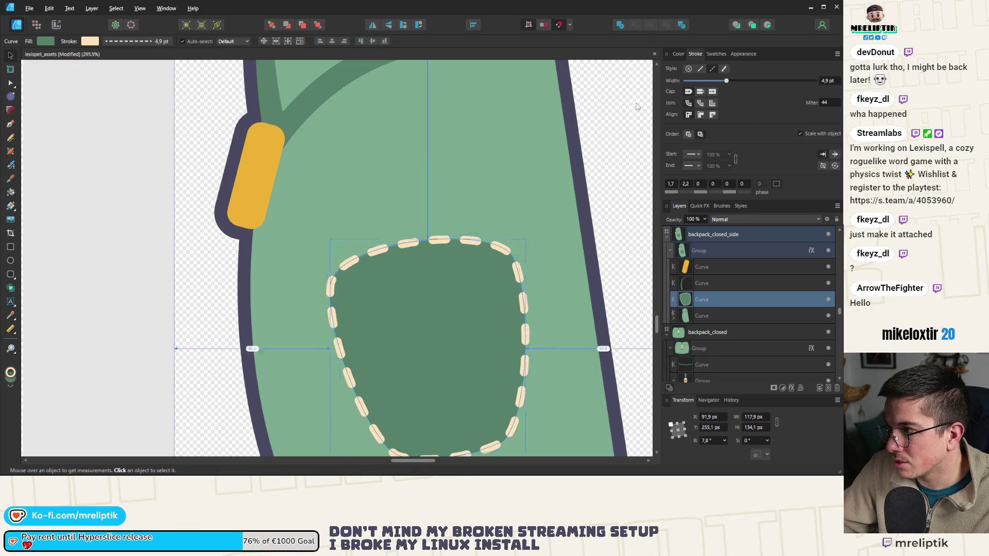
pyautogui.scroll(-10, 450, 190)
pyautogui.moveTo(450, 190); pyautogui.dragTo(426, 217)
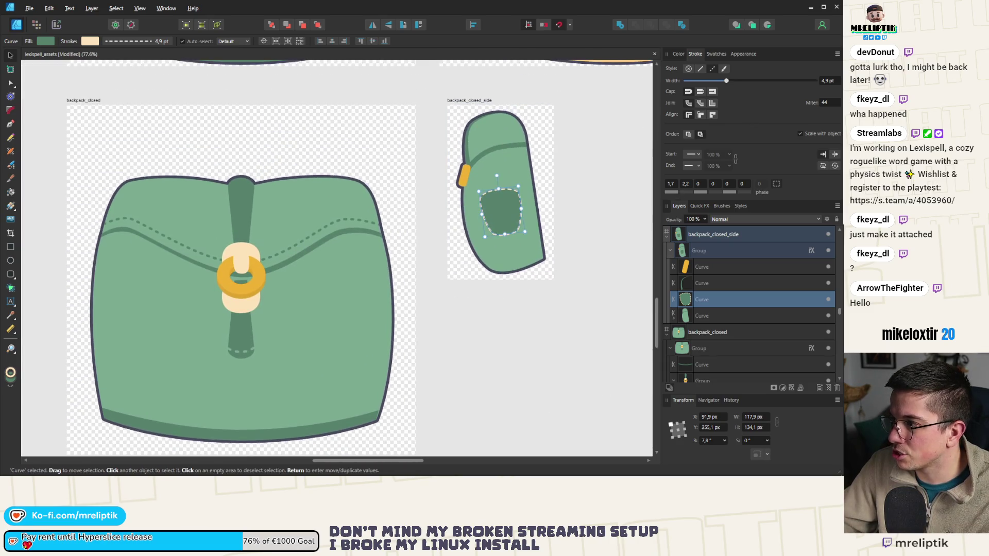
# Set the dashed pocket patch's stroke width to 6 pt
pyautogui.click(825, 82)
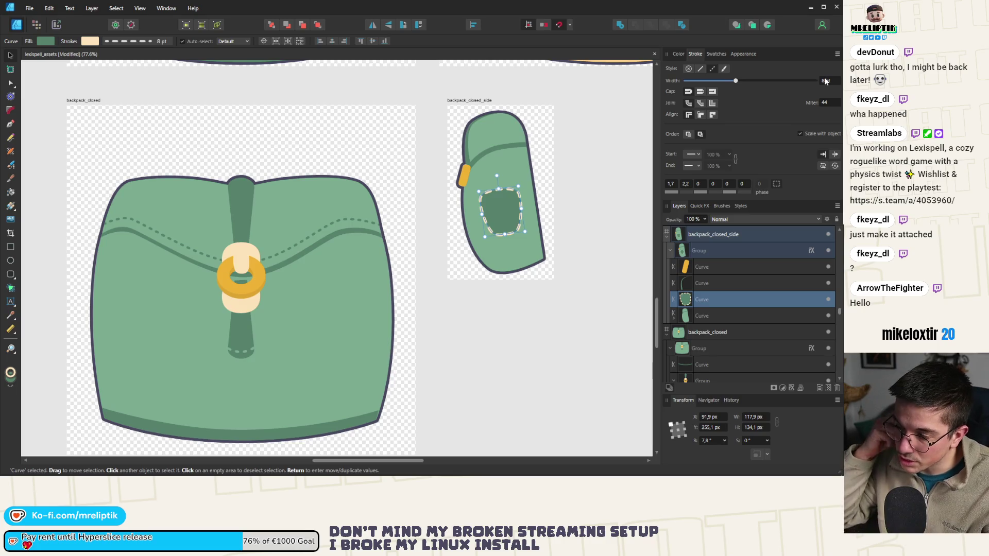
pyautogui.press('Escape')
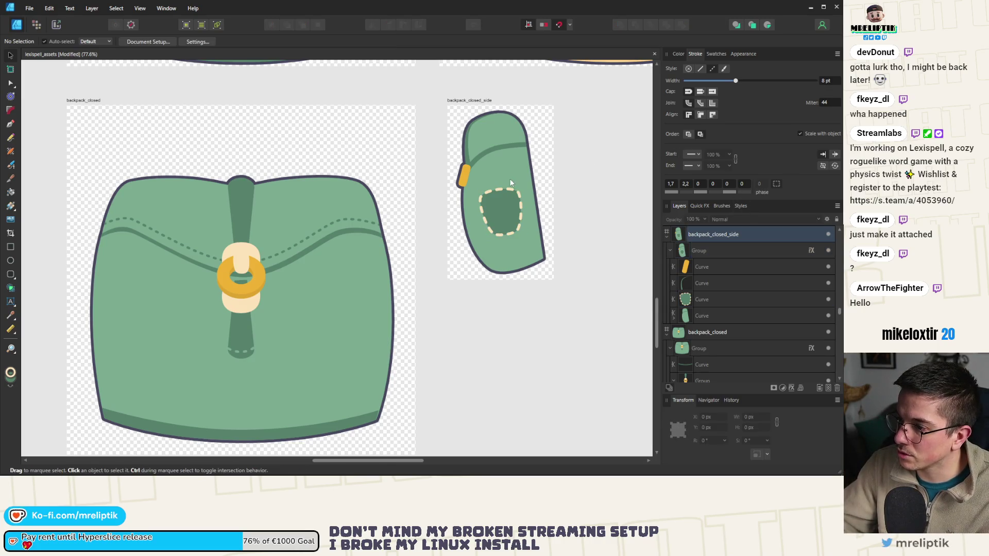
pyautogui.scroll(3, 509, 175)
pyautogui.click(479, 205)
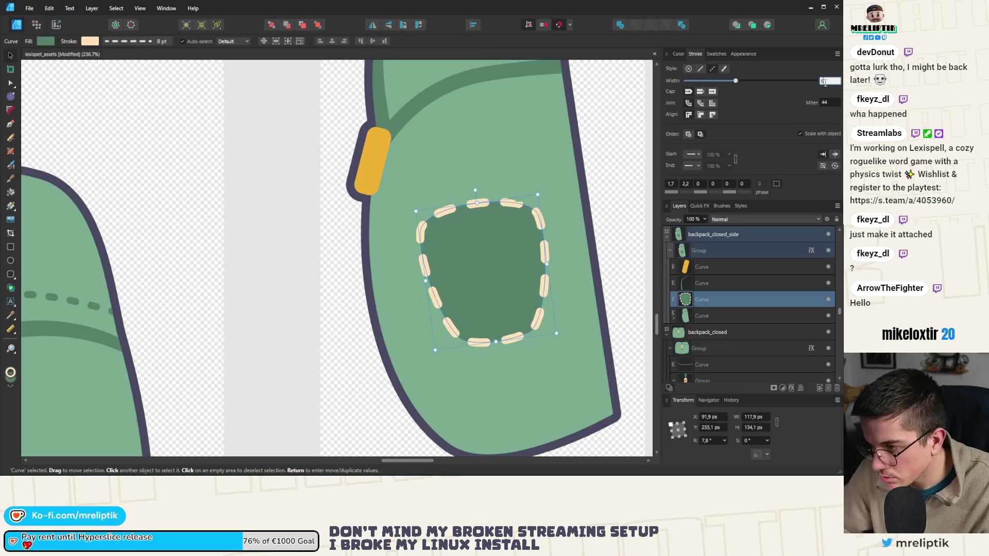
pyautogui.press('Return')
pyautogui.press('Escape')
# Select the dashed pocket curve inside the side backpack group
pyautogui.scroll(-5, 400, 216)
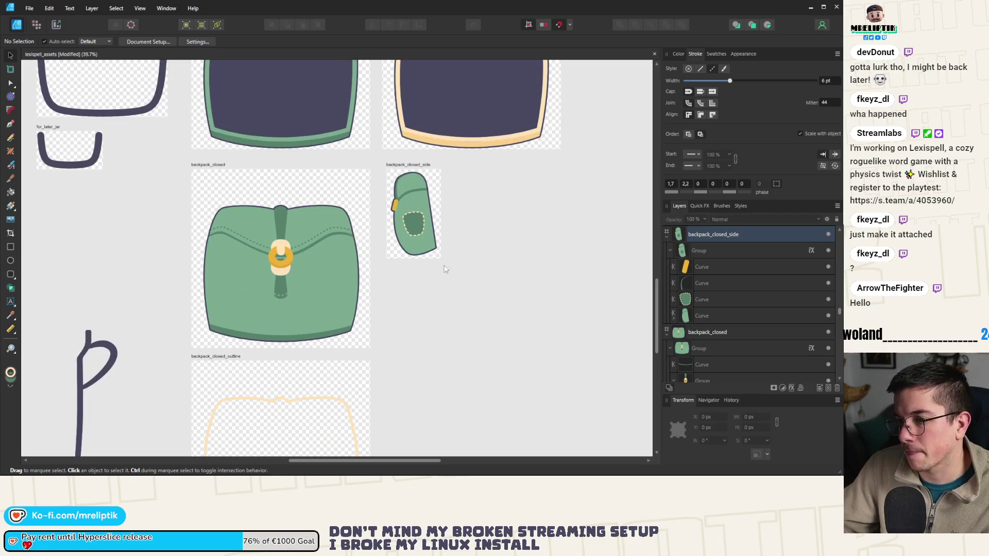
pyautogui.scroll(4, 406, 227)
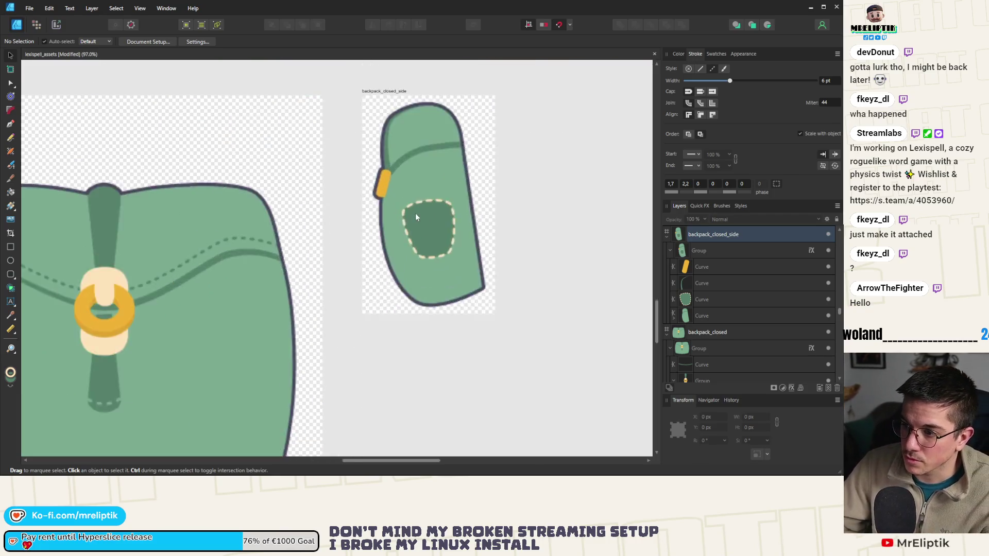
pyautogui.click(422, 218)
pyautogui.scroll(3, 412, 232)
pyautogui.doubleClick(433, 237)
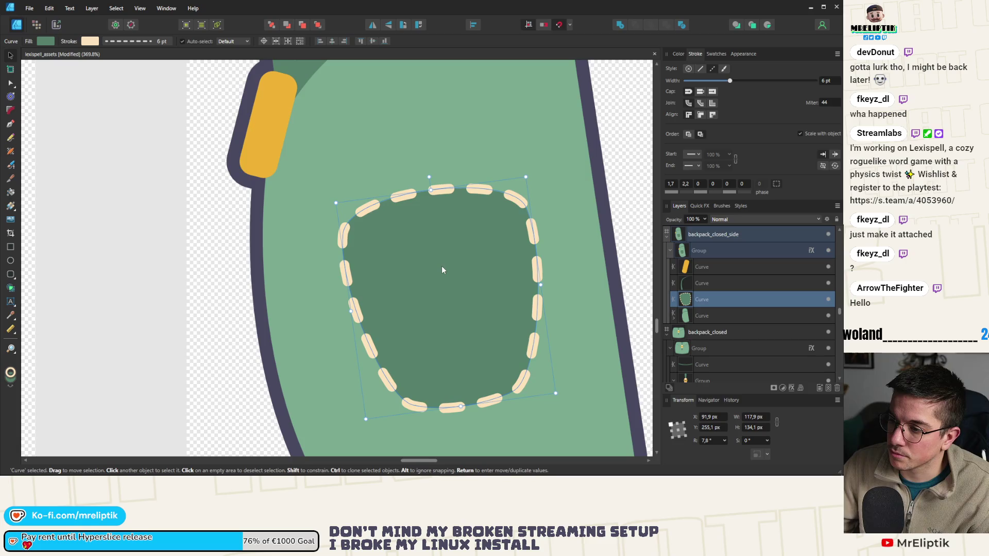
# Draw a closed triangular flap curve across the pocket with the Pen tool
pyautogui.press('a')
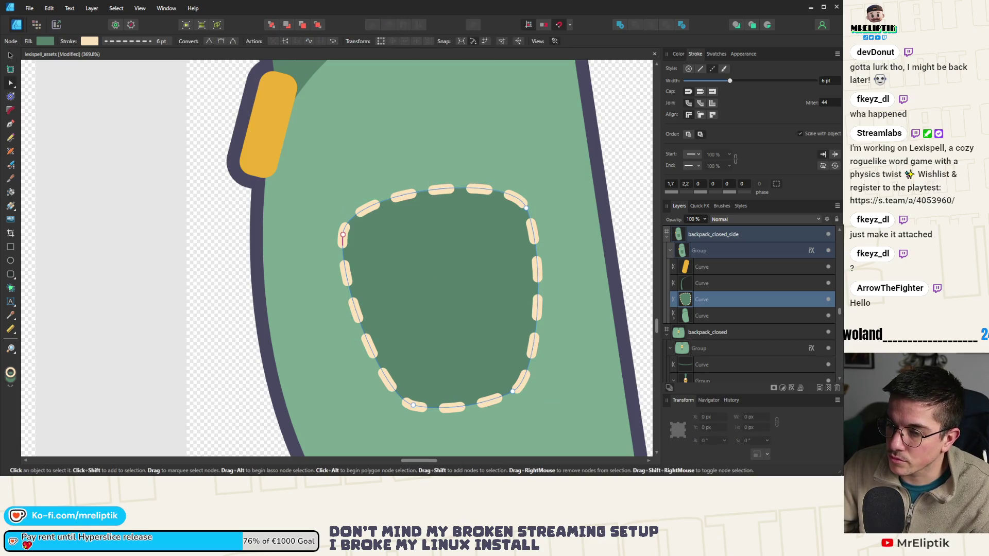
pyautogui.click(10, 125)
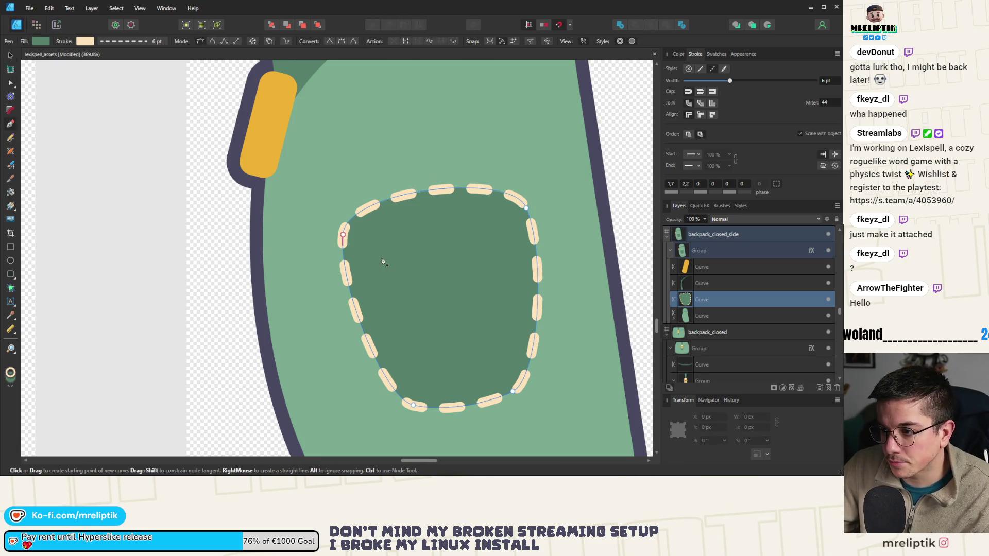
pyautogui.click(313, 266)
pyautogui.moveTo(563, 243)
pyautogui.mouseDown()
pyautogui.moveTo(580, 172)
pyautogui.moveTo(624, 177)
pyautogui.moveTo(648, 217)
pyautogui.moveTo(525, 247)
pyautogui.mouseUp()
pyautogui.hotkey('ctrl', 'z')
pyautogui.click(260, 254)
pyautogui.moveTo(408, 276); pyautogui.dragTo(467, 265)
pyautogui.click(565, 220)
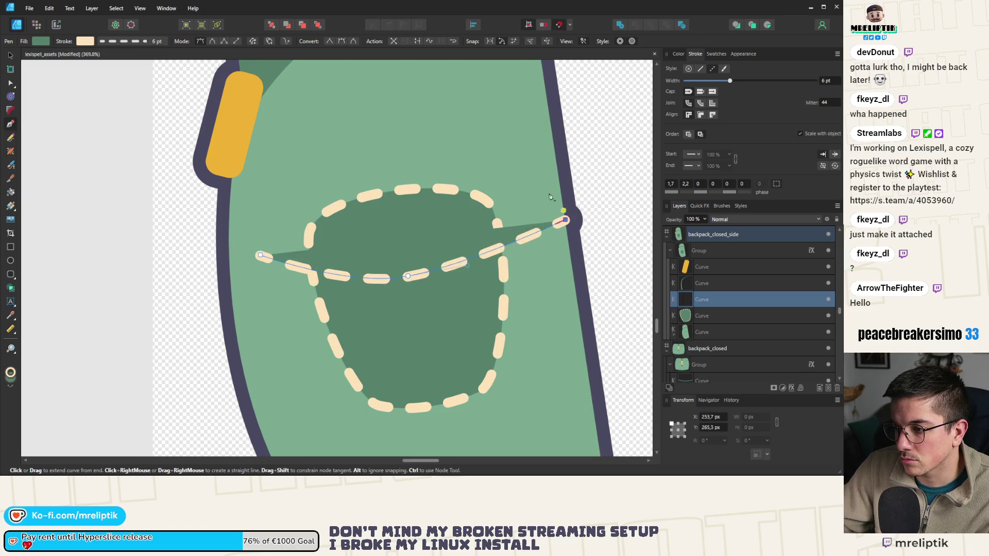
pyautogui.click(376, 127)
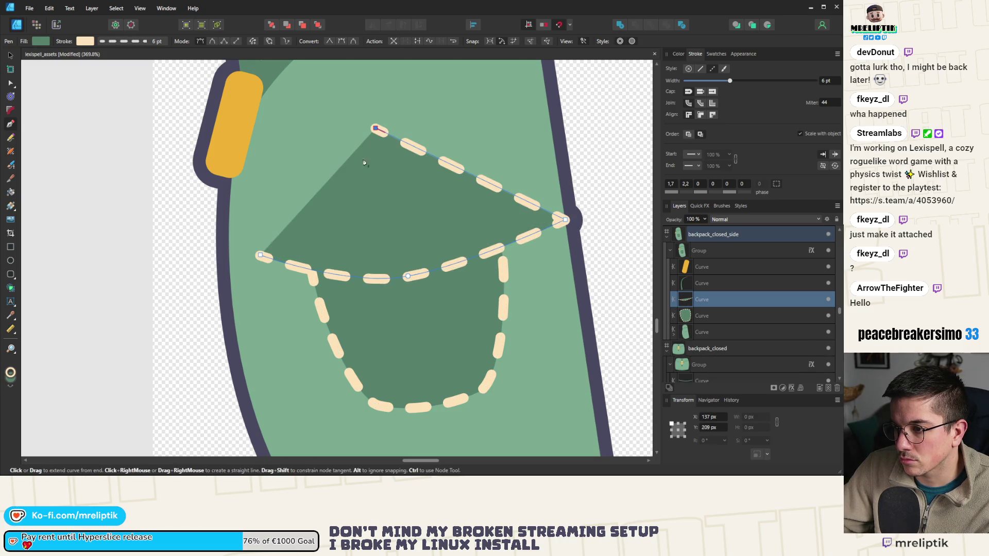
pyautogui.click(260, 255)
# Clip the flap inside the pocket curve and fill it with the backpack's light green
pyautogui.doubleClick(705, 299)
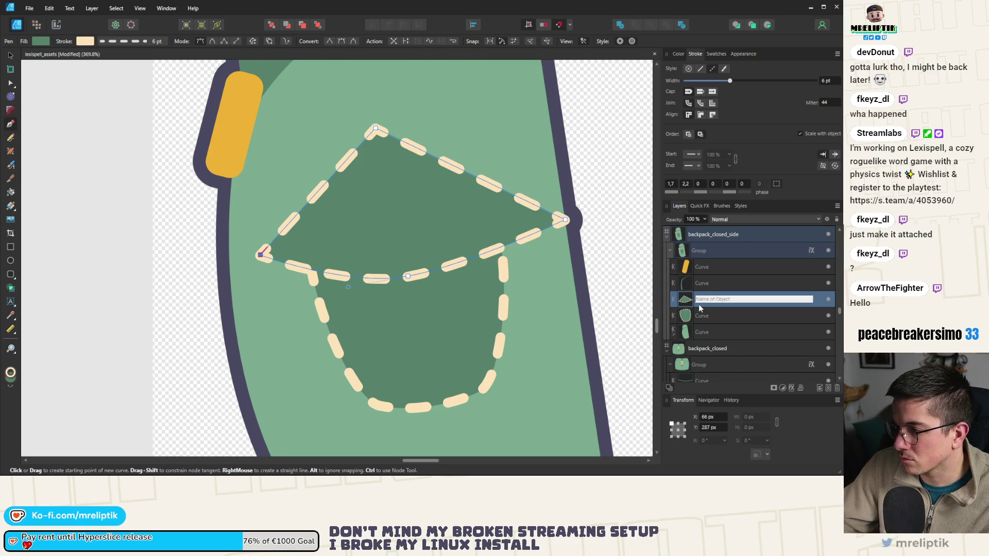
pyautogui.moveTo(703, 304)
pyautogui.mouseDown()
pyautogui.moveTo(715, 309)
pyautogui.moveTo(709, 318)
pyautogui.moveTo(706, 303)
pyautogui.mouseUp()
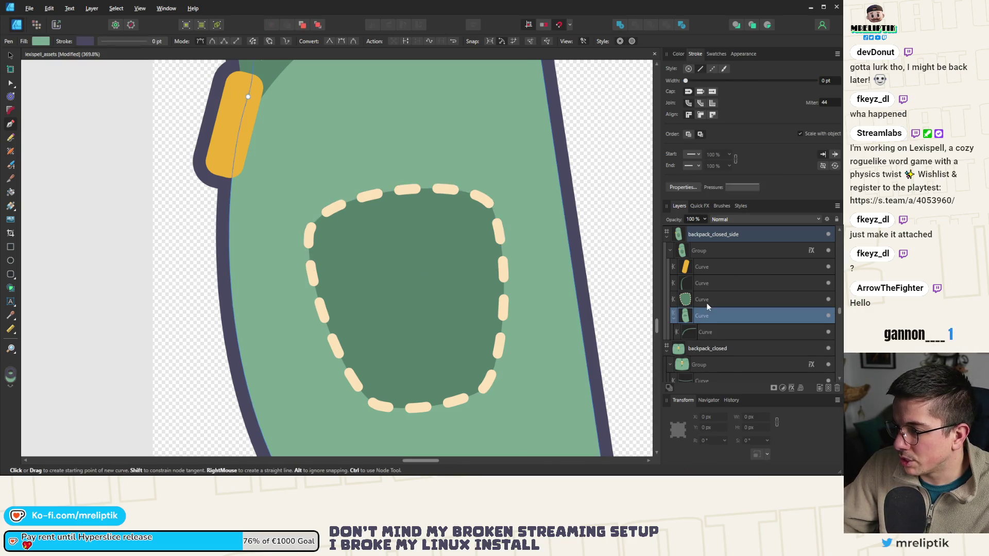
pyautogui.click(678, 53)
pyautogui.moveTo(693, 72); pyautogui.dragTo(474, 93)
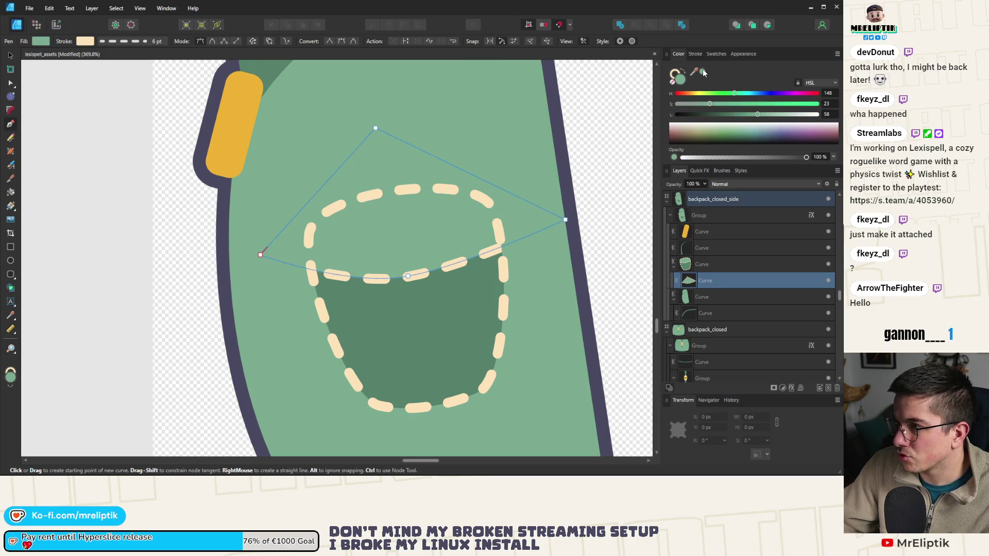
pyautogui.scroll(-4, 324, 175)
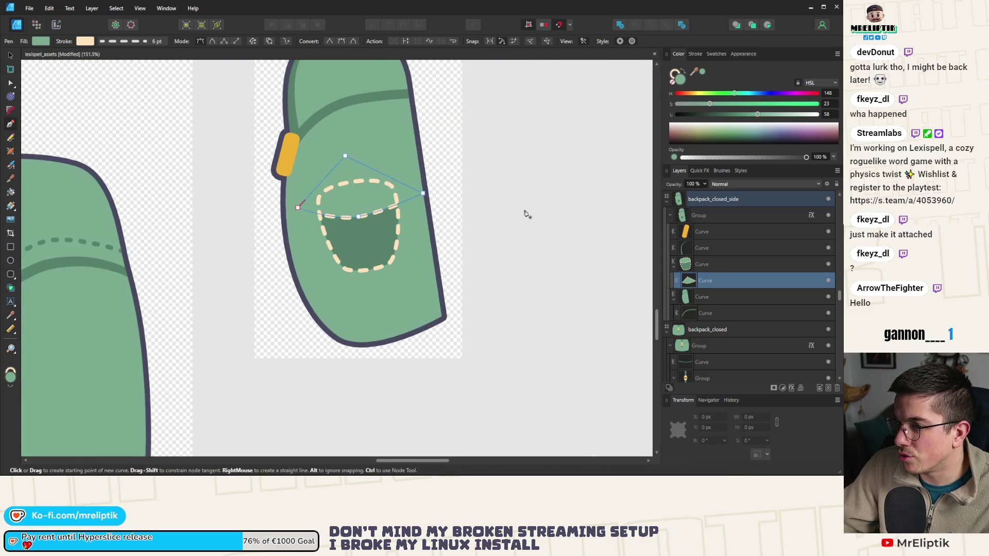
pyautogui.click(10, 55)
pyautogui.scroll(3, 397, 226)
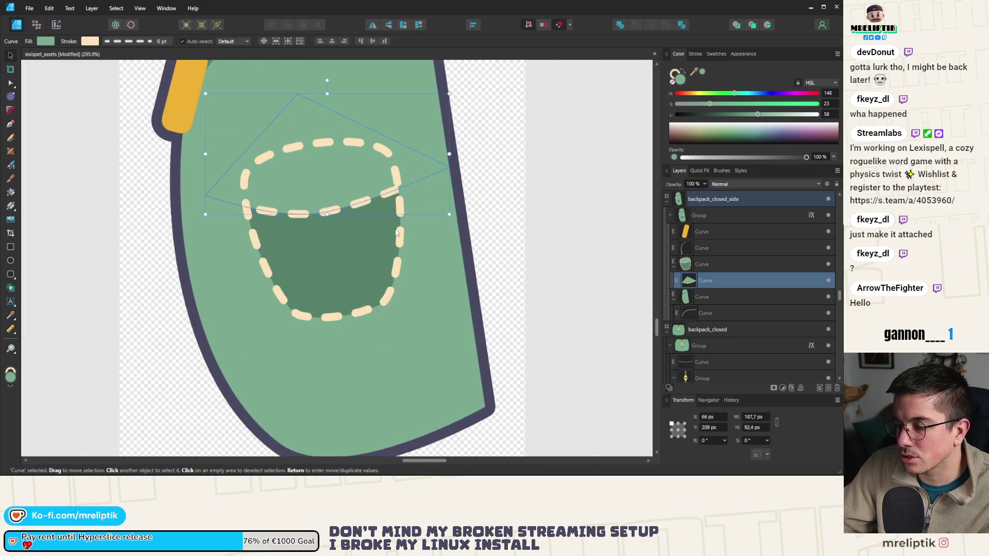
# Duplicate the pocket outline curve and nest the copy inside the pocket curve
pyautogui.click(398, 233)
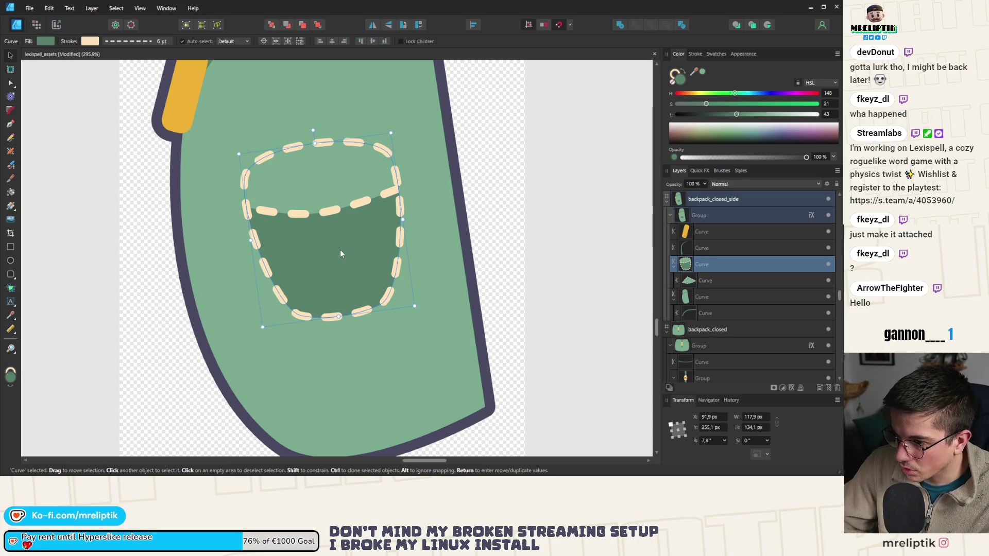
pyautogui.hotkey('ctrl', 'j')
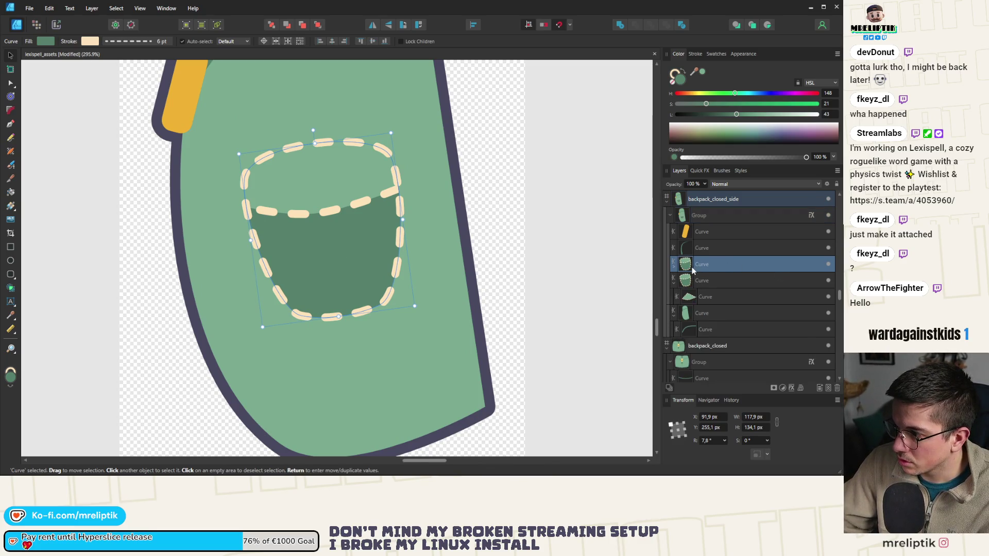
pyautogui.press('Return')
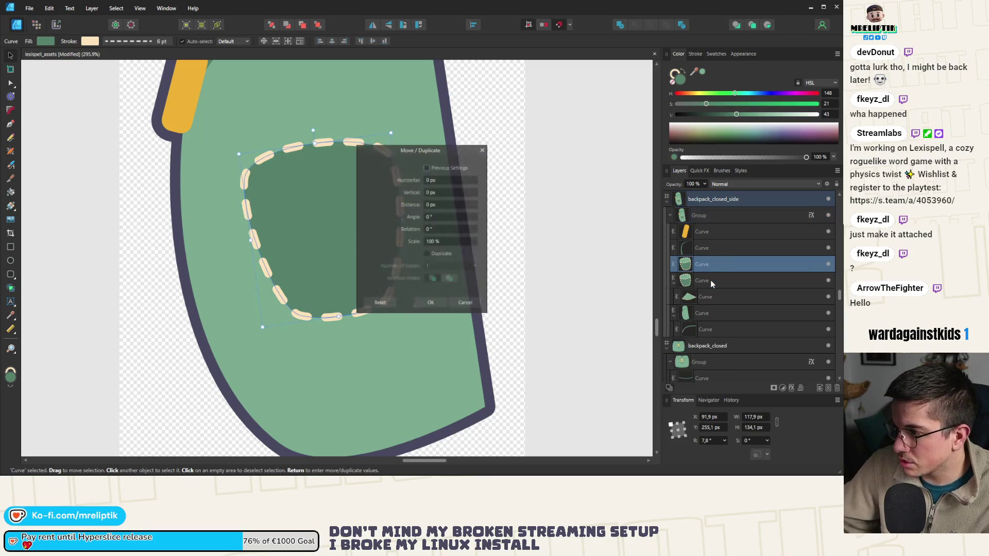
pyautogui.press('Escape')
pyautogui.moveTo(703, 267); pyautogui.dragTo(715, 297)
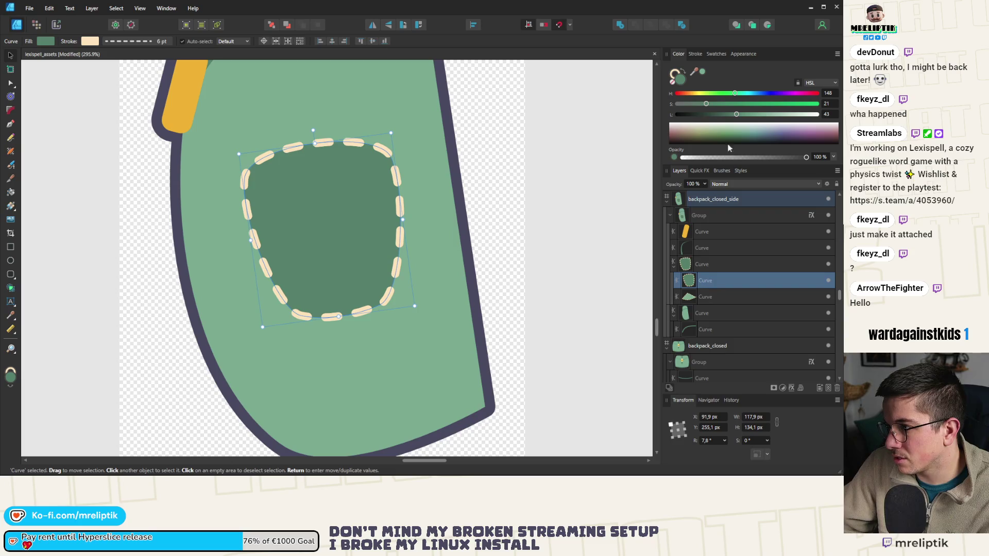
# Give the duplicate 0% fill opacity and a solid stroke in the pocket's green
pyautogui.moveTo(806, 157); pyautogui.dragTo(682, 157)
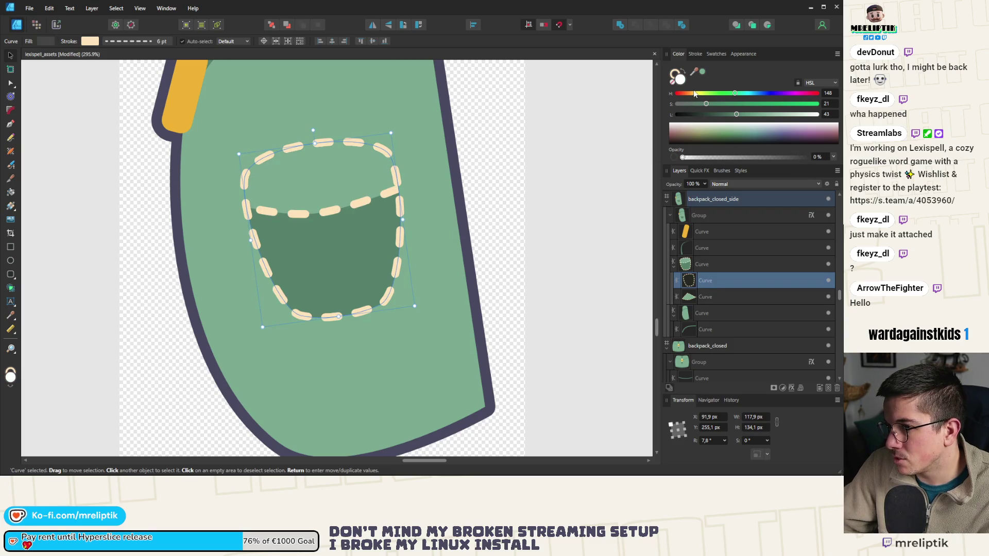
pyautogui.click(694, 54)
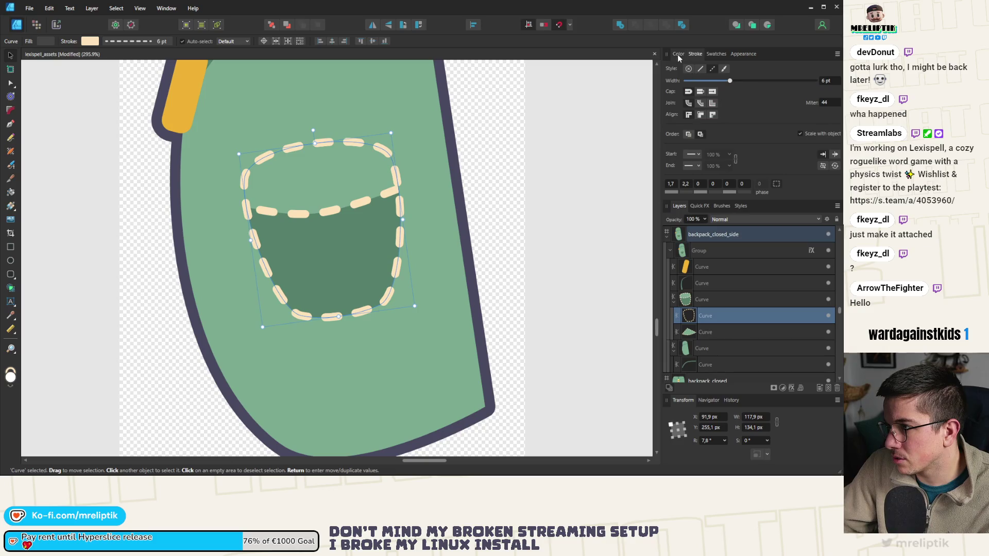
pyautogui.click(700, 69)
pyautogui.click(678, 54)
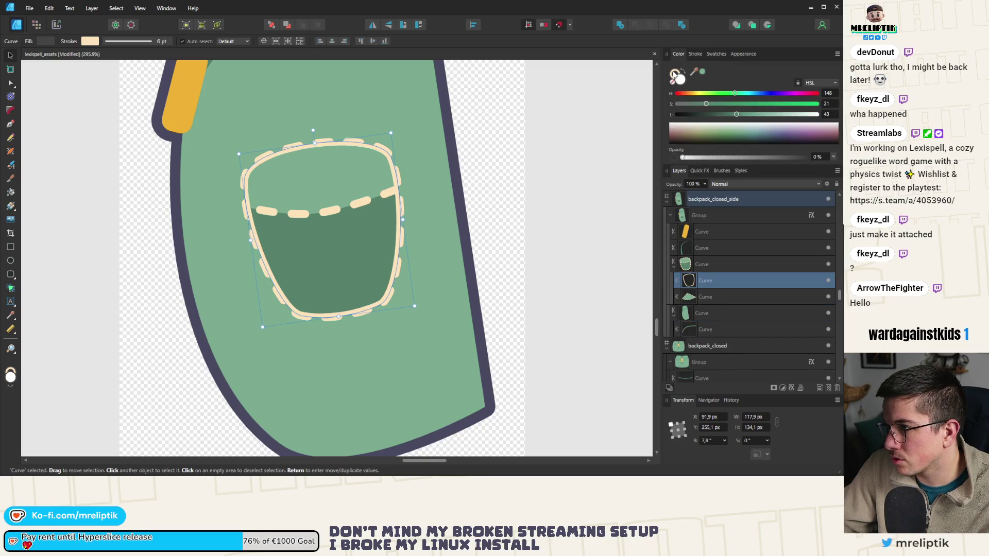
pyautogui.moveTo(694, 71); pyautogui.dragTo(334, 236)
pyautogui.scroll(-3, 335, 236)
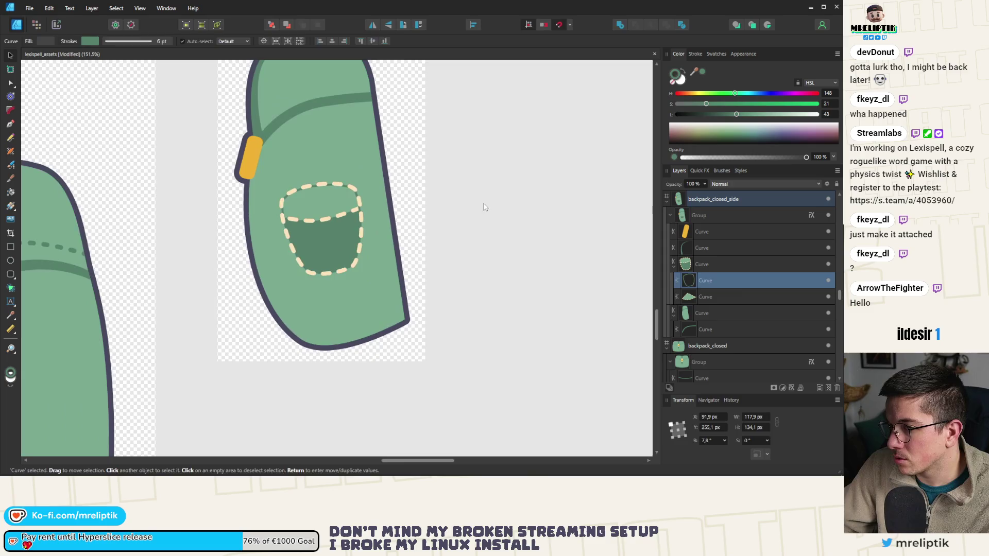
# Reselect the outline curve beneath the pocket's dashed stitching
pyautogui.click(483, 209)
pyautogui.scroll(-2, 483, 210)
pyautogui.scroll(5, 329, 196)
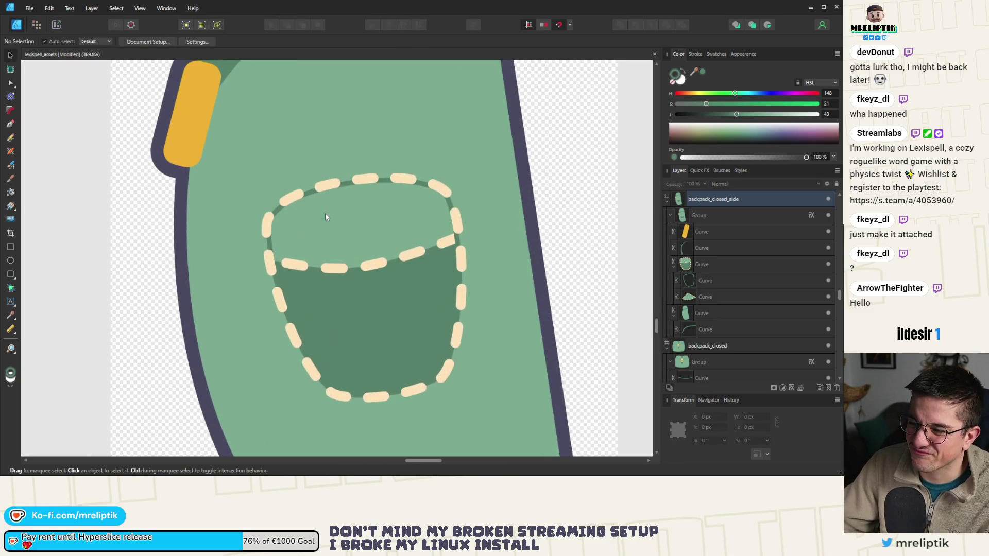
pyautogui.click(371, 266)
pyautogui.click(370, 266)
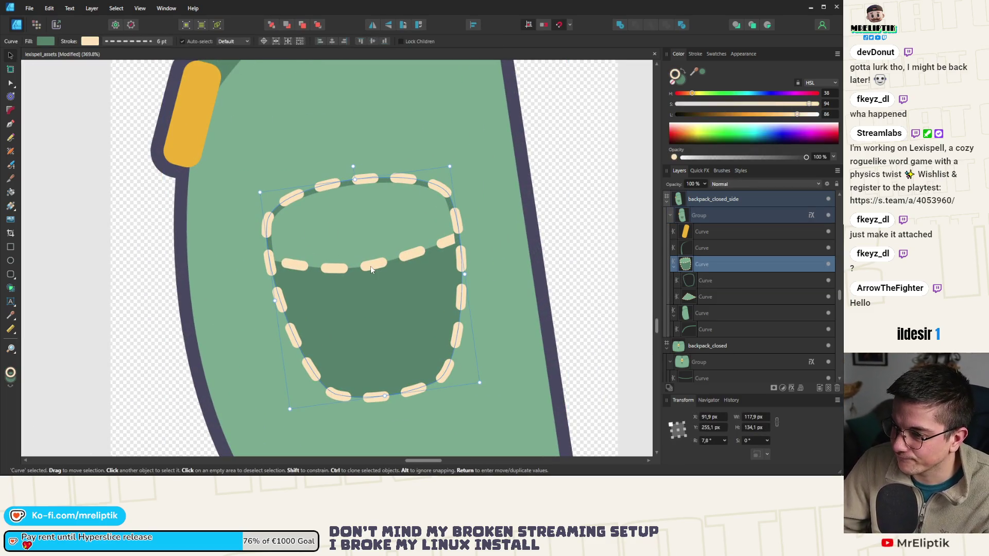
pyautogui.click(370, 266)
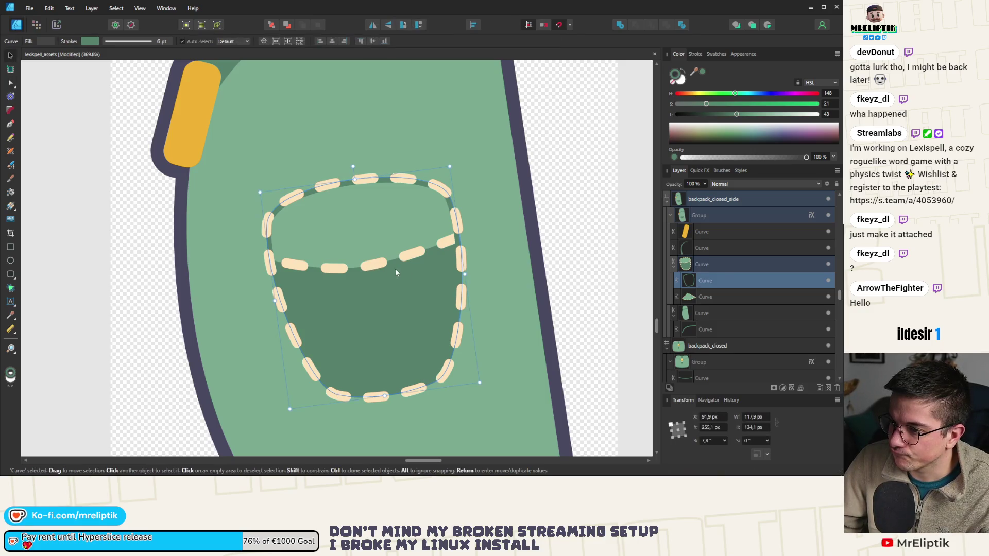
# Give the line across the pocket top a light green stroke and dark green fill
pyautogui.click(703, 269)
pyautogui.click(705, 282)
pyautogui.click(691, 298)
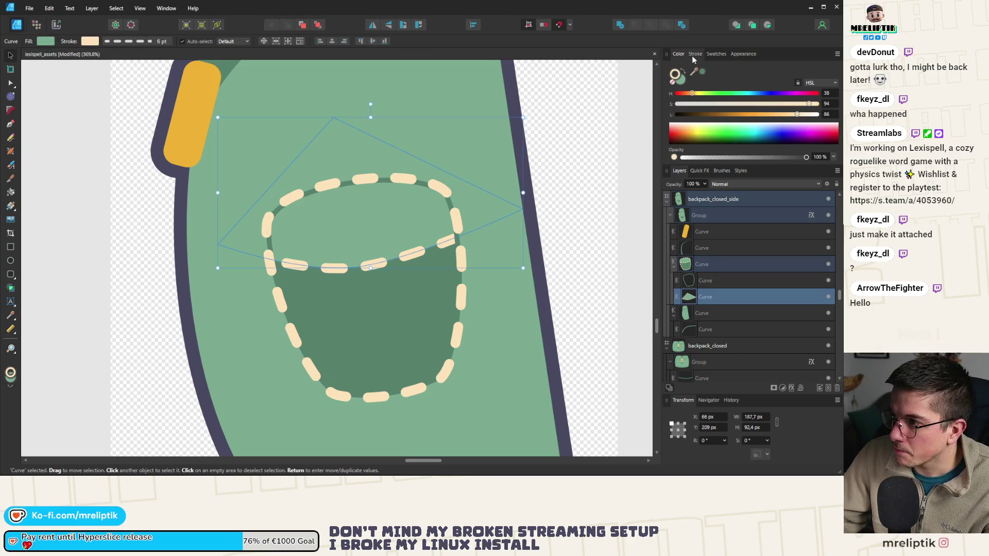
pyautogui.click(704, 72)
pyautogui.moveTo(694, 72)
pyautogui.mouseDown()
pyautogui.moveTo(552, 155)
pyautogui.moveTo(413, 200)
pyautogui.moveTo(434, 110)
pyautogui.mouseUp()
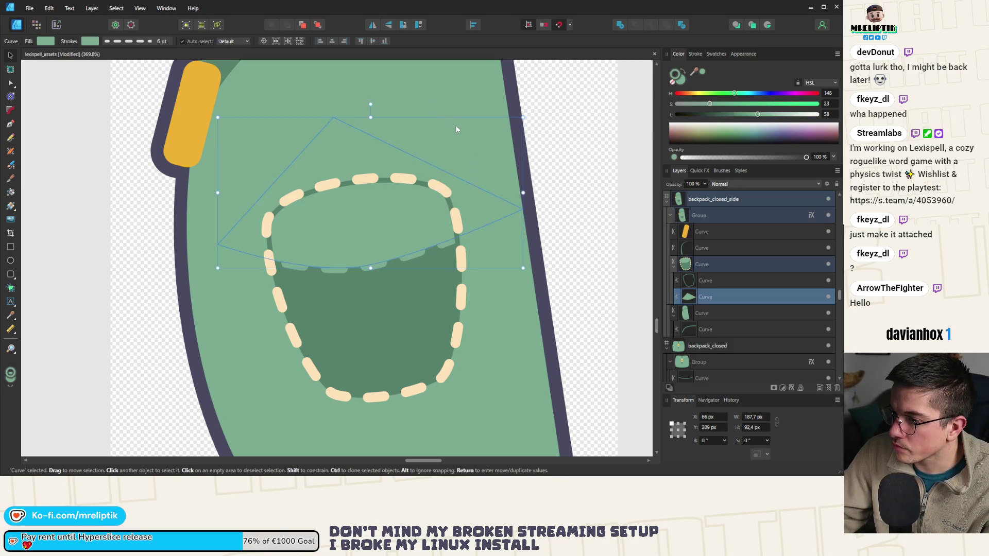
pyautogui.moveTo(699, 74); pyautogui.dragTo(397, 295)
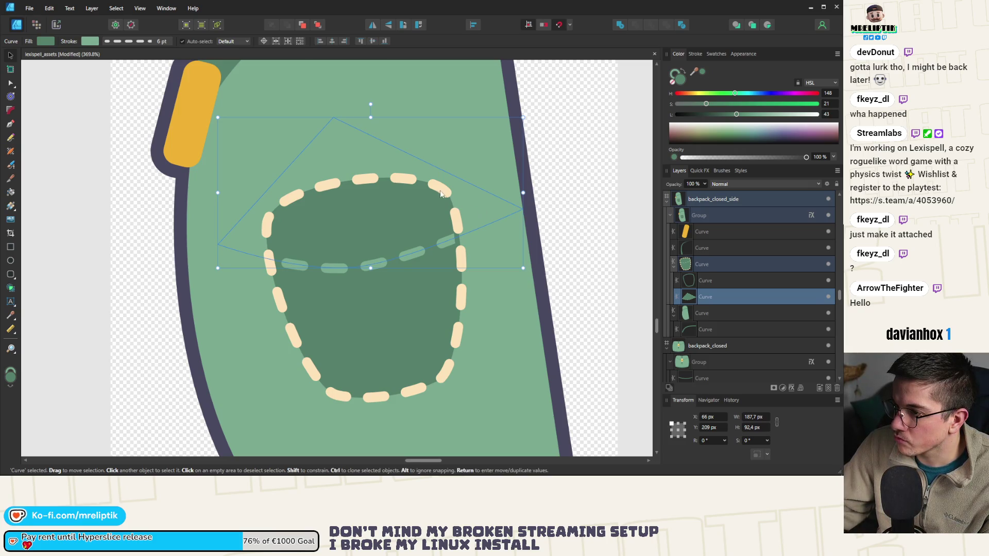
# Select the pocket's dashed outline curve and save the document
pyautogui.click(720, 280)
pyautogui.click(695, 53)
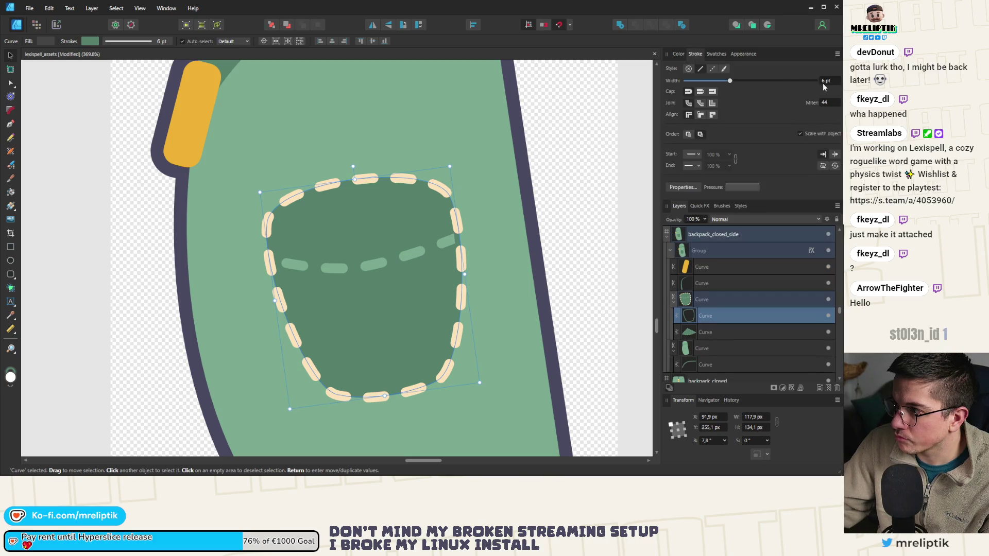
pyautogui.scroll(-2, 823, 85)
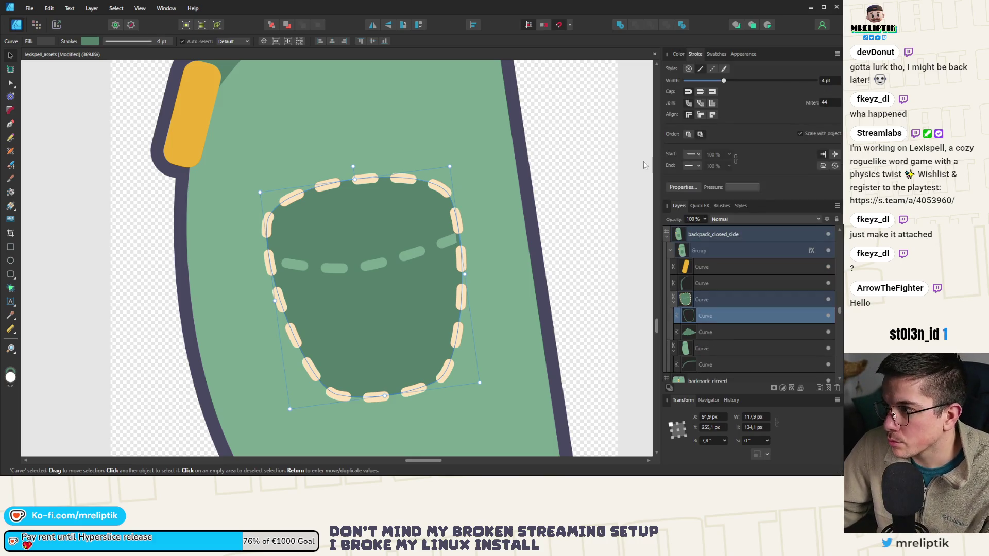
pyautogui.hotkey('ctrl', 's')
# Set the pocket's dashed stitching stroke width to 4 pt
pyautogui.click(435, 189)
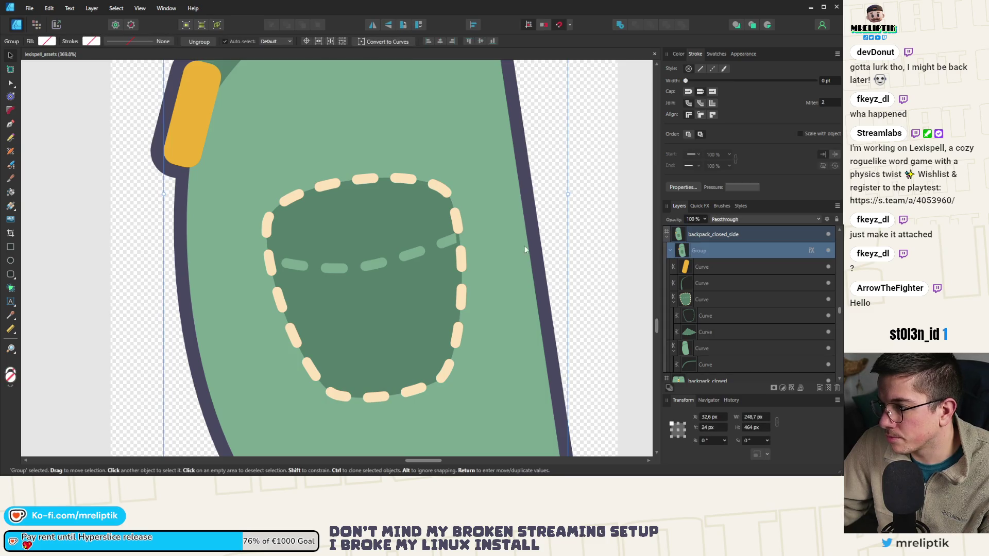
pyautogui.click(706, 301)
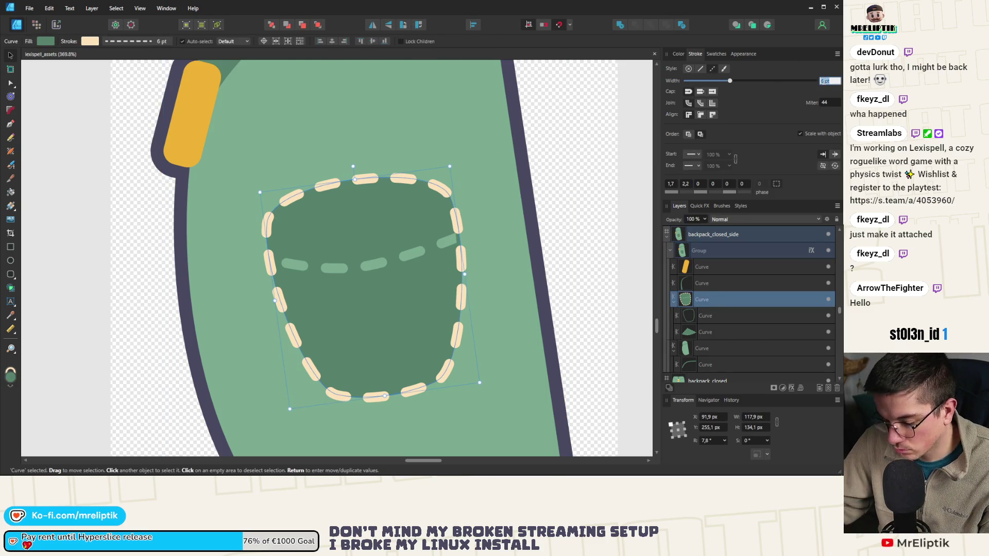
pyautogui.write('4')
pyautogui.press('Return')
pyautogui.hotkey('ctrl', 'd')
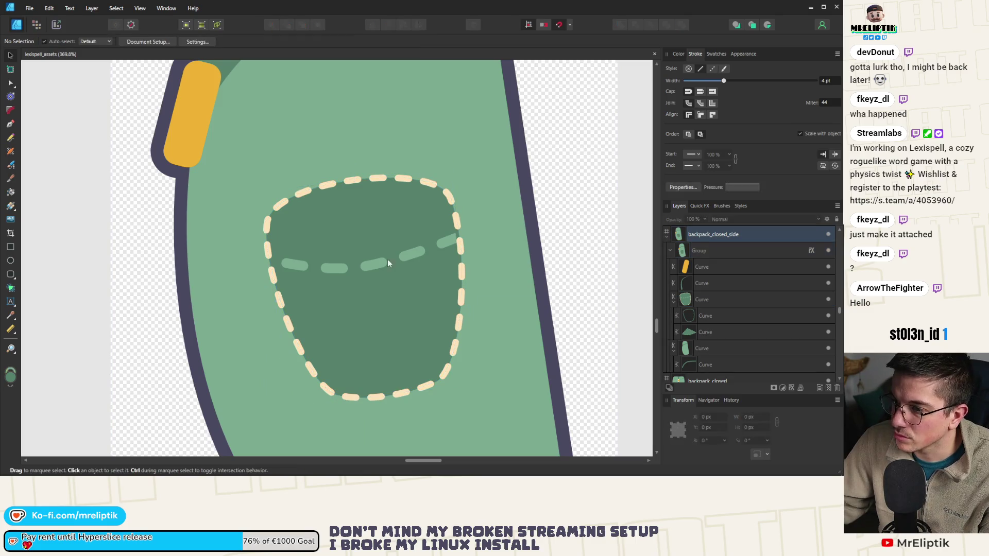
pyautogui.click(369, 266)
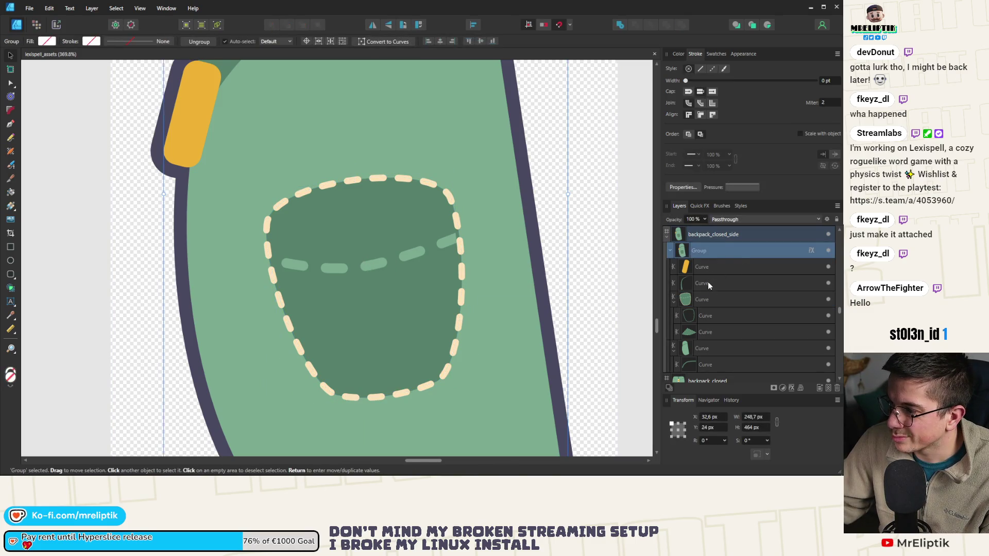
pyautogui.click(699, 318)
# Switch the line across the pocket opening from dashed to a solid stroke
pyautogui.click(706, 300)
pyautogui.click(703, 333)
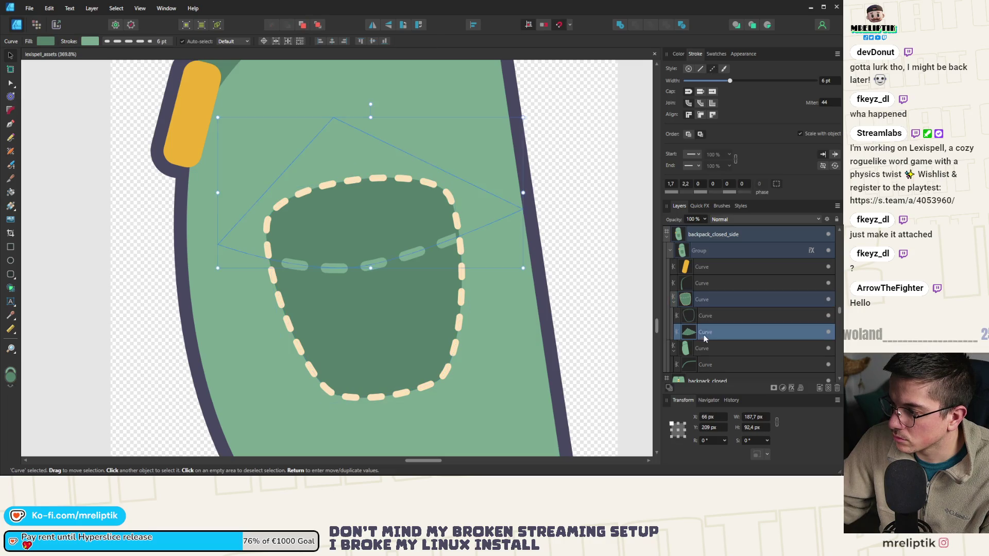
pyautogui.click(700, 69)
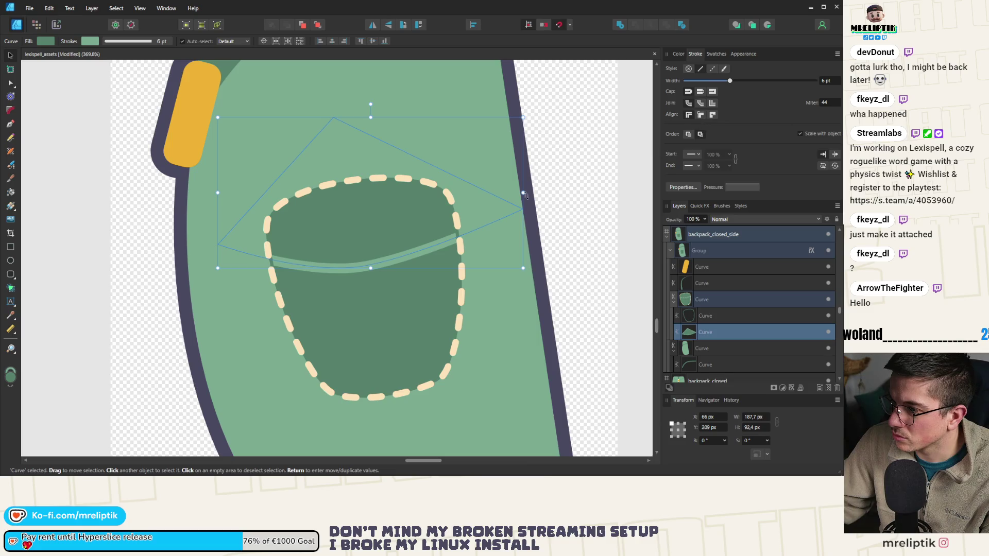
pyautogui.scroll(-1, 396, 242)
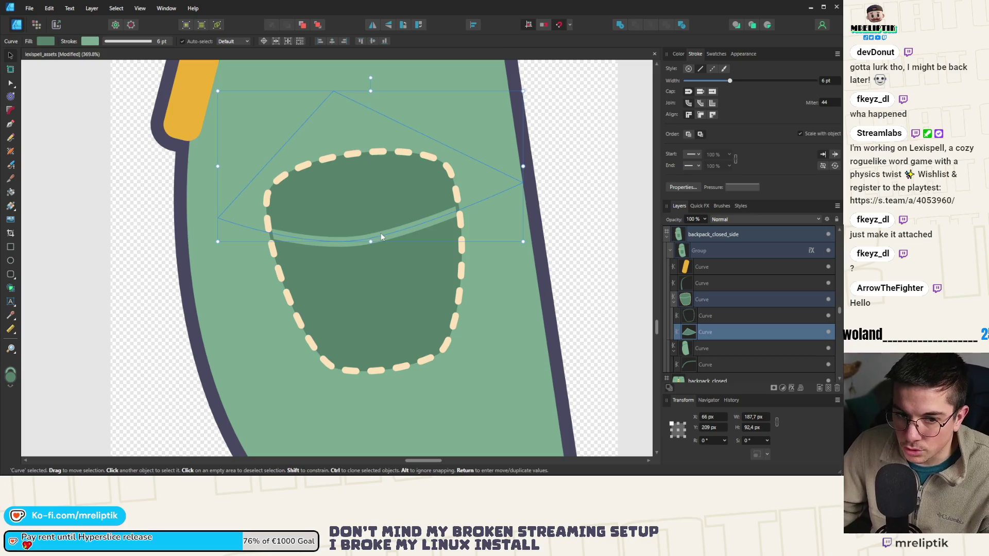
pyautogui.scroll(2, 397, 231)
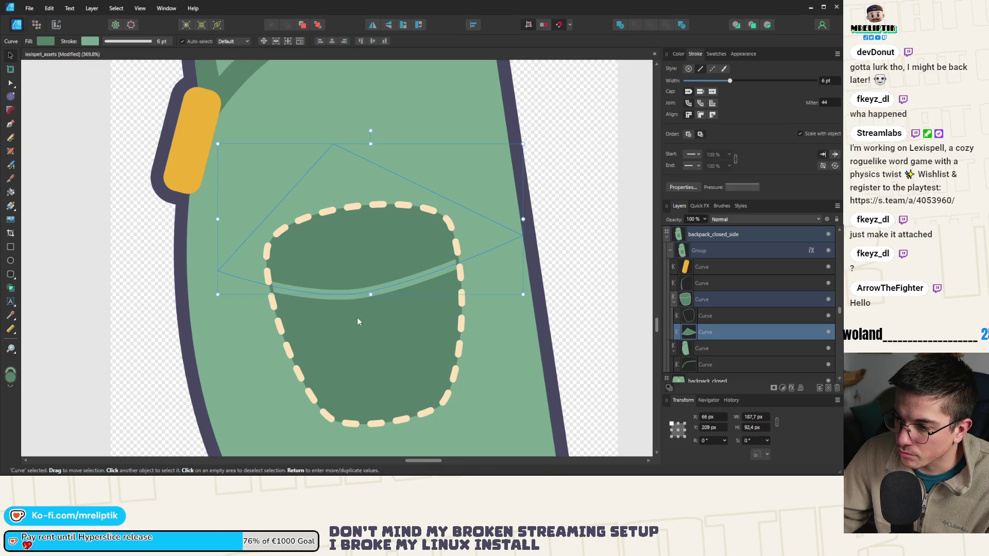
# Replace the opening line with a duplicated pocket curve trimmed to the flap shape, then save
pyautogui.press('Delete')
pyautogui.hotkey('ctrl', 'j')
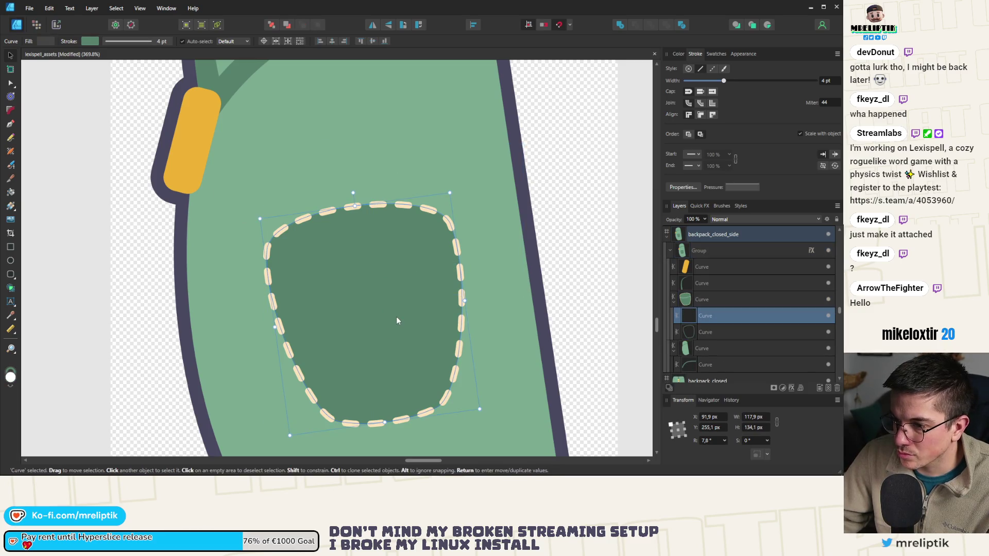
pyautogui.click(10, 83)
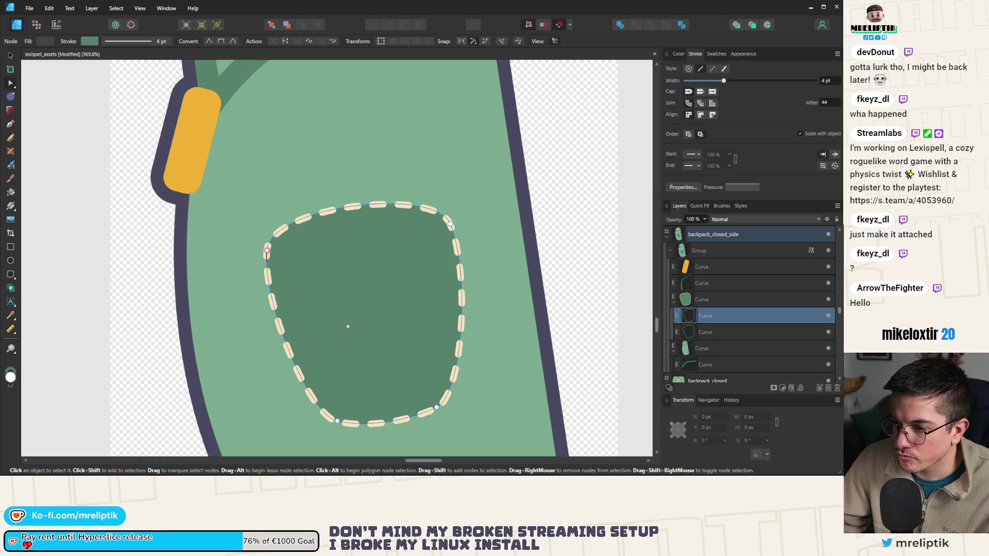
pyautogui.moveTo(412, 438); pyautogui.dragTo(338, 423)
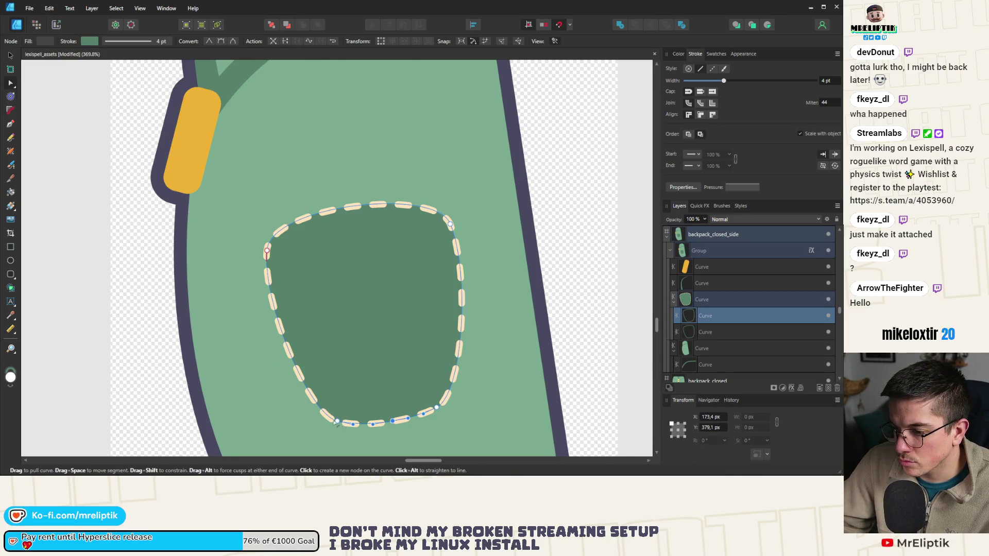
pyautogui.press('Delete')
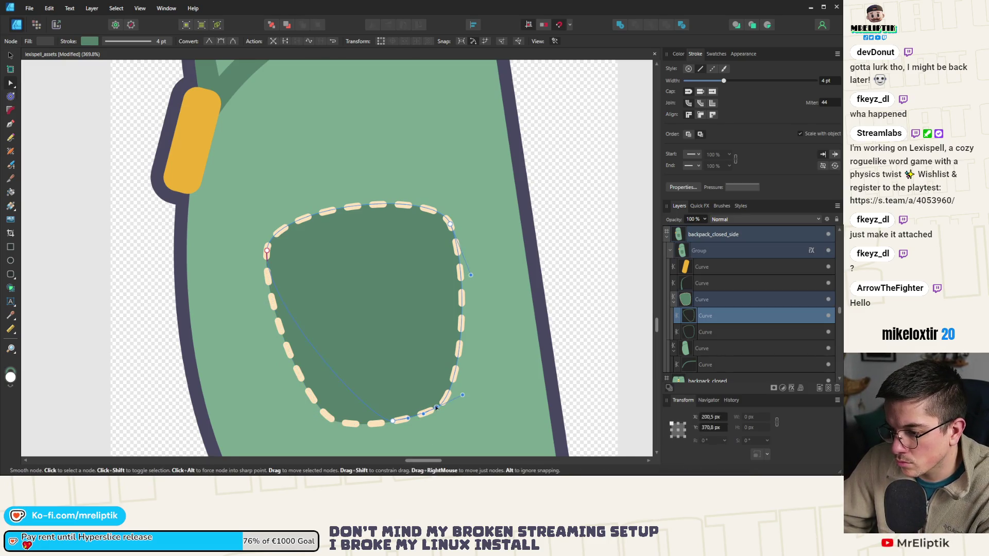
pyautogui.moveTo(392, 421)
pyautogui.mouseDown()
pyautogui.moveTo(376, 313)
pyautogui.moveTo(365, 294)
pyautogui.moveTo(331, 298)
pyautogui.mouseUp()
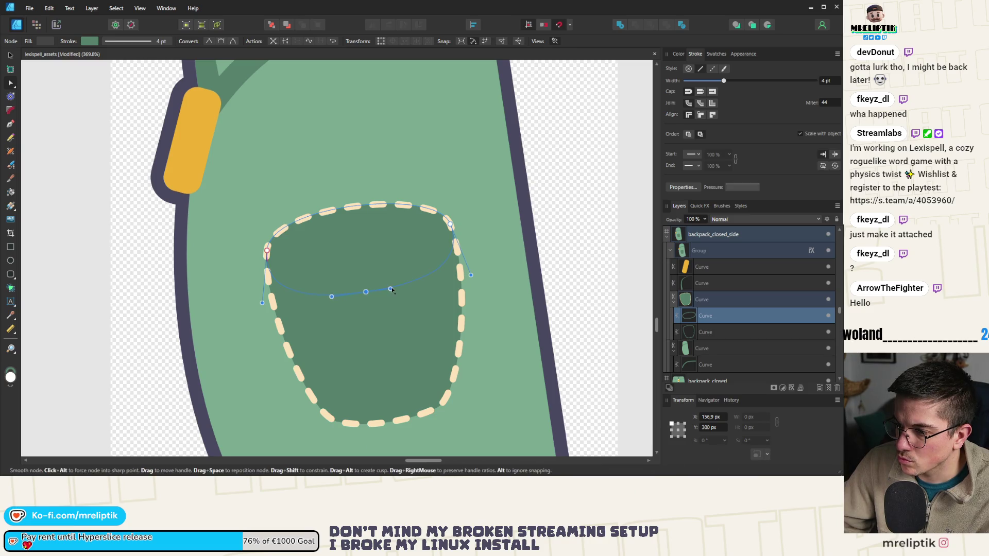
pyautogui.hotkey('ctrl', 's')
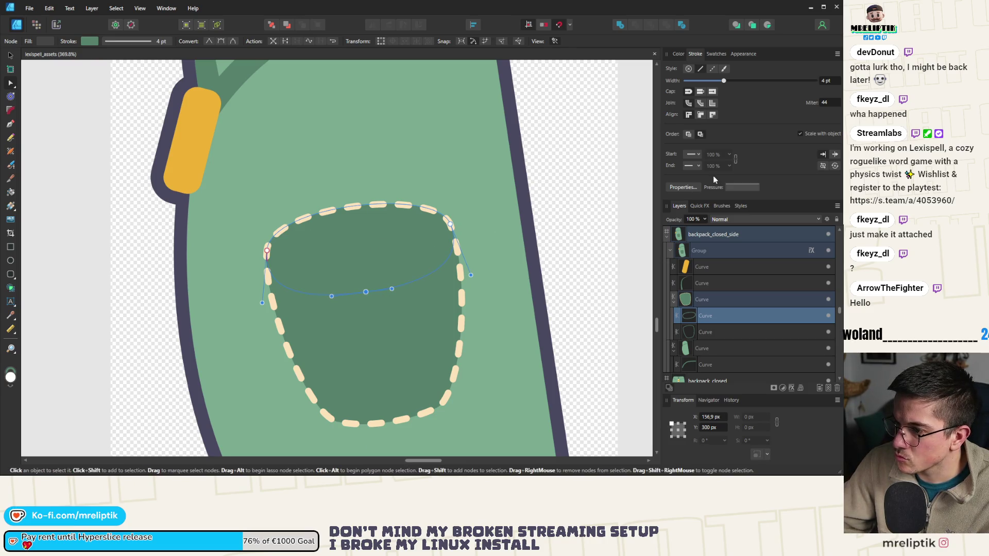
# Fill the new flap curve with the bag's light green
pyautogui.click(679, 54)
pyautogui.moveTo(693, 71); pyautogui.dragTo(390, 164)
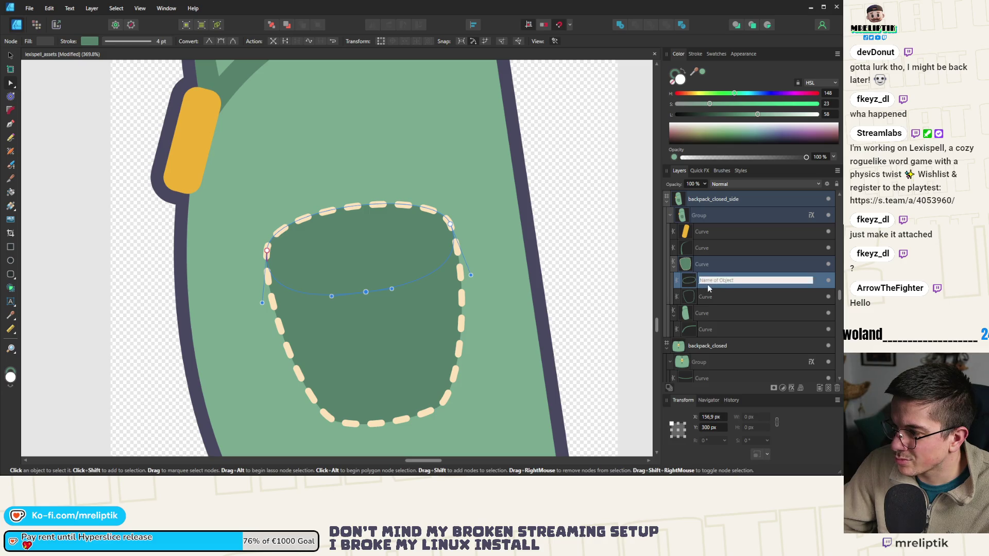
pyautogui.click(702, 73)
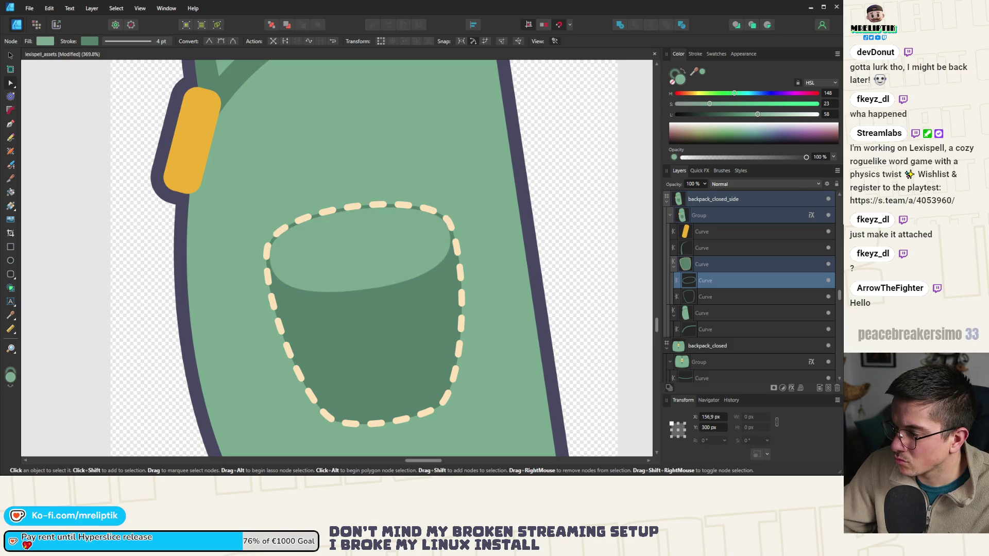
pyautogui.scroll(-8, 380, 232)
pyautogui.hotkey('ctrl', 'd')
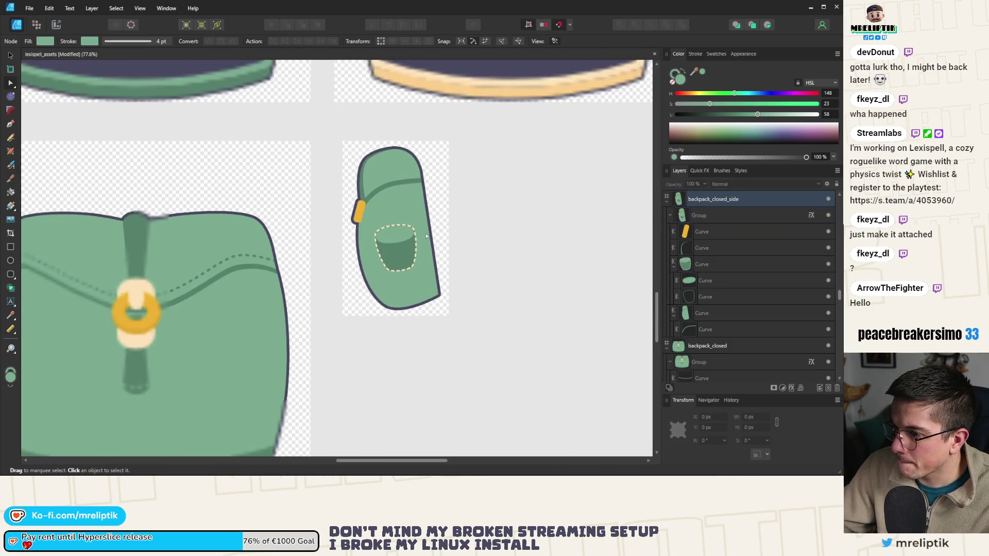
pyautogui.scroll(5, 380, 231)
pyautogui.scroll(-3, 405, 248)
pyautogui.scroll(3, 405, 263)
# Drag the flap's node handles so its lower edge curves shallowly, rising toward the right
pyautogui.click(406, 263)
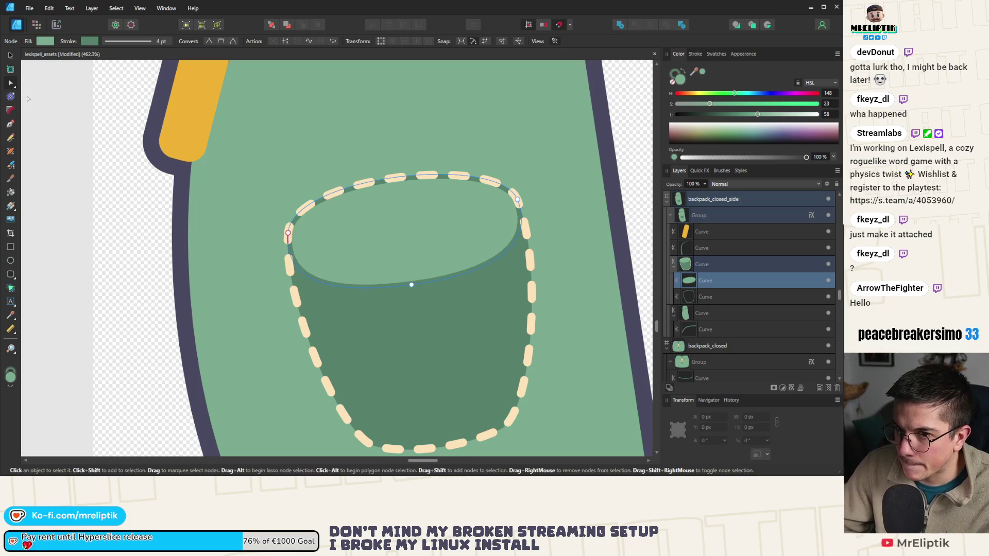
pyautogui.click(288, 232)
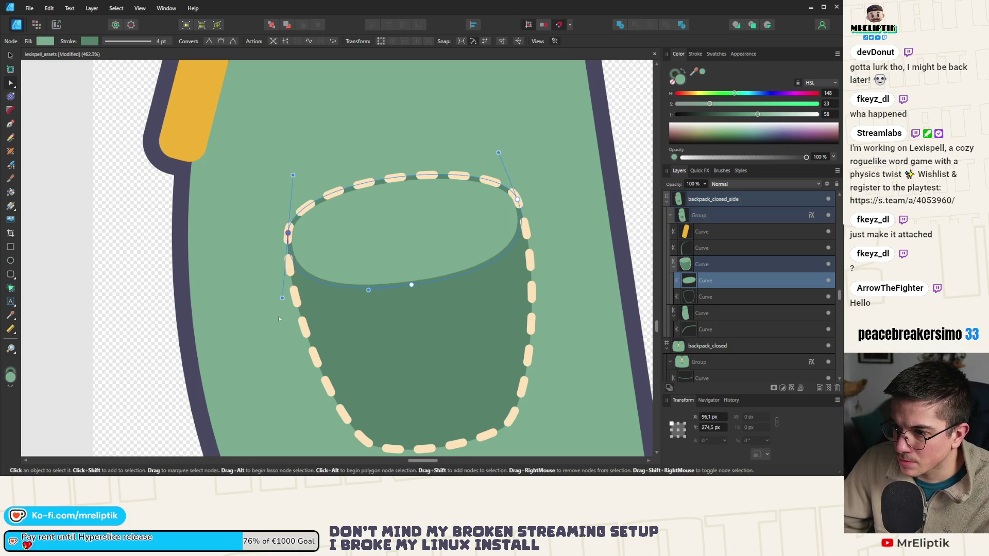
pyautogui.moveTo(281, 299); pyautogui.dragTo(282, 327)
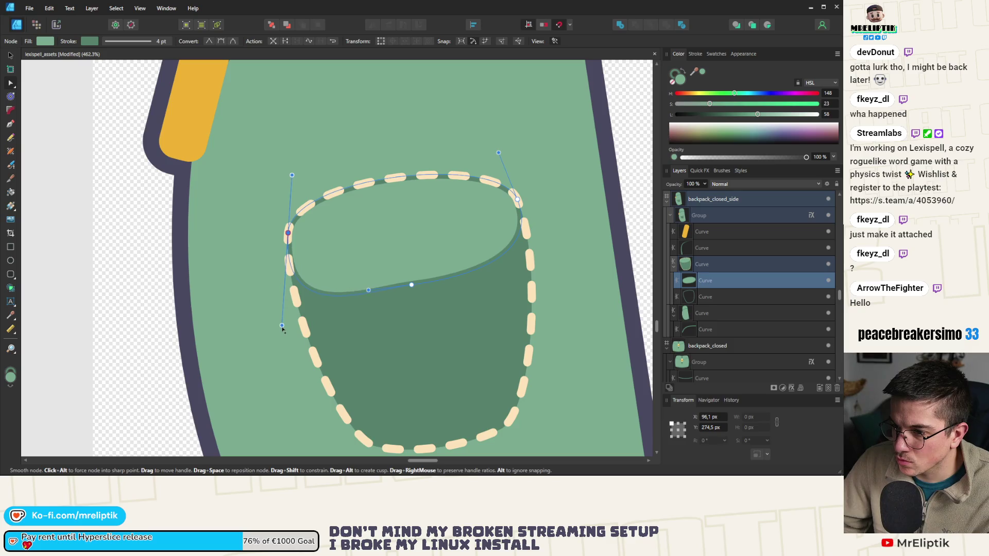
pyautogui.click(517, 198)
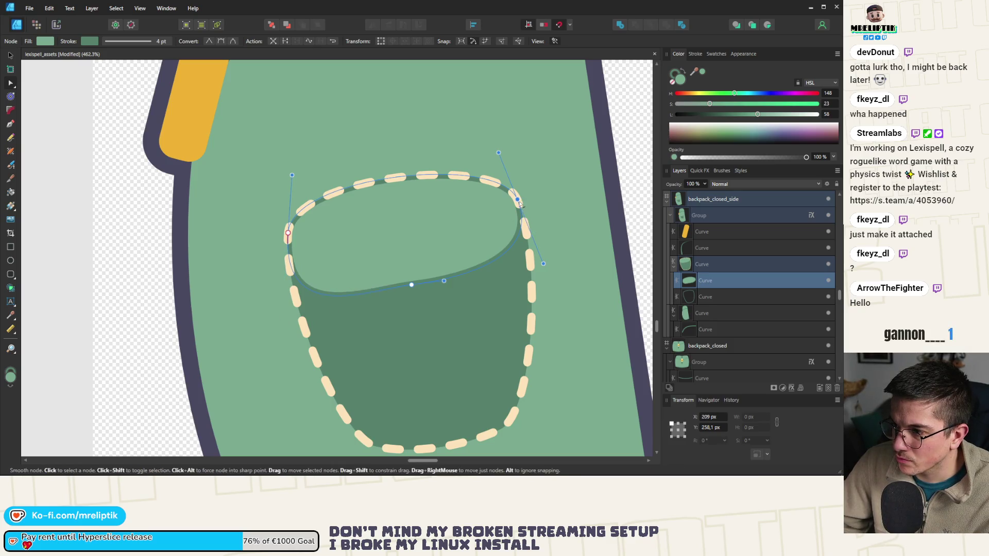
pyautogui.moveTo(543, 263); pyautogui.dragTo(553, 287)
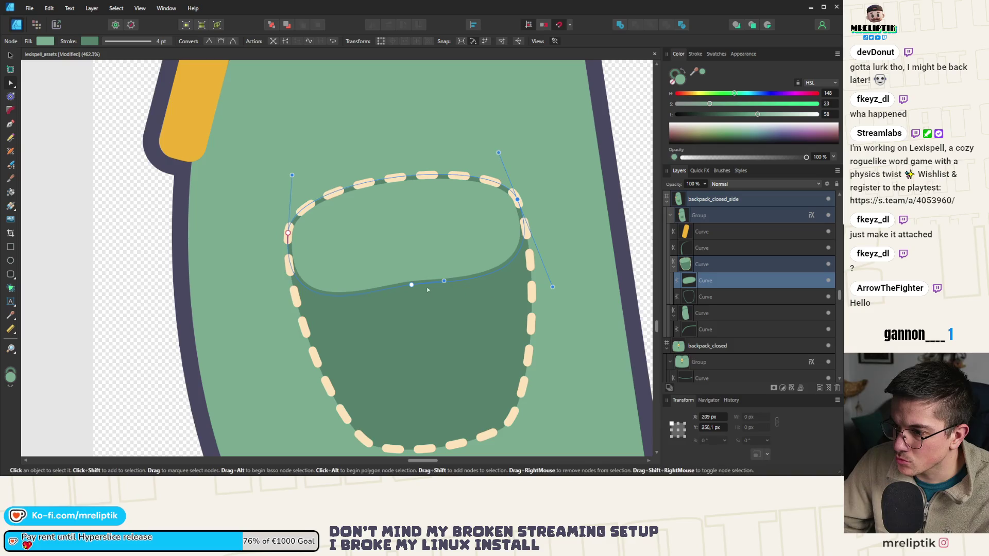
pyautogui.moveTo(411, 286)
pyautogui.mouseDown()
pyautogui.moveTo(411, 307)
pyautogui.moveTo(493, 295)
pyautogui.mouseUp()
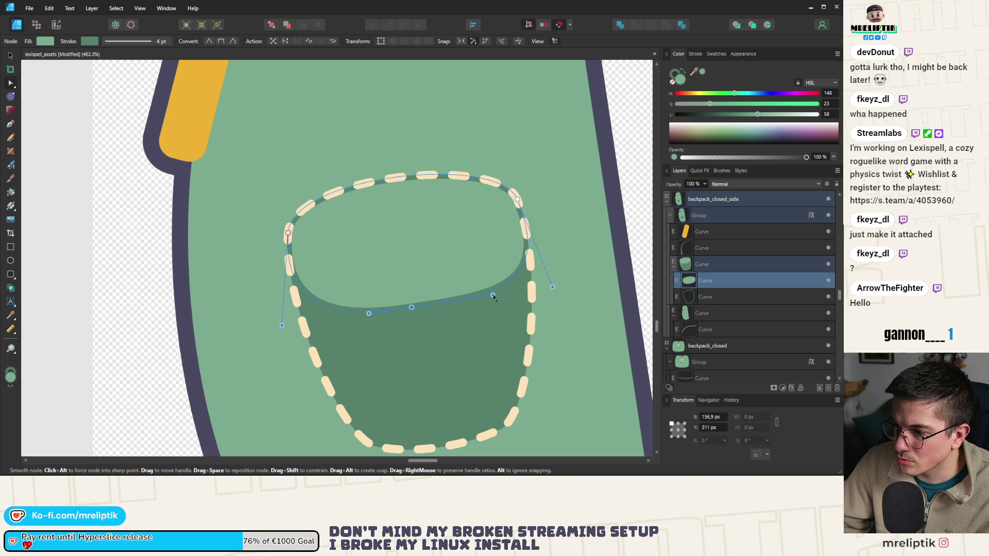
pyautogui.moveTo(368, 314); pyautogui.dragTo(335, 322)
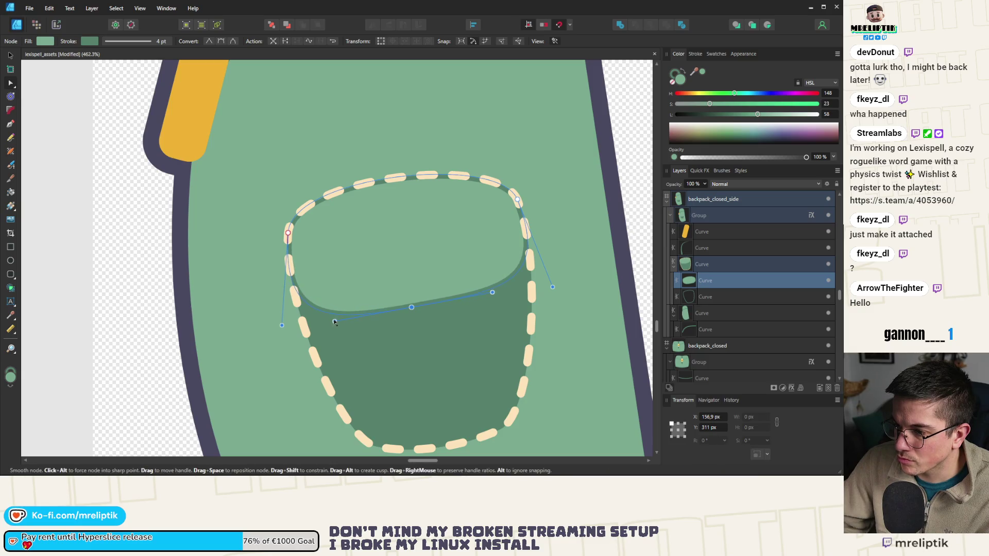
pyautogui.moveTo(414, 312); pyautogui.dragTo(414, 301)
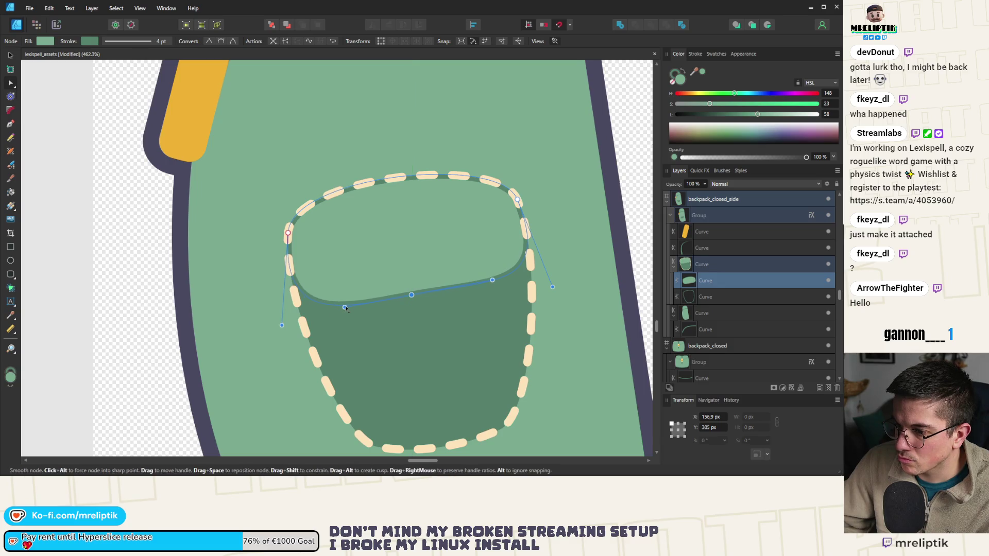
pyautogui.moveTo(492, 279); pyautogui.dragTo(485, 284)
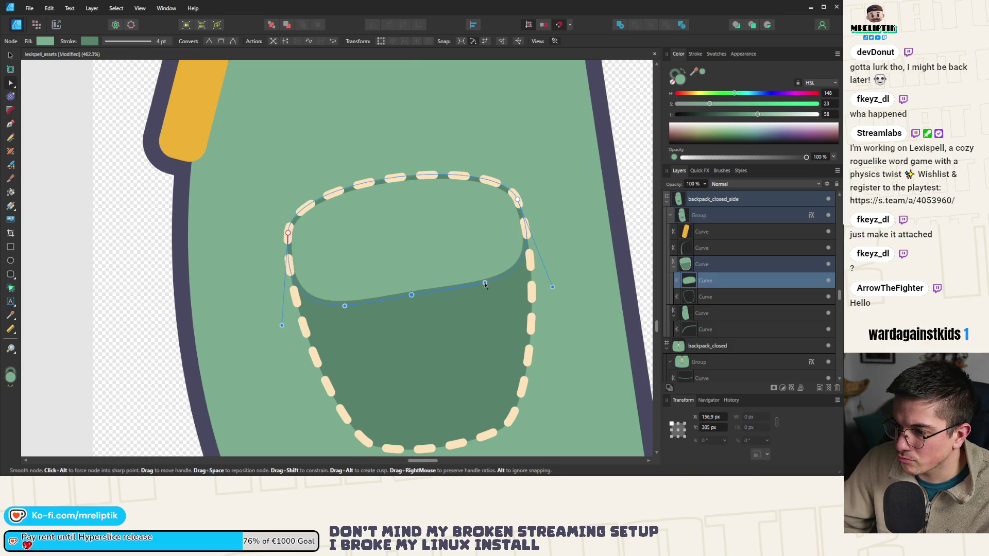
pyautogui.scroll(-8, 346, 250)
# Draw a tall oval on the pocket and tilt it by 15°
pyautogui.press('Escape')
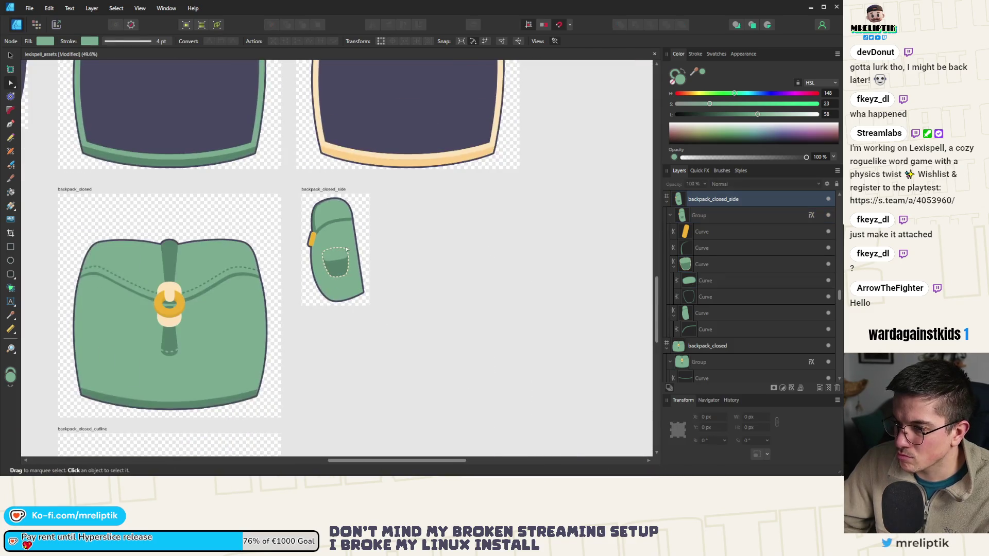
pyautogui.scroll(-3, 346, 249)
pyautogui.scroll(3, 355, 255)
pyautogui.scroll(-2, 367, 262)
pyautogui.scroll(4, 368, 263)
pyautogui.scroll(-2, 373, 267)
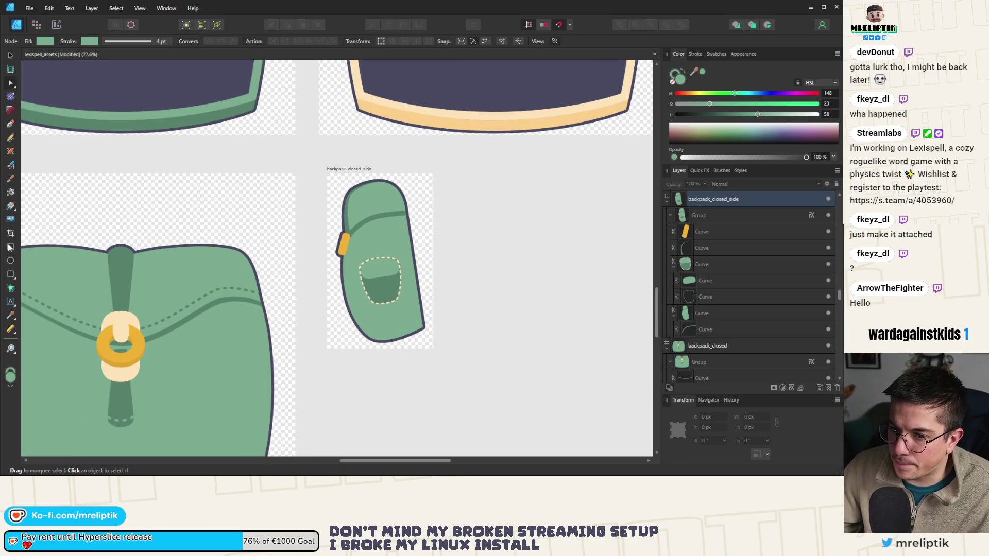
pyautogui.click(11, 261)
pyautogui.scroll(6, 381, 273)
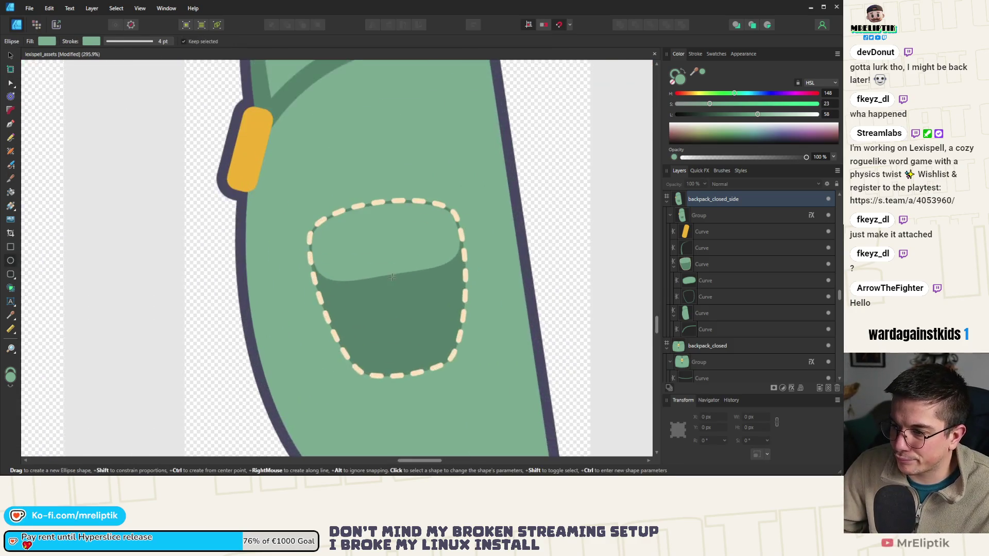
pyautogui.moveTo(366, 261)
pyautogui.mouseDown()
pyautogui.moveTo(437, 360)
pyautogui.moveTo(406, 355)
pyautogui.mouseUp()
pyautogui.moveTo(386, 248); pyautogui.dragTo(375, 242)
pyautogui.scroll(-4, 443, 289)
pyautogui.scroll(-2, 433, 302)
# Fill the oval with the clasp's cream colour and set its stroke to 0 pt
pyautogui.moveTo(693, 71)
pyautogui.mouseDown()
pyautogui.moveTo(271, 309)
pyautogui.moveTo(26, 376)
pyautogui.mouseUp()
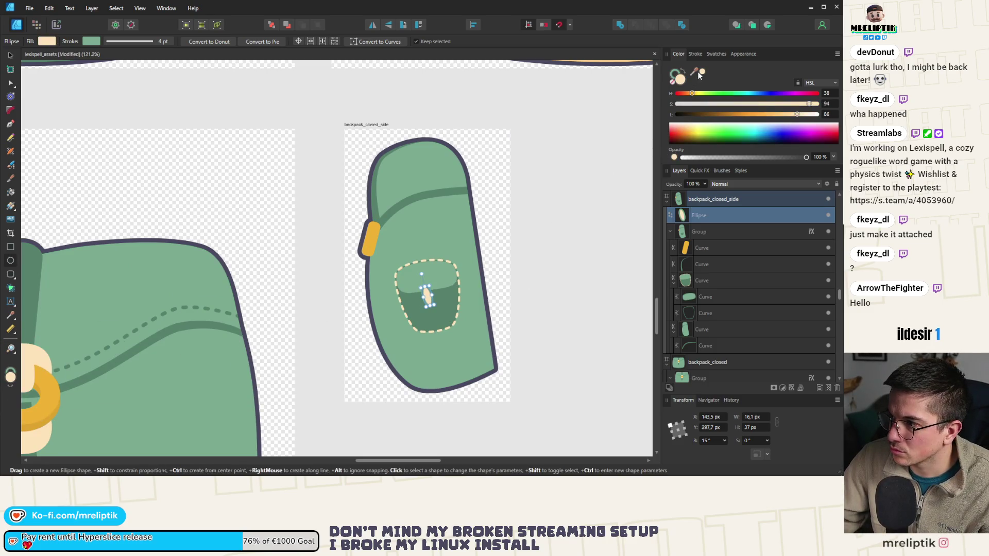
pyautogui.click(697, 55)
pyautogui.moveTo(723, 83); pyautogui.dragTo(683, 82)
pyautogui.click(679, 54)
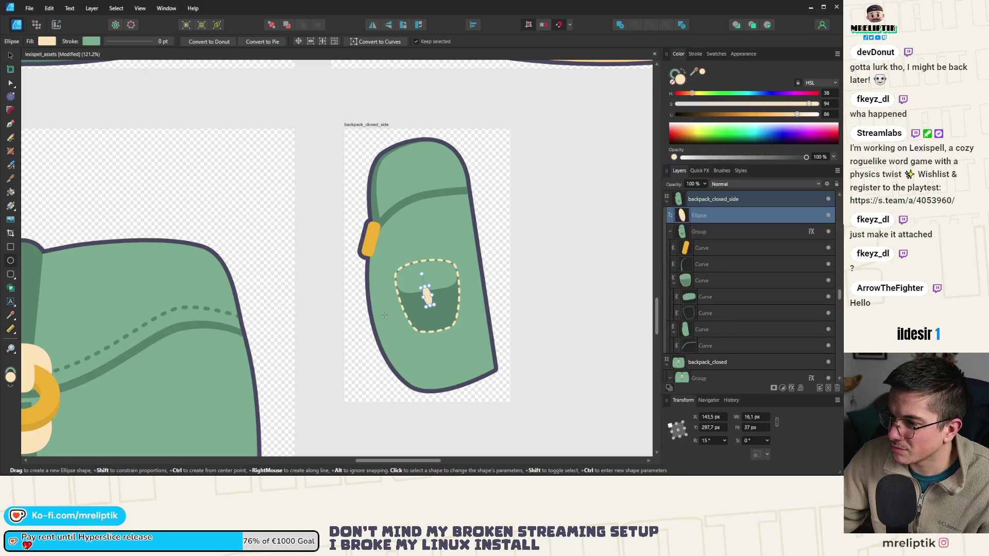
pyautogui.scroll(-2, 287, 335)
# Copy the front backpack's cream clasp onto the side pocket, then undo it
pyautogui.click(188, 317)
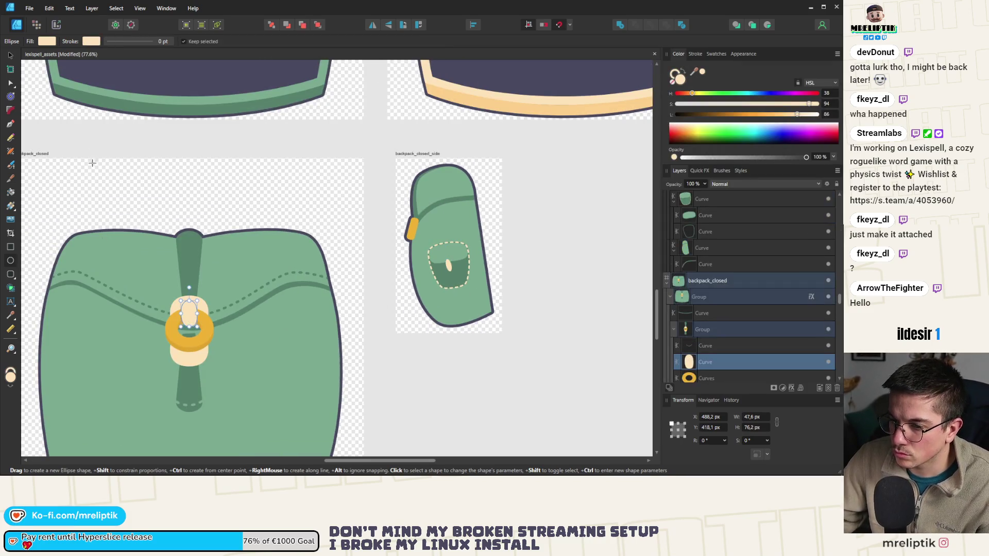
pyautogui.click(11, 55)
pyautogui.moveTo(188, 316)
pyautogui.mouseDown()
pyautogui.moveTo(464, 279)
pyautogui.moveTo(454, 270)
pyautogui.mouseUp()
pyautogui.hotkey('ctrl', 'z')
pyautogui.click(458, 227)
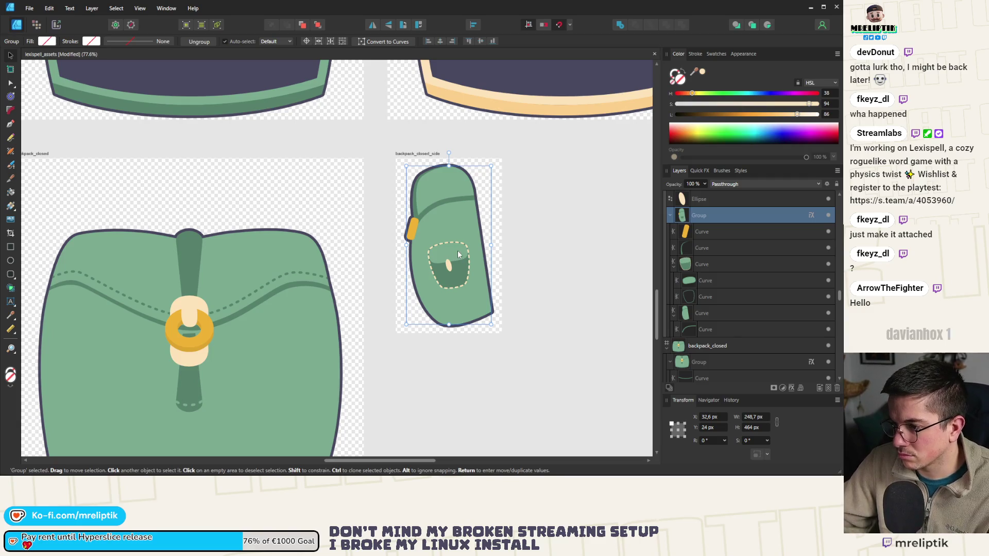
pyautogui.doubleClick(458, 254)
pyautogui.scroll(5, 467, 281)
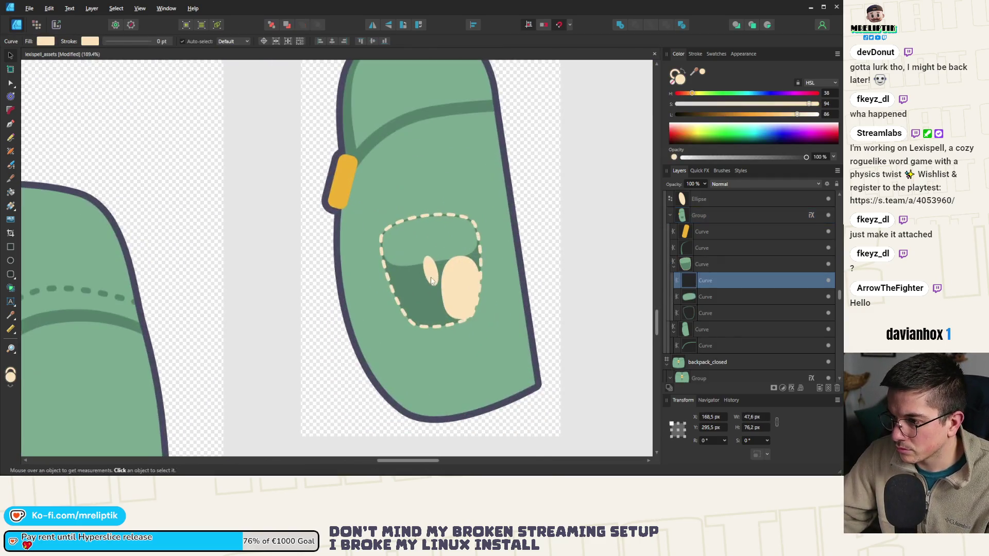
# Shrink the cream oval to a button of about 20.6 × 33 px
pyautogui.click(431, 271)
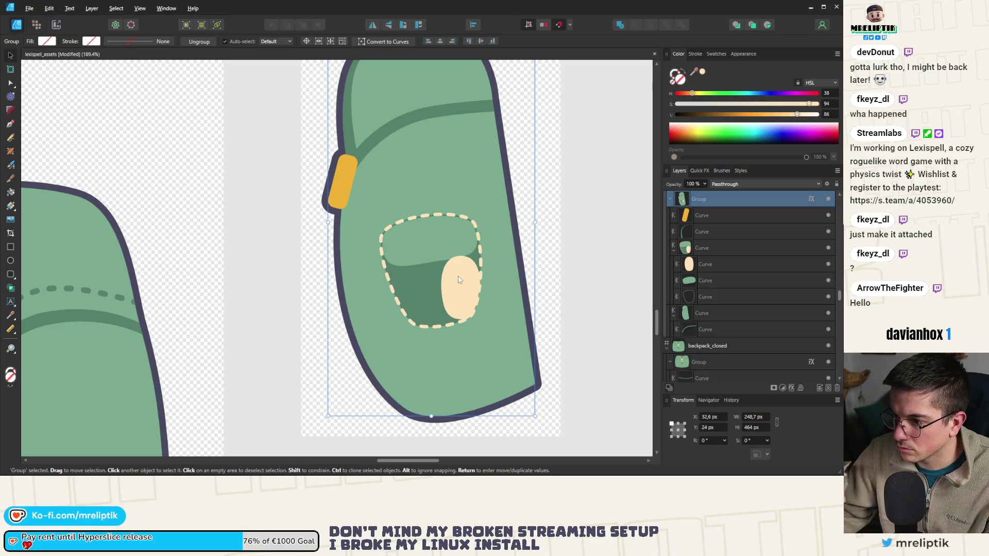
pyautogui.doubleClick(460, 279)
pyautogui.doubleClick(466, 282)
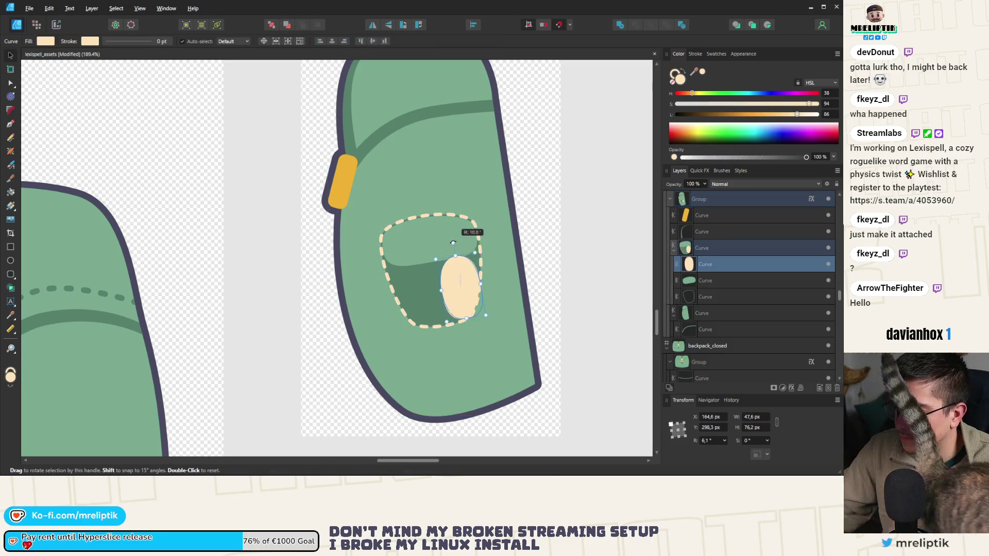
pyautogui.moveTo(487, 313); pyautogui.dragTo(441, 266)
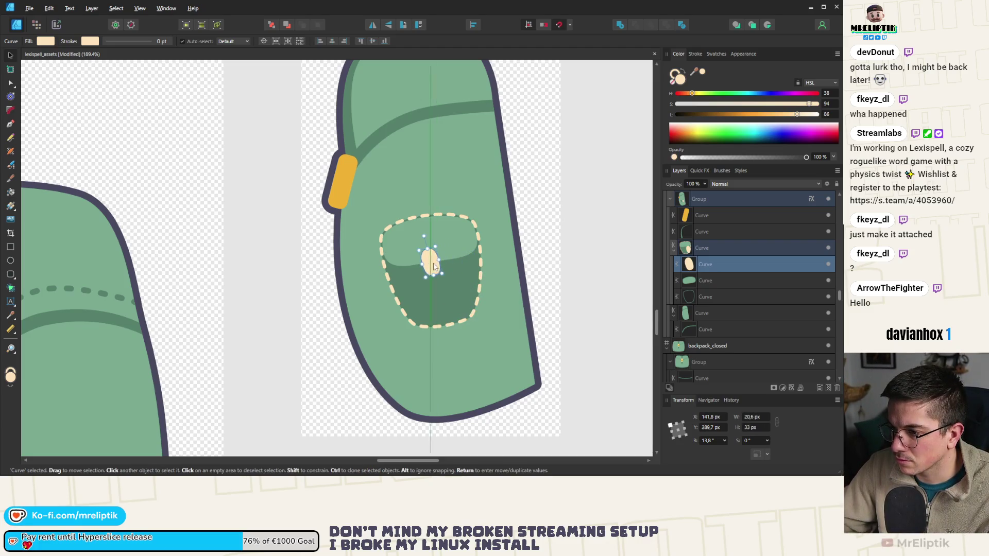
pyautogui.scroll(5, 434, 266)
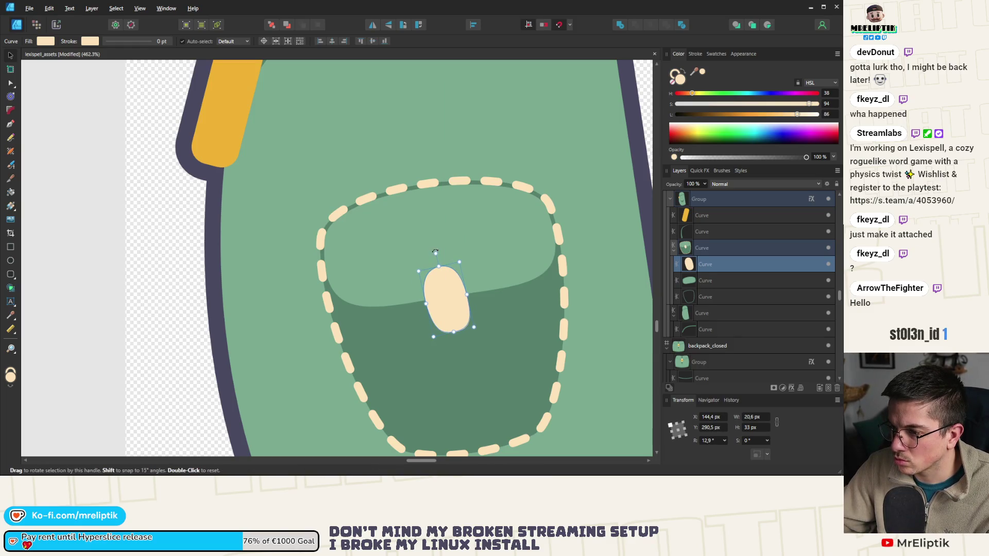
pyautogui.scroll(-10, 436, 251)
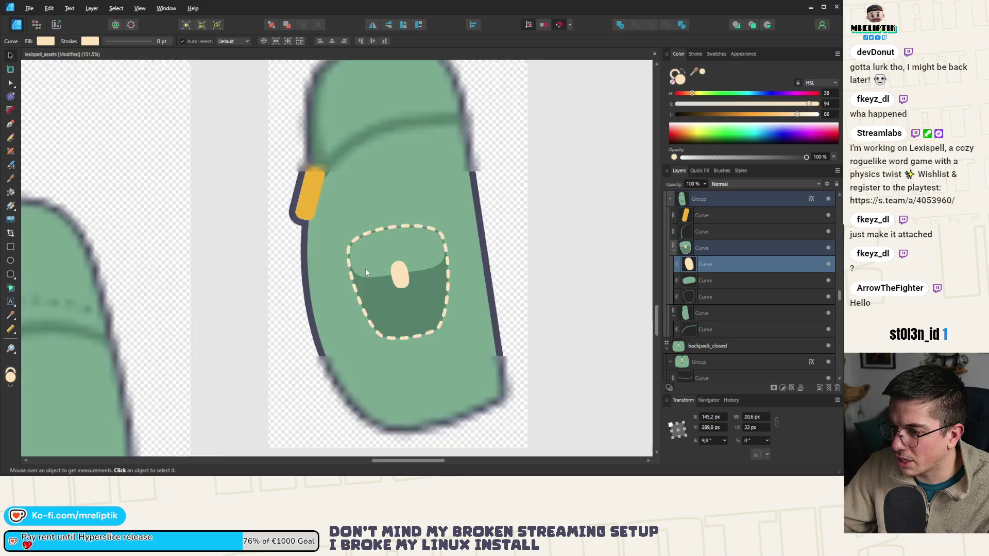
pyautogui.click(475, 305)
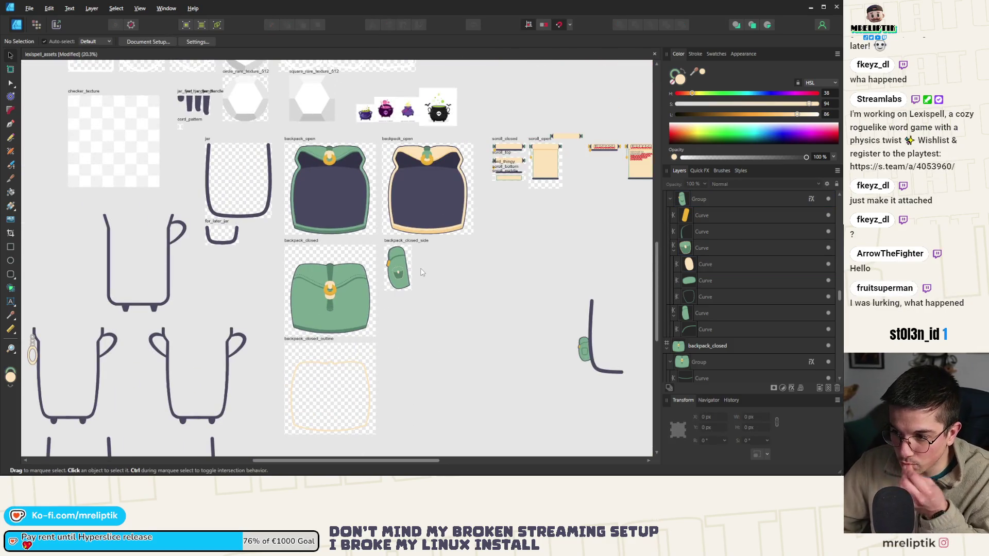
# Remove the dashed stitching around the pocket by dropping its stroke width to 0 pt
pyautogui.scroll(10, 398, 268)
pyautogui.click(364, 242)
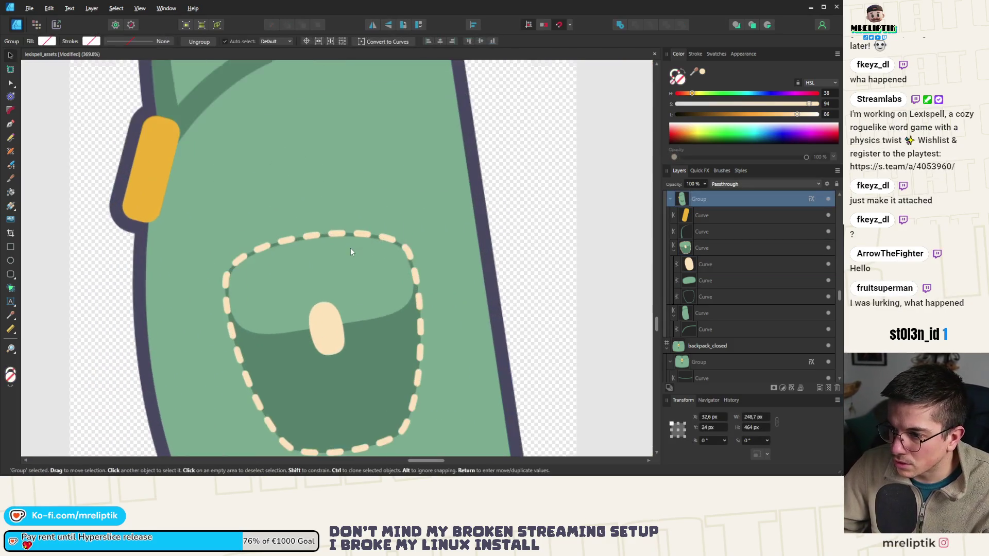
pyautogui.doubleClick(363, 237)
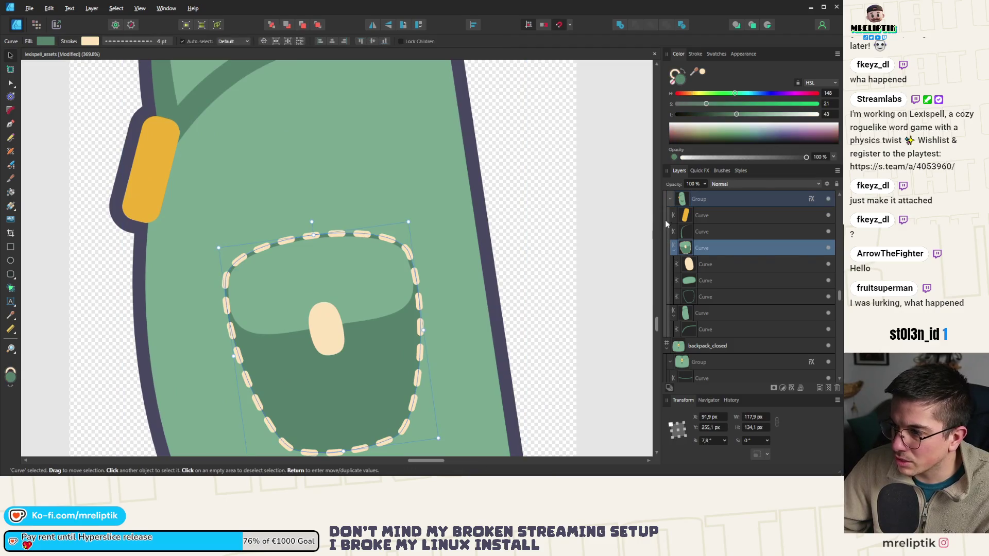
pyautogui.click(695, 54)
pyautogui.moveTo(723, 84); pyautogui.dragTo(685, 81)
pyautogui.scroll(-5, 312, 213)
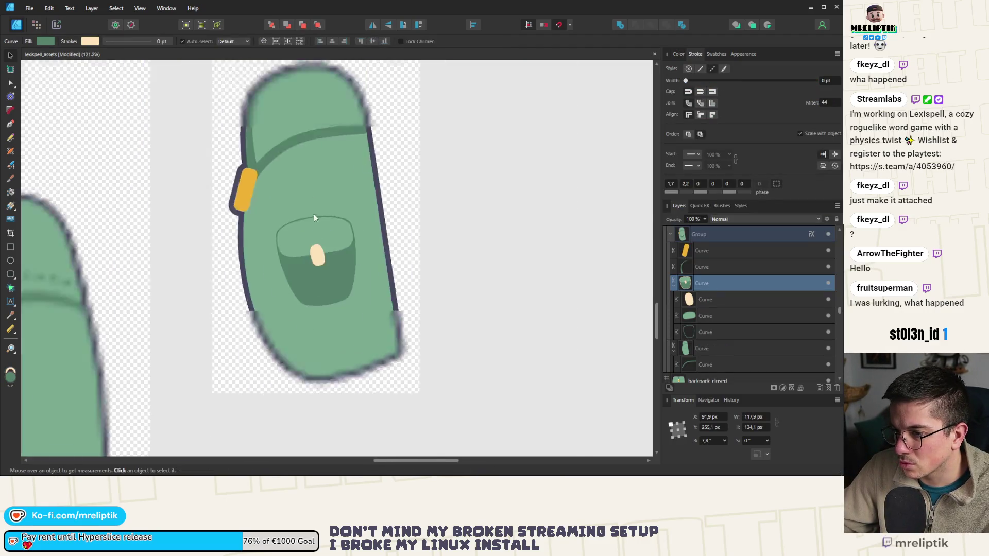
pyautogui.scroll(2, 305, 227)
pyautogui.hotkey('ctrl', 'd')
# Pick out the pocket flap shape among the pocket's layers
pyautogui.scroll(5, 306, 226)
pyautogui.doubleClick(401, 311)
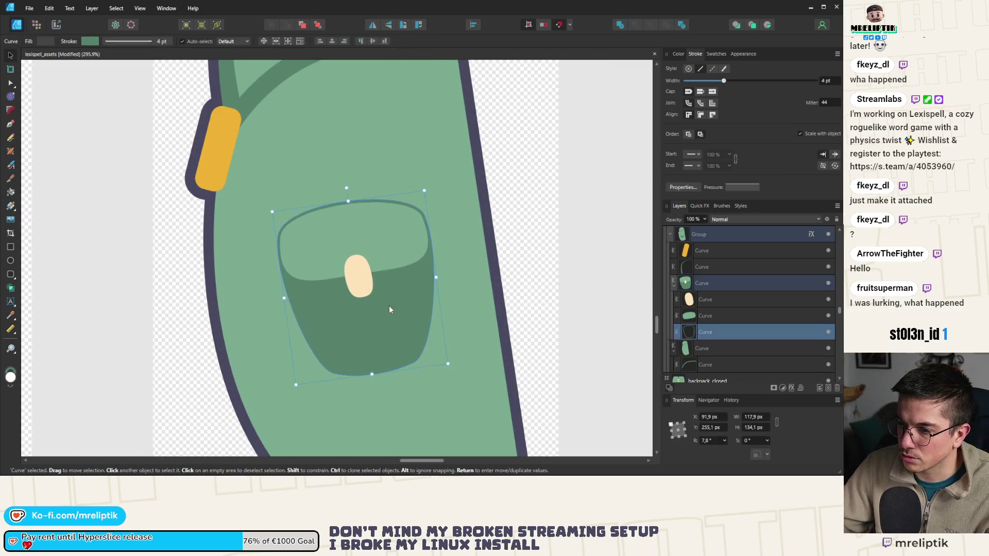
pyautogui.scroll(-5, 400, 311)
pyautogui.scroll(3, 351, 295)
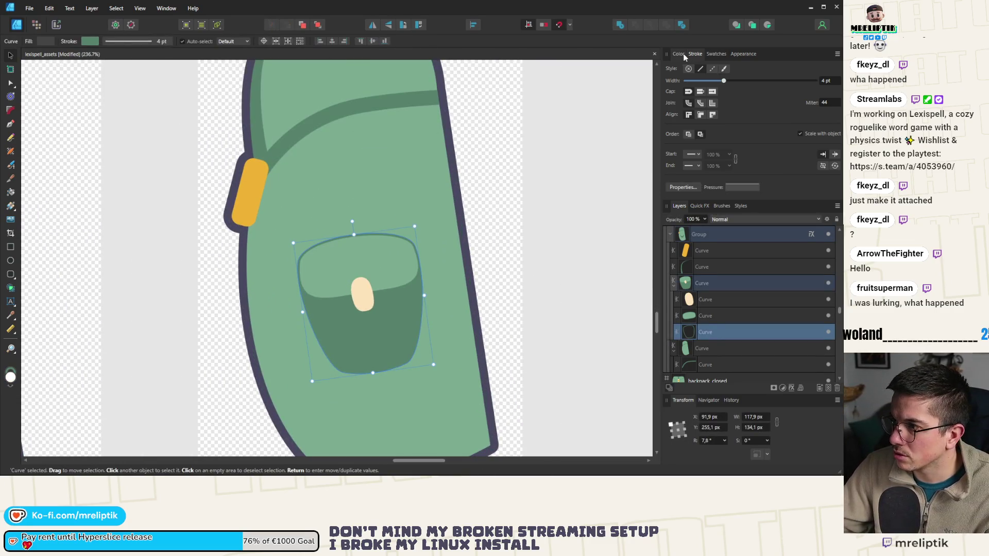
pyautogui.click(709, 317)
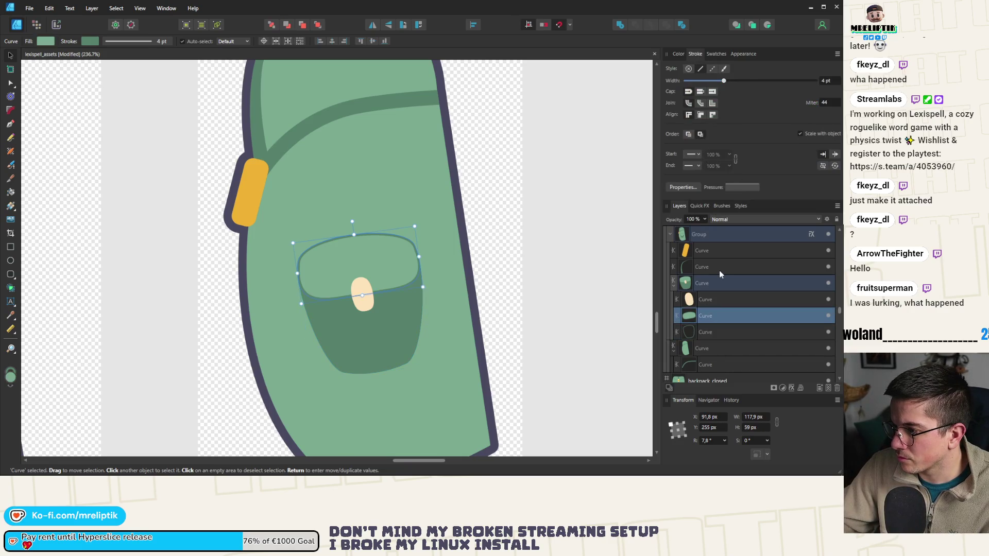
pyautogui.click(679, 207)
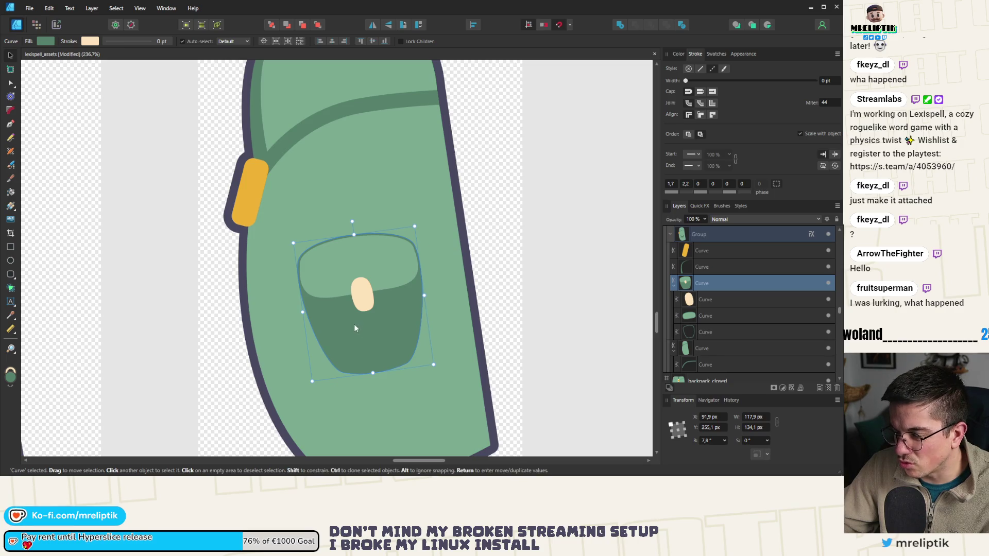
pyautogui.doubleClick(335, 269)
pyautogui.click(329, 320)
pyautogui.click(329, 275)
pyautogui.click(329, 336)
pyautogui.click(332, 267)
# Thicken the pocket flap's outline to 8.6 pt
pyautogui.scroll(5, 334, 260)
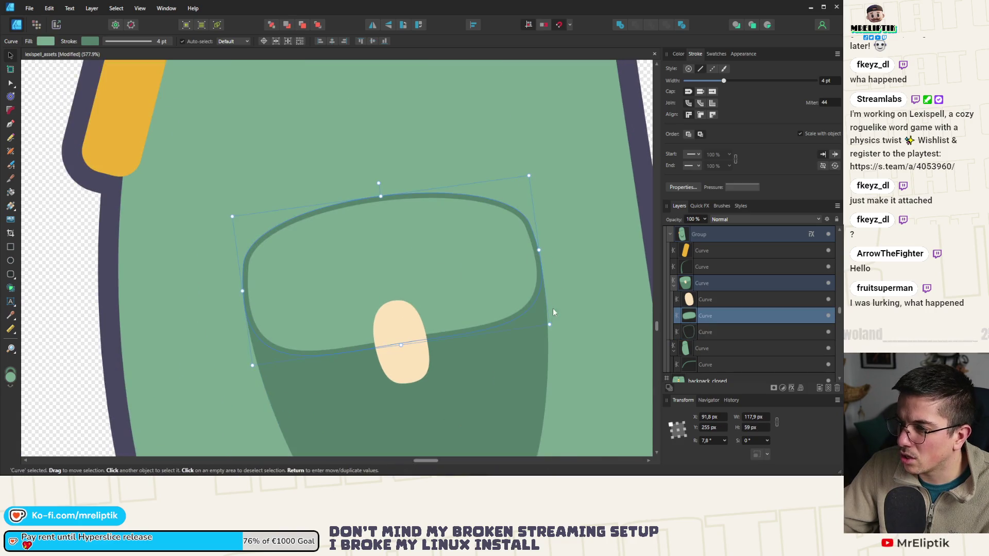
pyautogui.moveTo(557, 328); pyautogui.dragTo(542, 328)
pyautogui.hotkey('ctrl', 'z')
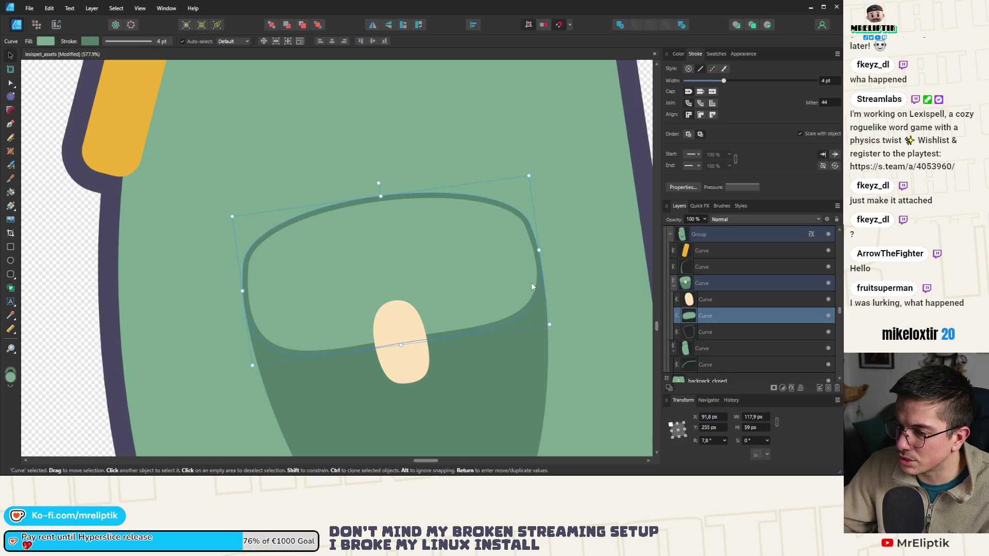
pyautogui.moveTo(724, 82); pyautogui.dragTo(737, 84)
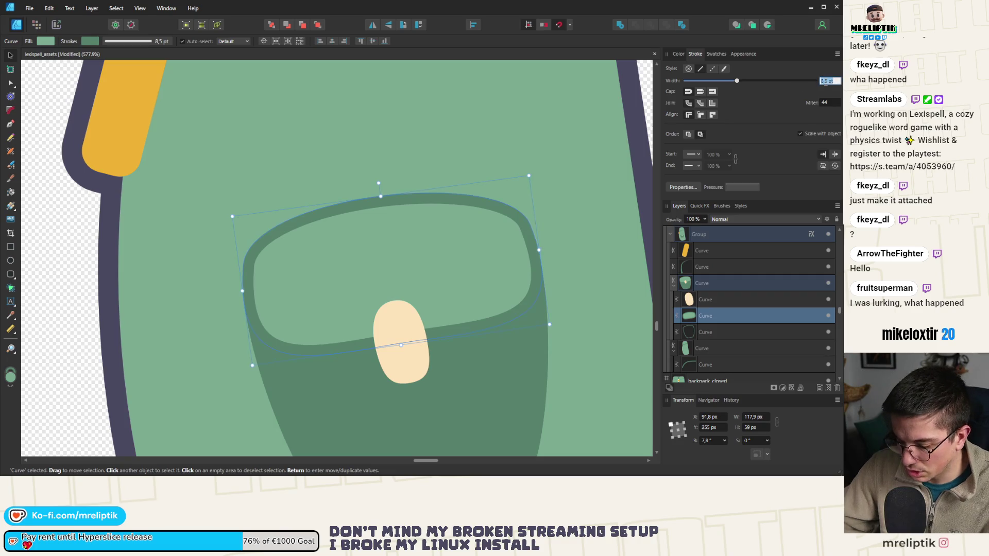
pyautogui.scroll(-10, 352, 150)
pyautogui.hotkey('ctrl', 'd')
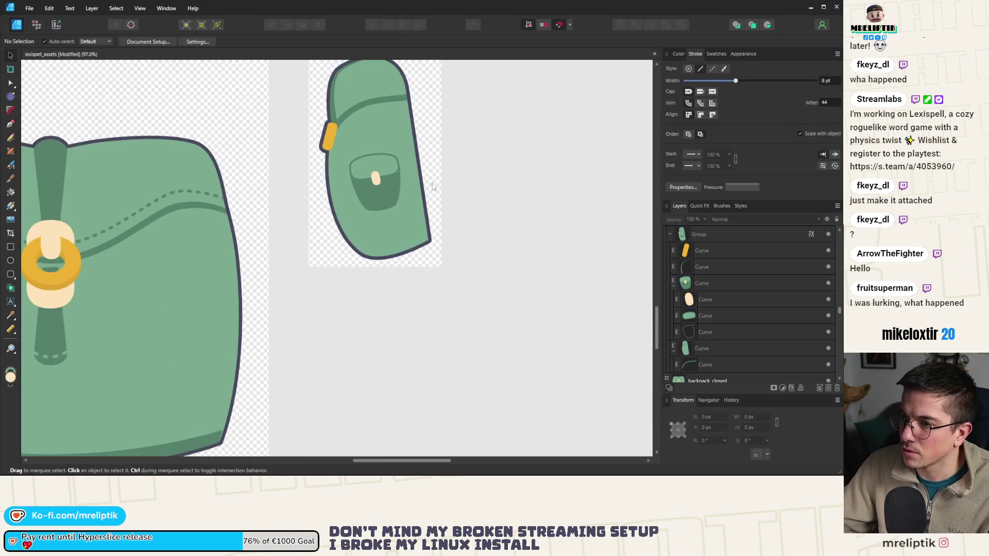
# Select the backpack group, switch to the Node Tool, and pick the body Curve's top node
pyautogui.scroll(-5, 395, 189)
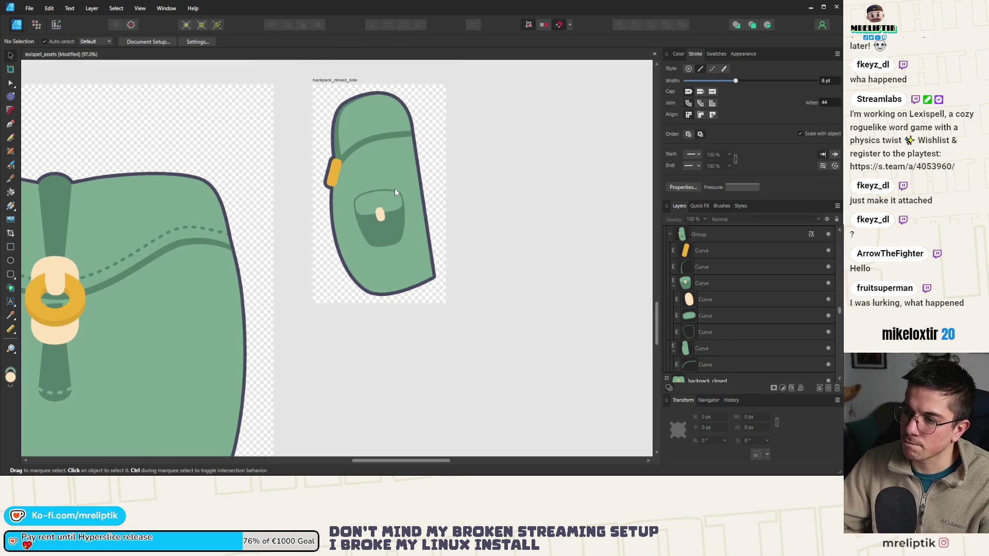
pyautogui.scroll(-4, 402, 218)
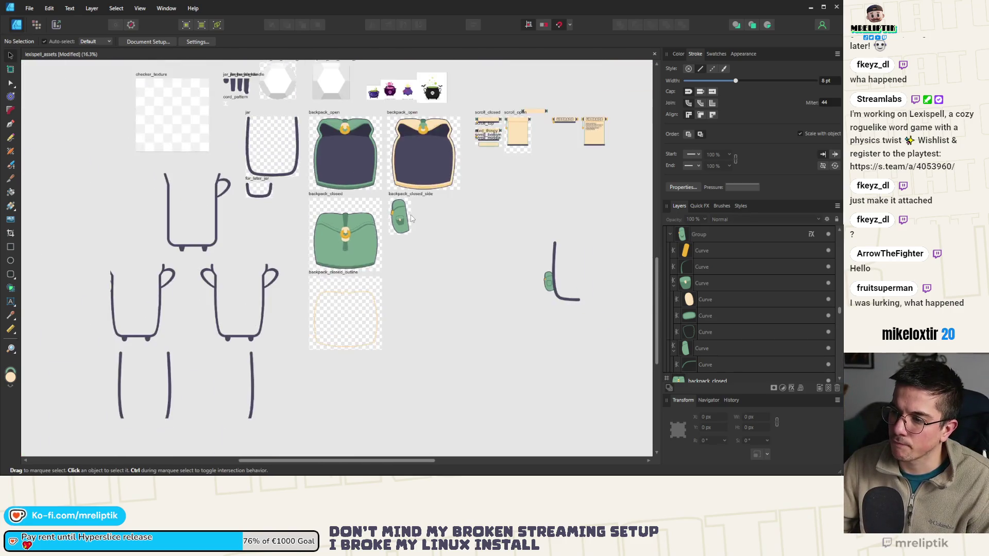
pyautogui.scroll(6, 417, 215)
pyautogui.scroll(3, 420, 215)
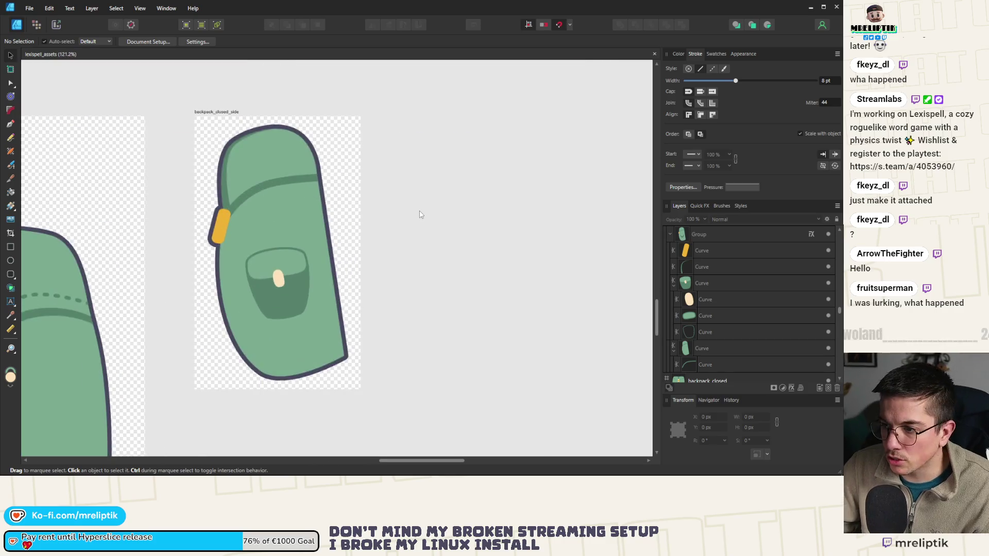
pyautogui.scroll(1, 374, 186)
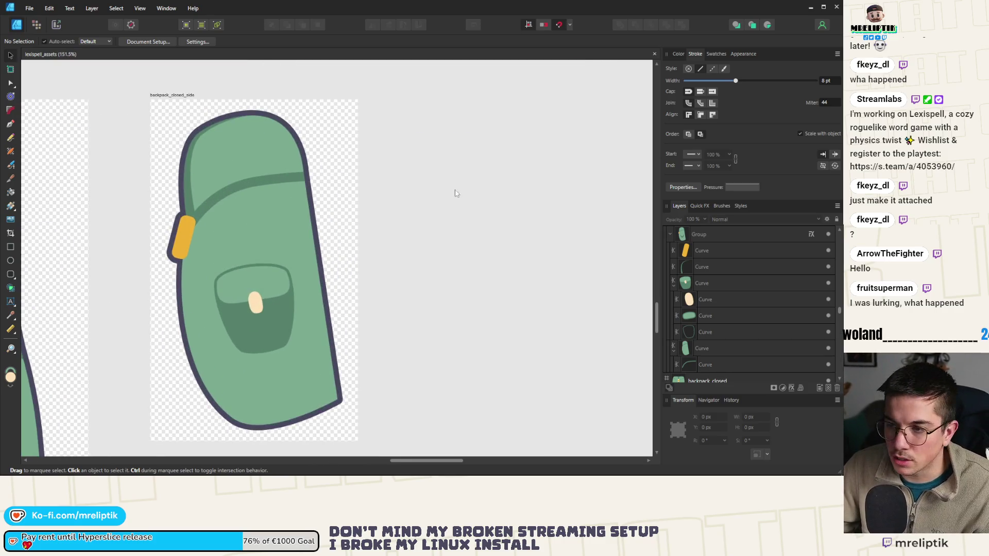
pyautogui.scroll(-2, 446, 145)
pyautogui.scroll(4, 303, 134)
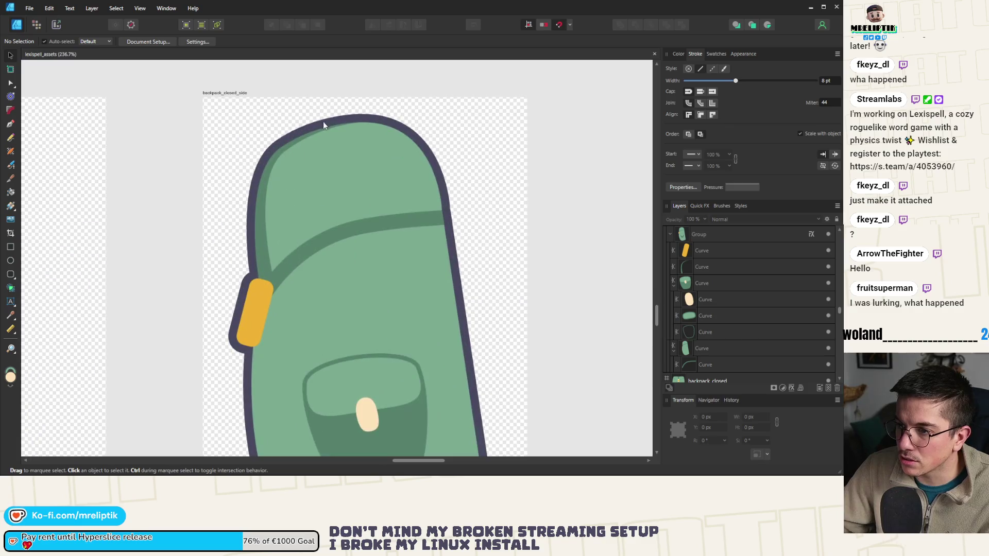
pyautogui.click(321, 128)
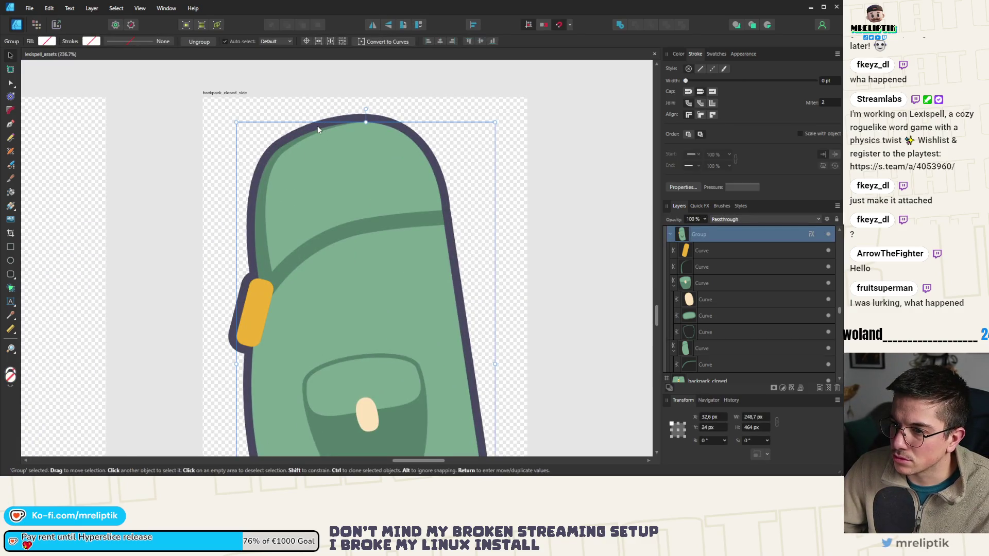
pyautogui.click(11, 83)
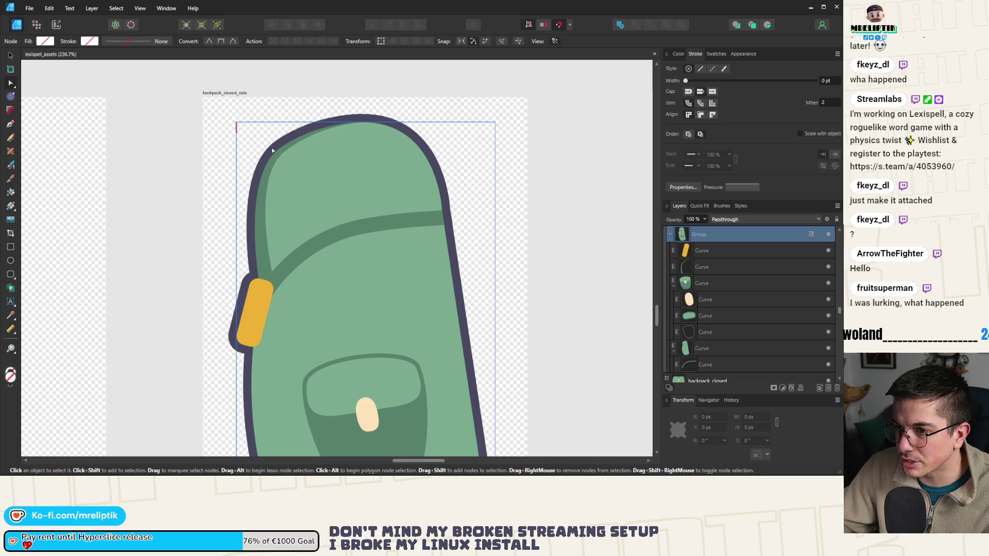
pyautogui.click(673, 286)
pyautogui.click(698, 299)
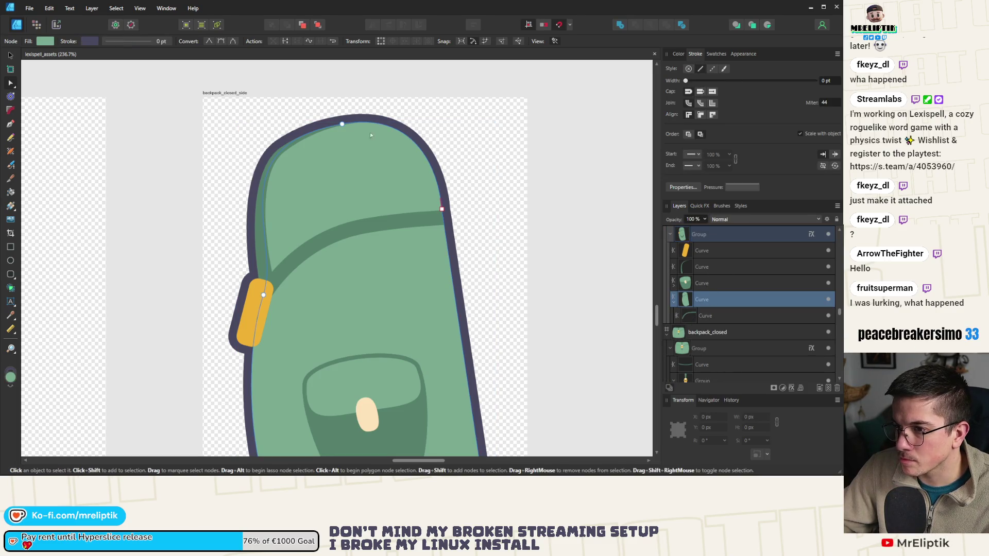
pyautogui.click(342, 124)
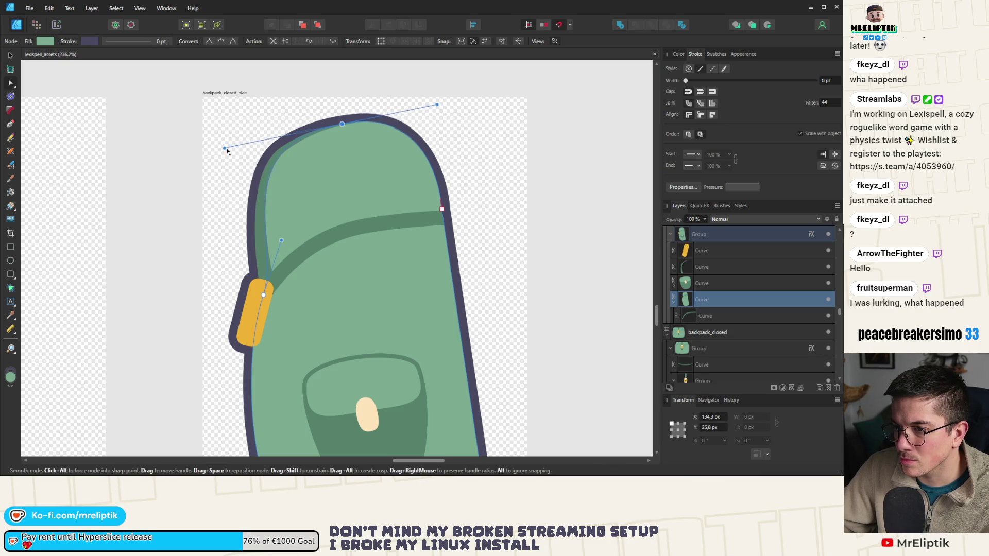
# Adjust the top node's handle, then rotate the backpack group to about -7°
pyautogui.moveTo(226, 151); pyautogui.dragTo(225, 154)
pyautogui.scroll(-8, 229, 155)
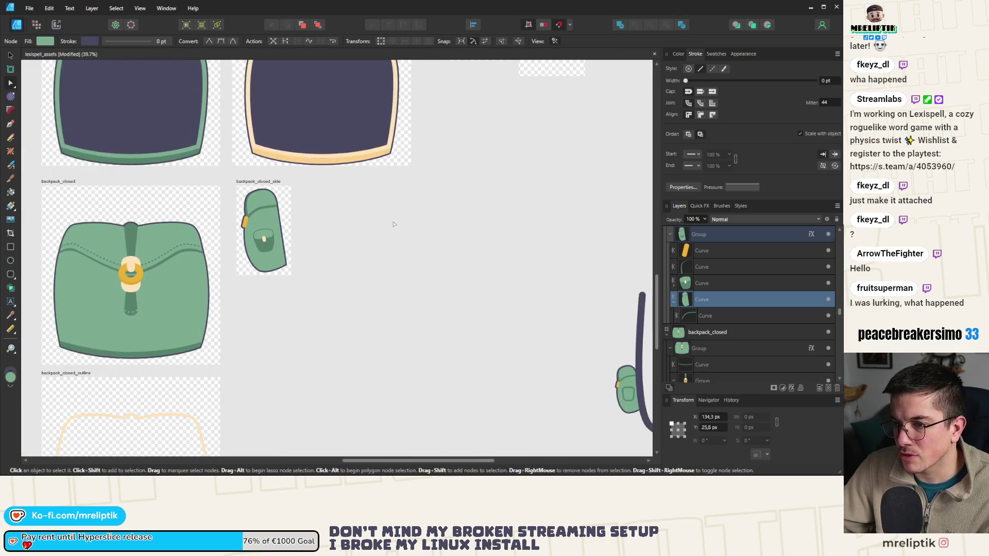
pyautogui.click(393, 224)
pyautogui.click(10, 55)
pyautogui.scroll(2, 358, 242)
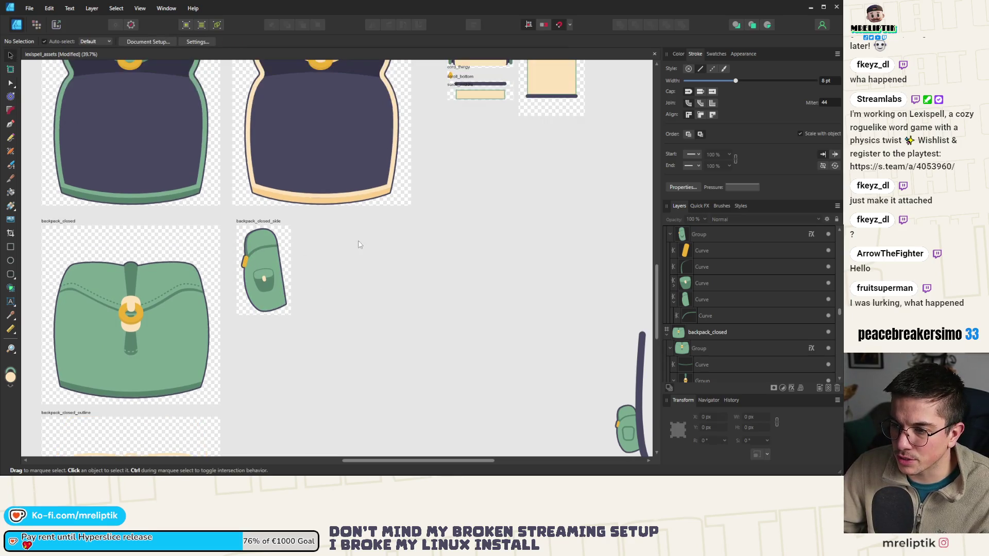
pyautogui.click(271, 236)
pyautogui.scroll(3, 267, 238)
pyautogui.moveTo(274, 211)
pyautogui.mouseDown()
pyautogui.moveTo(297, 213)
pyautogui.moveTo(286, 209)
pyautogui.mouseUp()
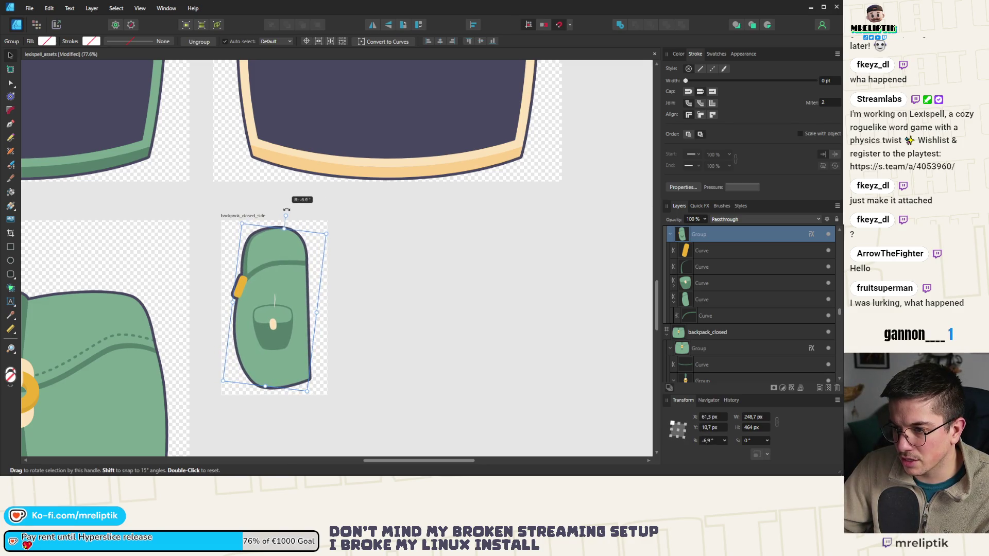
pyautogui.moveTo(286, 210); pyautogui.dragTo(295, 243)
pyautogui.click(401, 261)
# Narrow the artboard to 296 px wide, centre the backpack in it, and begin exporting the artboard
pyautogui.click(289, 232)
pyautogui.click(753, 417)
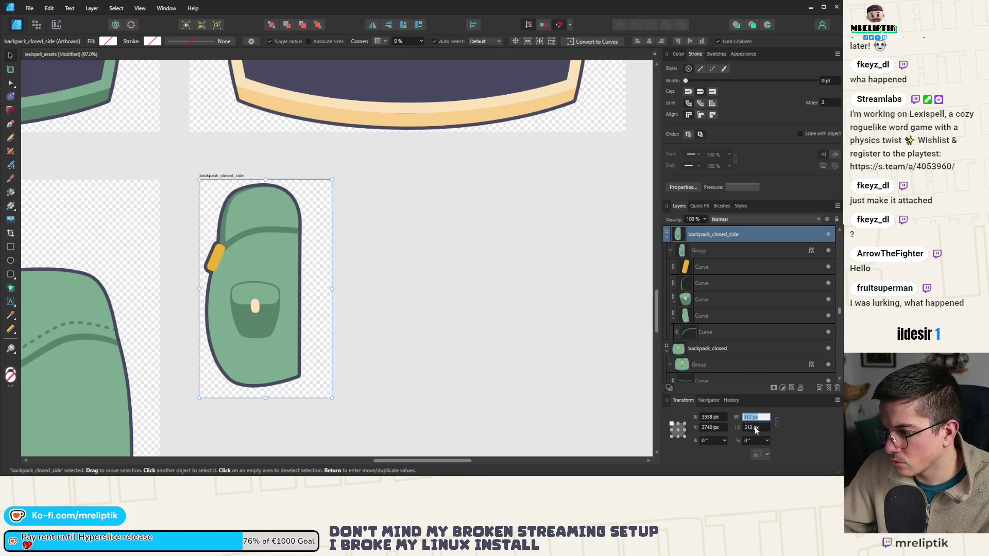
pyautogui.write('296')
pyautogui.press('Return')
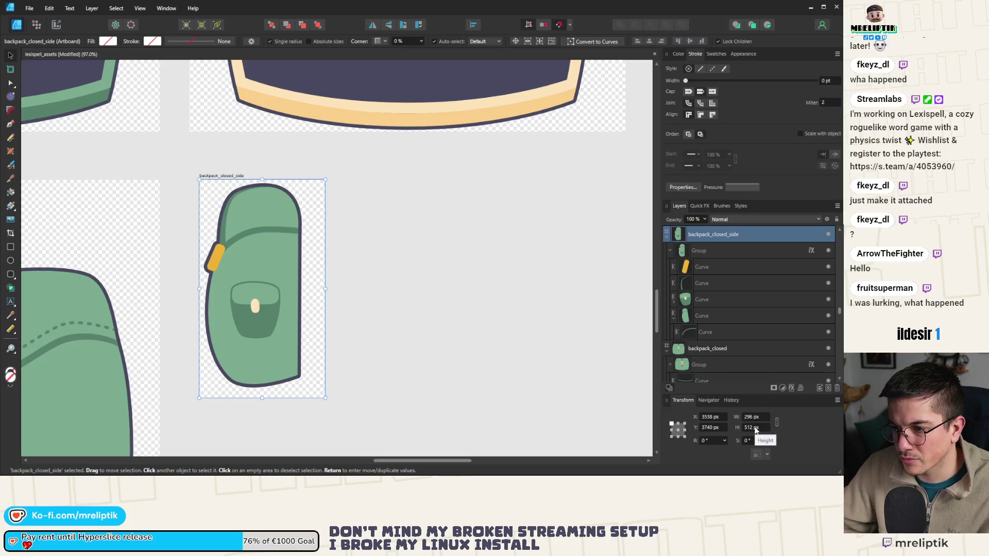
pyautogui.click(291, 221)
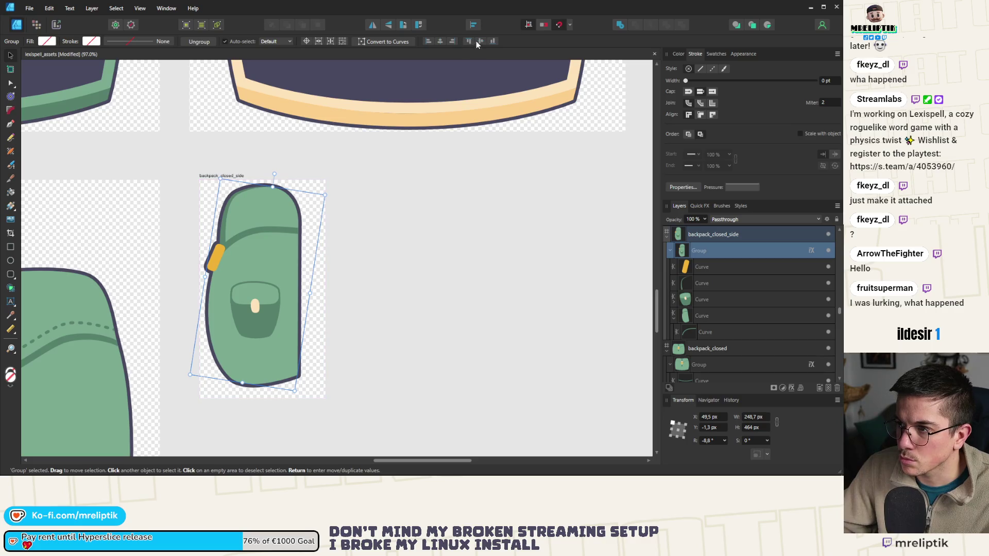
pyautogui.click(440, 40)
pyautogui.click(345, 266)
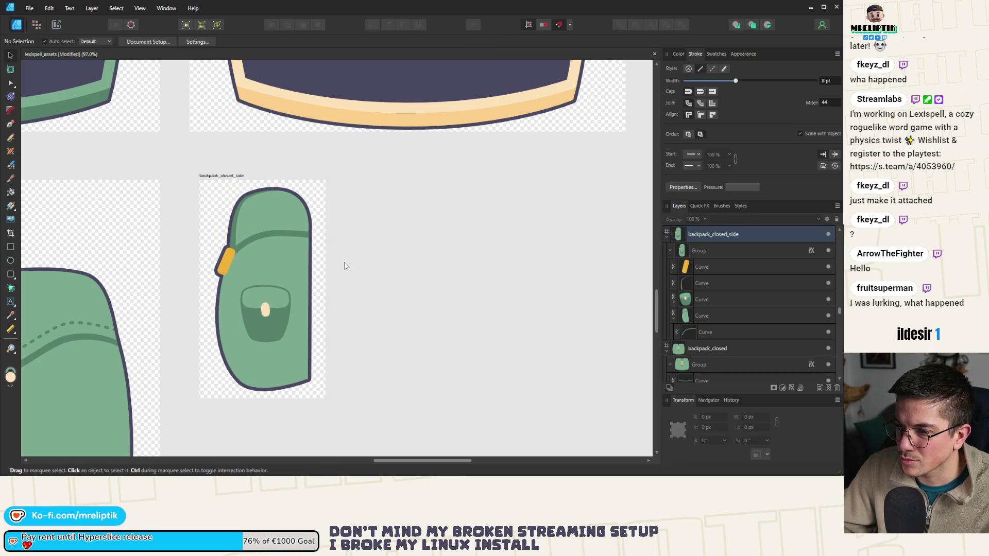
pyautogui.click(231, 180)
pyautogui.hotkey('ctrl', 'alt', 'shift', 'w')
# Save the export as backpack_closed_side.png in the visuals folder and minimise Affinity Designer
pyautogui.press('Escape')
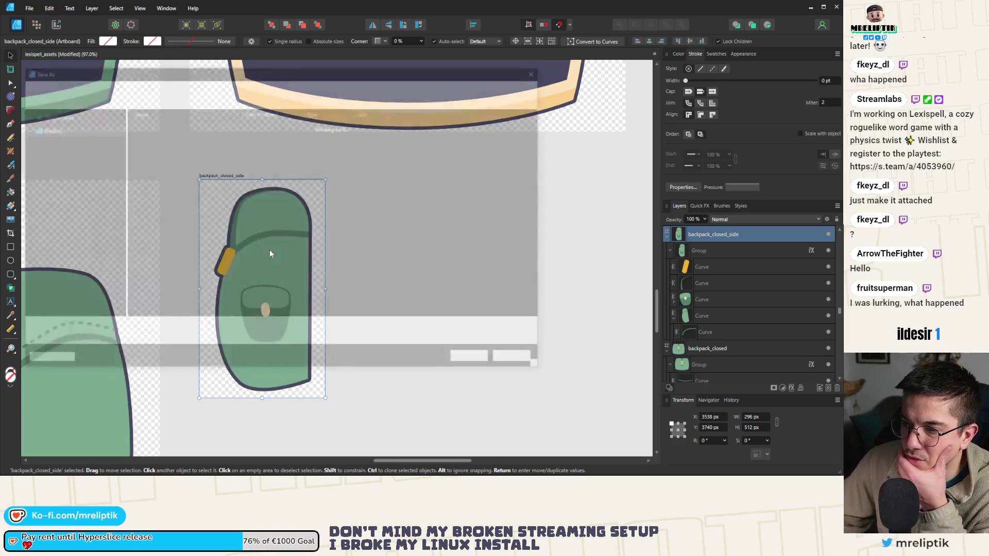
pyautogui.click(181, 125)
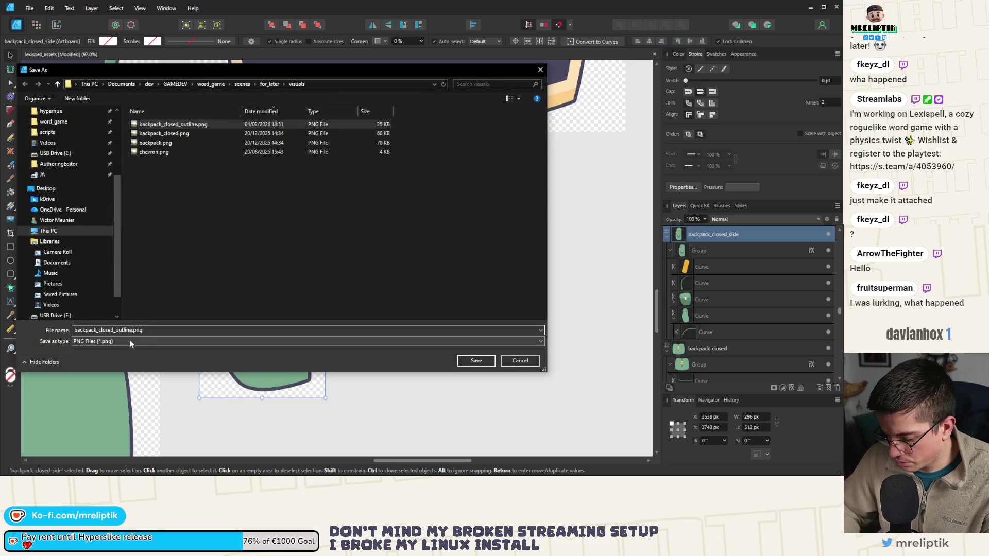
pyautogui.press('BackSpace')
pyautogui.press('BackSpace')
pyautogui.press('BackSpace')
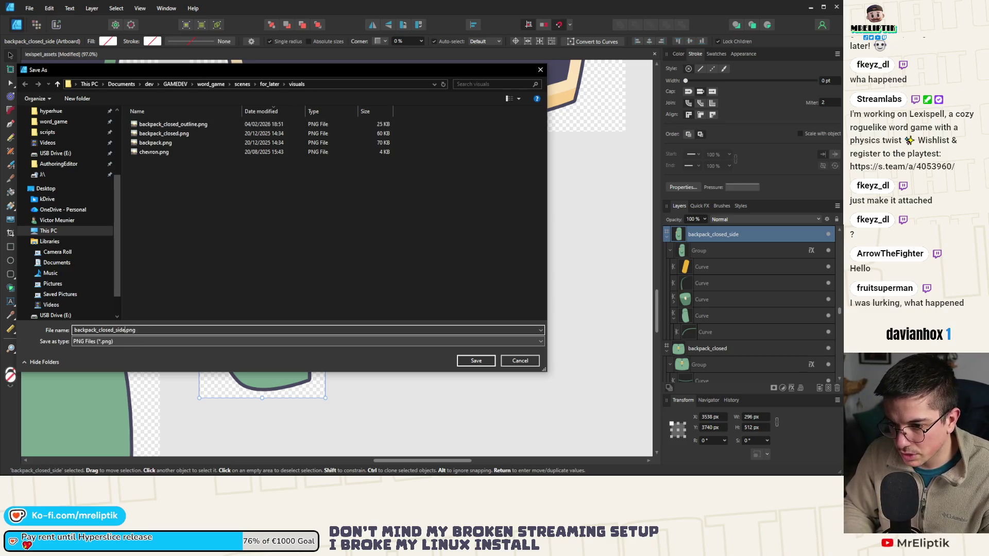
pyautogui.press('Return')
pyautogui.click(406, 238)
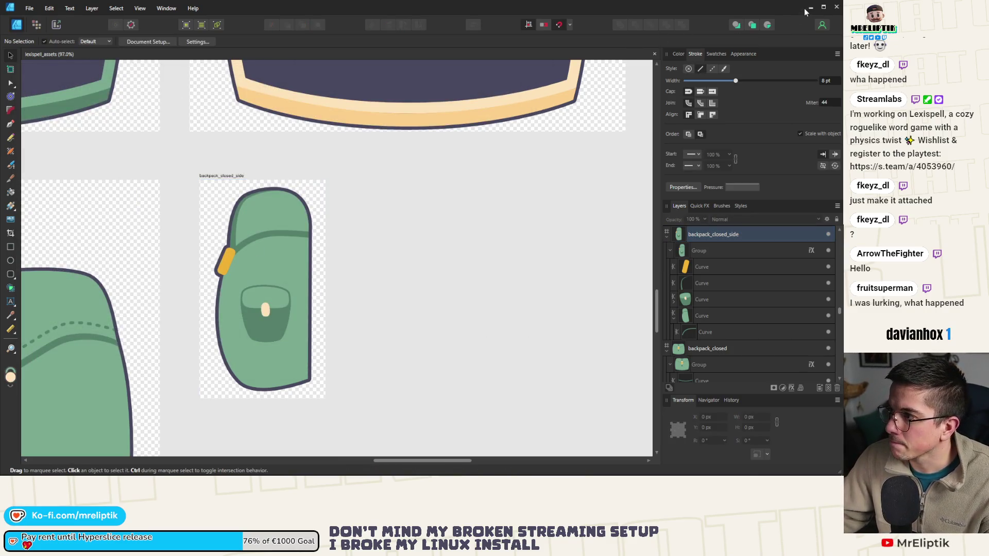
pyautogui.click(810, 8)
# Return to Godot's 2D scene editor and save the scene
pyautogui.moveTo(338, 474)
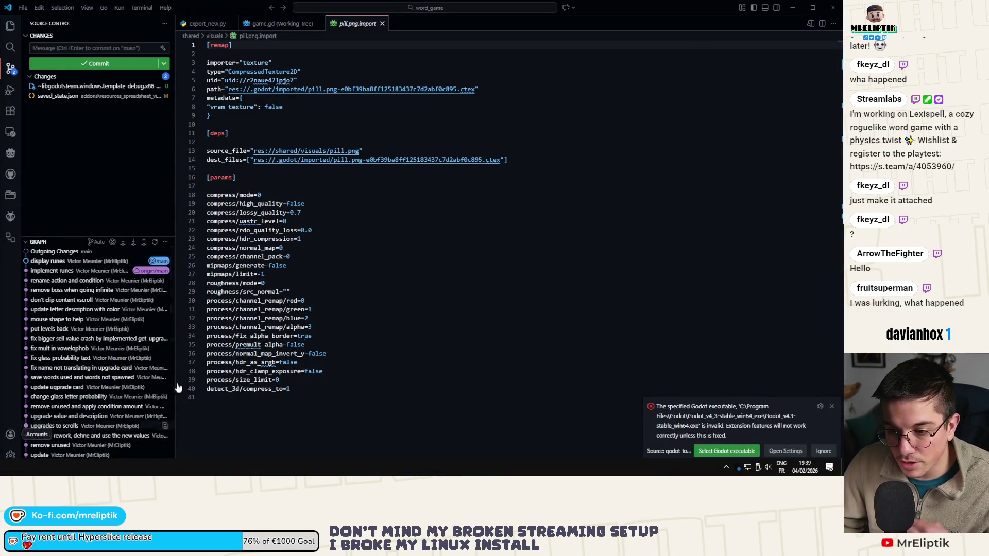
pyautogui.hotkey('alt', 'Tab')
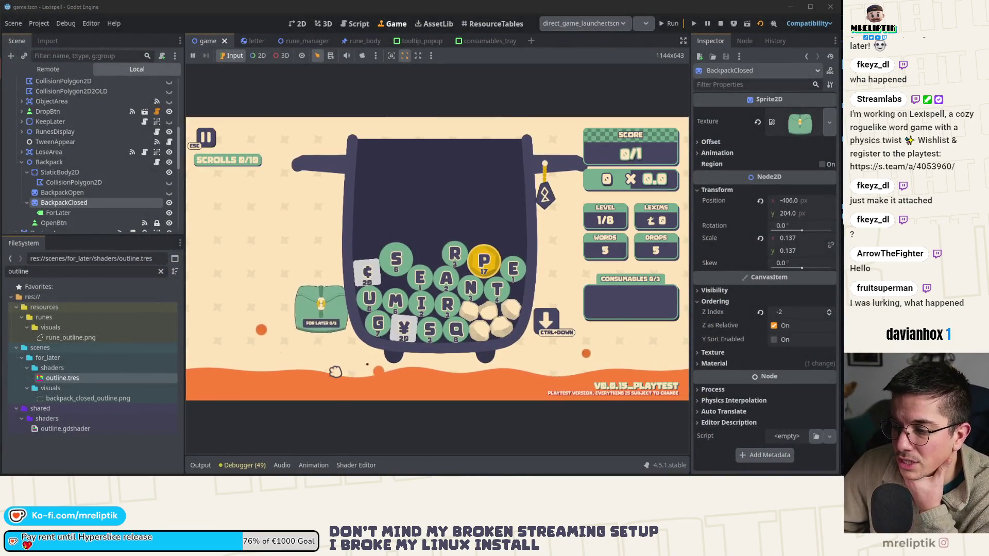
pyautogui.click(298, 24)
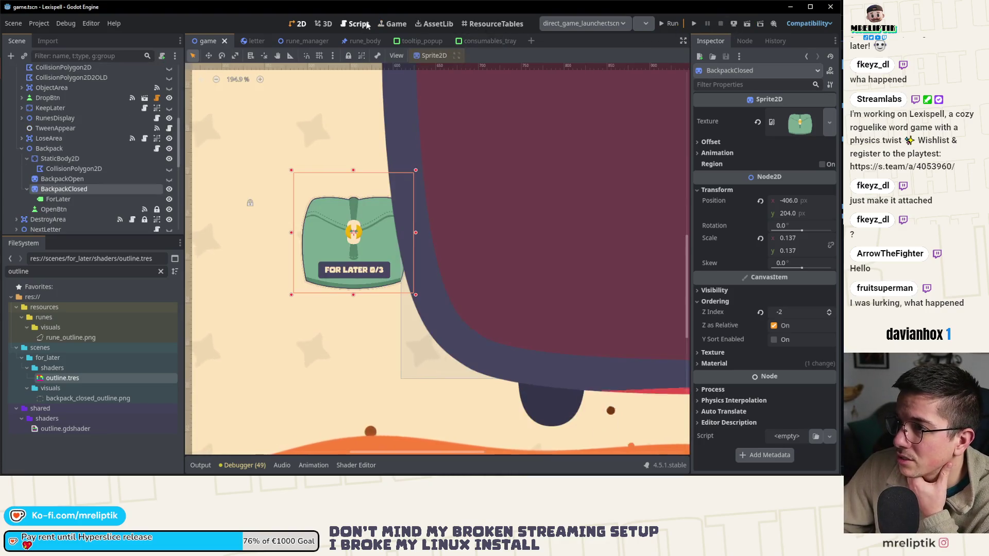
pyautogui.scroll(-2, 292, 356)
pyautogui.hotkey('ctrl', 's')
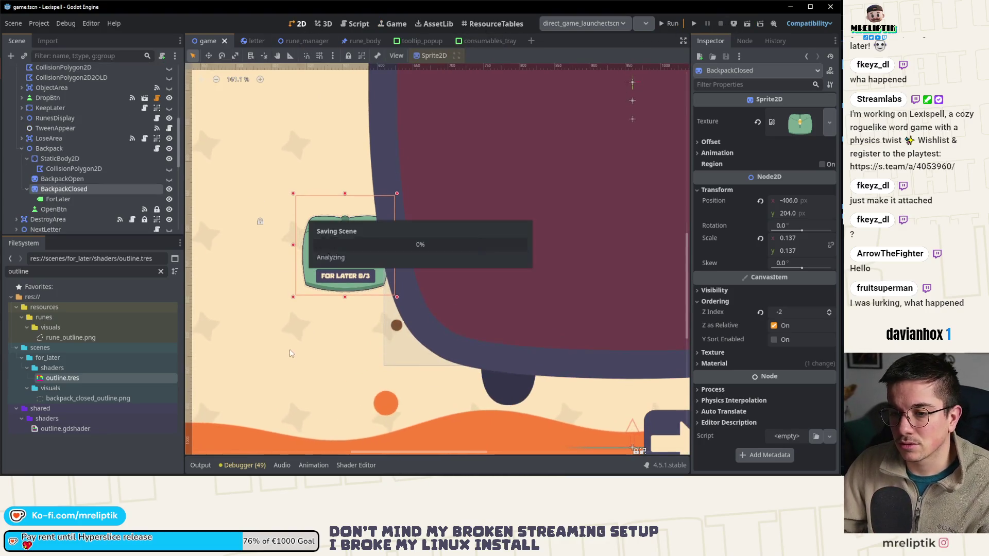
# Duplicate the BackpackClosed sprite into BackpackClosed2 with its own ForLater label
pyautogui.click(65, 193)
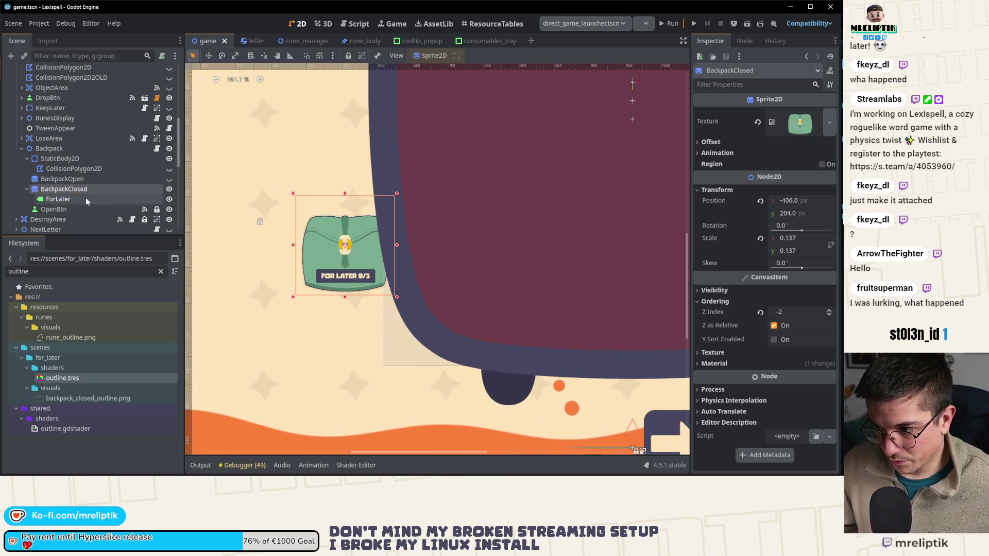
pyautogui.click(69, 201)
pyautogui.click(74, 189)
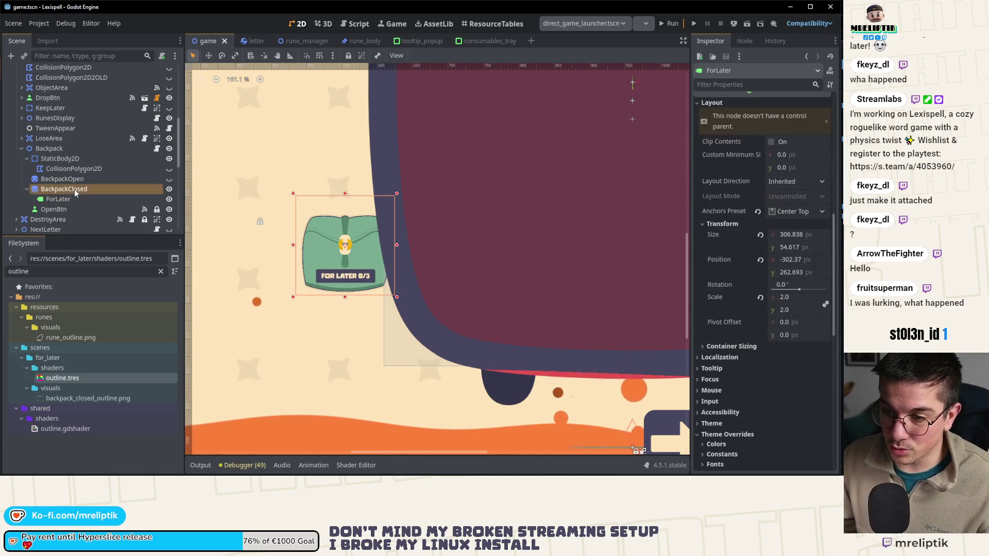
pyautogui.hotkey('ctrl', 'd')
pyautogui.click(76, 219)
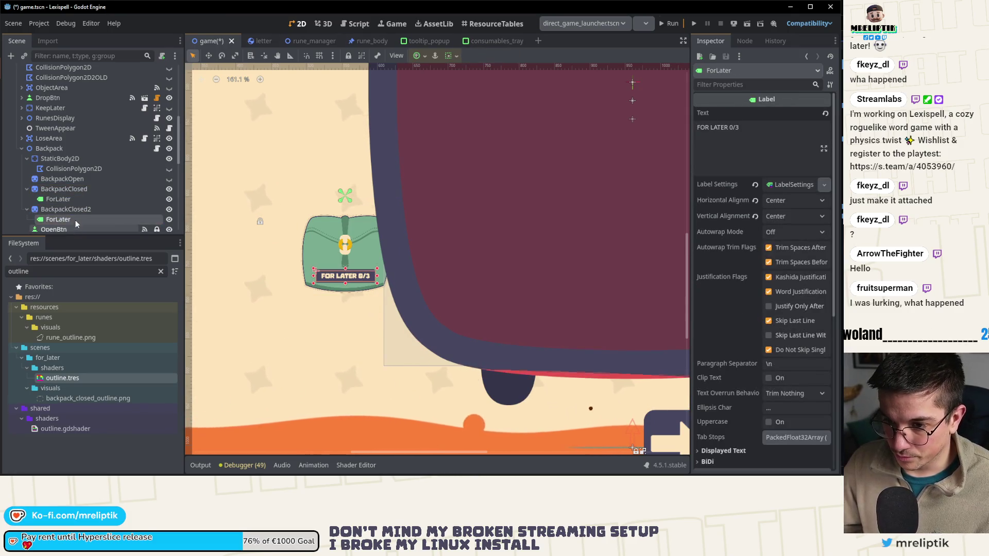
# Rename BackpackClosed2 to BackpackClosedSide and save the scene
pyautogui.click(76, 210)
pyautogui.click(76, 211)
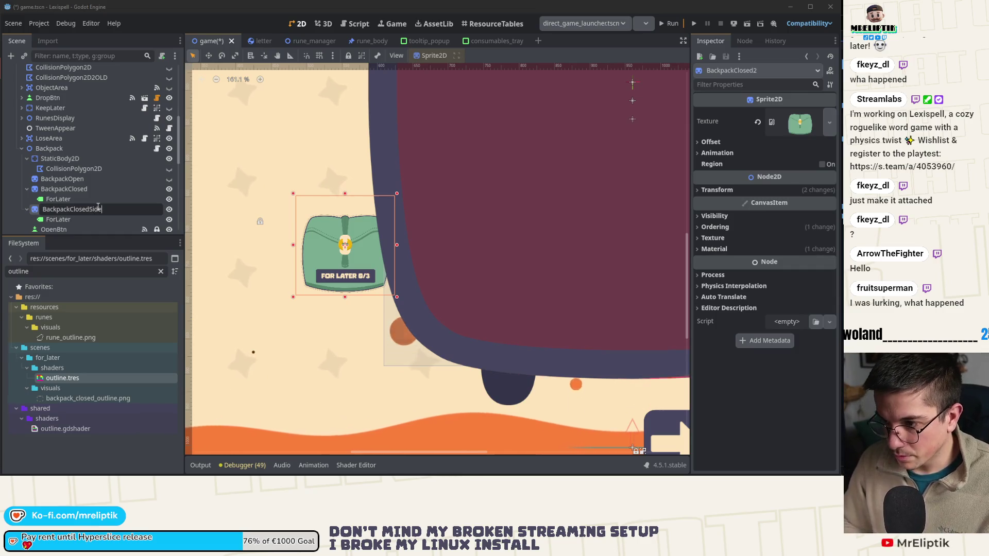
pyautogui.press('Return')
pyautogui.hotkey('ctrl', 's')
# Set the sprite's texture to backpack_closed_side
pyautogui.click(829, 122)
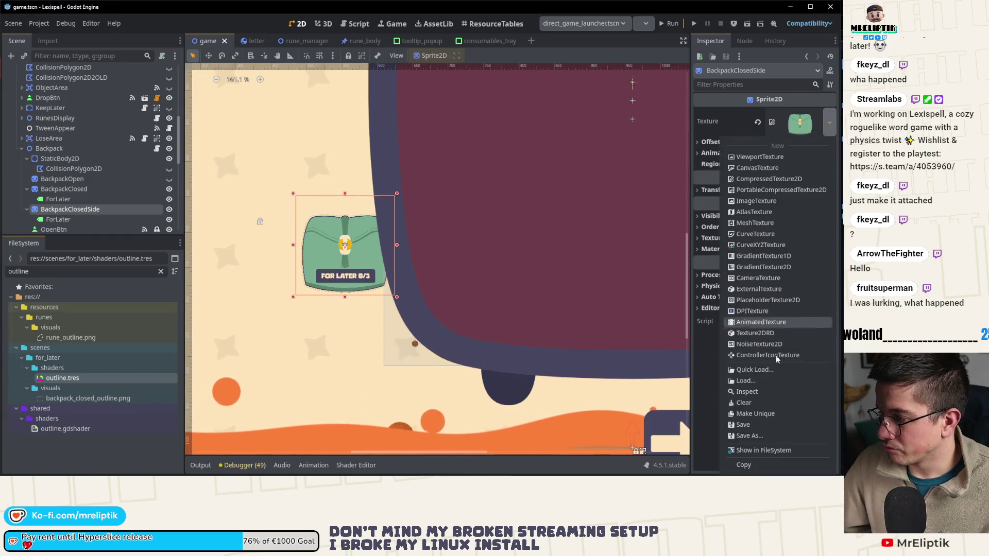
pyautogui.click(746, 381)
pyautogui.press('Escape')
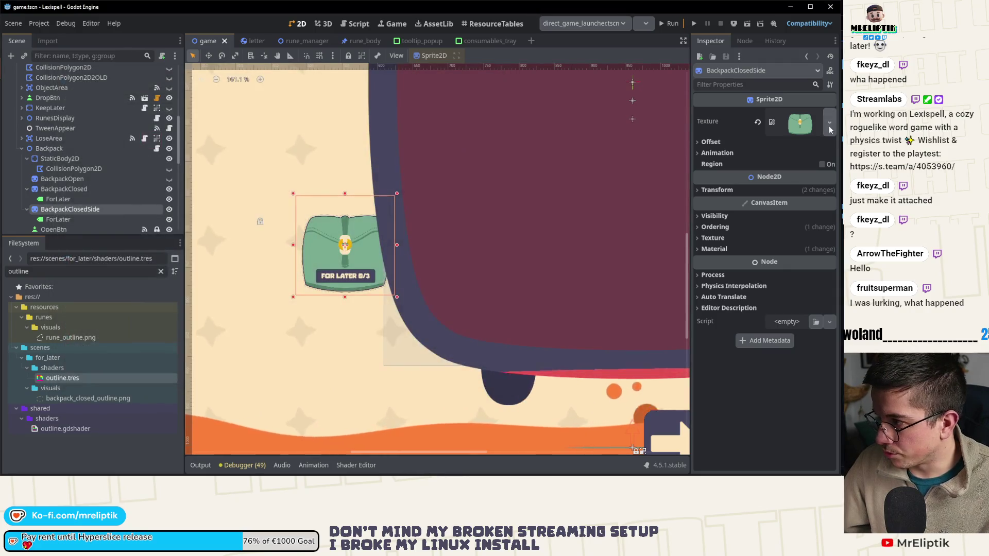
pyautogui.click(829, 122)
pyautogui.click(773, 371)
pyautogui.write('side')
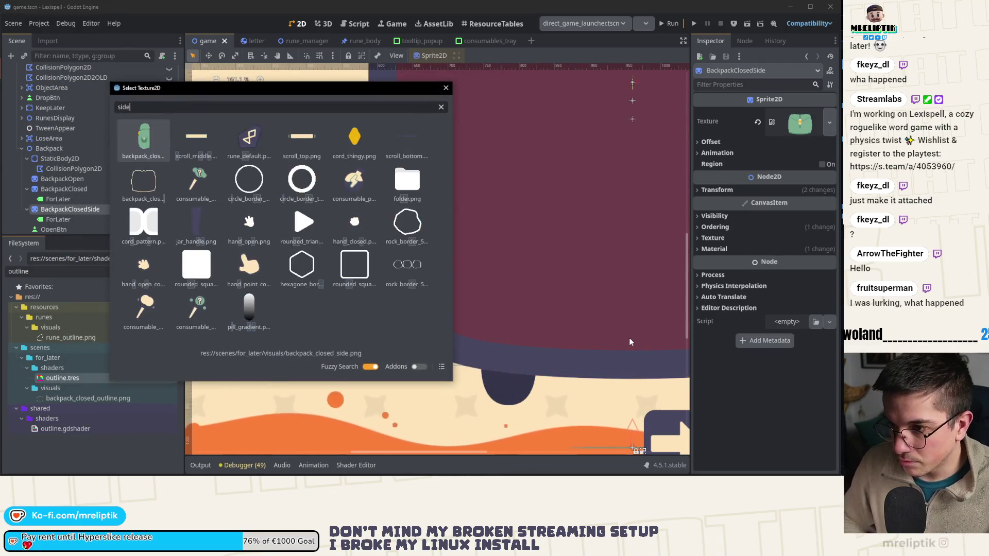
pyautogui.press('Return')
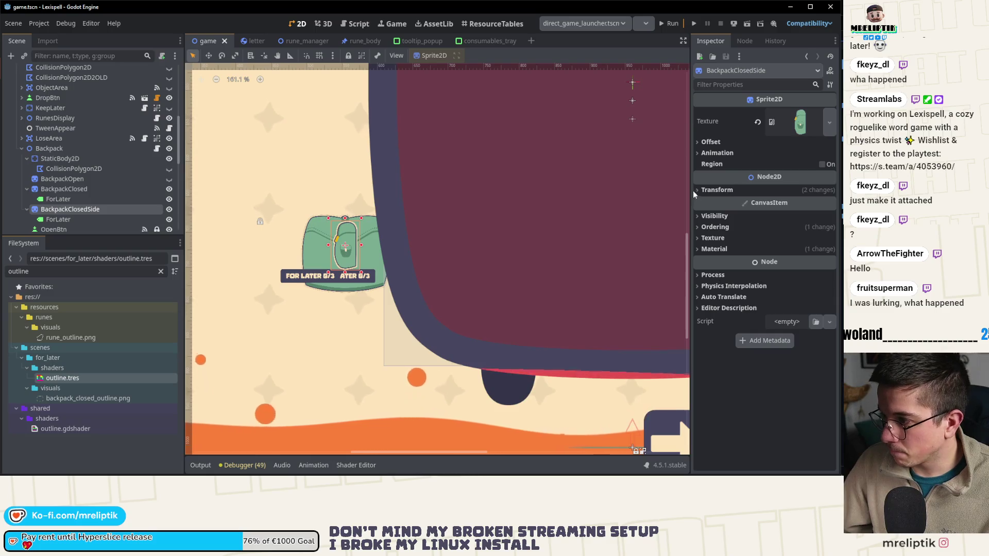
# Reset the sprite's scale, tilt it about -8.5°, and shrink it to roughly 0.346
pyautogui.click(695, 191)
pyautogui.click(759, 237)
pyautogui.scroll(-2, 381, 230)
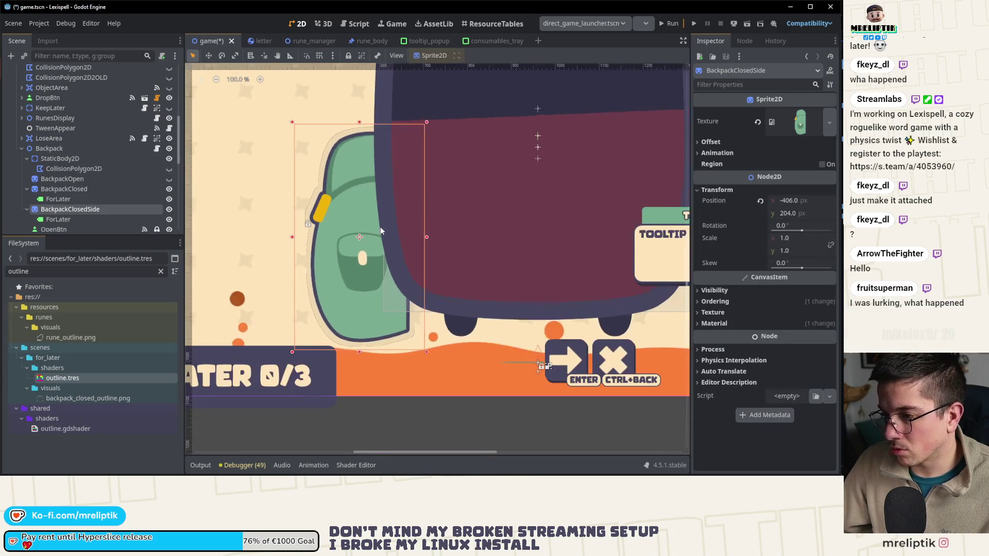
pyautogui.scroll(-1, 381, 231)
pyautogui.moveTo(422, 131); pyautogui.dragTo(394, 161)
pyautogui.scroll(4, 381, 203)
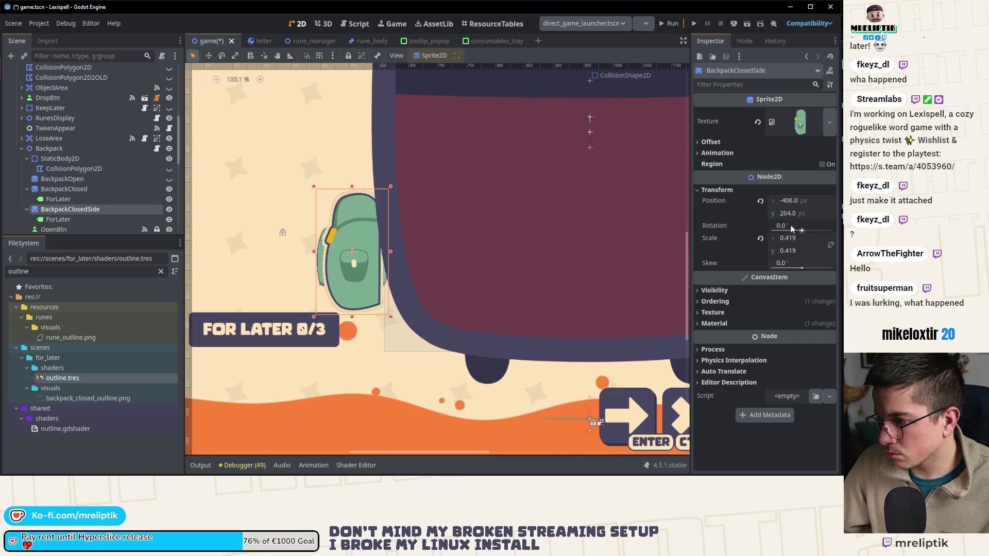
pyautogui.moveTo(791, 229); pyautogui.dragTo(783, 229)
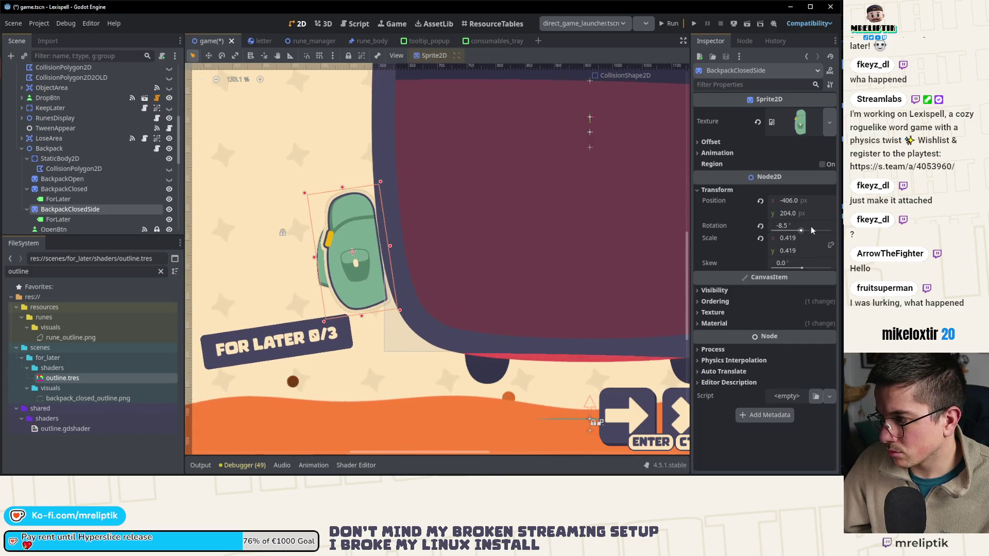
pyautogui.moveTo(380, 181); pyautogui.dragTo(376, 194)
pyautogui.scroll(2, 356, 283)
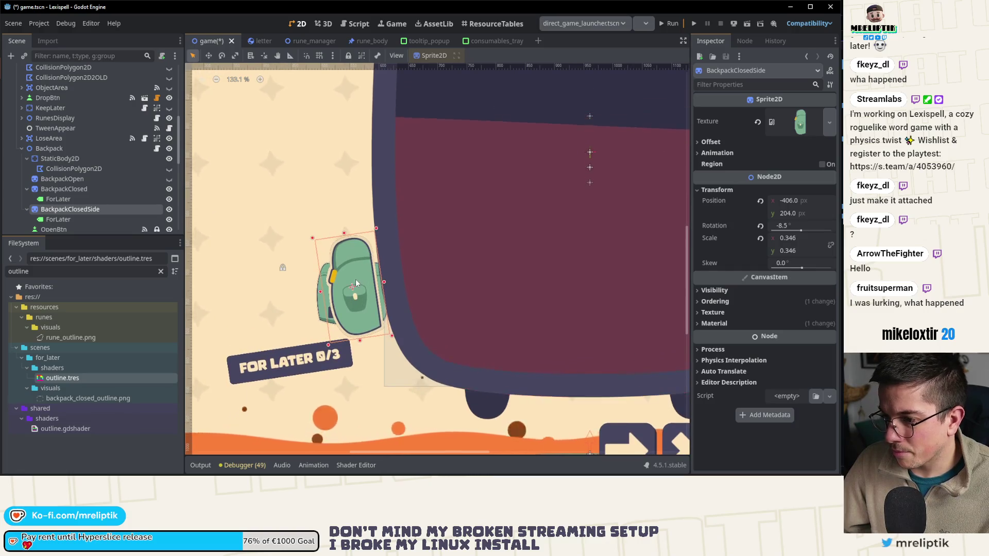
pyautogui.scroll(6, 356, 284)
# Nudge the side backpack slightly right against the jar's edge and save
pyautogui.moveTo(355, 278); pyautogui.dragTo(371, 270)
pyautogui.scroll(-3, 345, 264)
pyautogui.scroll(-1, 345, 264)
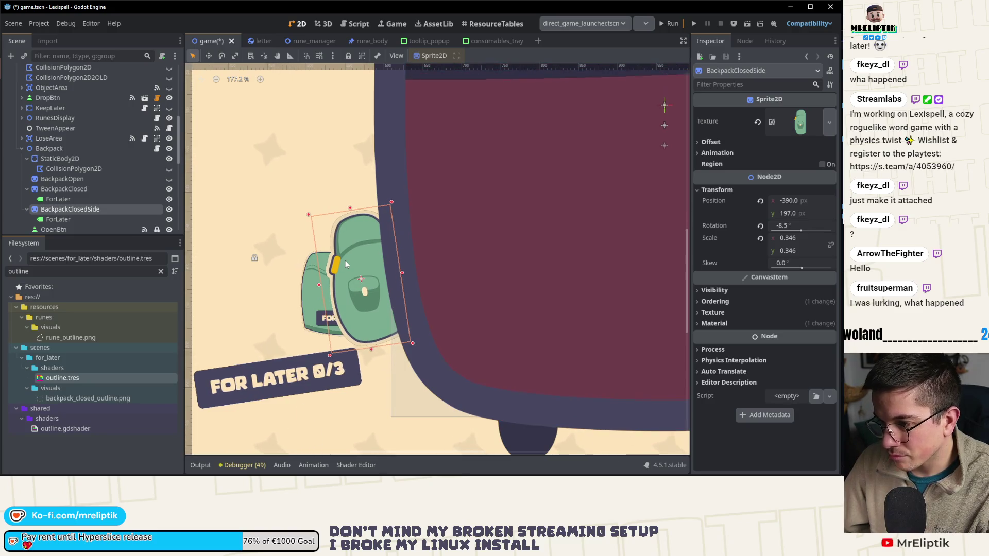
pyautogui.scroll(-7, 345, 260)
pyautogui.scroll(-8, 344, 261)
pyautogui.hotkey('ctrl', 's')
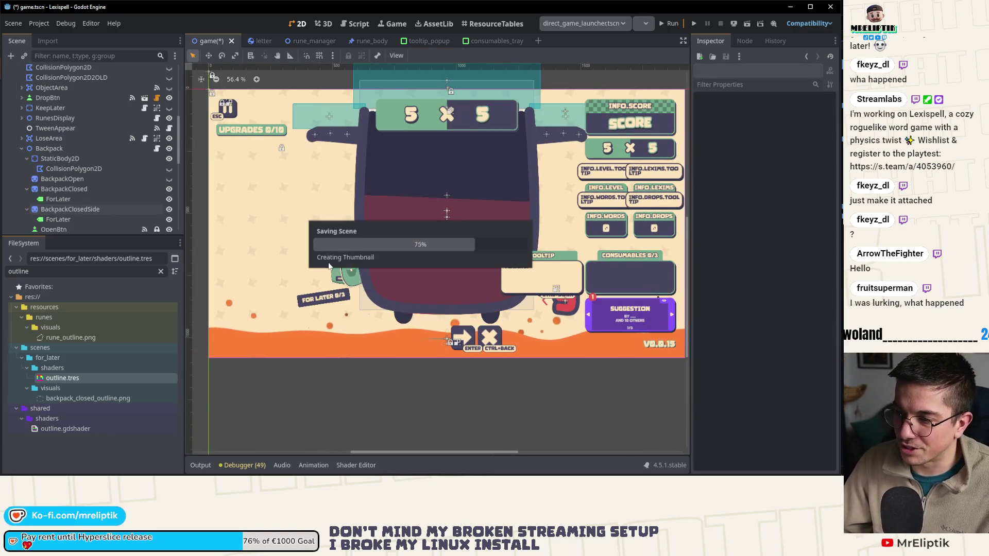
pyautogui.scroll(8, 330, 268)
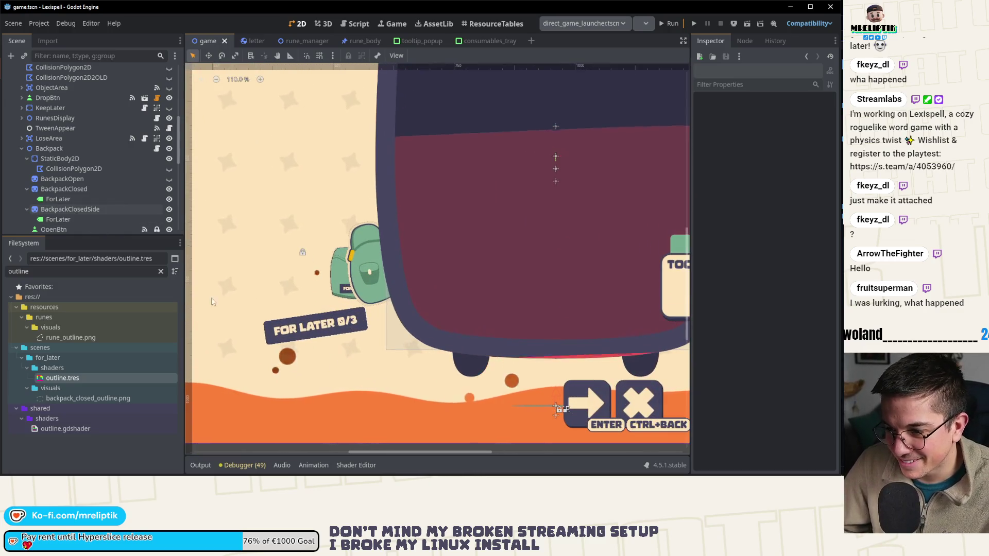
# Select the side backpack's ForLater label and move and rotate it beside the backpack
pyautogui.click(74, 199)
pyautogui.click(155, 189)
pyautogui.click(79, 219)
pyautogui.moveTo(351, 333)
pyautogui.mouseDown()
pyautogui.moveTo(383, 265)
pyautogui.moveTo(357, 259)
pyautogui.moveTo(363, 206)
pyautogui.moveTo(365, 304)
pyautogui.moveTo(350, 313)
pyautogui.moveTo(368, 292)
pyautogui.moveTo(355, 318)
pyautogui.moveTo(371, 325)
pyautogui.moveTo(356, 336)
pyautogui.moveTo(344, 307)
pyautogui.moveTo(350, 284)
pyautogui.mouseUp()
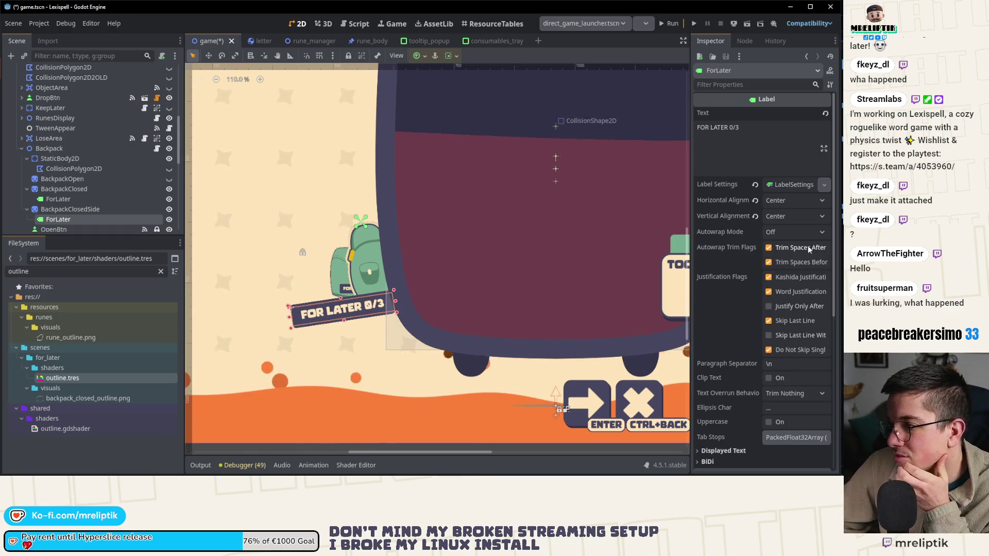
pyautogui.scroll(-5, 717, 297)
pyautogui.click(712, 225)
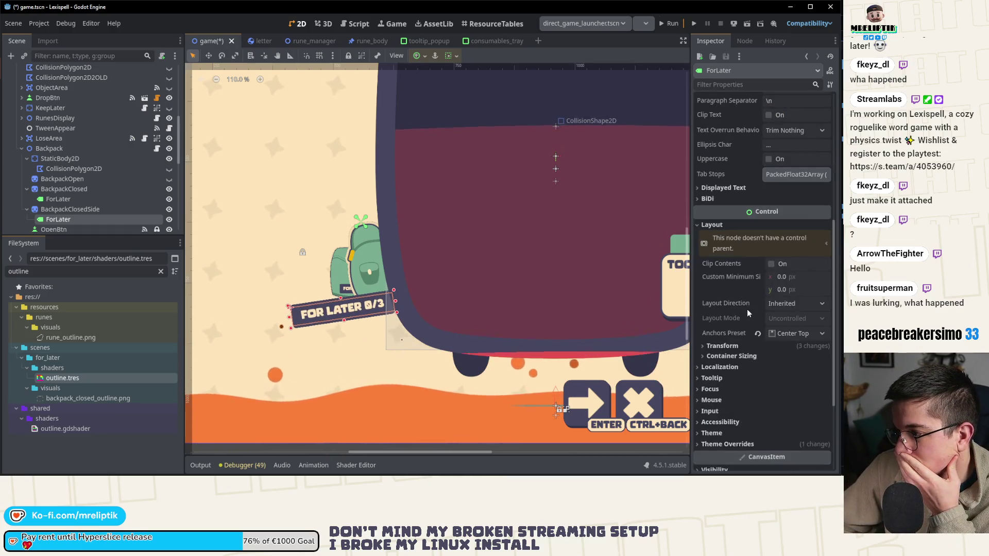
pyautogui.scroll(-1, 737, 308)
pyautogui.click(721, 299)
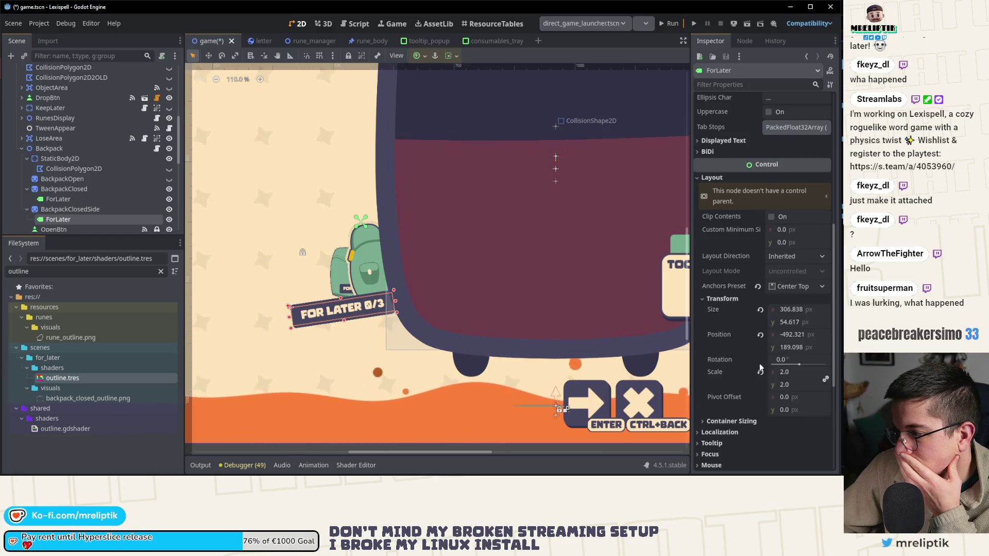
pyautogui.scroll(4, 354, 311)
pyautogui.moveTo(355, 311)
pyautogui.mouseDown()
pyautogui.moveTo(381, 286)
pyautogui.moveTo(424, 287)
pyautogui.moveTo(340, 339)
pyautogui.moveTo(318, 219)
pyautogui.moveTo(365, 262)
pyautogui.mouseUp()
pyautogui.moveTo(793, 361)
pyautogui.mouseDown()
pyautogui.moveTo(757, 361)
pyautogui.moveTo(793, 365)
pyautogui.moveTo(768, 359)
pyautogui.mouseUp()
pyautogui.moveTo(278, 186)
pyautogui.mouseDown()
pyautogui.moveTo(412, 257)
pyautogui.moveTo(346, 260)
pyautogui.moveTo(367, 335)
pyautogui.moveTo(360, 232)
pyautogui.moveTo(324, 351)
pyautogui.moveTo(316, 278)
pyautogui.mouseUp()
pyautogui.scroll(10, 759, 234)
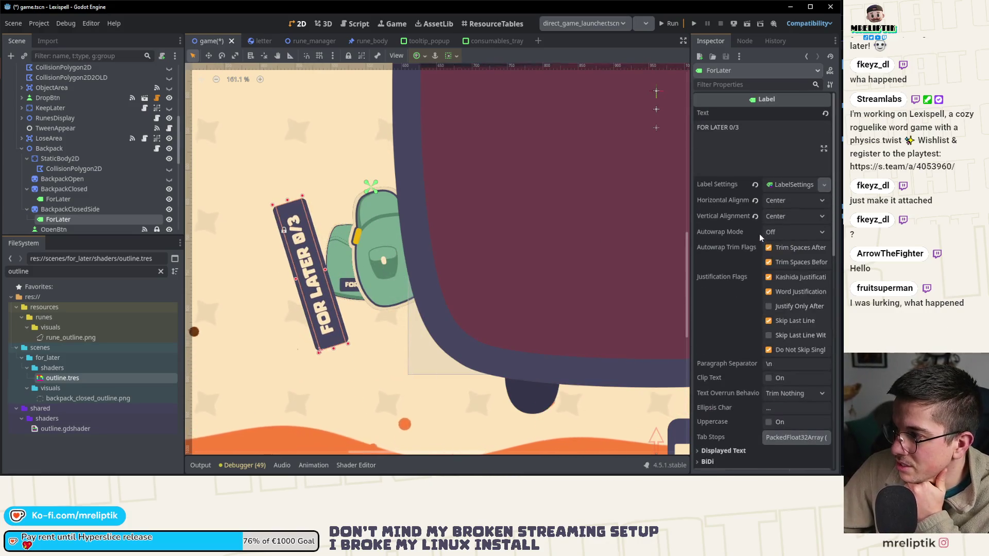
# Change the label text from FOR LATER 0/3 to just 0/3
pyautogui.click(736, 127)
pyautogui.hotkey('shift', 'Home')
pyautogui.press('BackSpace')
pyautogui.press('Return')
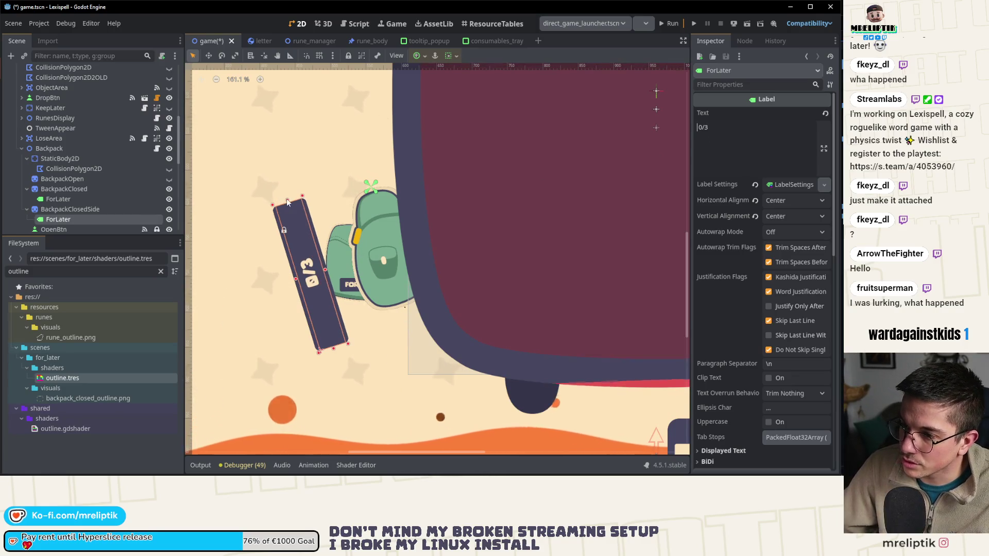
pyautogui.press('BackSpace')
# Shrink the 0/3 label box, place it on the backpack's lower front, and save
pyautogui.moveTo(299, 231)
pyautogui.mouseDown()
pyautogui.moveTo(304, 251)
pyautogui.moveTo(374, 278)
pyautogui.mouseUp()
pyautogui.scroll(-5, 705, 299)
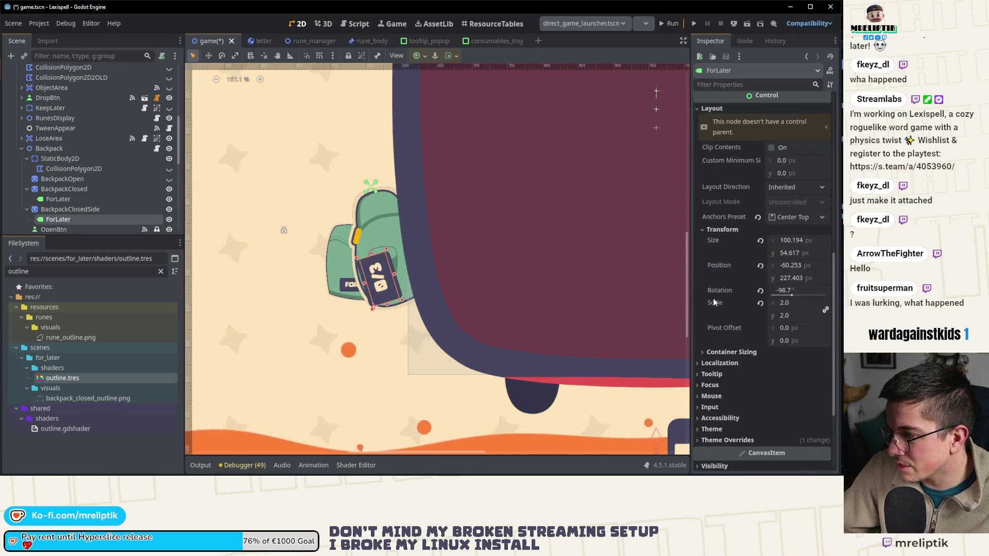
pyautogui.moveTo(395, 332); pyautogui.dragTo(383, 321)
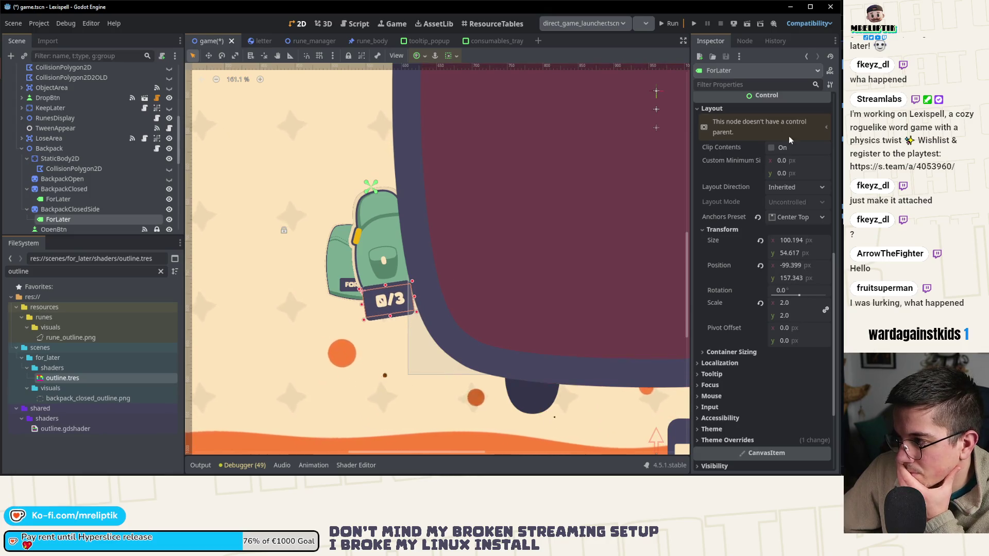
pyautogui.scroll(5, 789, 136)
pyautogui.click(698, 130)
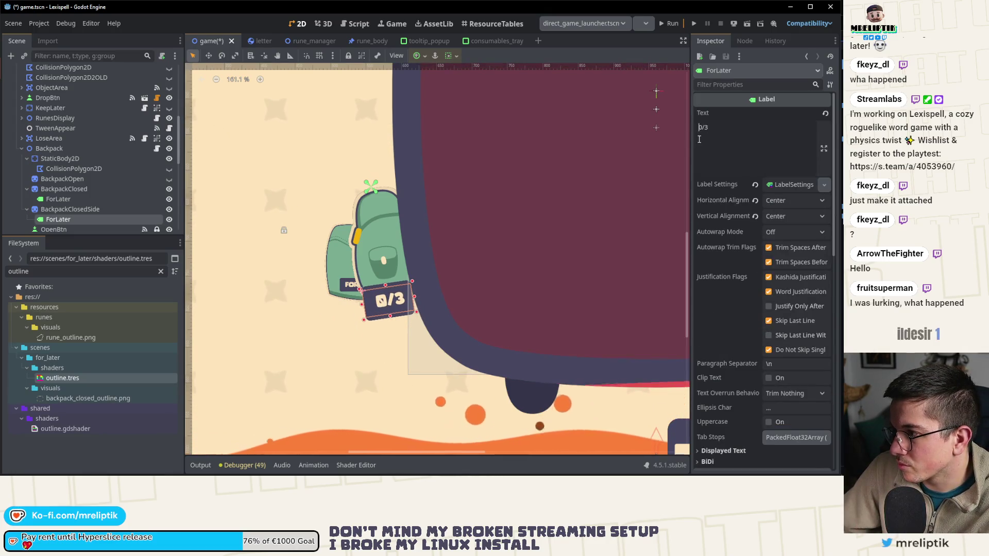
pyautogui.click(396, 294)
pyautogui.click(396, 294)
pyautogui.scroll(4, 394, 292)
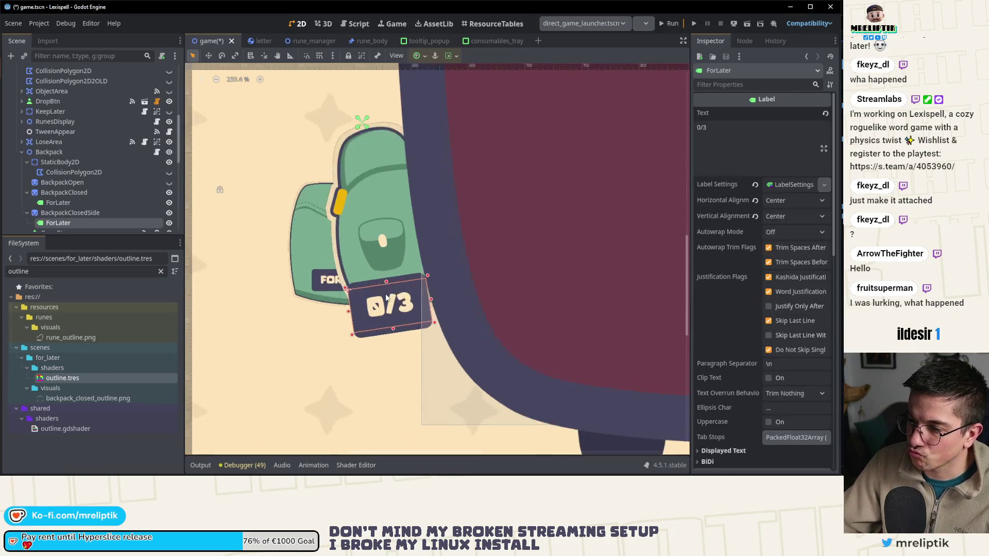
pyautogui.moveTo(451, 302); pyautogui.dragTo(406, 298)
pyautogui.hotkey('ctrl', 's')
pyautogui.scroll(-1, 394, 300)
pyautogui.hotkey('ctrl', 's')
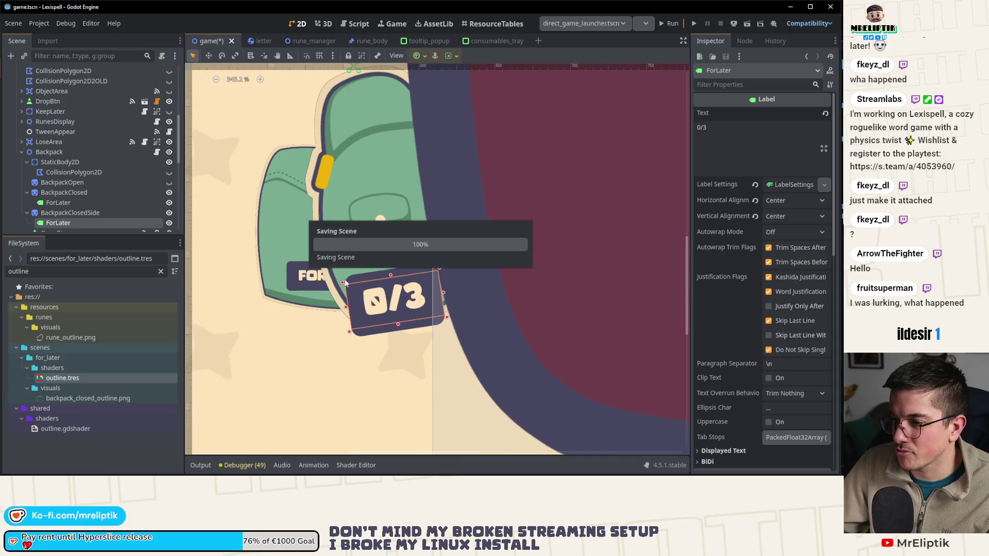
# Browse the Scene tree, selecting the jar sprite and then the closed backpack sprite
pyautogui.scroll(-8, 345, 291)
pyautogui.scroll(-7, 345, 291)
pyautogui.click(307, 298)
pyautogui.scroll(-5, 307, 299)
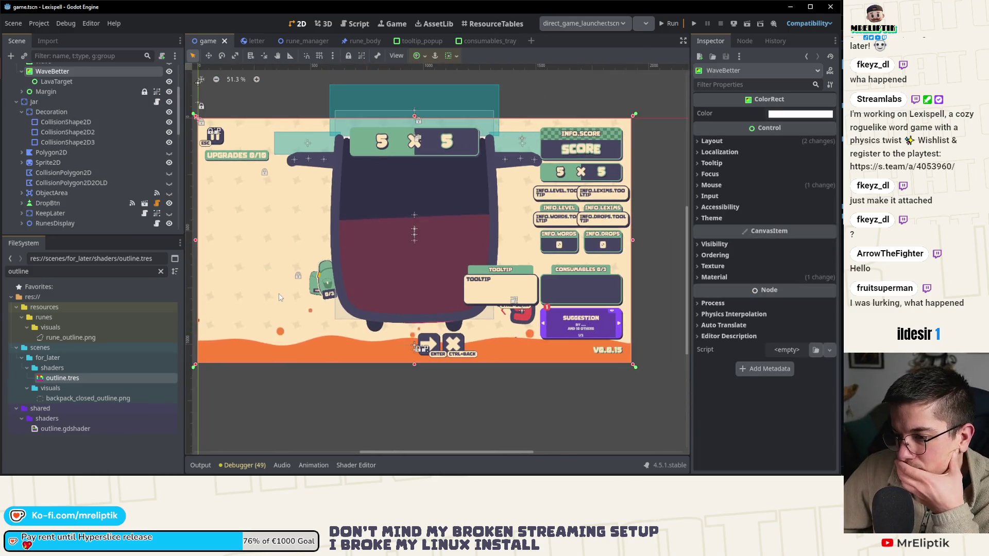
pyautogui.scroll(5, 307, 298)
pyautogui.scroll(4, 314, 291)
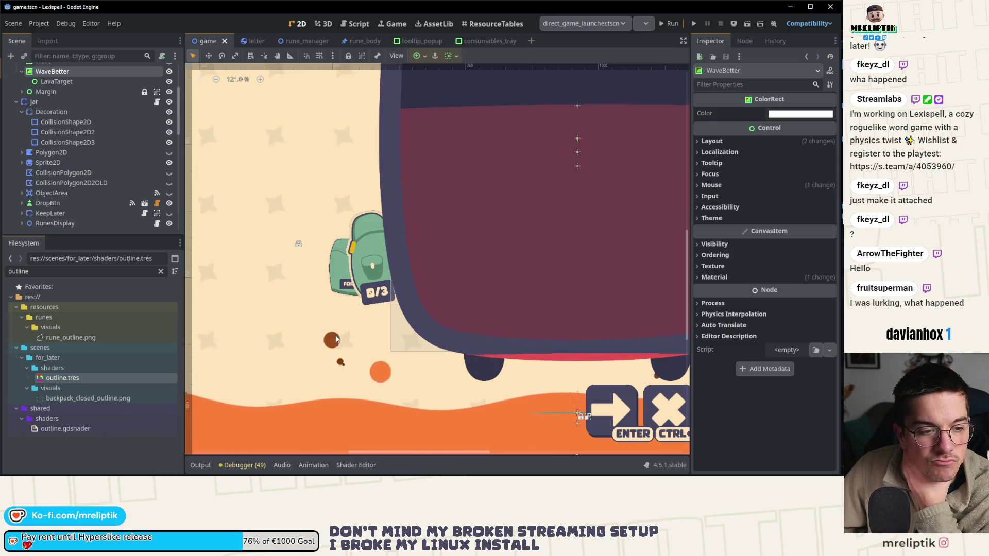
pyautogui.click(52, 163)
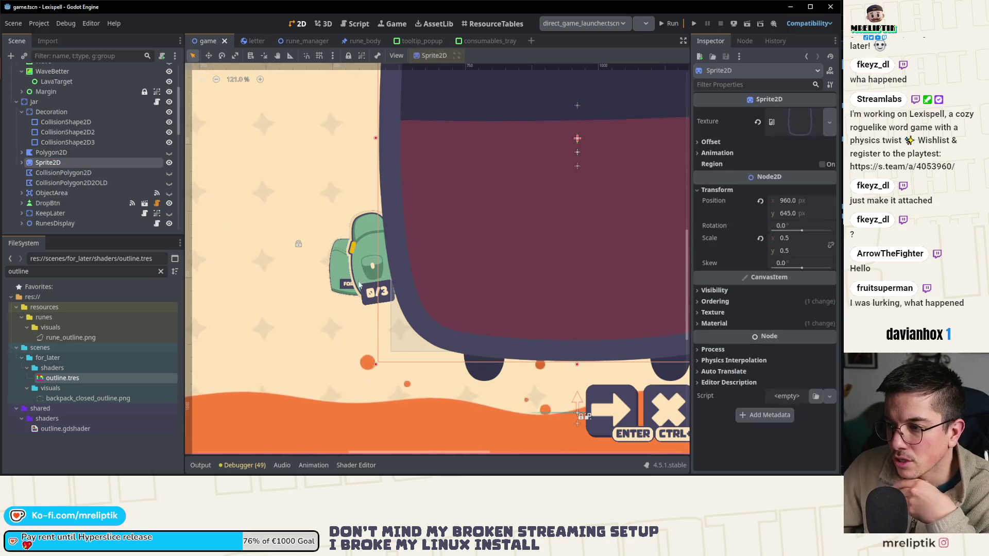
pyautogui.scroll(-5, 59, 165)
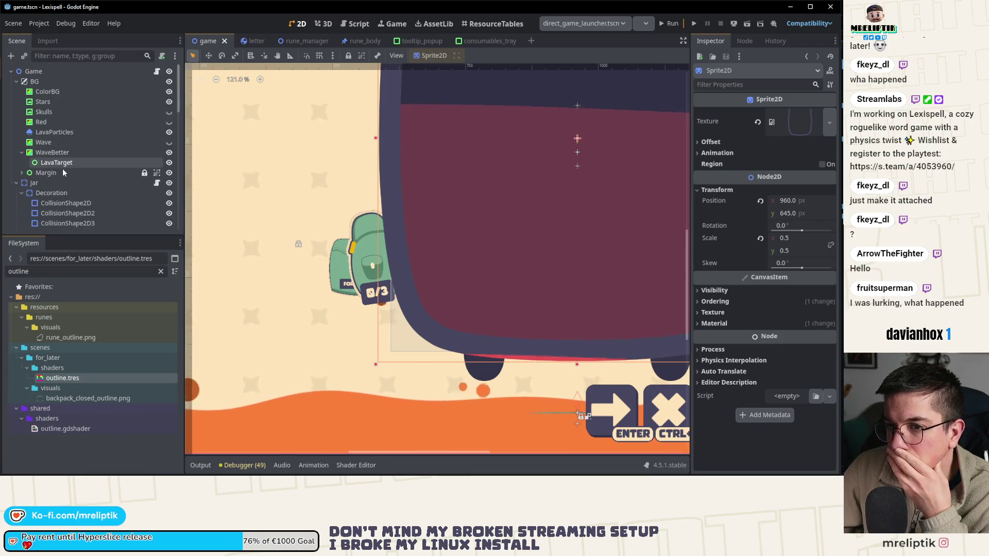
pyautogui.click(59, 154)
# Select BackpackClosedSide and drag its Offset x left to about -34 px
pyautogui.scroll(5, 356, 268)
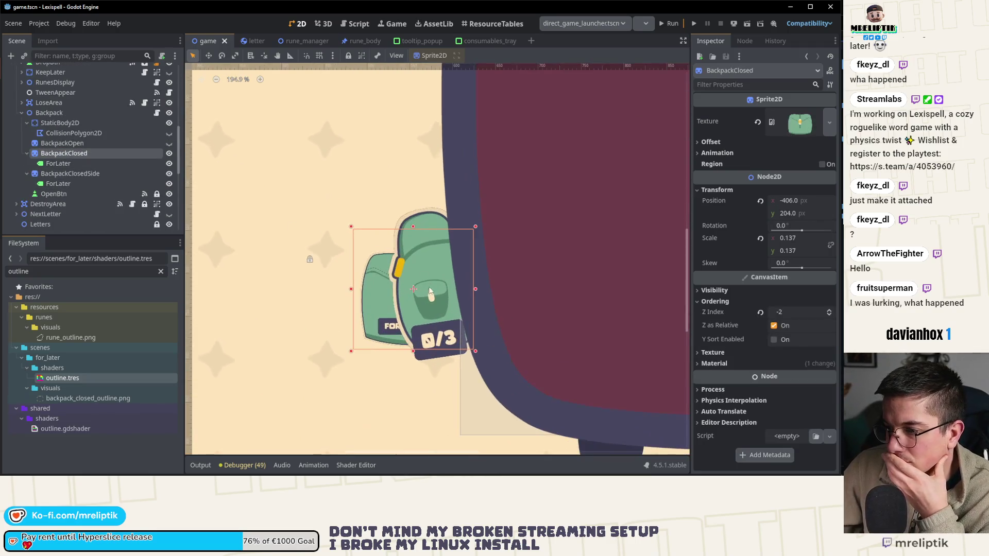
pyautogui.scroll(2, 357, 267)
pyautogui.click(710, 142)
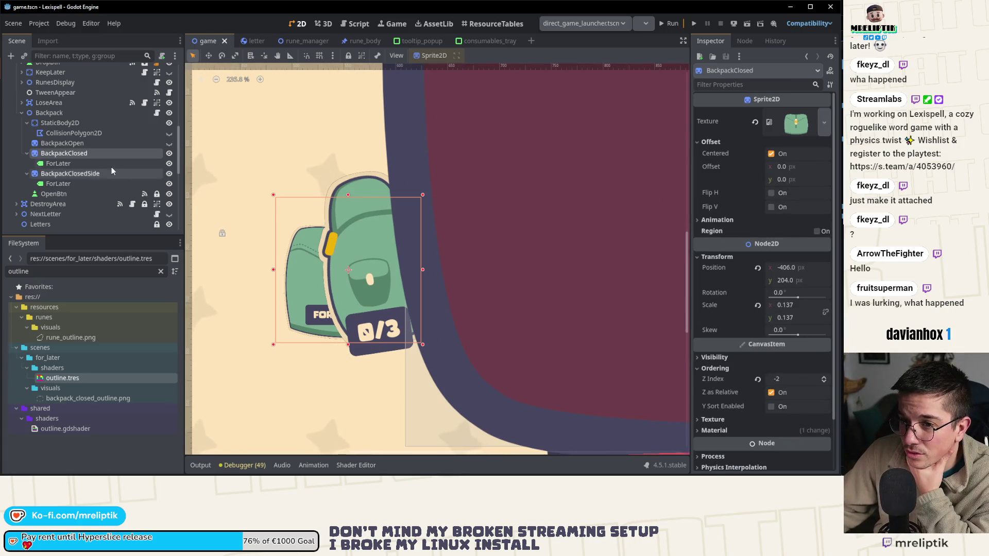
pyautogui.click(70, 173)
pyautogui.click(710, 142)
pyautogui.moveTo(788, 167); pyautogui.dragTo(754, 167)
pyautogui.write('-76')
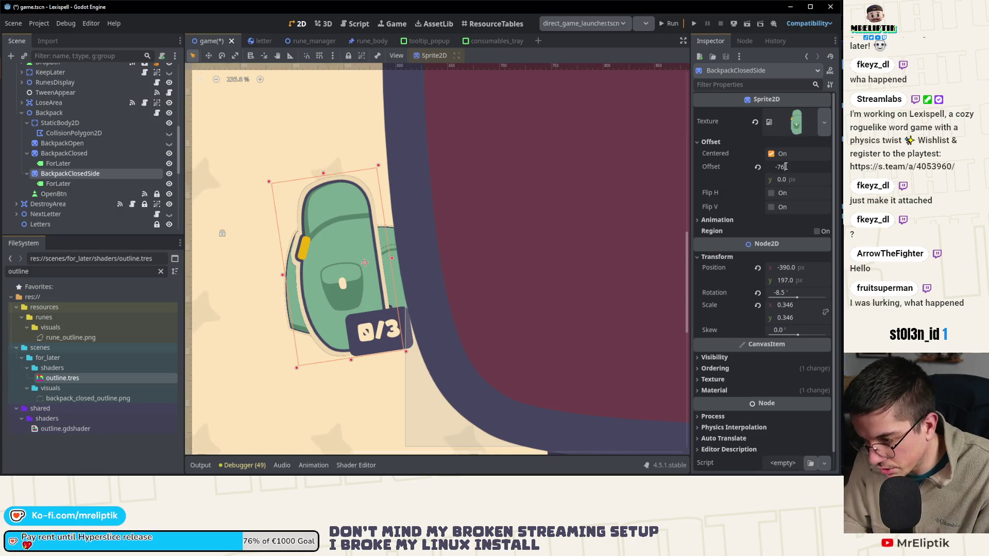
# Set the side backpack's Offset x to -76 px, save, and nudge it into place
pyautogui.press('Return')
pyautogui.hotkey('ctrl', 's')
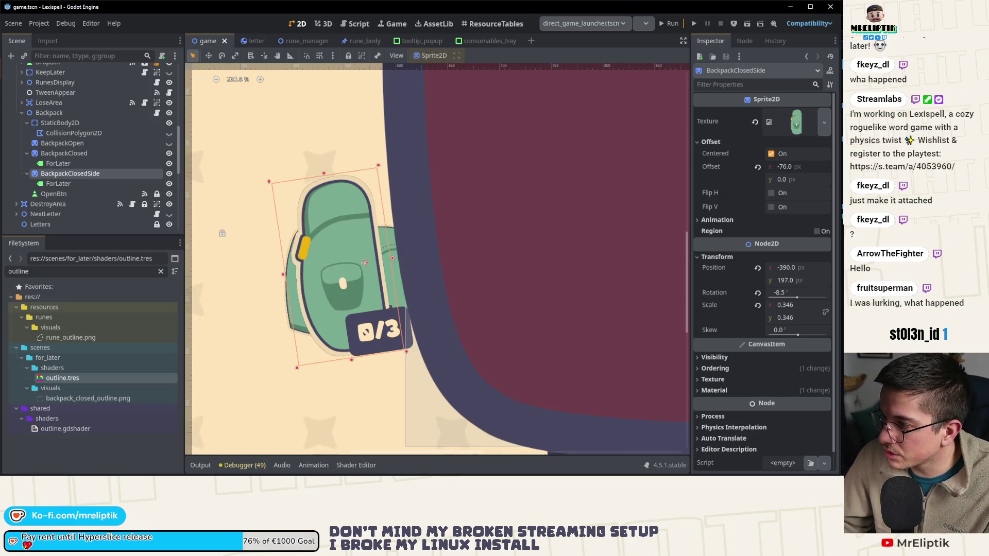
pyautogui.press('Right')
pyautogui.press('Right')
pyautogui.press('Right')
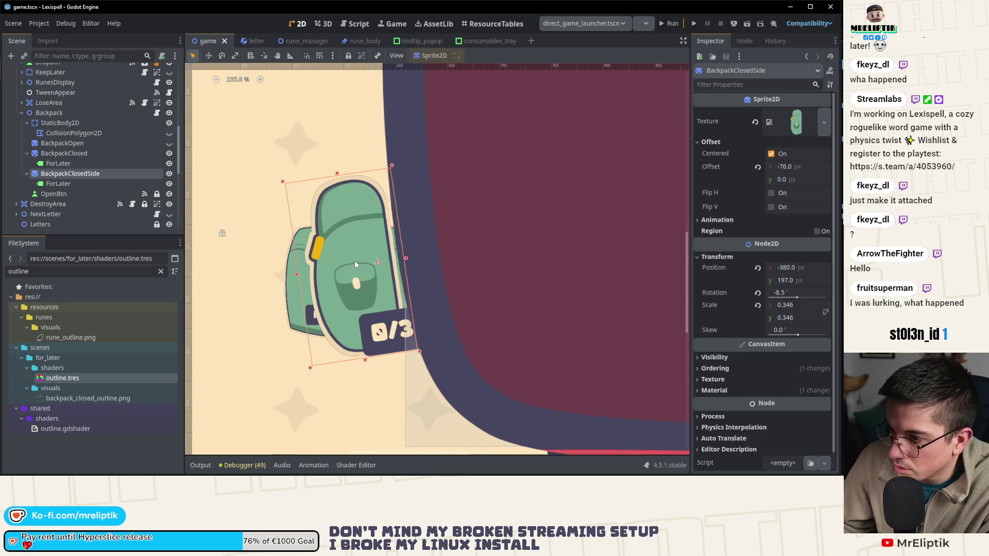
pyautogui.press('Left')
pyautogui.press('Left')
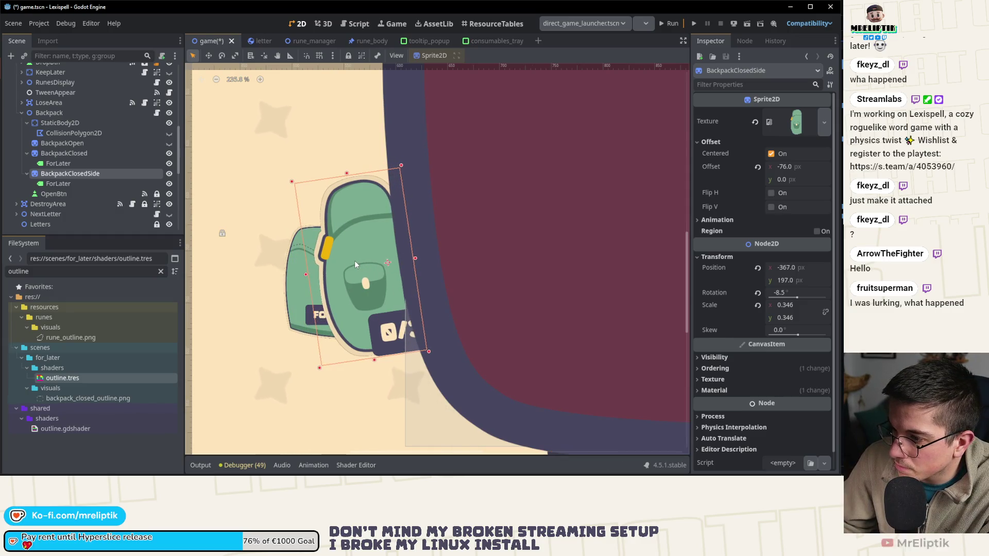
# Nudge the 0/3 label left and down onto the bag's lower front, then save
pyautogui.click(58, 184)
pyautogui.press('Left')
pyautogui.press('Left')
pyautogui.press('Left')
pyautogui.press('Down')
pyautogui.press('Down')
pyautogui.press('Down')
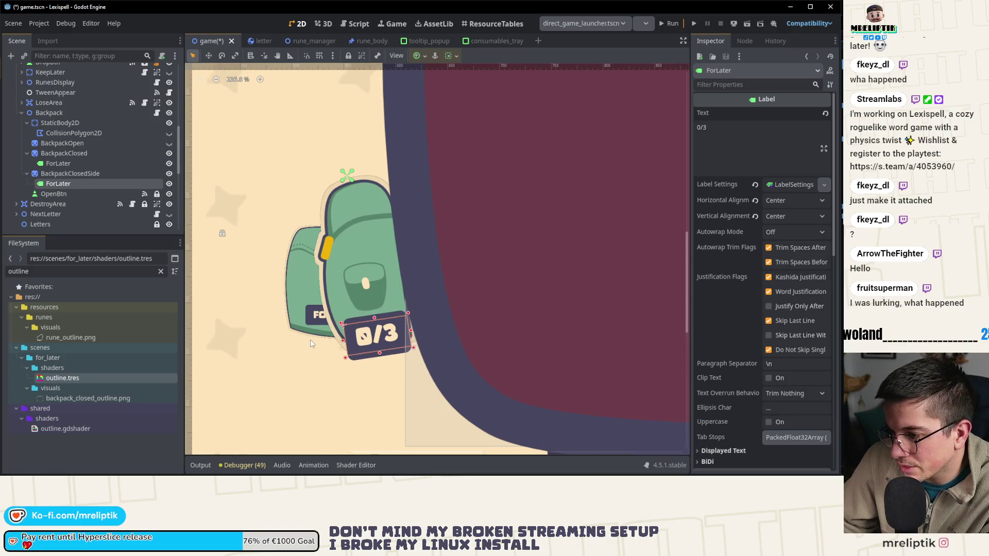
pyautogui.press('Down')
pyautogui.press('Down')
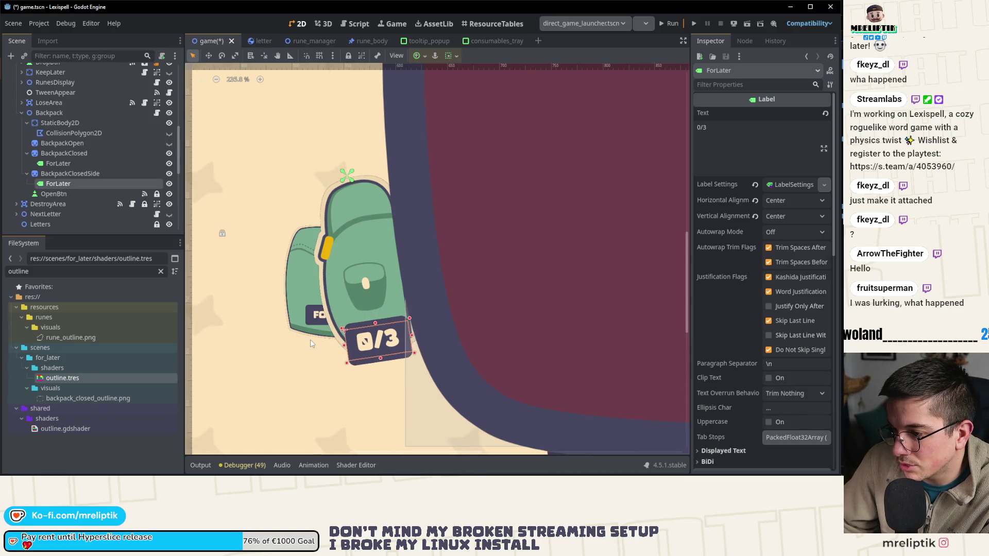
pyautogui.hotkey('ctrl', 's')
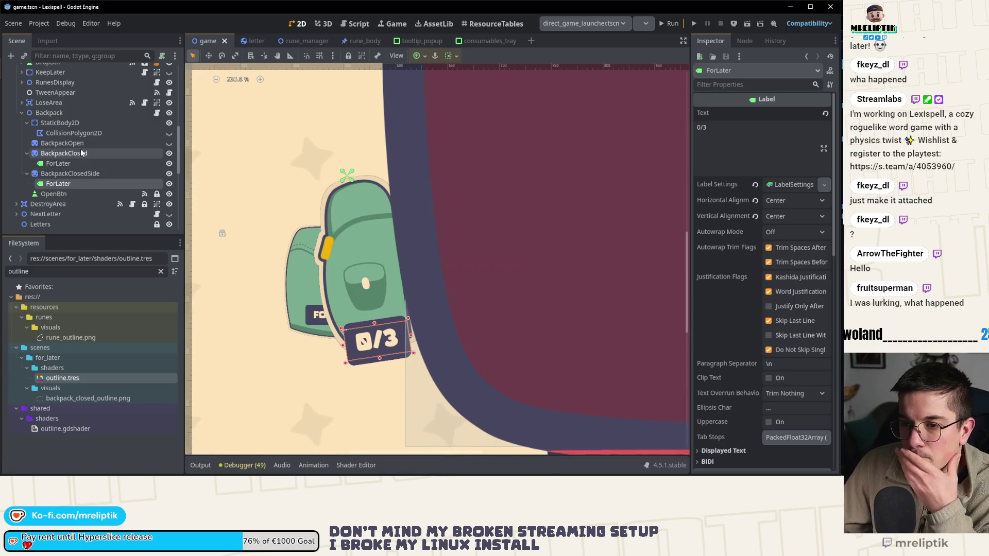
# Hide the old front-view BackpackClosed sprite
pyautogui.click(169, 153)
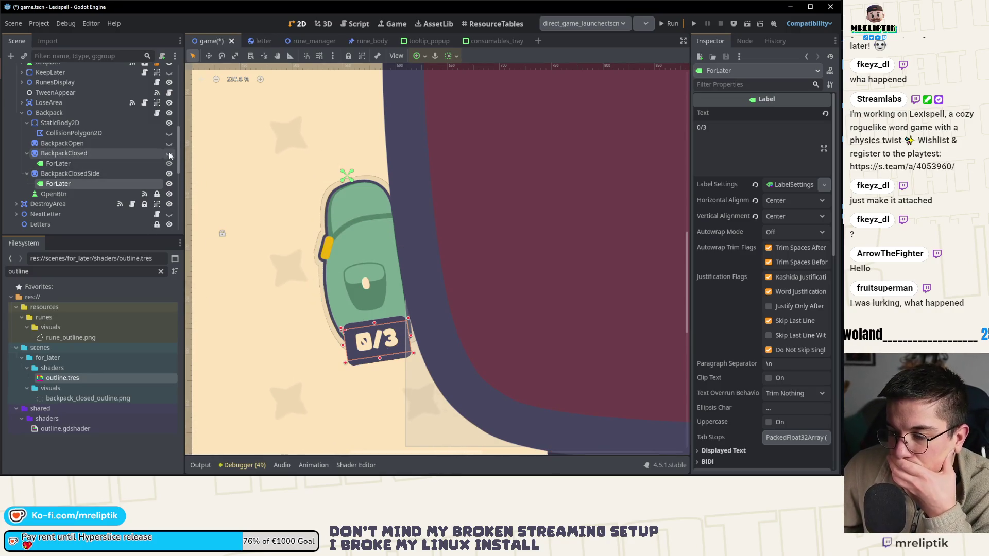
pyautogui.scroll(3, 132, 150)
pyautogui.scroll(-4, 137, 150)
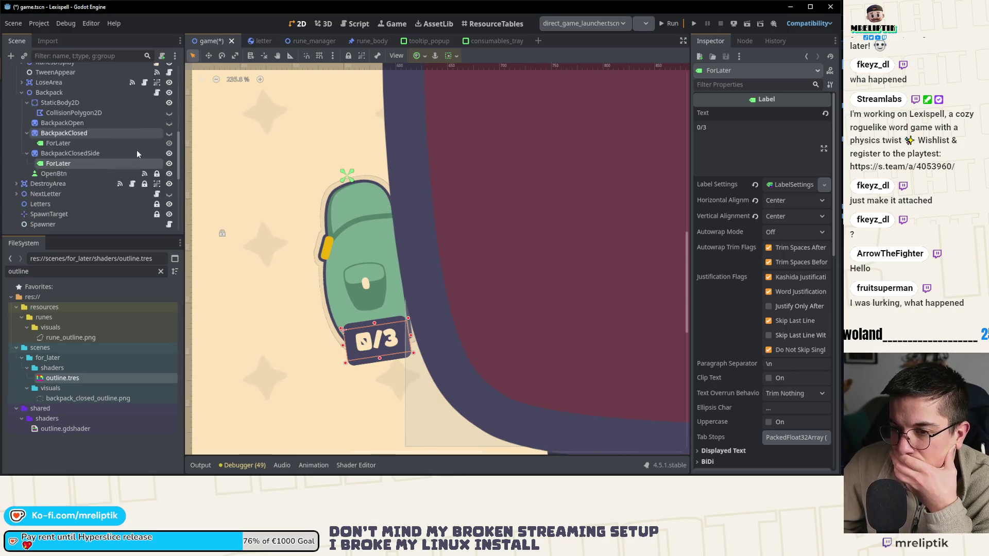
pyautogui.scroll(2, 88, 137)
pyautogui.click(51, 122)
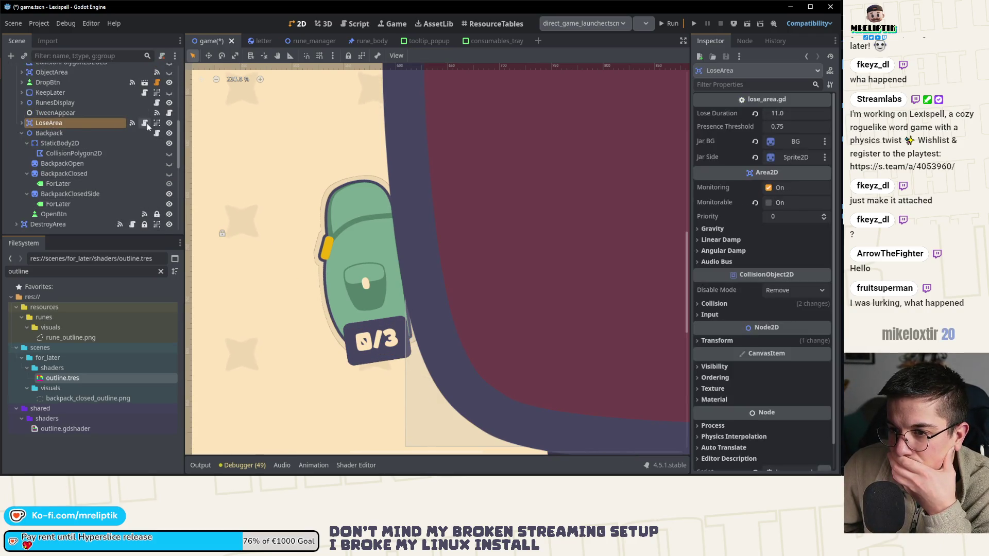
# Open the Backpack node's script, backpack.gd
pyautogui.click(146, 123)
pyautogui.scroll(15, 503, 235)
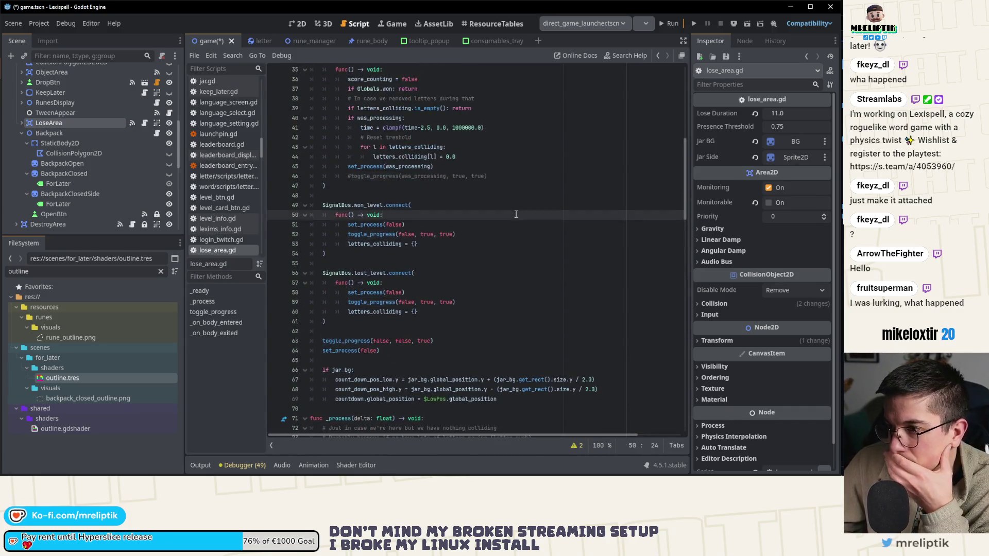
pyautogui.click(72, 133)
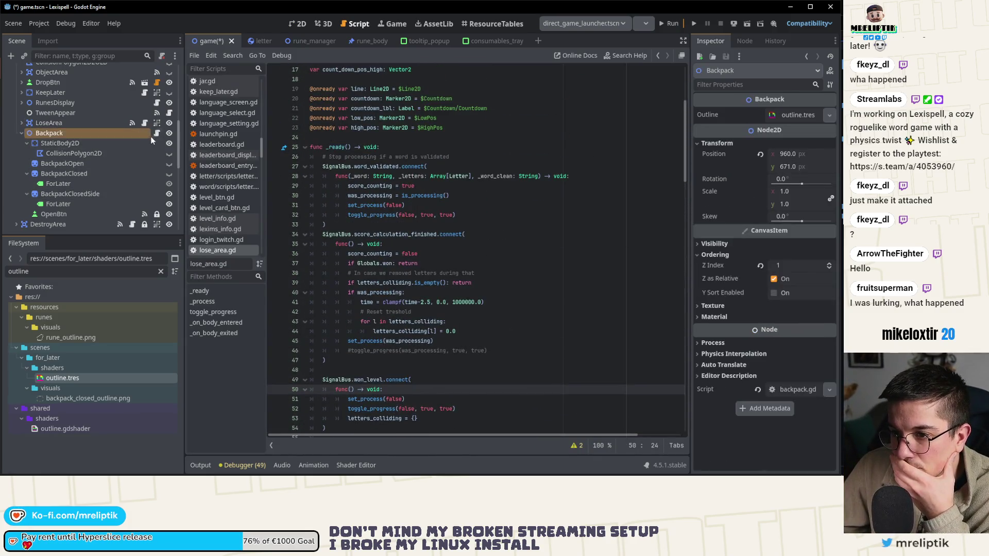
pyautogui.click(156, 132)
pyautogui.scroll(10, 487, 248)
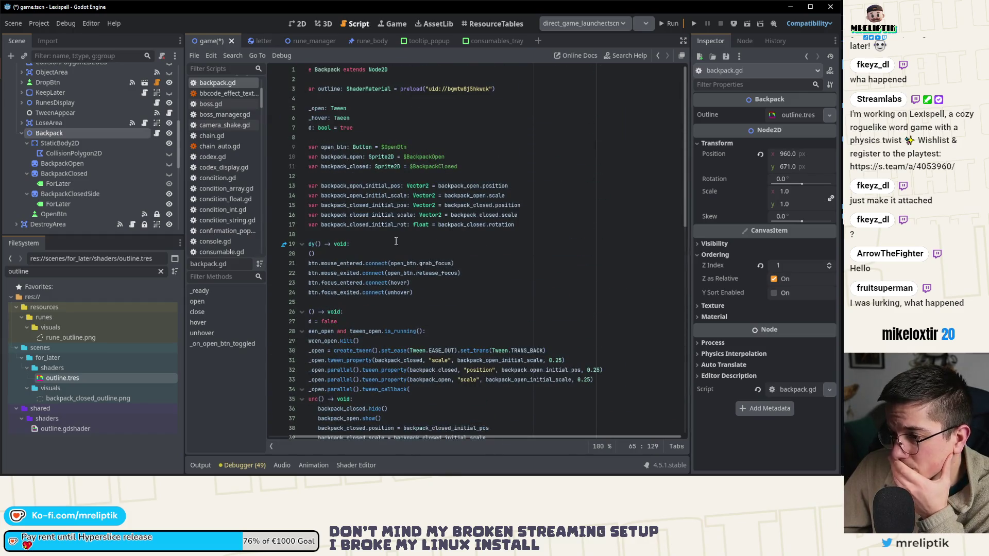
pyautogui.click(514, 166)
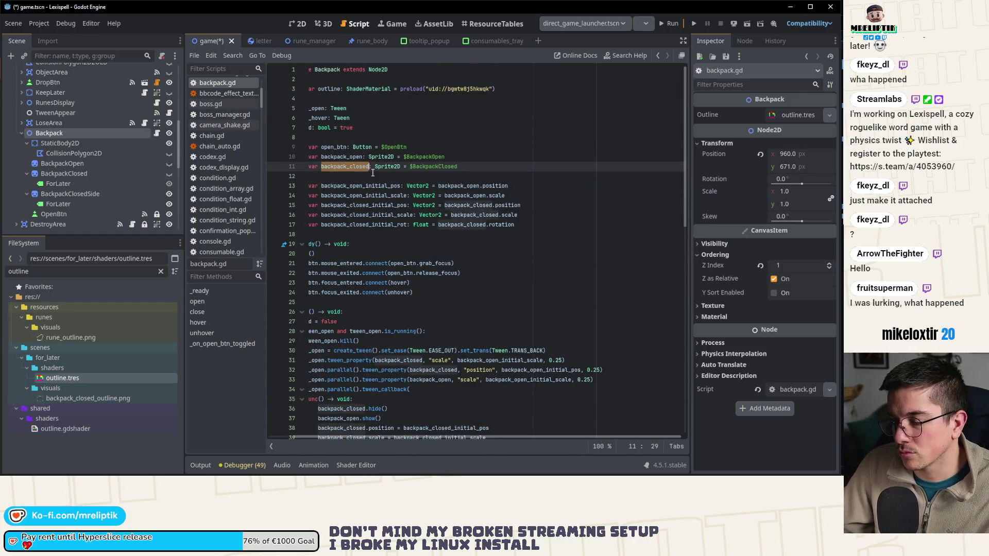
pyautogui.hscroll(-3, 515, 166)
pyautogui.press('Return')
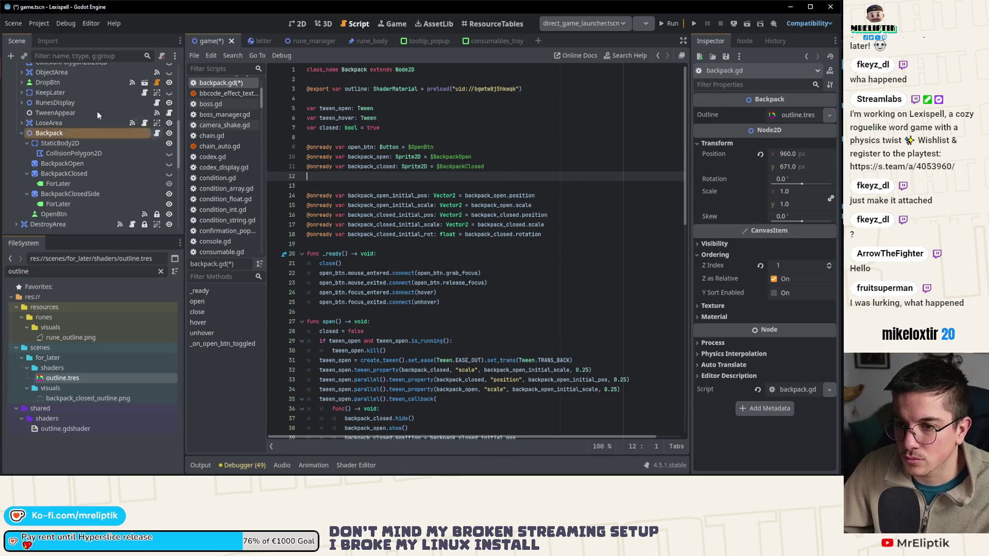
pyautogui.moveTo(59, 195); pyautogui.dragTo(397, 176)
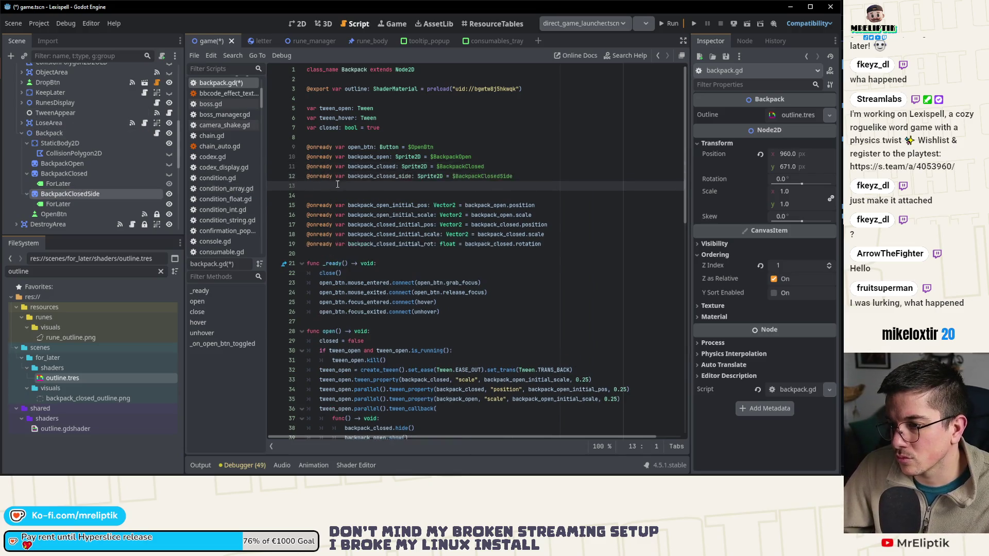
pyautogui.click(391, 176)
# Duplicate the initial-value variable lines and delete the extra open-backpack copies
pyautogui.moveTo(571, 239); pyautogui.dragTo(293, 196)
pyautogui.hotkey('ctrl', 'c')
pyautogui.click(555, 232)
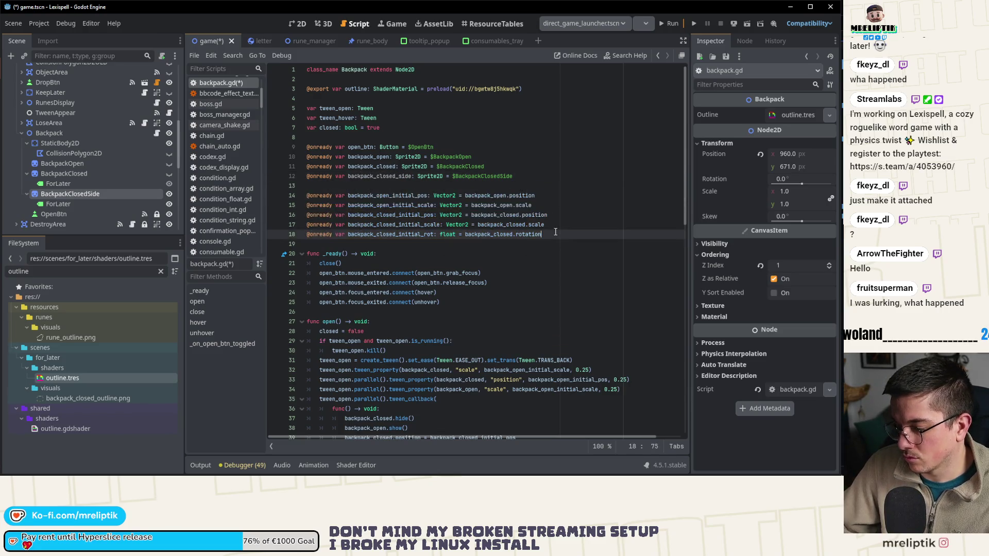
pyautogui.press('Return')
pyautogui.hotkey('ctrl', 'v')
pyautogui.doubleClick(386, 175)
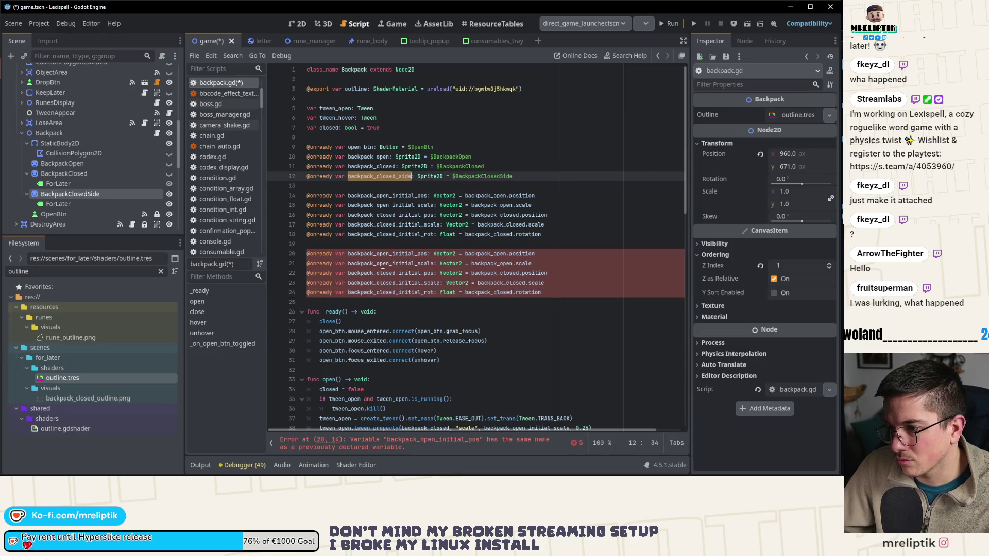
pyautogui.click(416, 254)
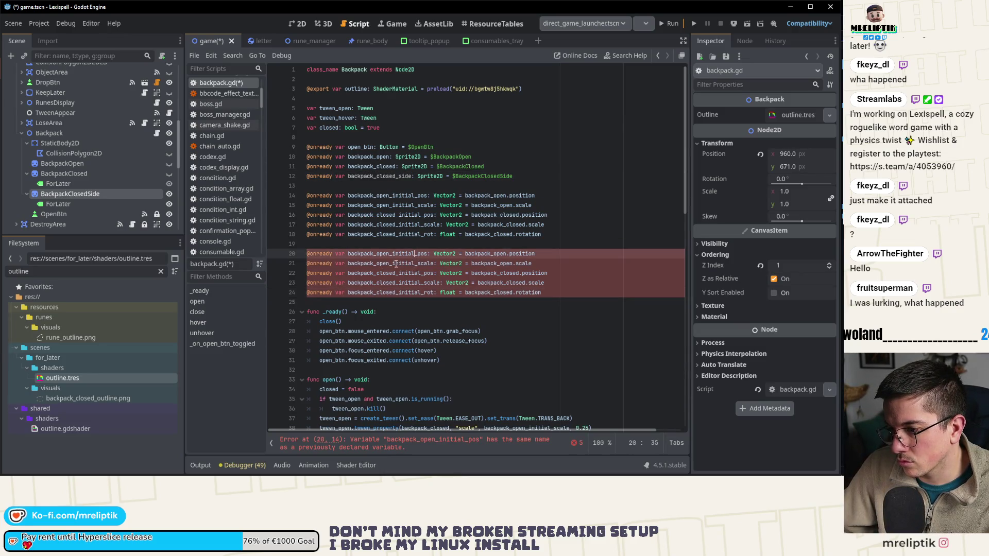
pyautogui.press('Up')
pyautogui.hotkey('ctrl', 'shift', 'k')
pyautogui.hotkey('ctrl', 'shift', 'k')
pyautogui.hotkey('ctrl', 'shift', 'k')
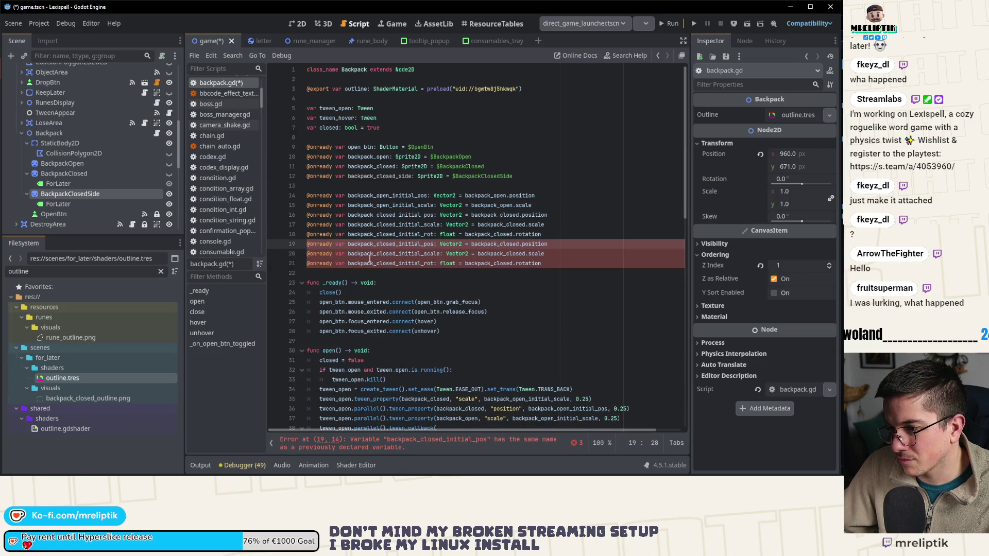
# Append _side to the duplicated initial position, scale and rotation variable names
pyautogui.doubleClick(385, 176)
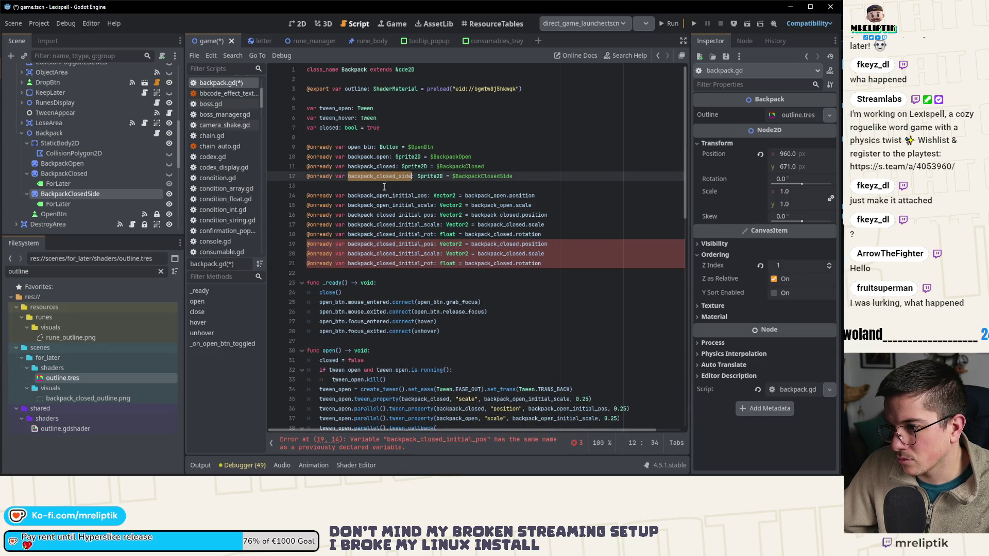
pyautogui.click(396, 245)
pyautogui.keyDown('alt'); pyautogui.click(396, 254); pyautogui.keyUp('alt')
pyautogui.keyDown('alt'); pyautogui.click(396, 263); pyautogui.keyUp('alt')
pyautogui.write('_side')
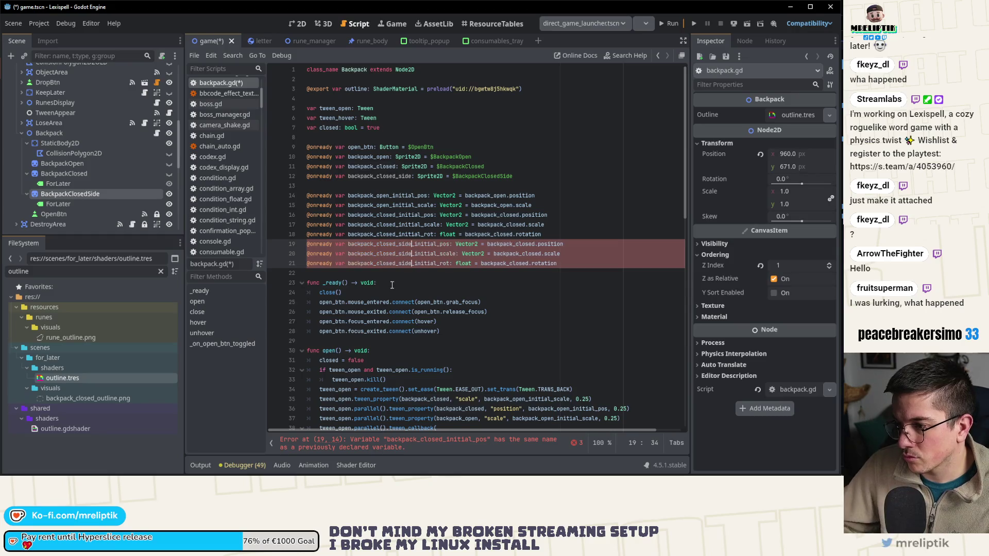
pyautogui.hotkey('ctrl', 'Right')
pyautogui.hotkey('ctrl', 'Right')
pyautogui.hotkey('ctrl', 'Right')
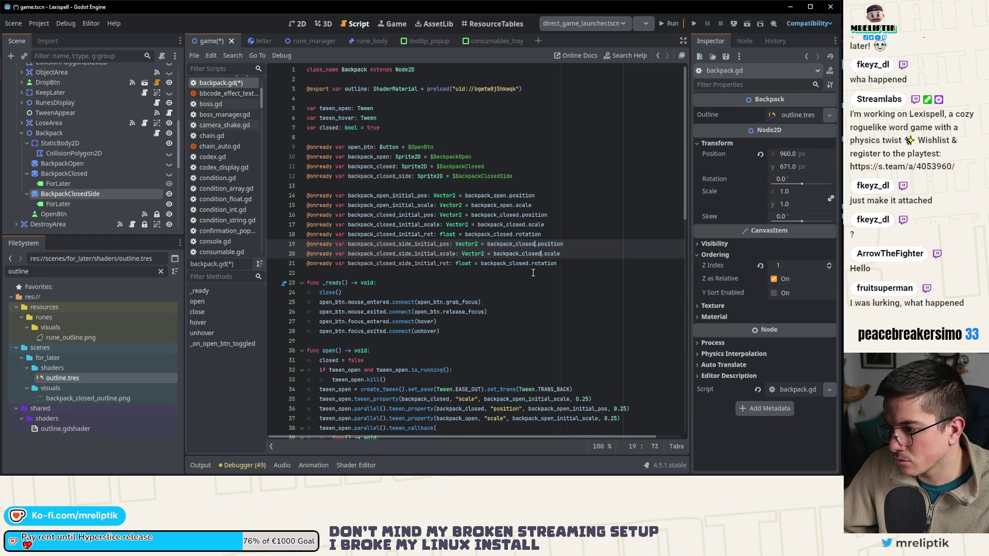
# Finish the _side variable names that read from backpack_closed_side and save the script
pyautogui.write('_side')
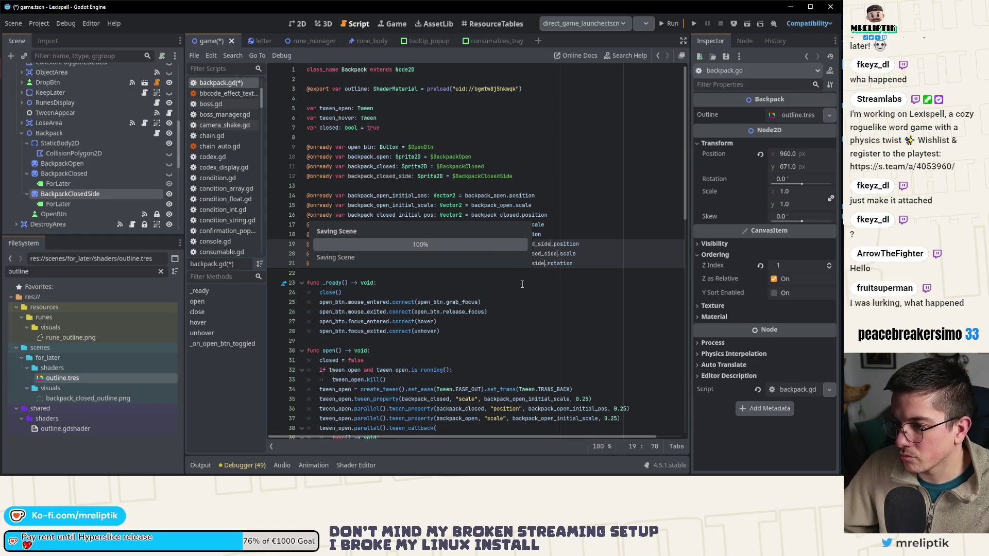
pyautogui.hotkey('ctrl', 's')
pyautogui.scroll(-1, 417, 273)
pyautogui.scroll(-15, 418, 273)
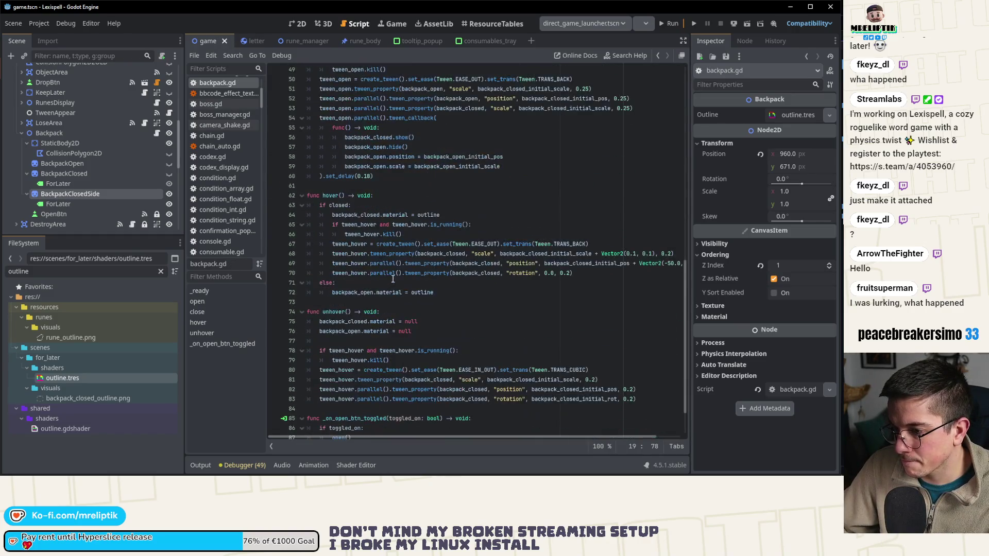
pyautogui.scroll(-2, 306, 241)
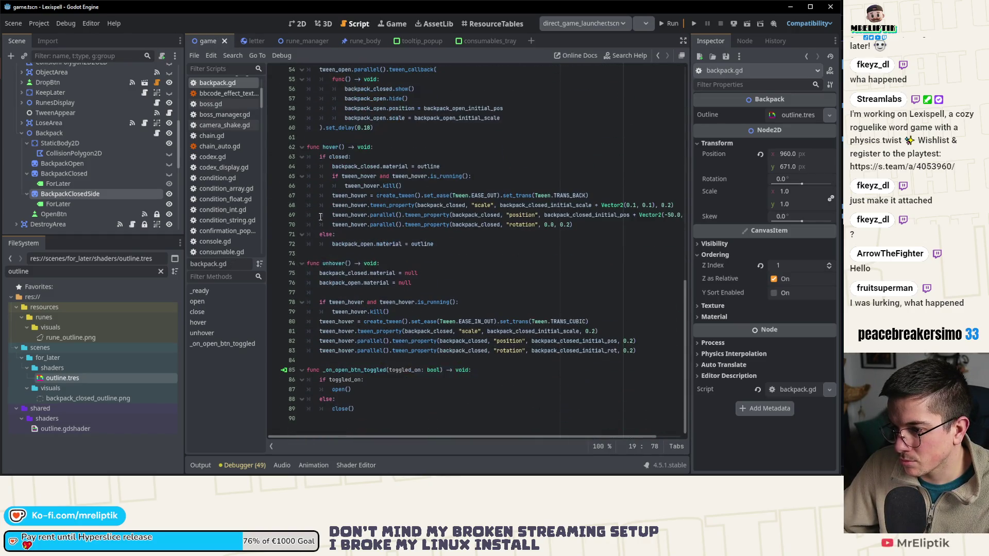
# Switch hover()'s outline assignment and scale tween to backpack_closed_side
pyautogui.doubleClick(441, 204)
pyautogui.hotkey('ctrl', 'd')
pyautogui.hotkey('ctrl', 'd')
pyautogui.press('Right')
pyautogui.write('_side')
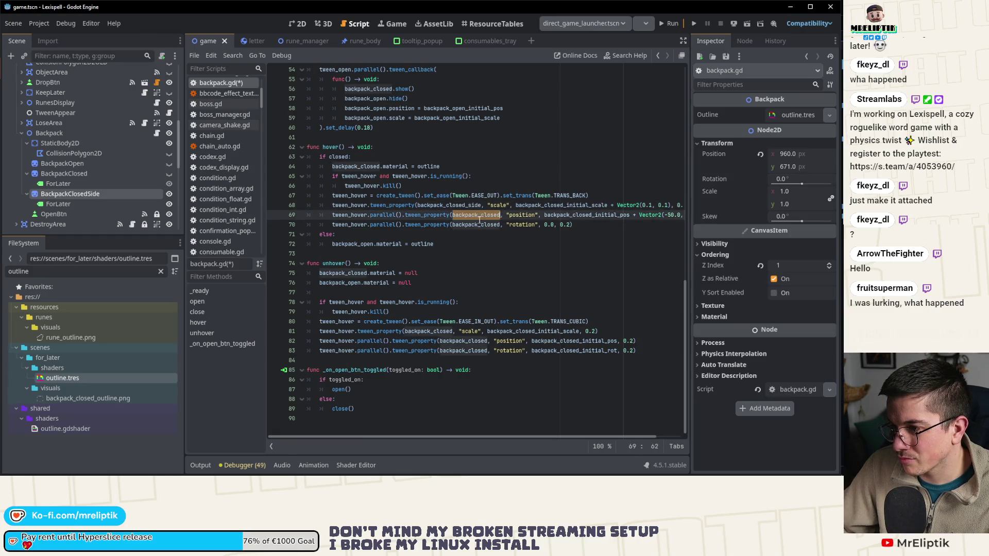
pyautogui.doubleClick(355, 166)
pyautogui.press('Right')
pyautogui.write('_side')
# Clear the material on both backpack_closed and backpack_closed_side in unhover(), then save
pyautogui.doubleClick(338, 273)
pyautogui.press('Right')
pyautogui.write('_side')
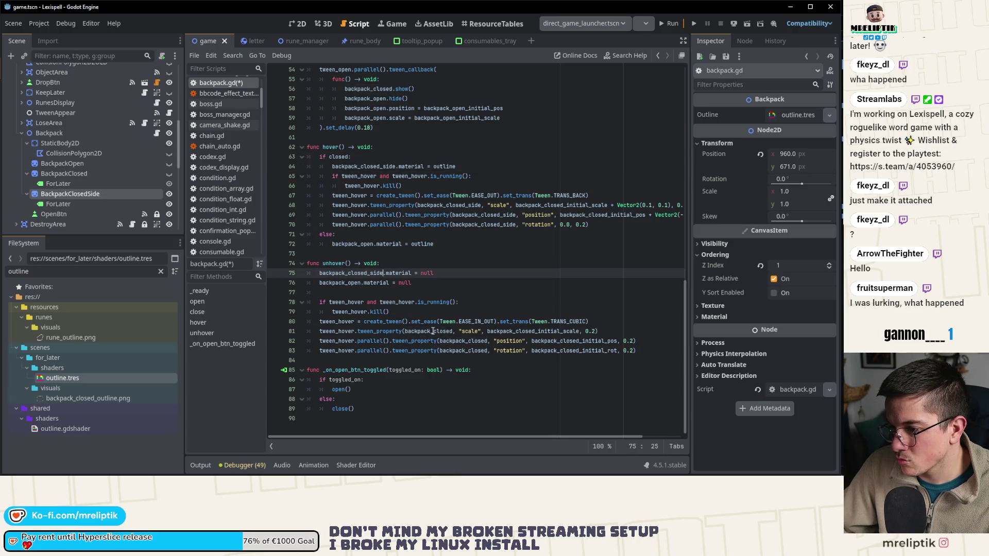
pyautogui.hotkey('ctrl', 'shift', 'd')
pyautogui.press('Up')
pyautogui.press('BackSpace')
pyautogui.press('BackSpace')
pyautogui.press('BackSpace')
pyautogui.press('Down')
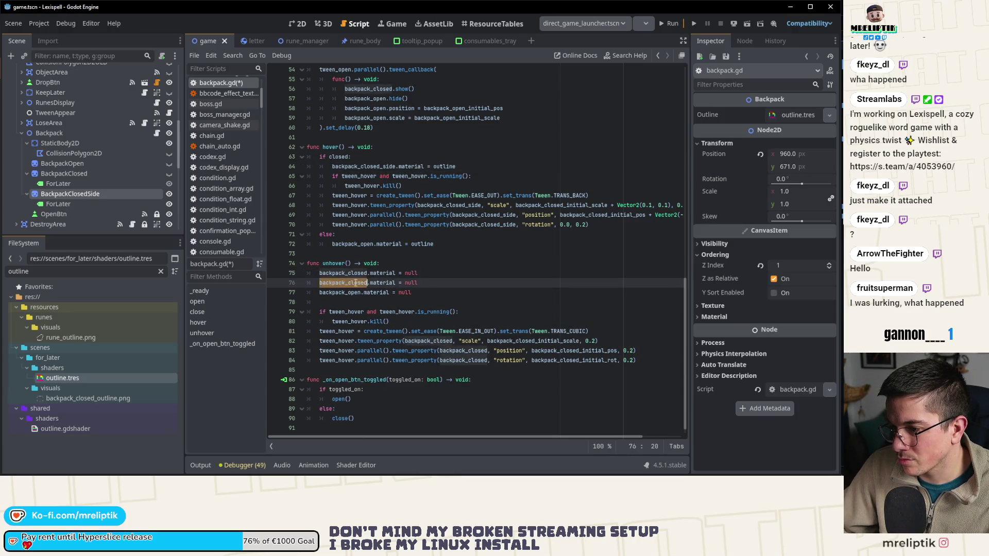
pyautogui.hotkey('ctrl', 's')
# Change the three unhover() tween lines to target backpack_closed_side
pyautogui.doubleClick(436, 341)
pyautogui.hotkey('ctrl', 'v')
pyautogui.doubleClick(464, 350)
pyautogui.hotkey('ctrl', 'v')
pyautogui.doubleClick(463, 361)
pyautogui.hotkey('ctrl', 'v')
# Use the side initial values in tween lines 68, 69 and 82–84, then save
pyautogui.doubleClick(549, 205)
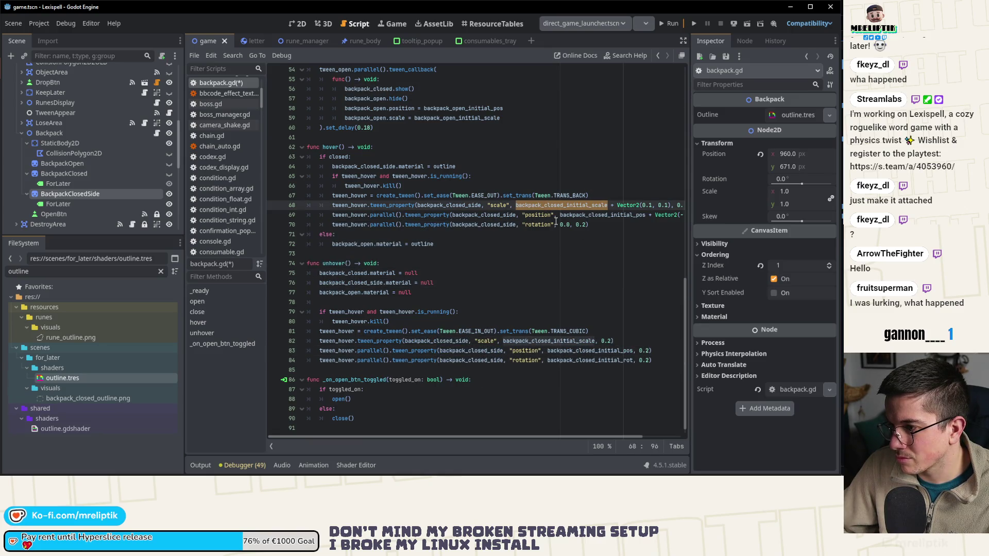
pyautogui.write('bac')
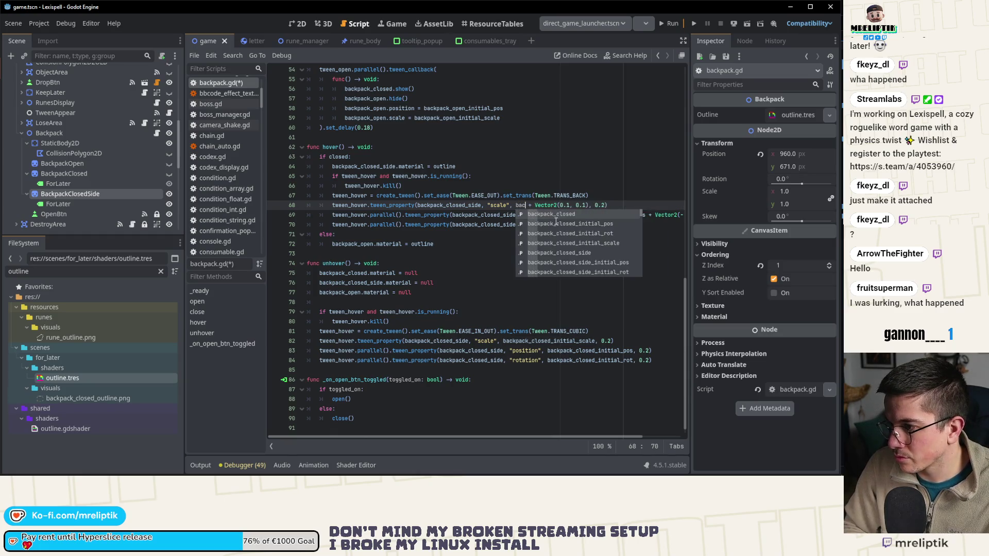
pyautogui.hotkey('ctrl', 'z')
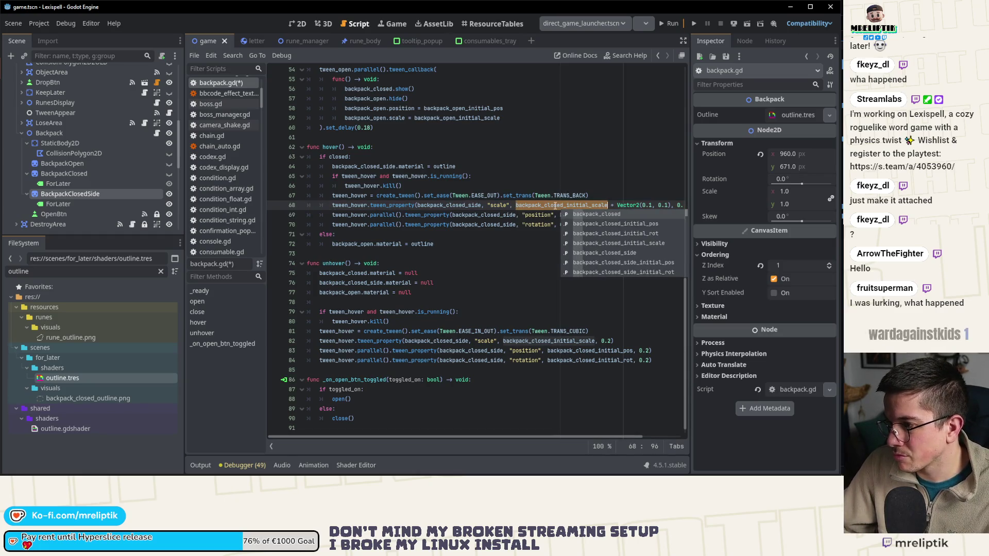
pyautogui.click(554, 205)
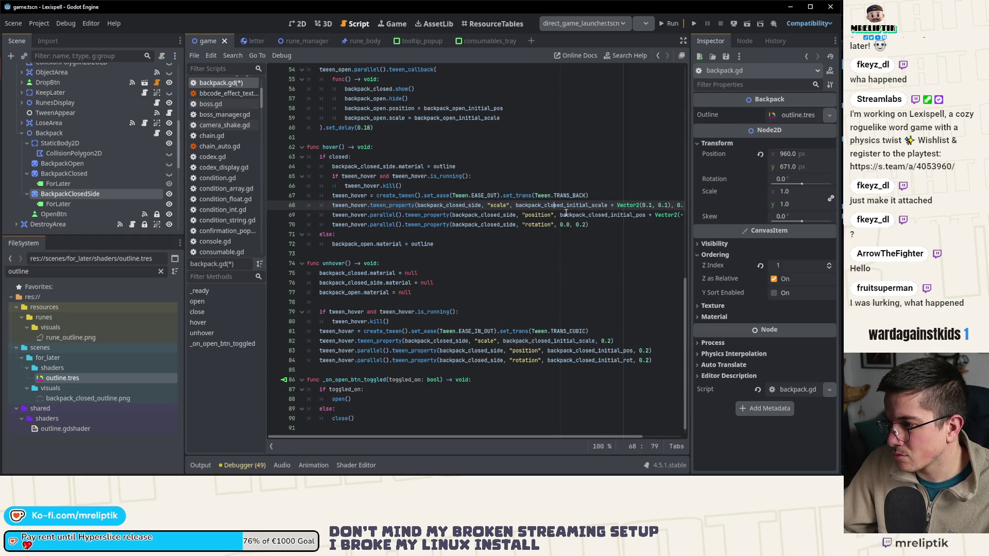
pyautogui.keyDown('alt'); pyautogui.click(551, 341); pyautogui.keyUp('alt')
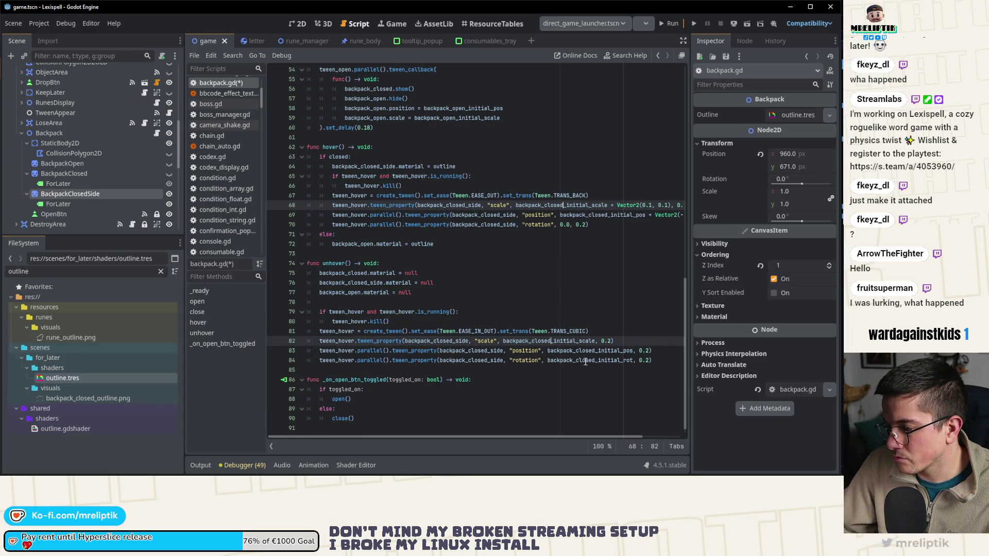
pyautogui.keyDown('alt'); pyautogui.click(595, 352); pyautogui.keyUp('alt')
pyautogui.keyDown('alt'); pyautogui.click(596, 361); pyautogui.keyUp('alt')
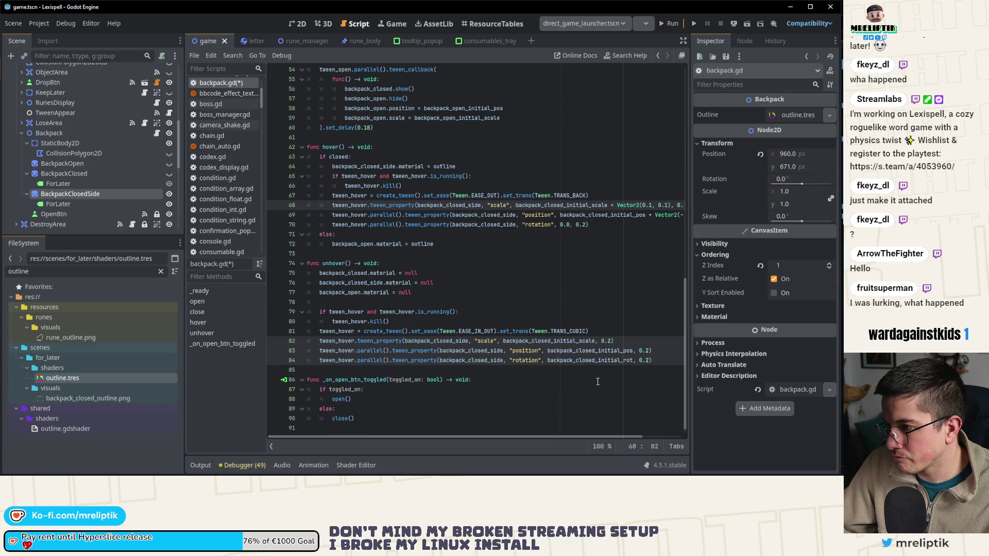
pyautogui.keyDown('alt'); pyautogui.click(609, 216); pyautogui.keyUp('alt')
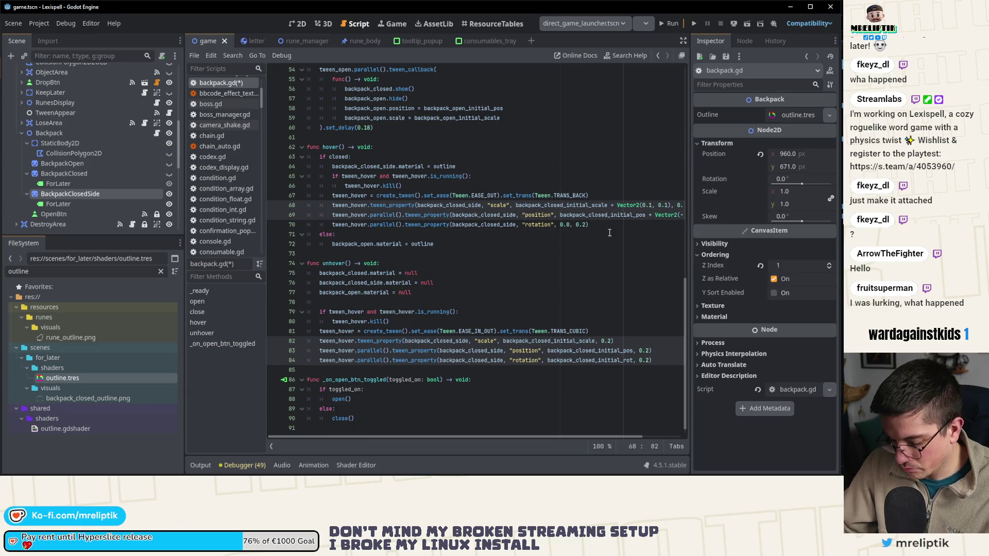
pyautogui.write('_side')
pyautogui.click(628, 157)
pyautogui.hotkey('ctrl', 's')
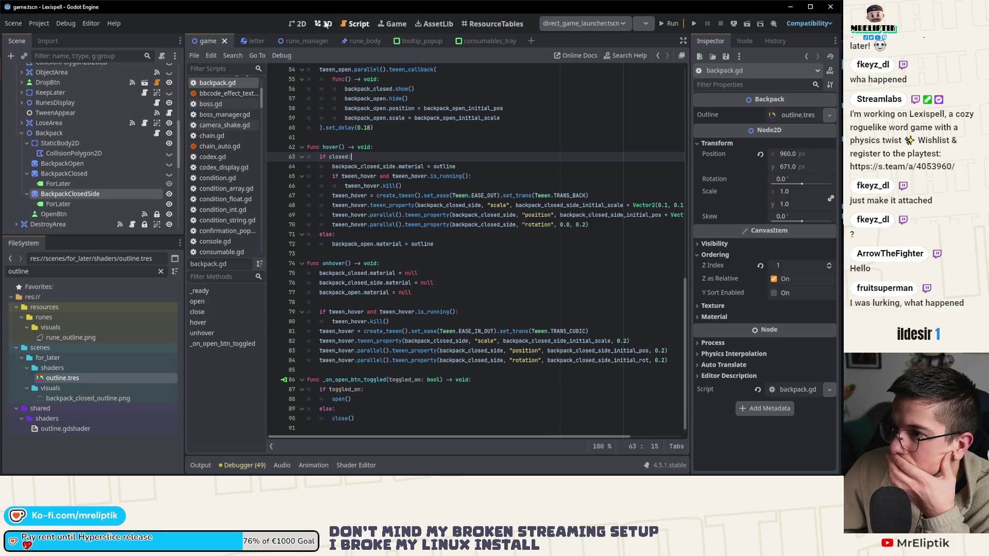
# In the 2D view, inspect the OpenBtn and DropBtn nodes, then save the scene
pyautogui.click(299, 23)
pyautogui.click(54, 213)
pyautogui.scroll(-5, 298, 323)
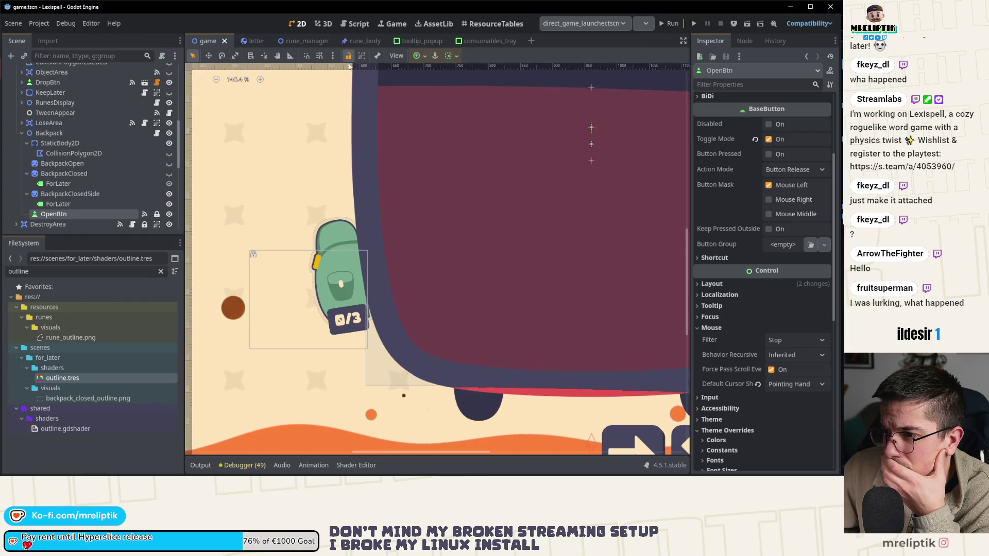
pyautogui.click(248, 250)
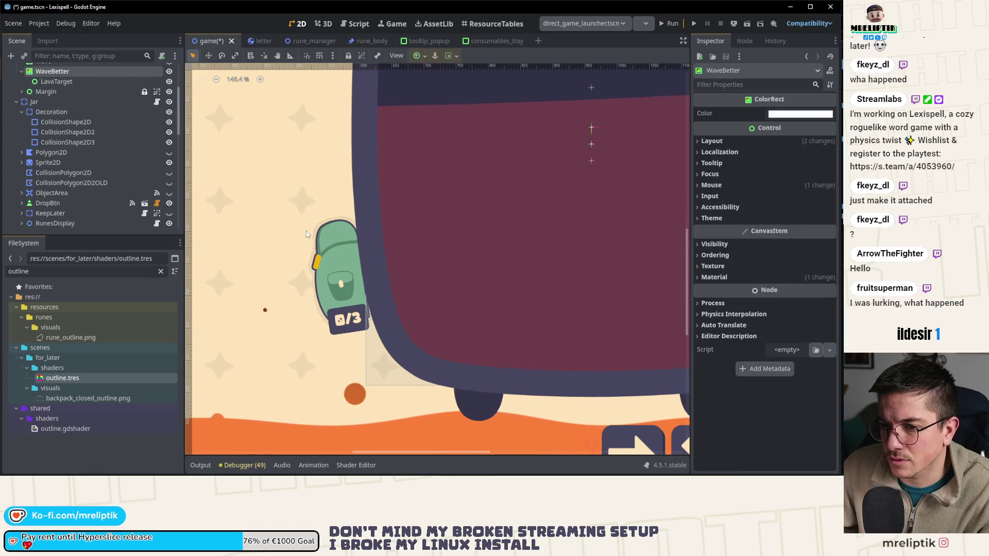
pyautogui.scroll(4, 78, 206)
pyautogui.click(78, 204)
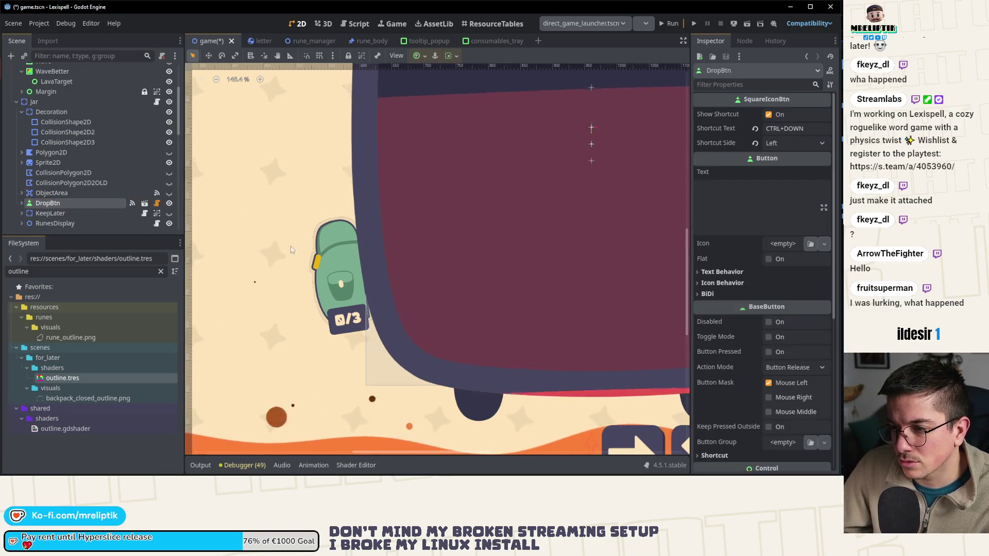
pyautogui.scroll(-6, 321, 268)
pyautogui.scroll(2, 407, 296)
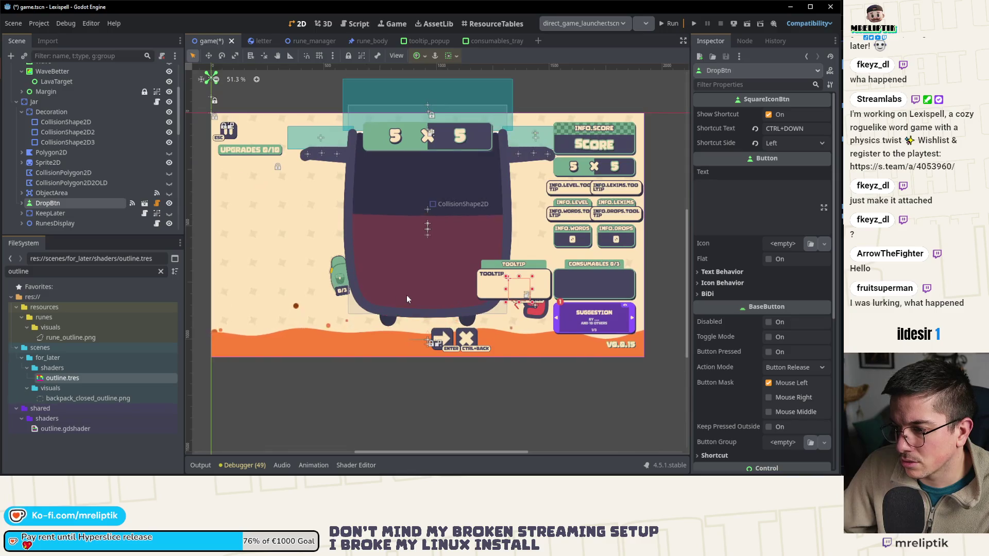
pyautogui.hotkey('ctrl', 's')
# Try enlarging the DropBtn rect up and left, then cancel the resize
pyautogui.click(54, 193)
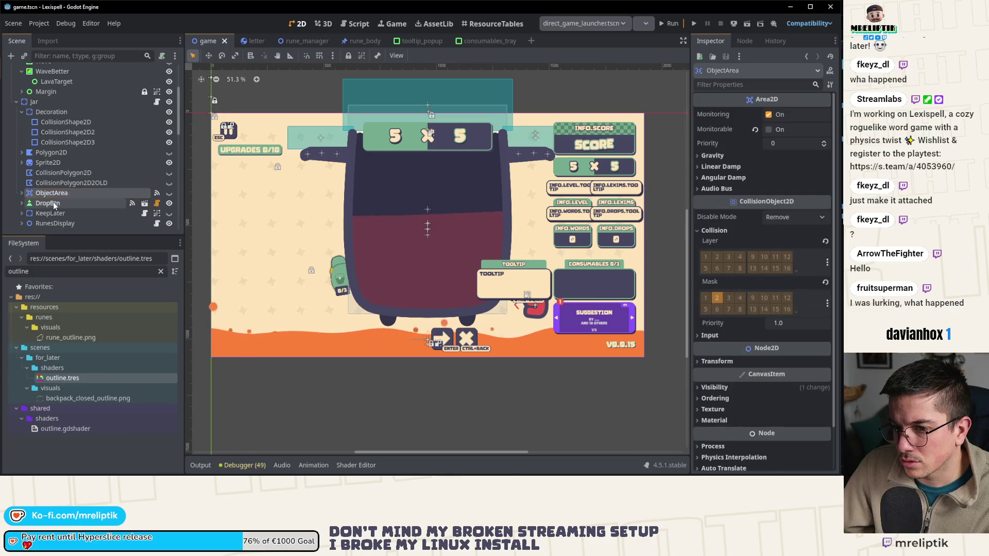
pyautogui.click(54, 203)
pyautogui.moveTo(506, 278)
pyautogui.mouseDown()
pyautogui.moveTo(301, 258)
pyautogui.moveTo(326, 255)
pyautogui.mouseUp()
pyautogui.press('Escape')
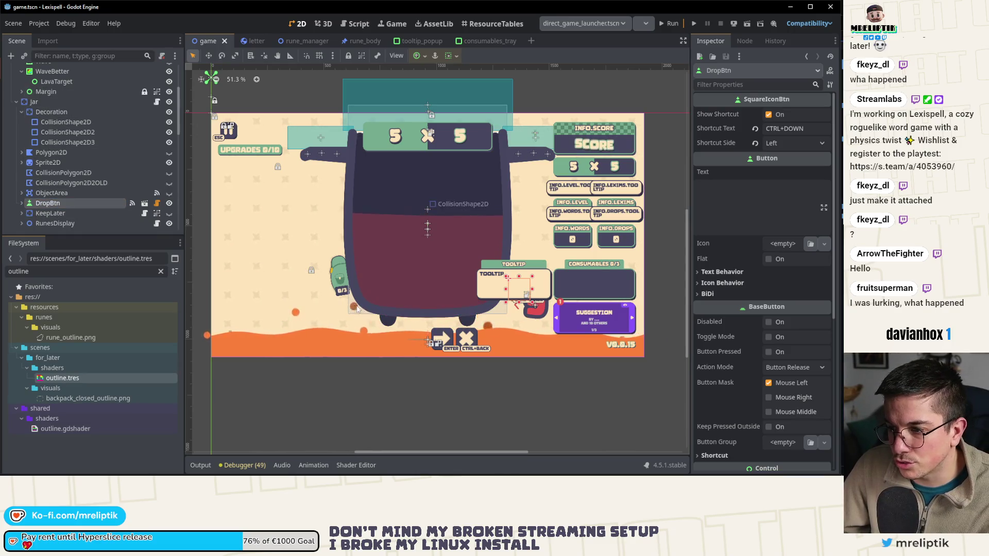
# Shrink OpenBtn's rect to fit snugly around the side backpack, save, and run the game
pyautogui.click(334, 273)
pyautogui.click(312, 273)
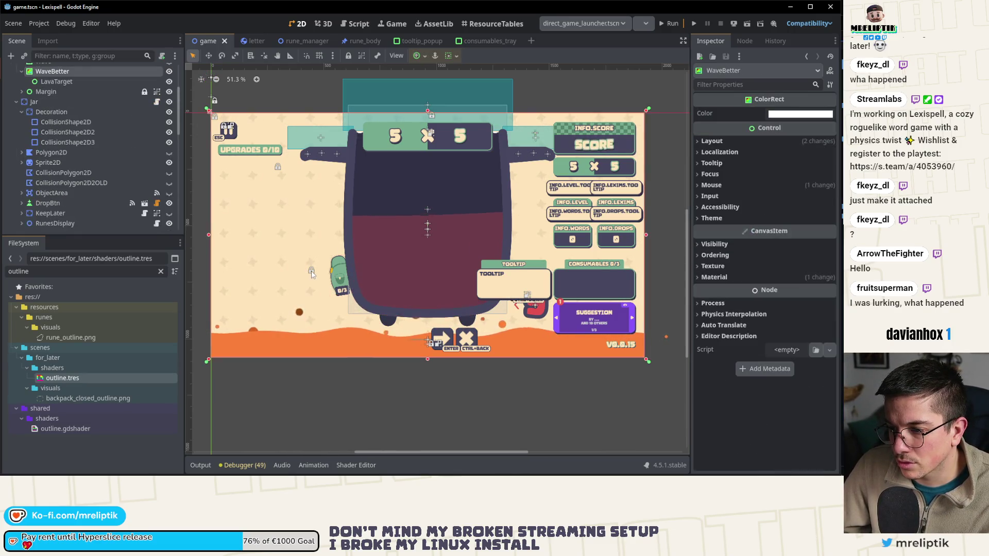
pyautogui.click(337, 275)
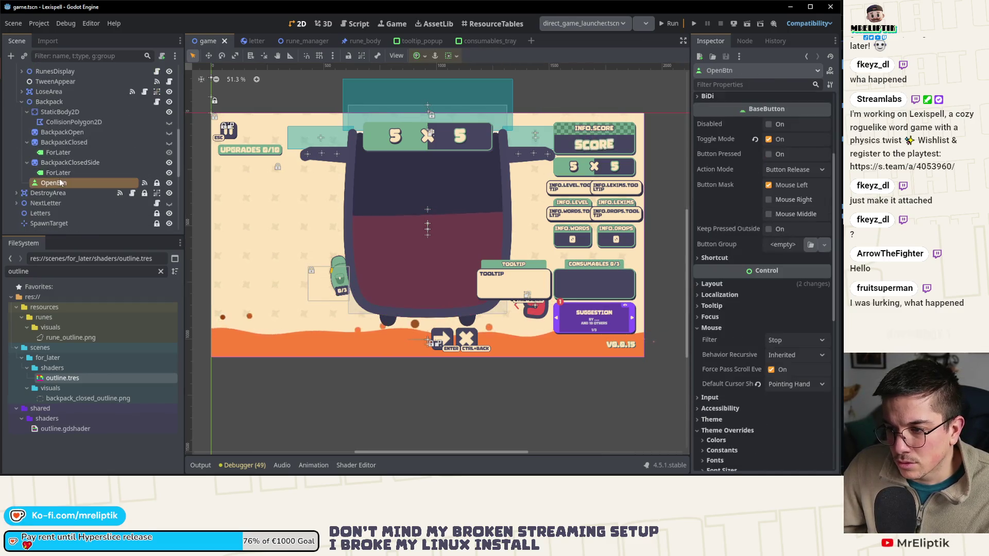
pyautogui.scroll(5, 329, 278)
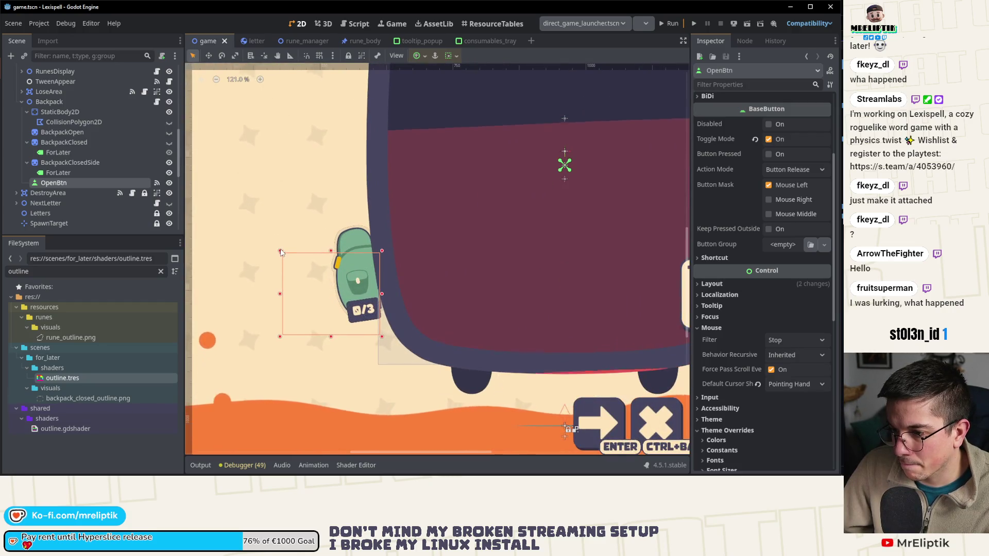
pyautogui.moveTo(281, 251); pyautogui.dragTo(329, 225)
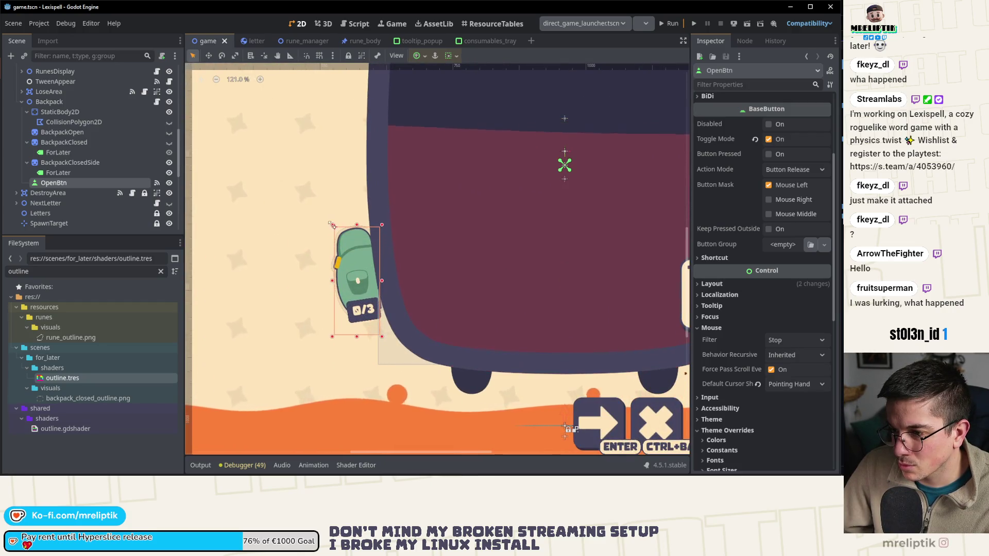
pyautogui.moveTo(381, 335); pyautogui.dragTo(381, 321)
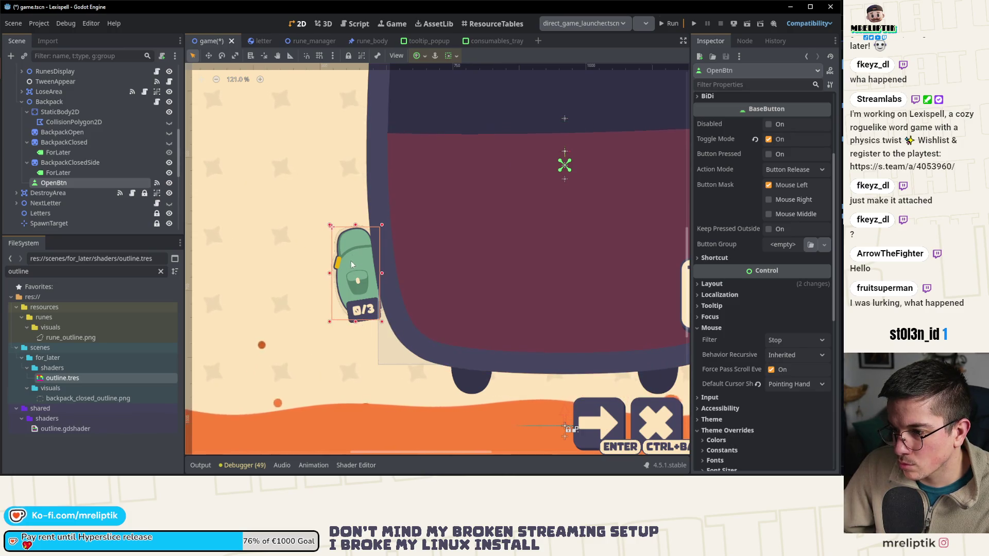
pyautogui.moveTo(330, 274); pyautogui.dragTo(332, 277)
pyautogui.hotkey('ctrl', 's')
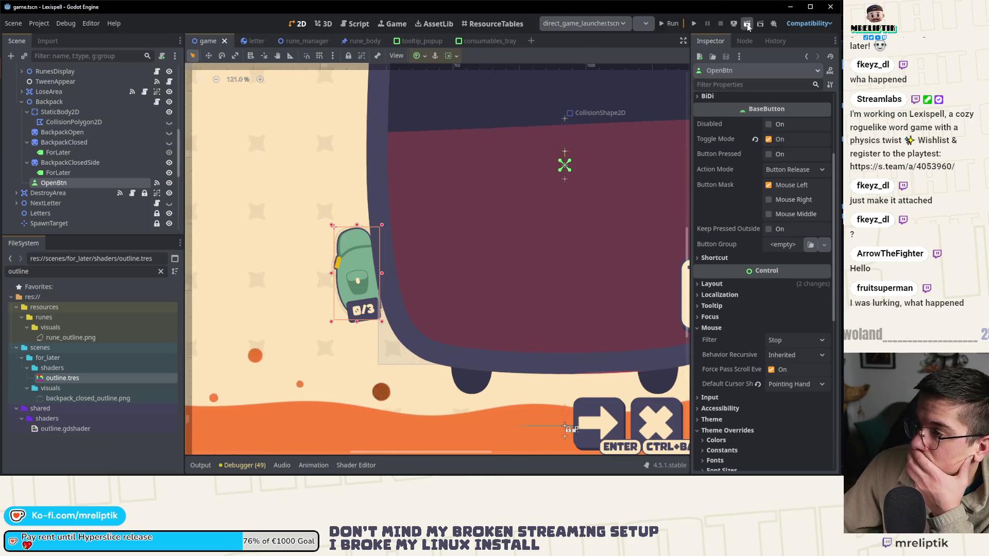
pyautogui.click(667, 26)
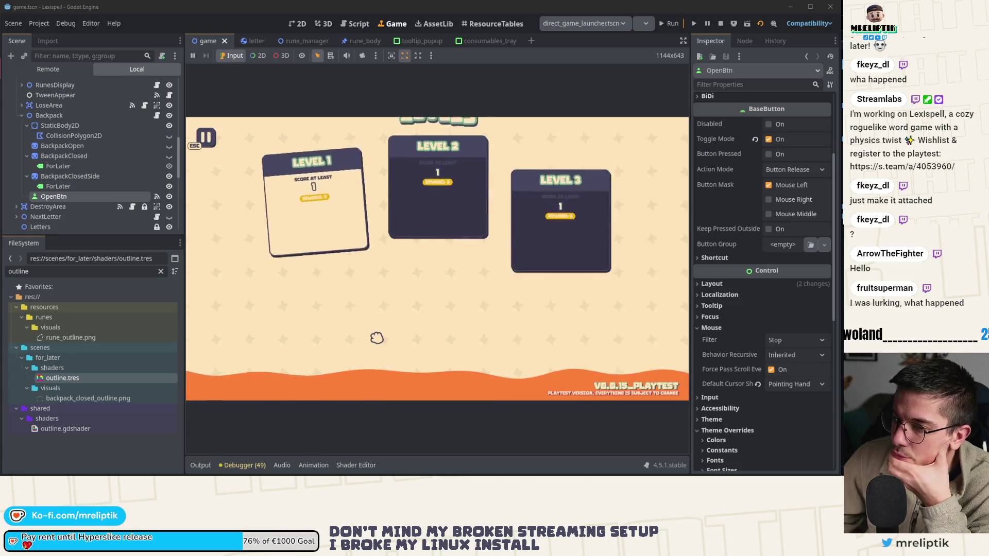
# Play Level 1 to watch the backpack, then open backpack.gd from the Backpack node
pyautogui.click(311, 280)
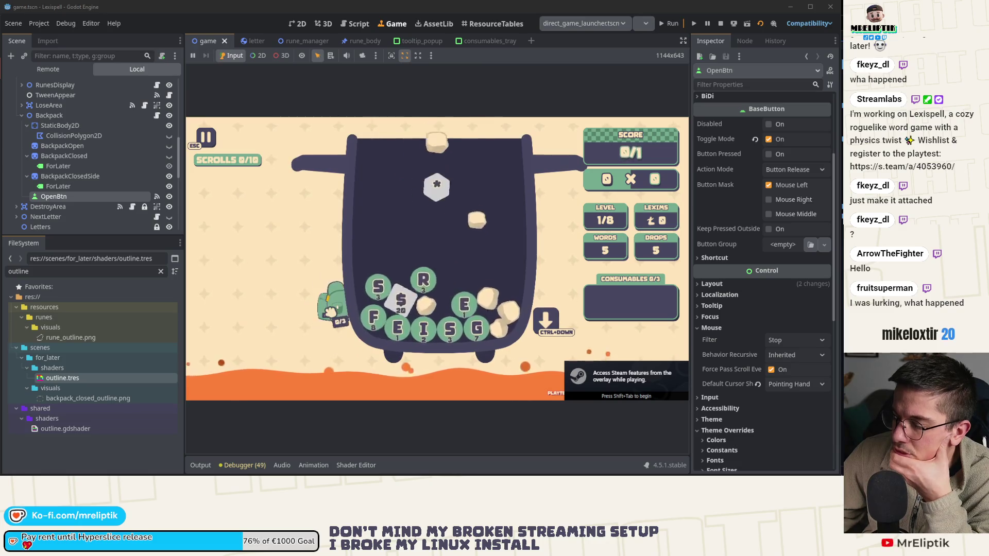
pyautogui.scroll(8, 135, 84)
pyautogui.scroll(-8, 138, 100)
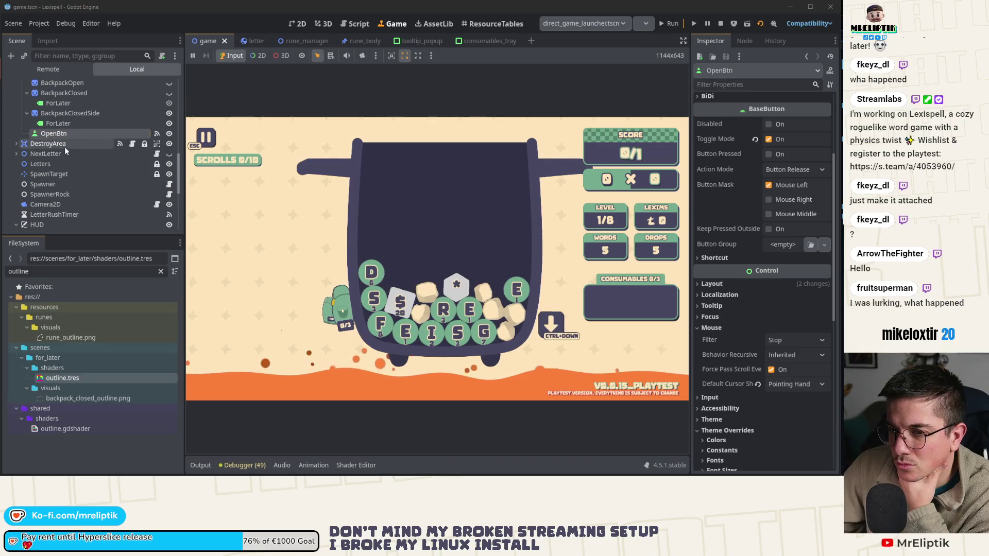
pyautogui.scroll(3, 62, 155)
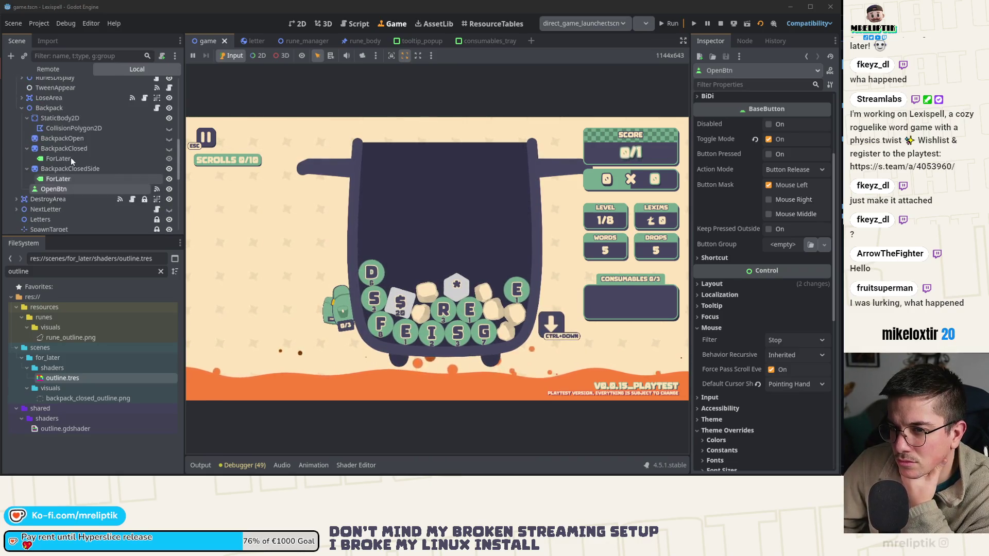
pyautogui.click(156, 108)
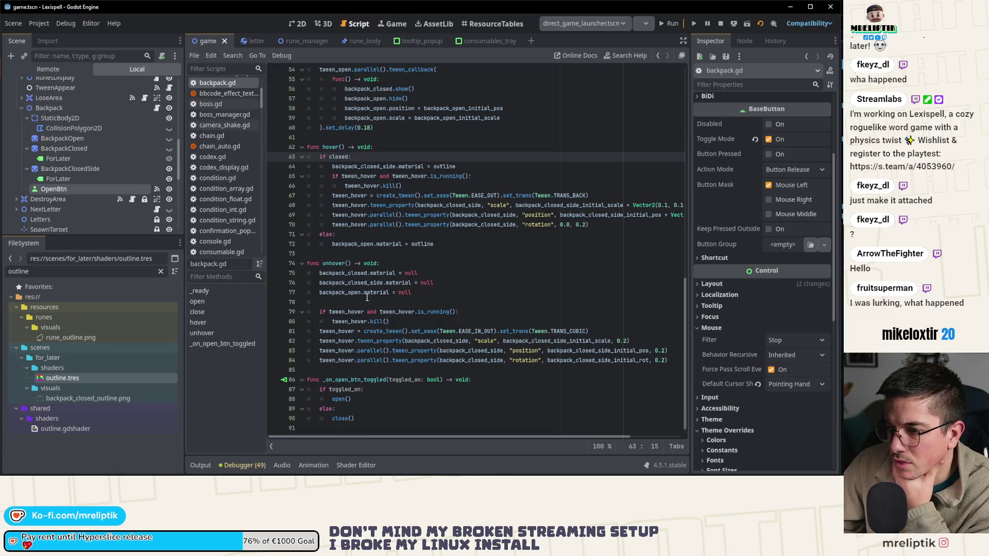
# Comment out the hover position tween on line 69, edit line 70's rotation, and save
pyautogui.click(412, 216)
pyautogui.hotkey('ctrl', 'k')
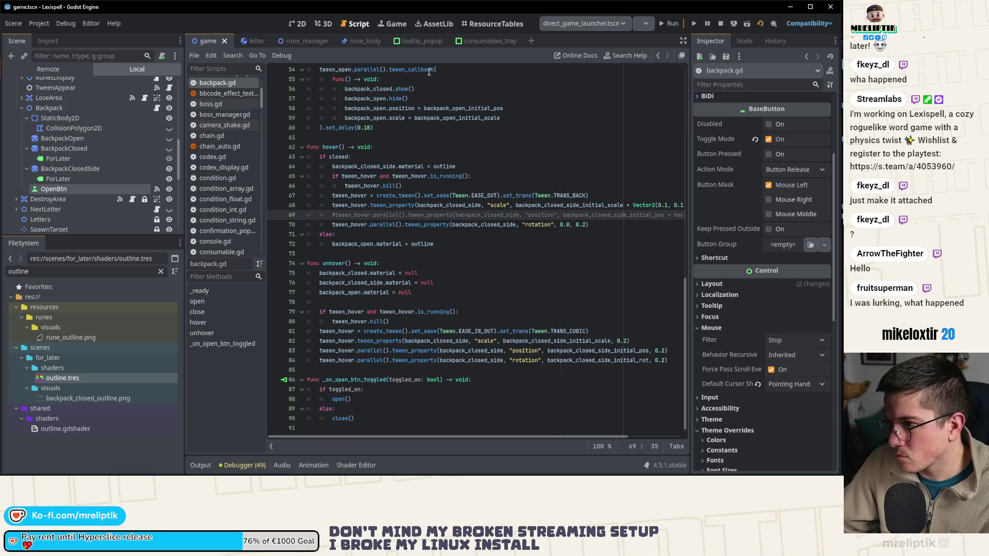
pyautogui.click(397, 24)
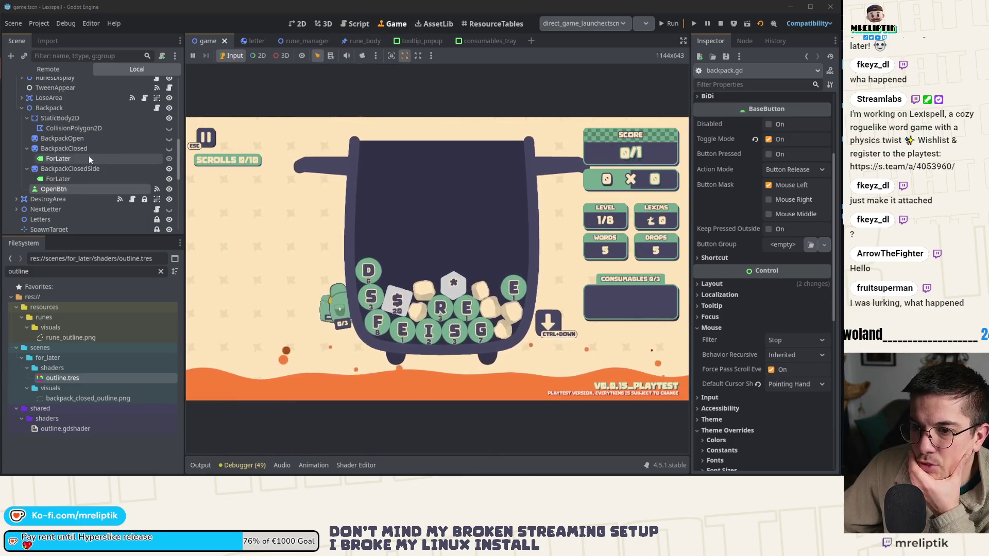
pyautogui.click(156, 108)
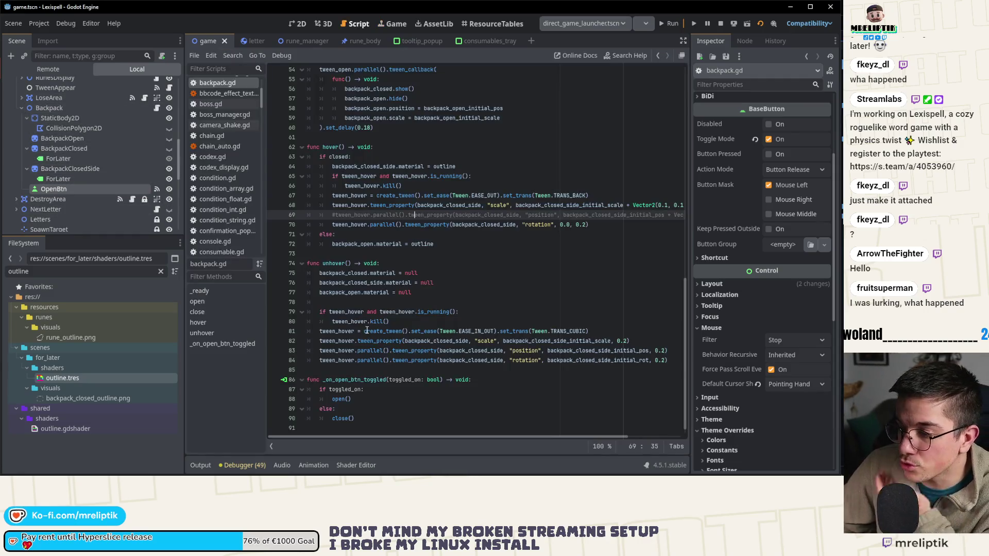
pyautogui.click(524, 227)
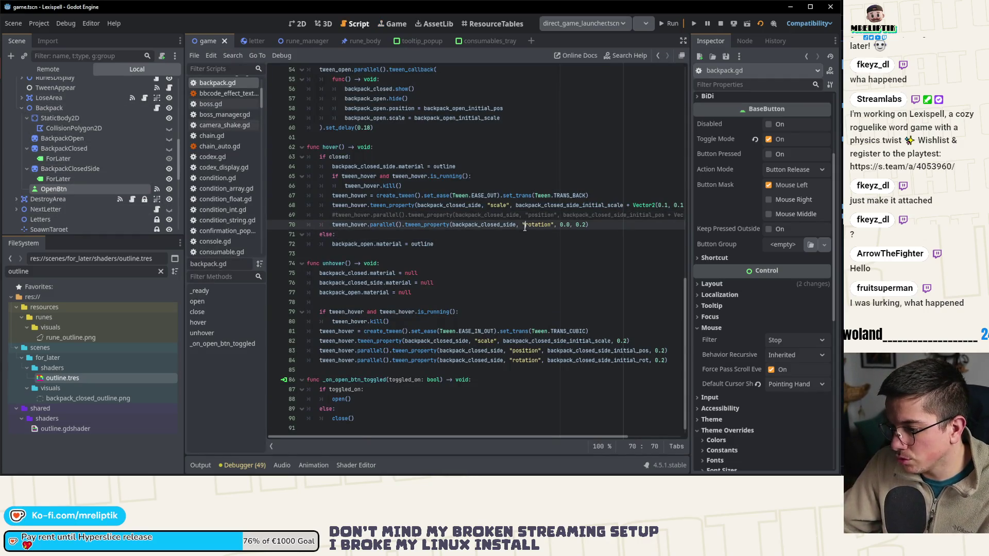
pyautogui.hotkey('ctrl', 'l')
pyautogui.press('Return')
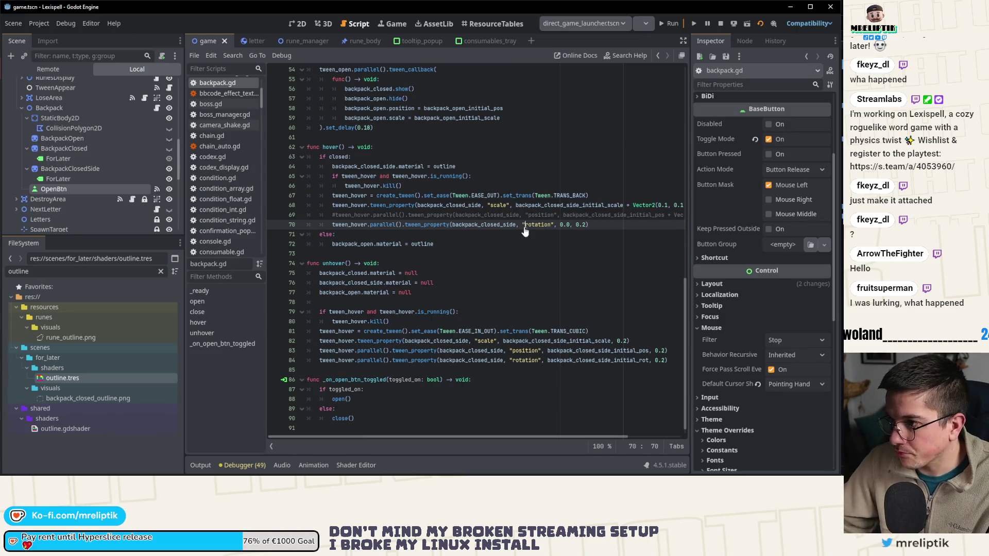
pyautogui.write('r')
pyautogui.hotkey('ctrl', 's')
# Relaunch the game and click the backpack to test the hover
pyautogui.press('F5')
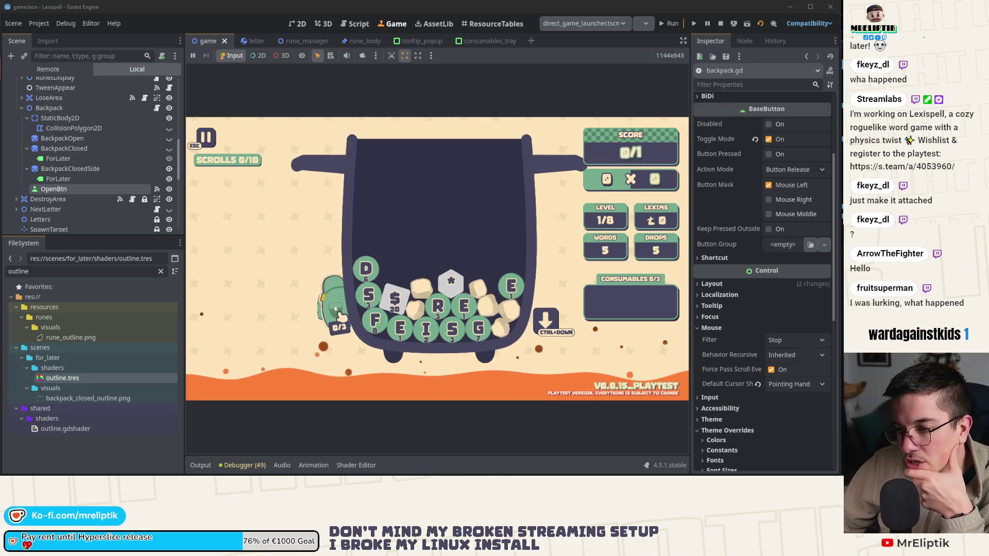
pyautogui.click(342, 333)
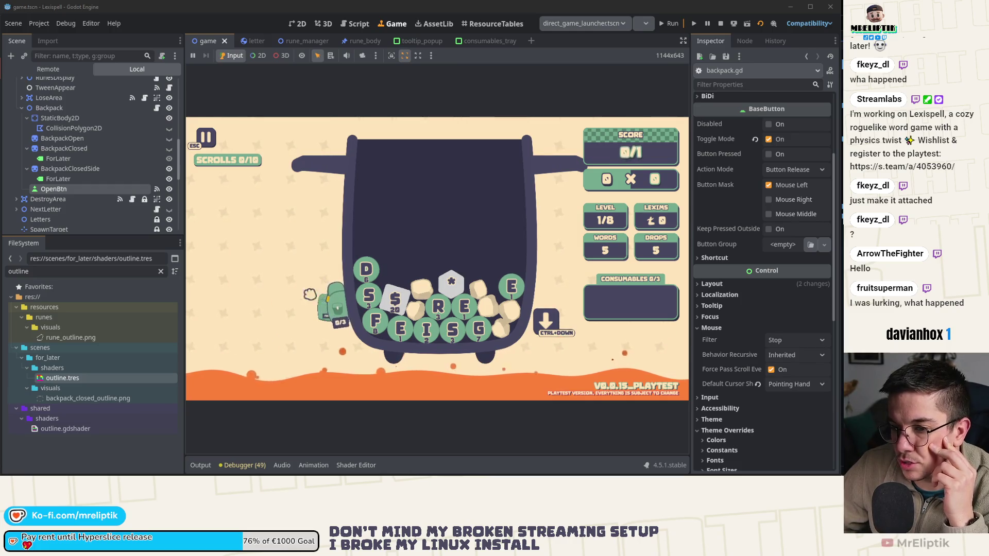
pyautogui.rightClick(53, 106)
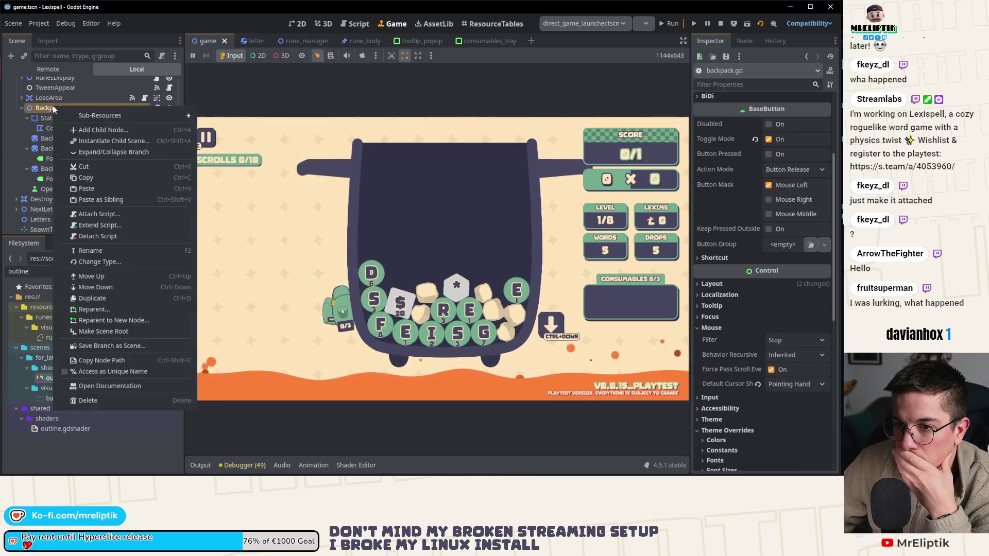
# Instance the TooltipPopup scene as a child of the Backpack node
pyautogui.click(102, 141)
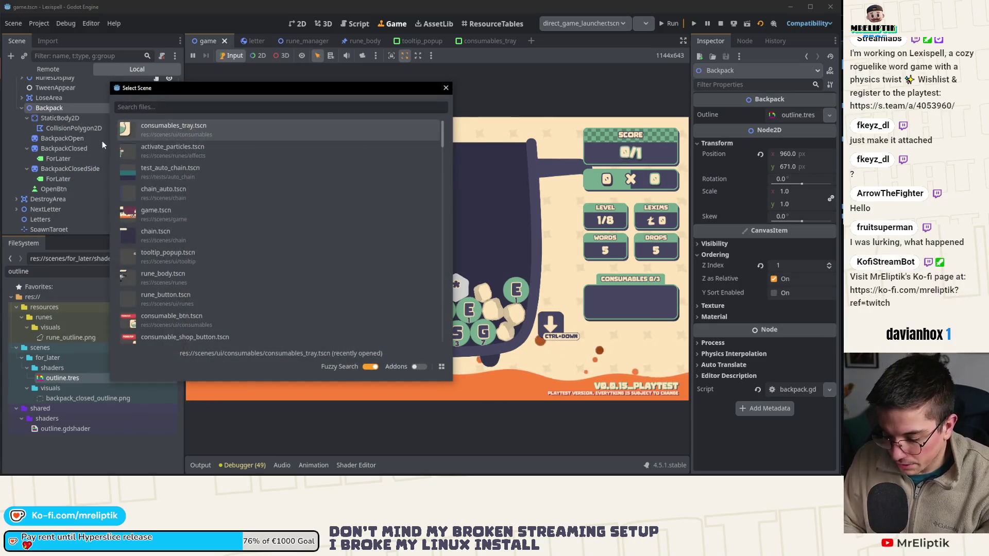
pyautogui.write('toolt')
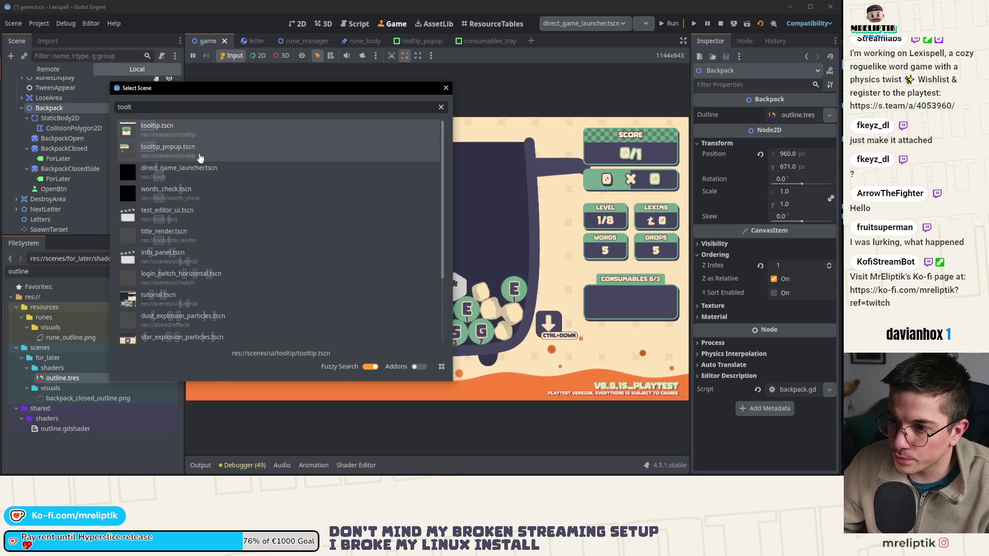
pyautogui.doubleClick(199, 150)
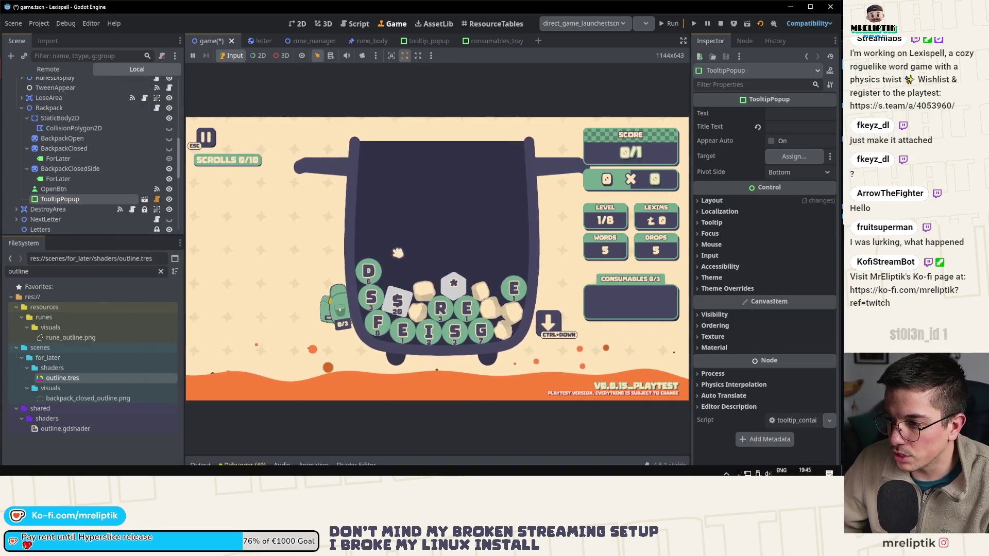
pyautogui.click(301, 23)
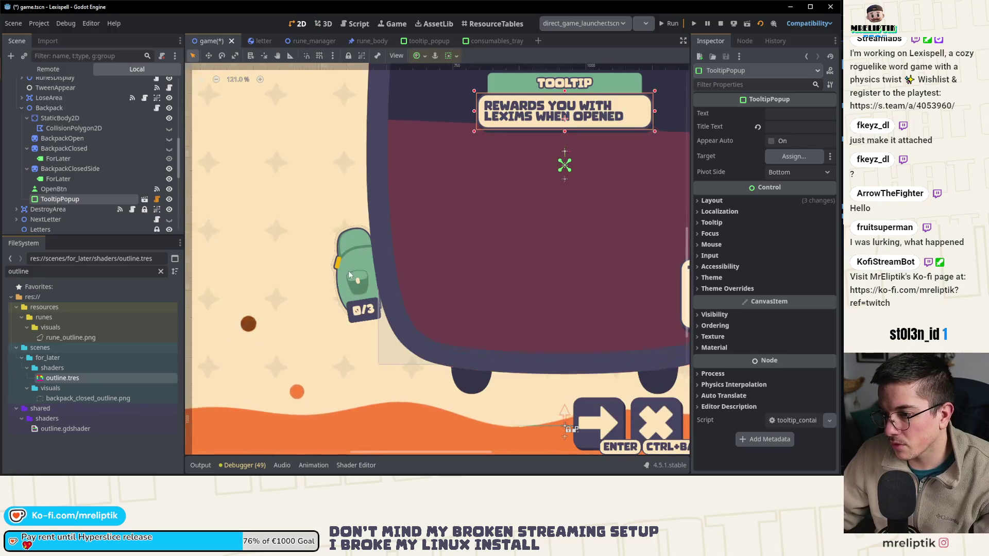
pyautogui.scroll(-3, 514, 221)
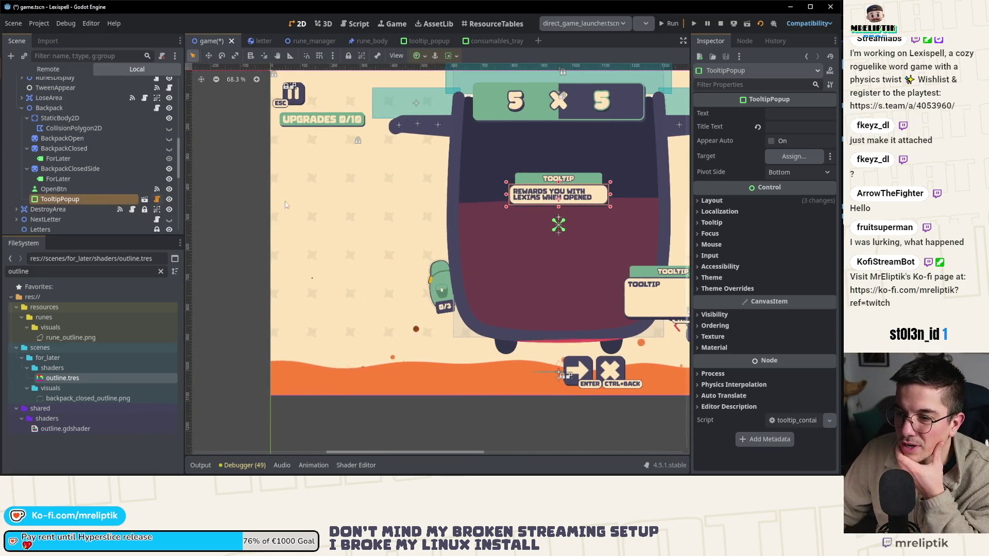
# Drag the tooltip out of the cauldron to just left of the side backpack
pyautogui.click(53, 178)
pyautogui.moveTo(60, 199); pyautogui.dragTo(55, 172)
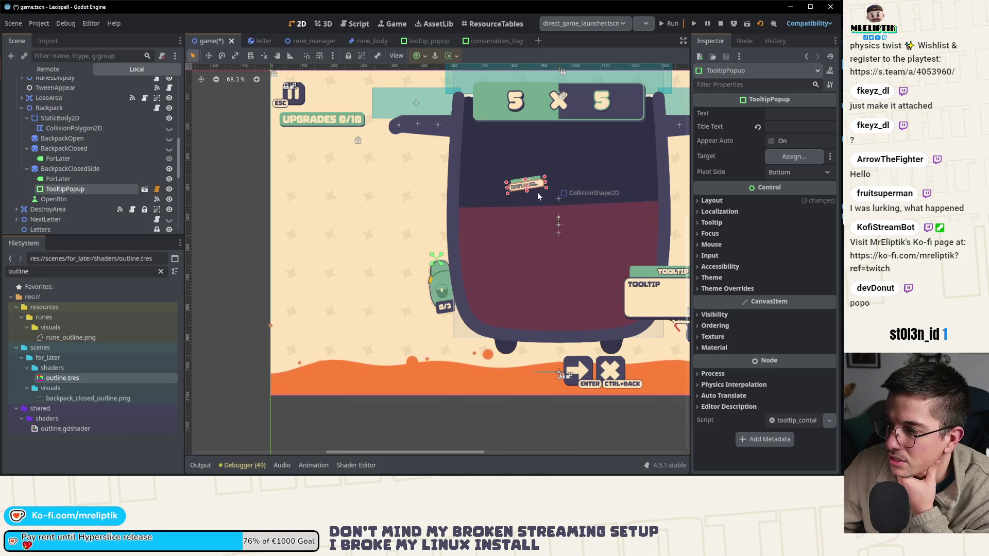
pyautogui.hotkey('ctrl', 'z')
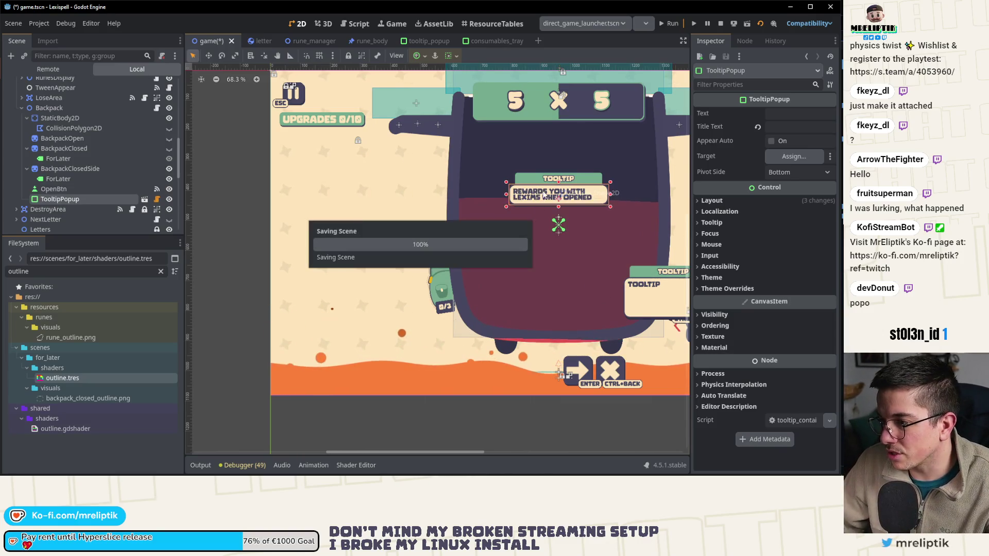
pyautogui.click(545, 196)
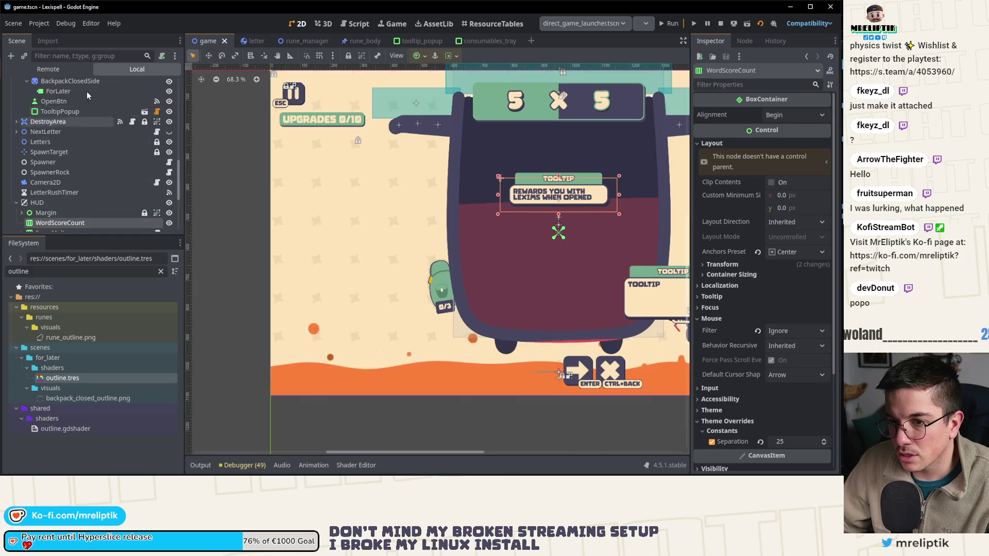
pyautogui.click(57, 112)
pyautogui.keyDown('alt'); pyautogui.rightClick(546, 189); pyautogui.keyUp('alt')
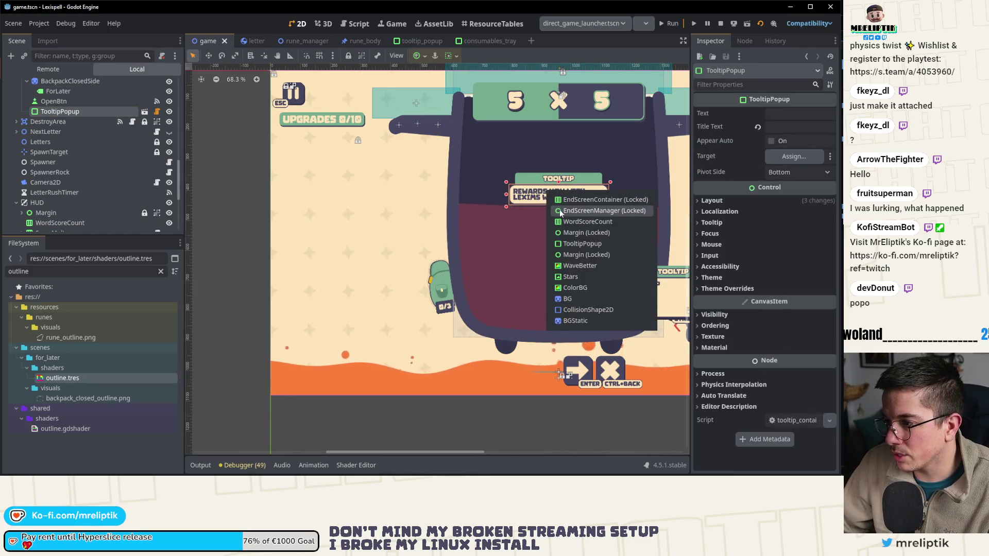
pyautogui.click(595, 238)
pyautogui.moveTo(575, 210)
pyautogui.mouseDown()
pyautogui.moveTo(515, 231)
pyautogui.moveTo(390, 306)
pyautogui.mouseUp()
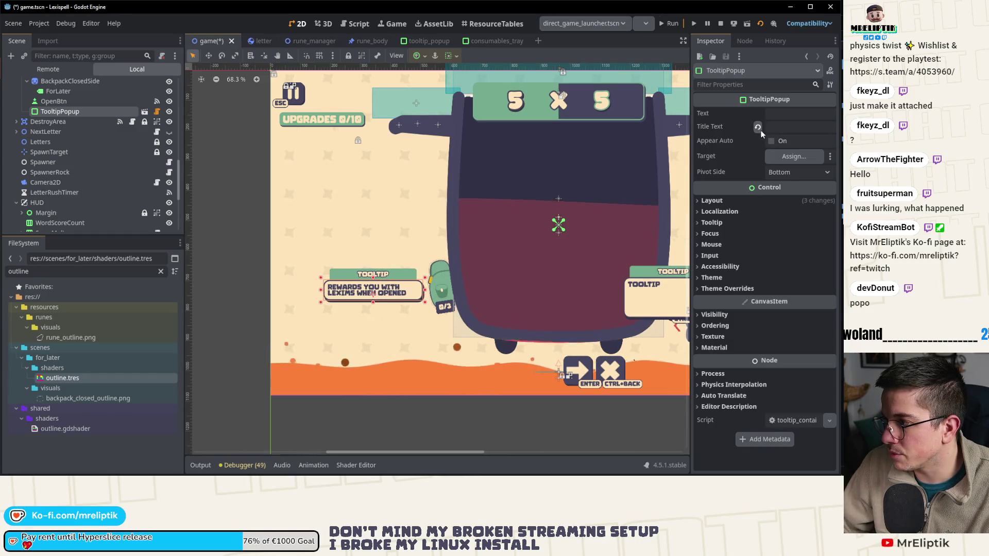
# Set the tooltip text to 'EXPLANATION ABOUT THE BACKPACK' and its pivot side to Right
pyautogui.click(778, 112)
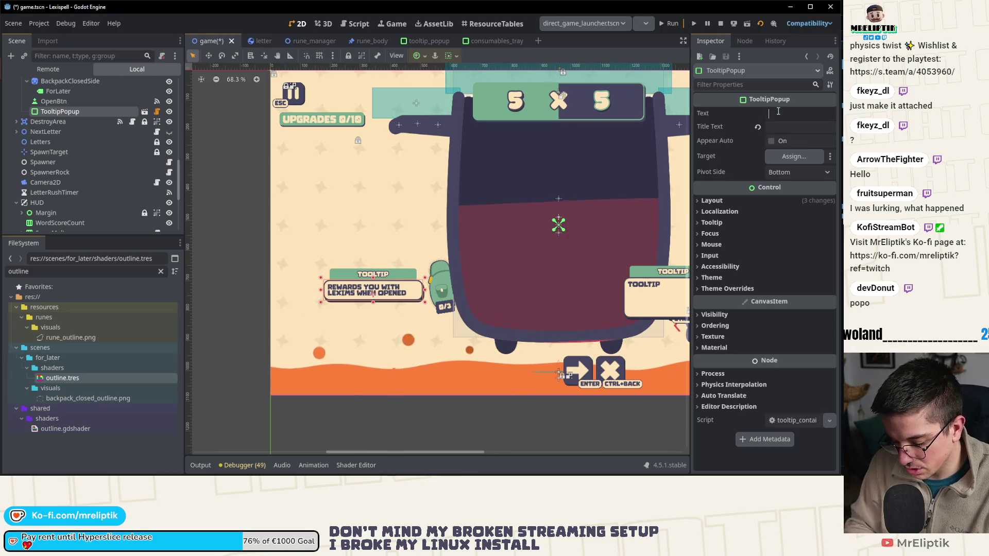
pyautogui.write('EXPLANATION A')
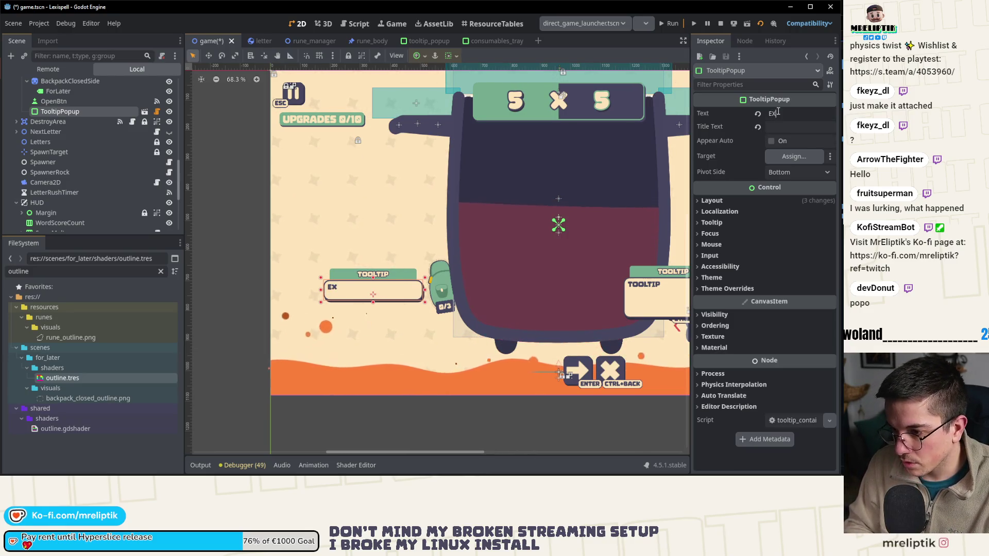
pyautogui.write('BOUT THE BA')
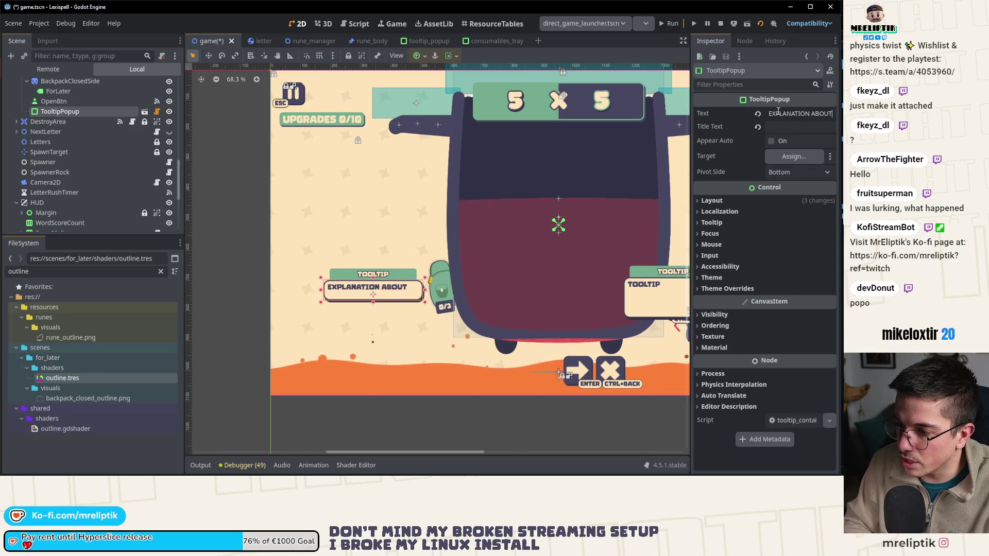
pyautogui.write('CKPACK')
pyautogui.hotkey('ctrl', 's')
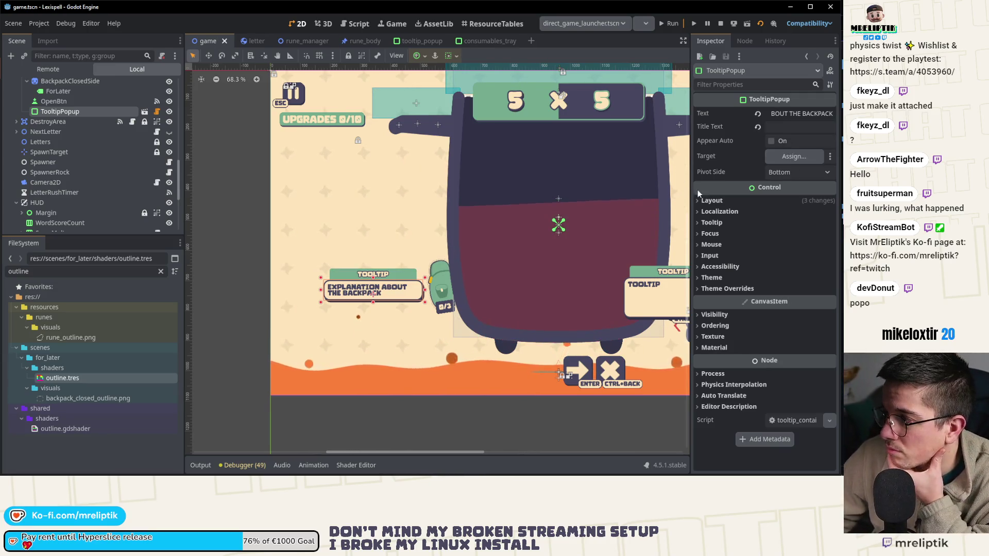
pyautogui.click(798, 172)
pyautogui.click(788, 212)
# Target the tooltip at OpenBtn, nudge it up about 14 px, and run the game
pyautogui.click(792, 160)
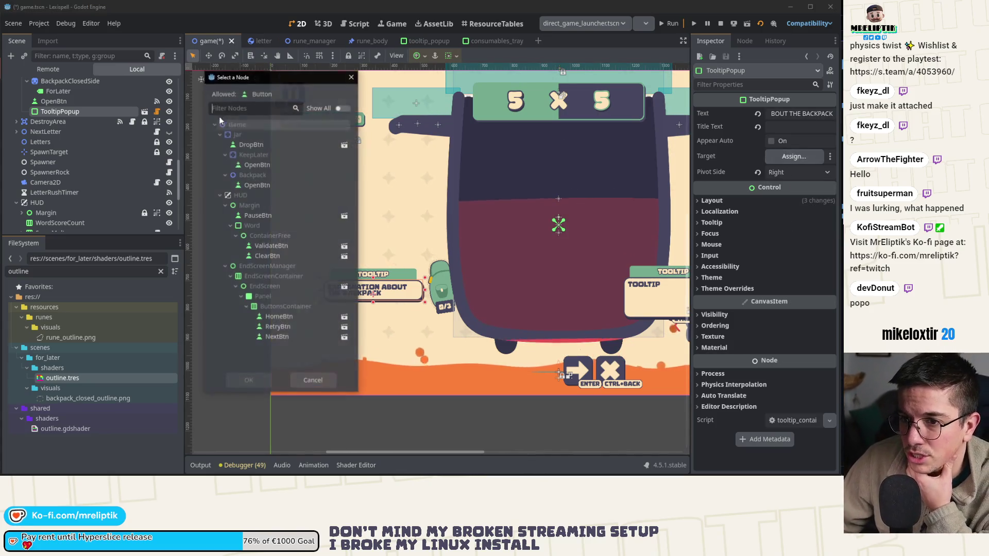
pyautogui.doubleClick(260, 186)
pyautogui.scroll(4, 363, 310)
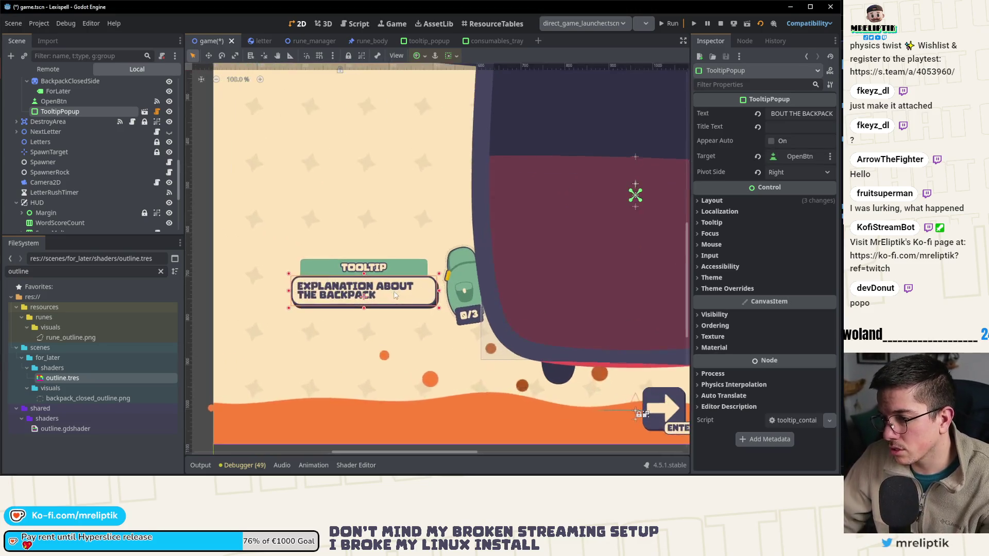
pyautogui.scroll(-2, 385, 294)
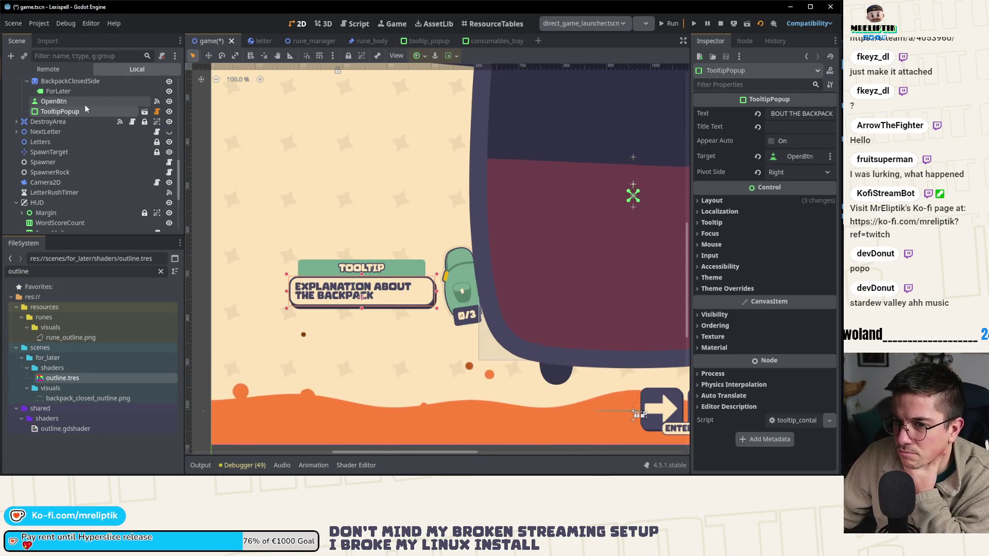
pyautogui.moveTo(371, 294); pyautogui.dragTo(372, 287)
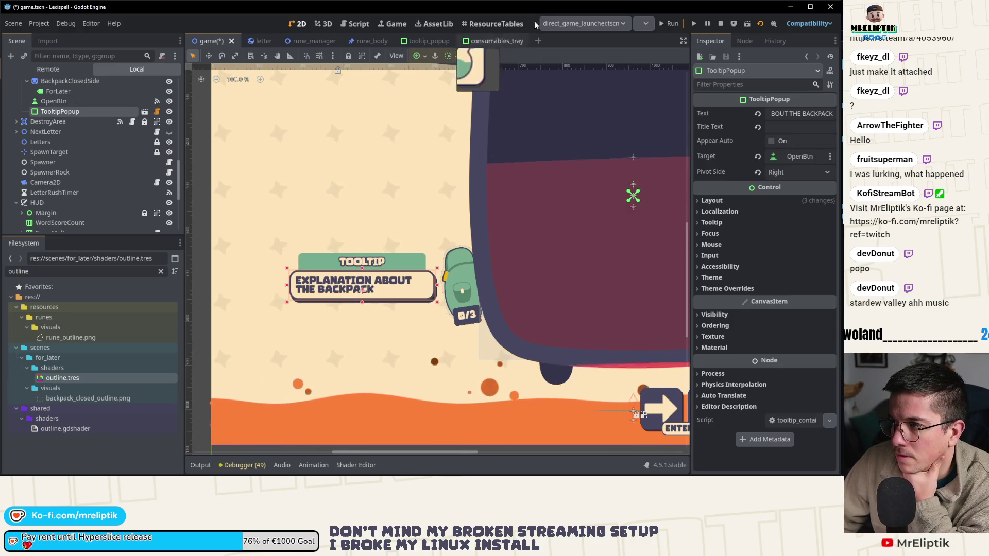
pyautogui.click(664, 24)
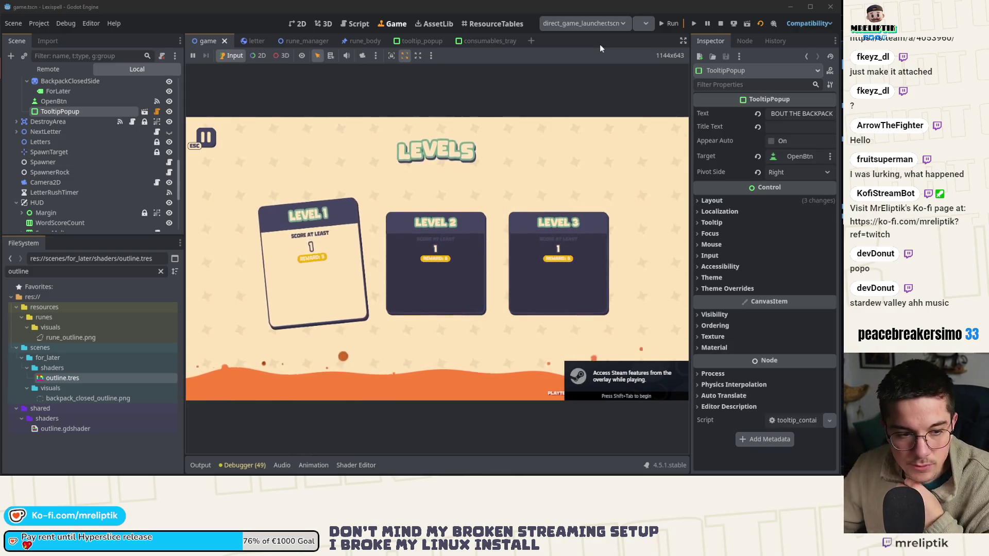
# Enable Appear Auto on the tooltip, save, and check it over the backpack in-game
pyautogui.click(342, 319)
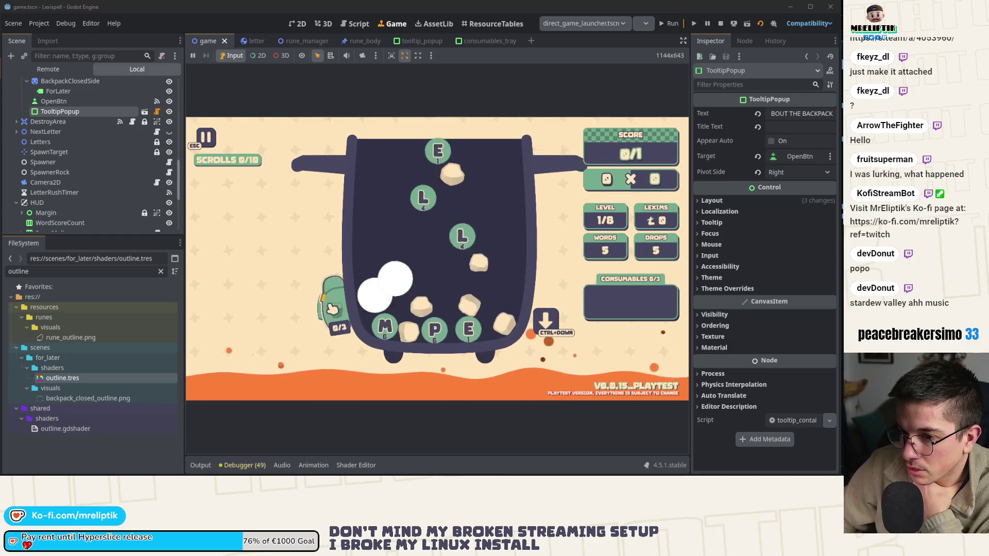
pyautogui.scroll(-4, 113, 183)
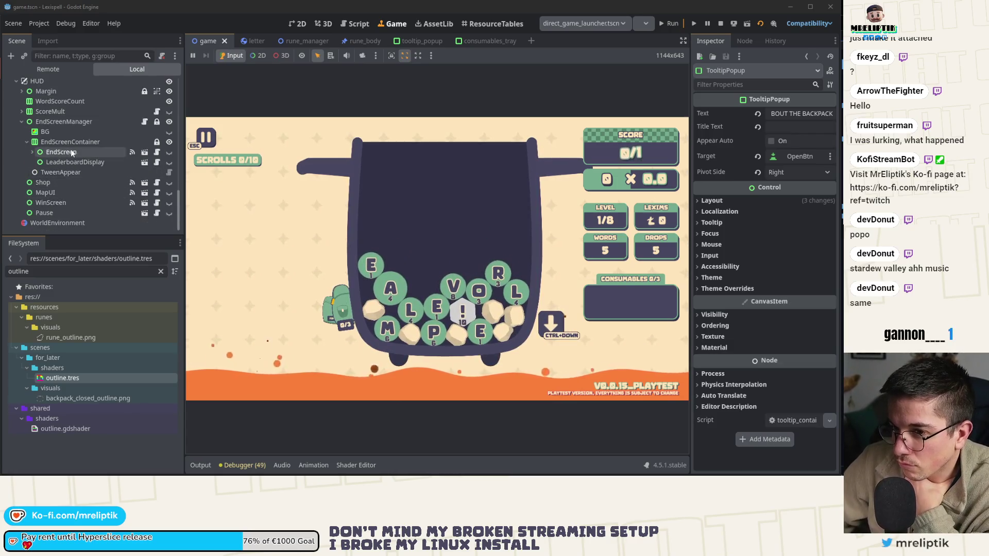
pyautogui.scroll(4, 68, 178)
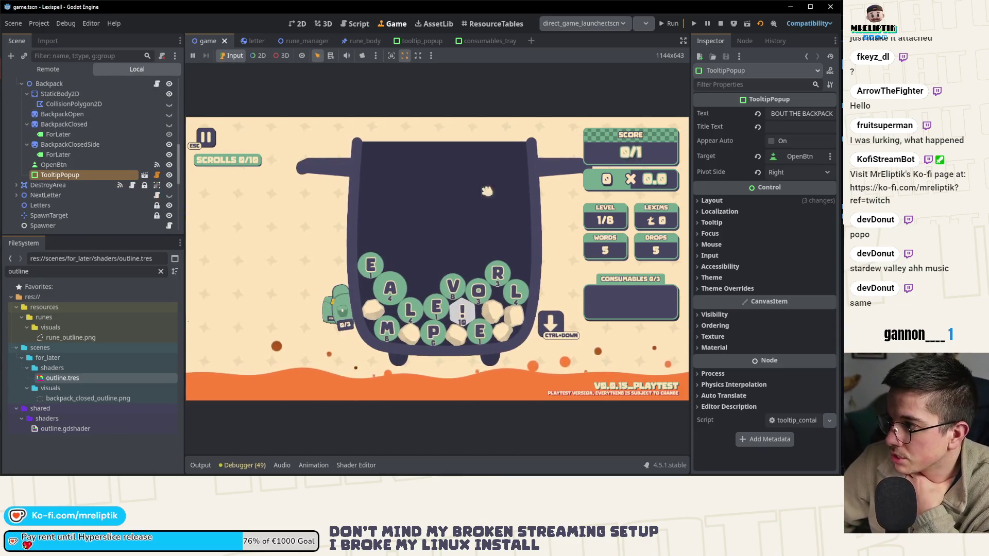
pyautogui.click(770, 142)
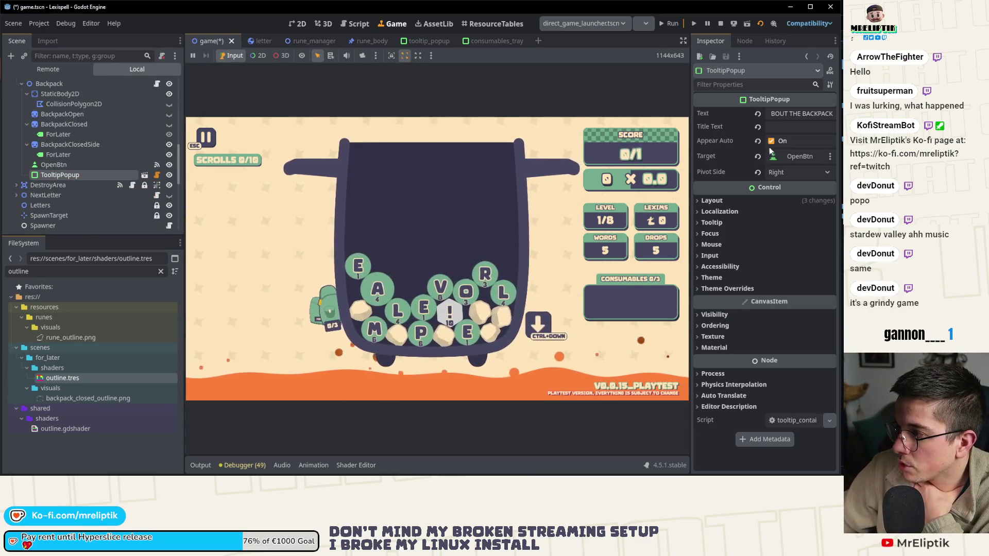
pyautogui.hotkey('ctrl', 's')
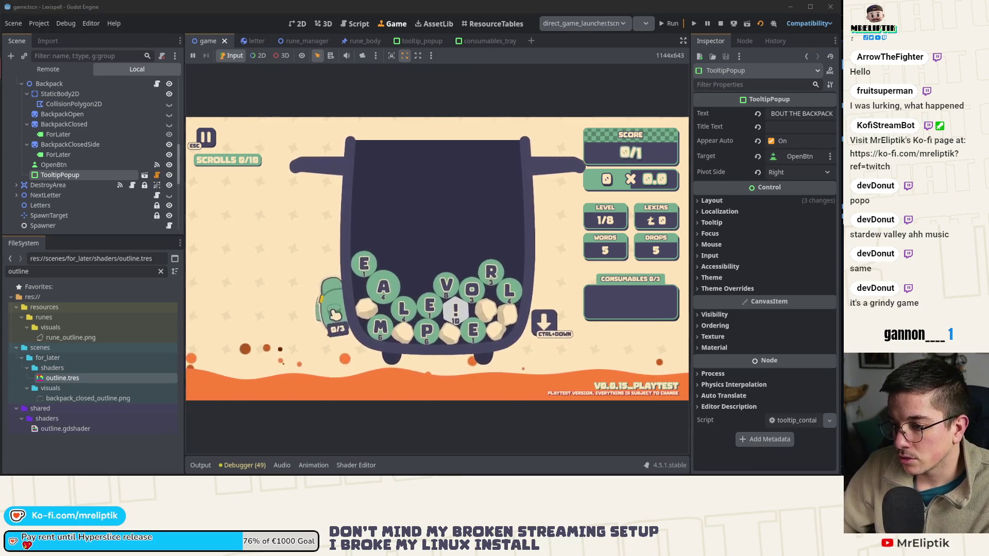
pyautogui.click(669, 23)
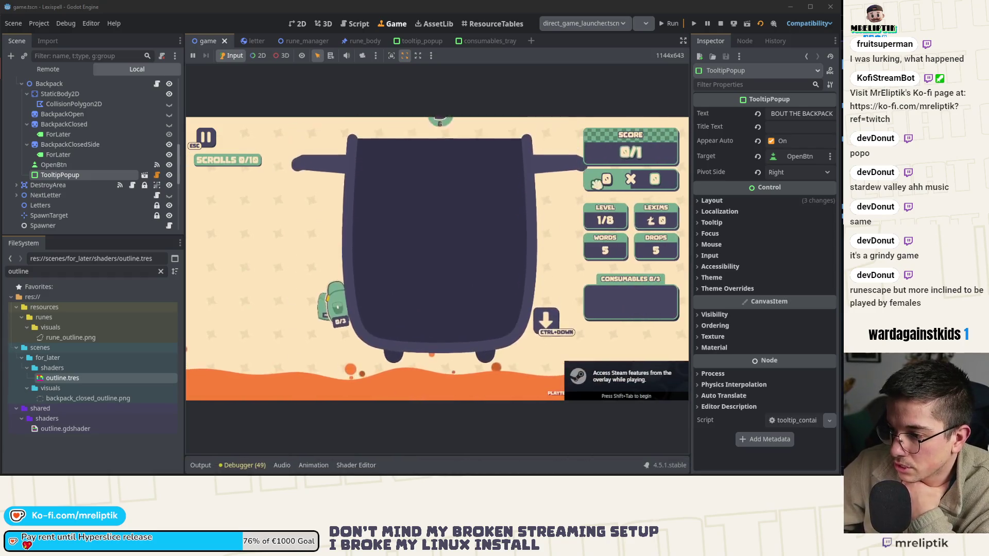
pyautogui.moveTo(335, 315)
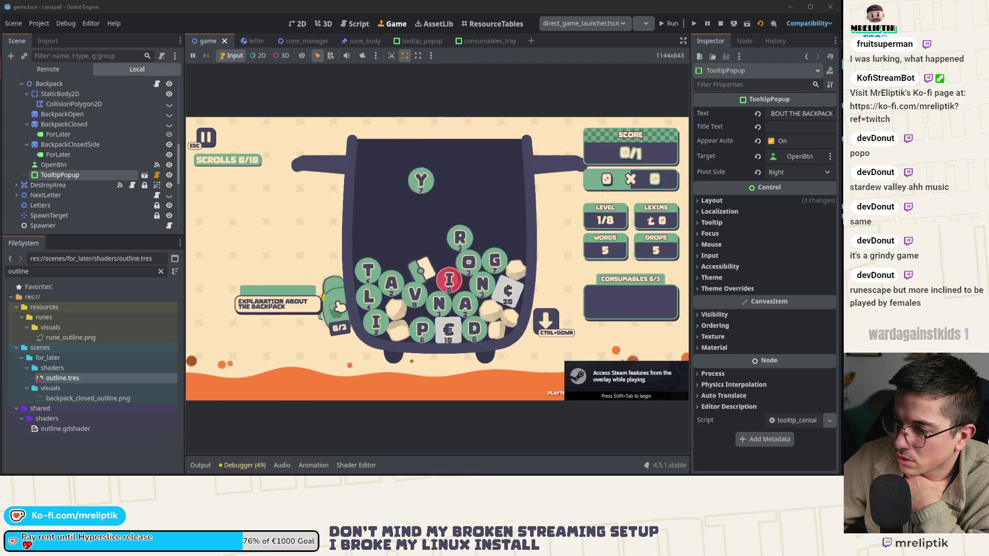
# Clear the tooltip's 'TOOLTIP' title text, save, and go back to the 2D editor
pyautogui.click(781, 125)
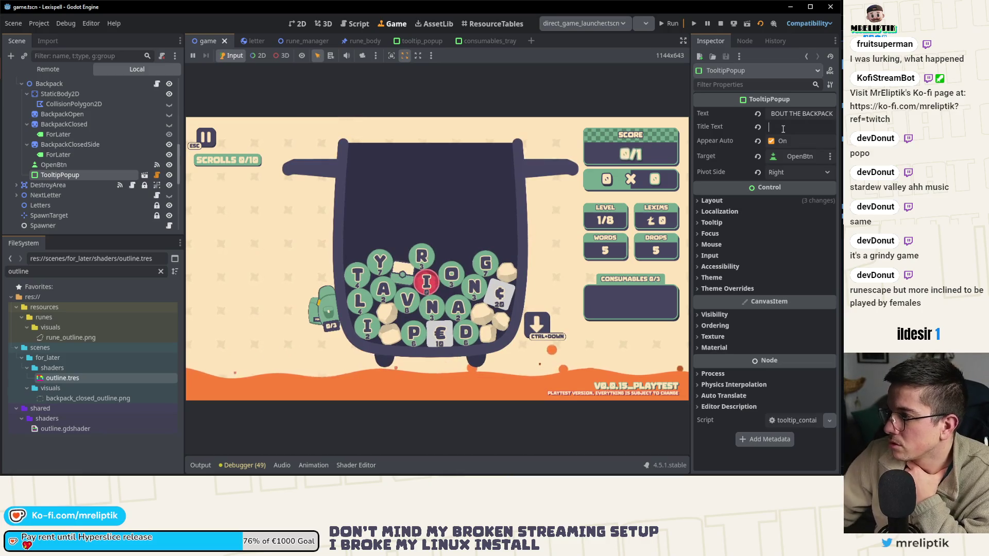
pyautogui.press('Return')
pyautogui.hotkey('ctrl', 's')
pyautogui.moveTo(335, 311)
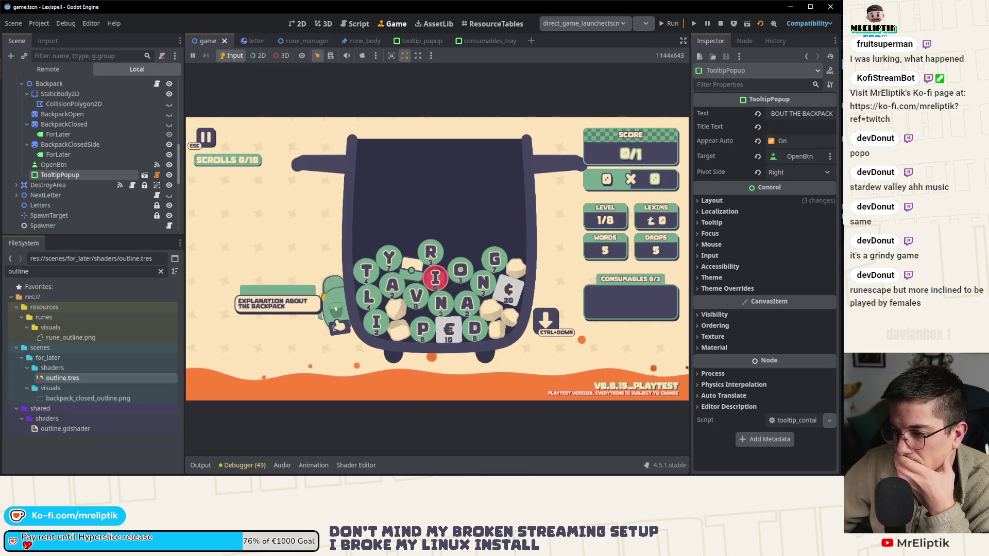
pyautogui.click(301, 23)
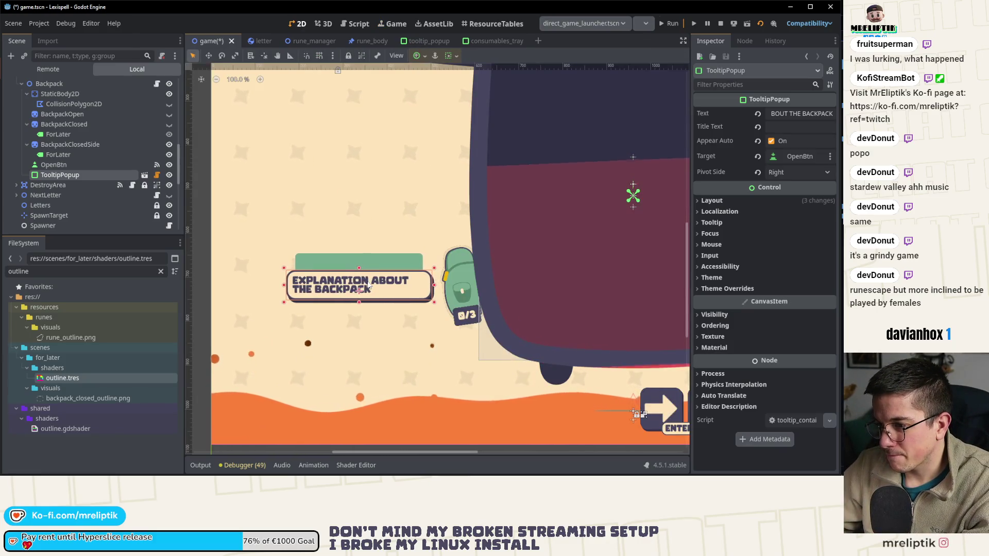
# Save, then open the side backpack in the running Level 1 and view its tooltip
pyautogui.hotkey('ctrl', 's')
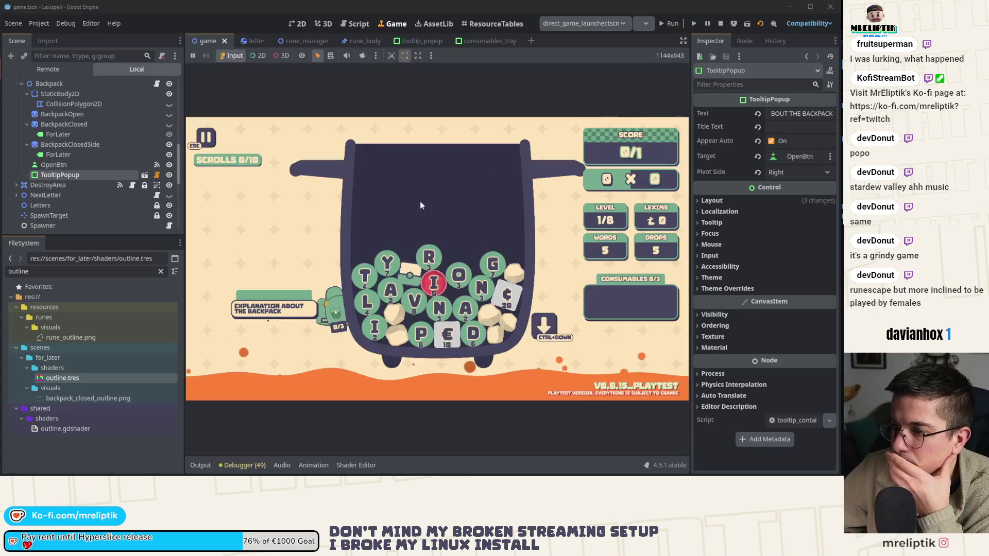
pyautogui.click(395, 23)
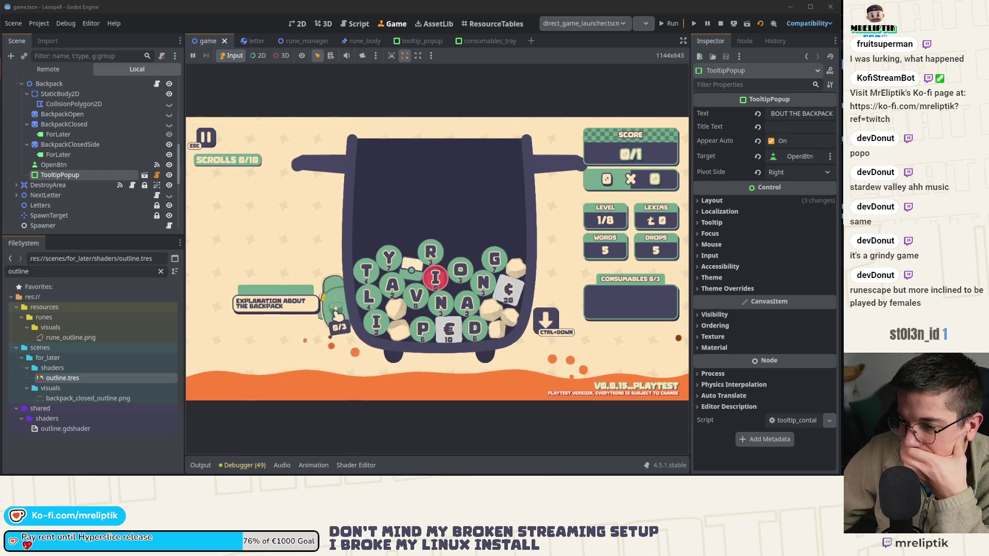
pyautogui.click(334, 316)
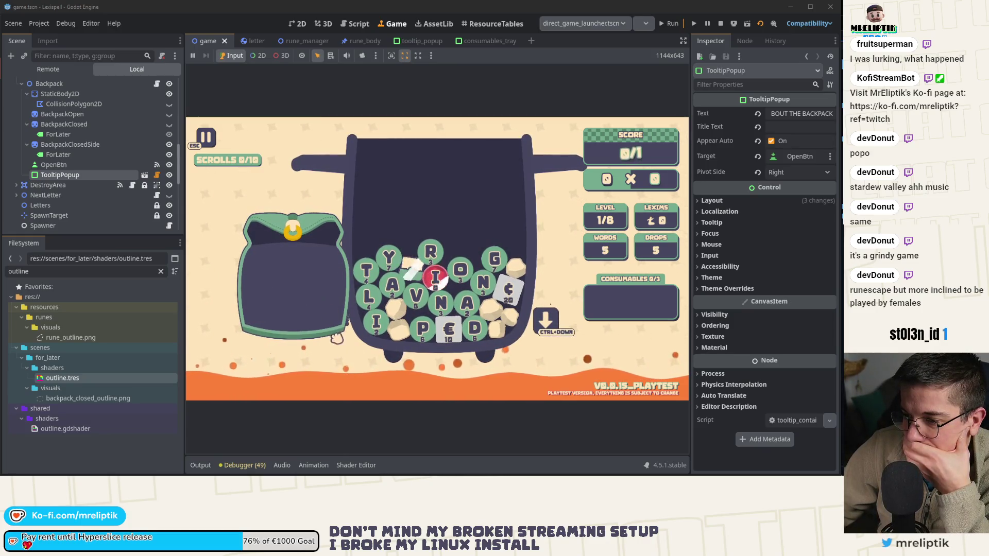
pyautogui.moveTo(339, 315)
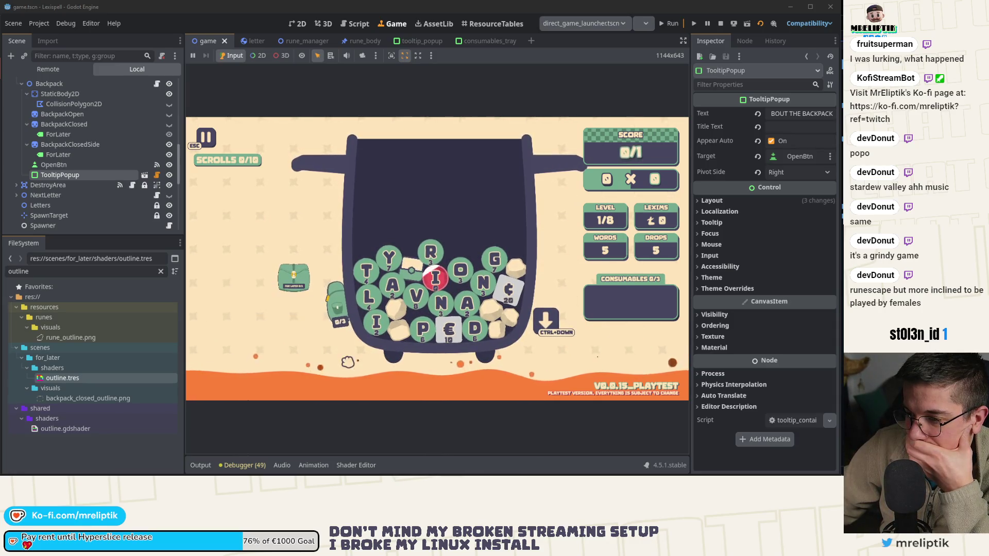
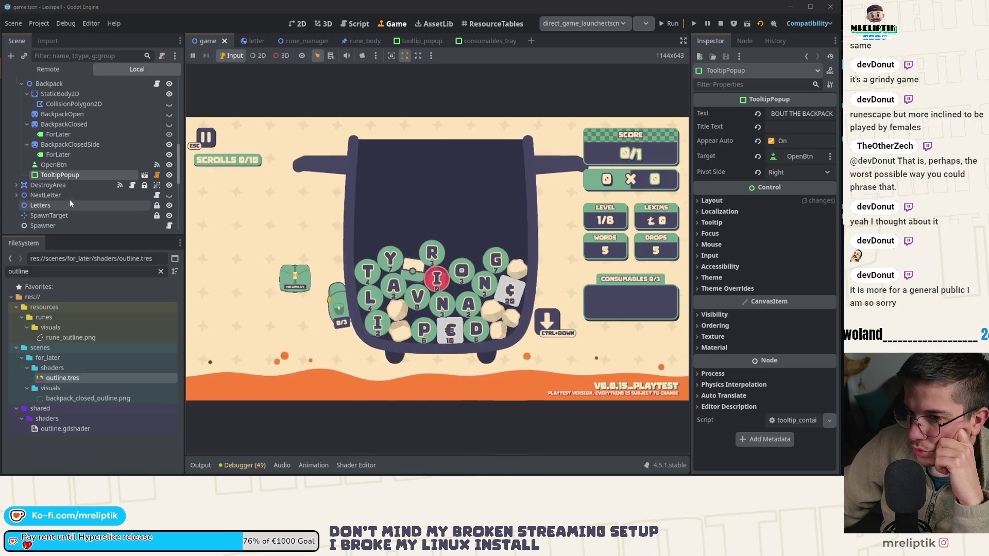
# Set the Line Color of BackpackClosedSide's outline.tres material to green in the remote Inspector
pyautogui.click(57, 145)
pyautogui.scroll(-1, 763, 361)
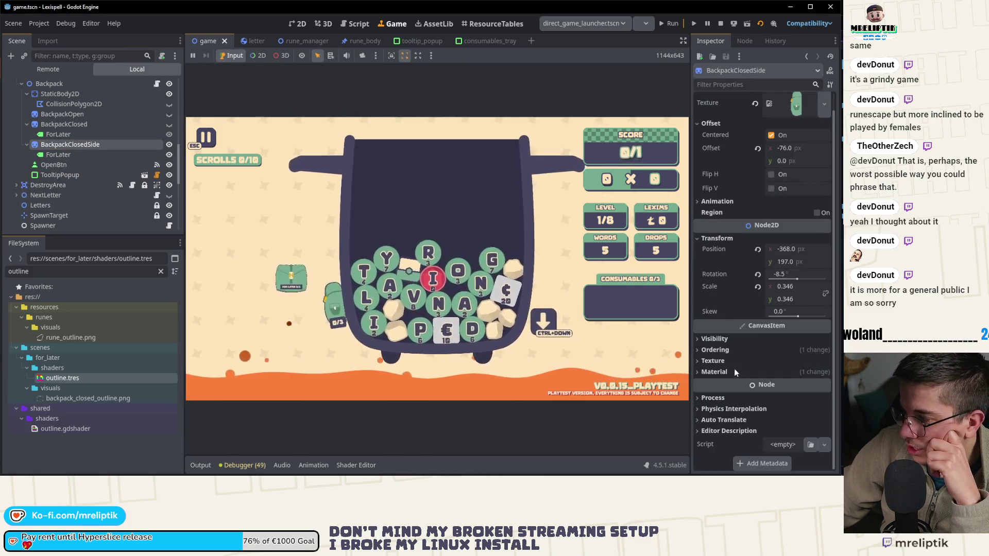
pyautogui.click(714, 371)
pyautogui.click(795, 384)
pyautogui.scroll(-5, 803, 429)
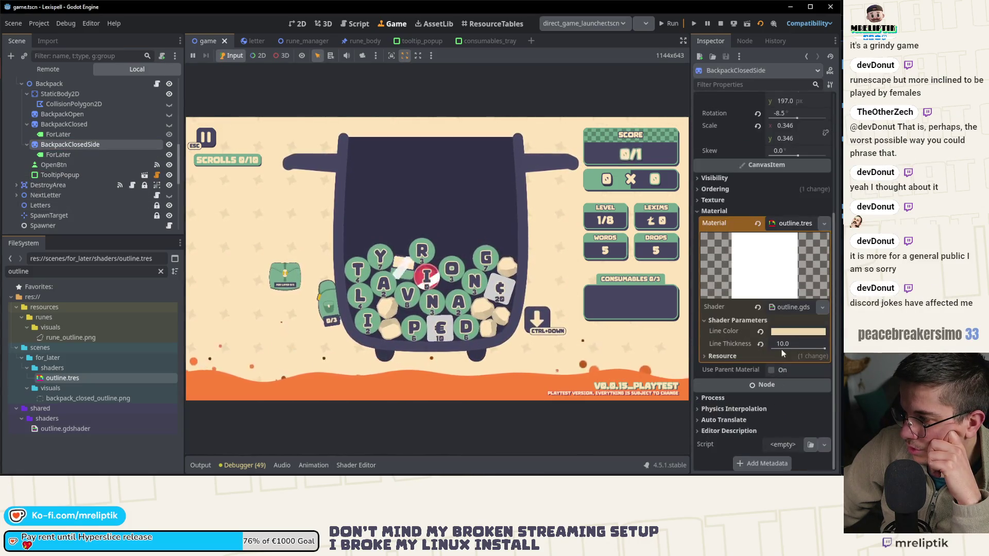
pyautogui.click(783, 334)
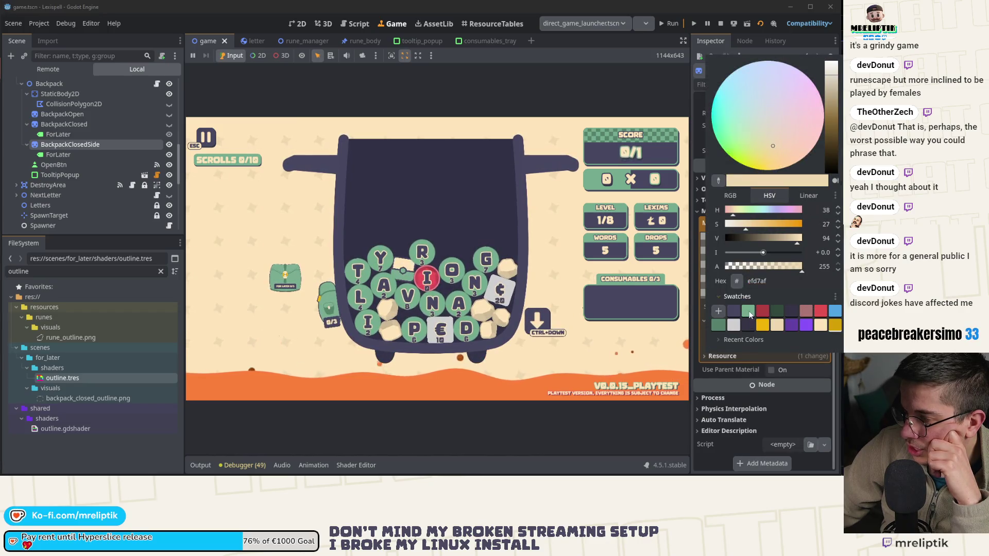
pyautogui.click(748, 311)
pyautogui.click(620, 91)
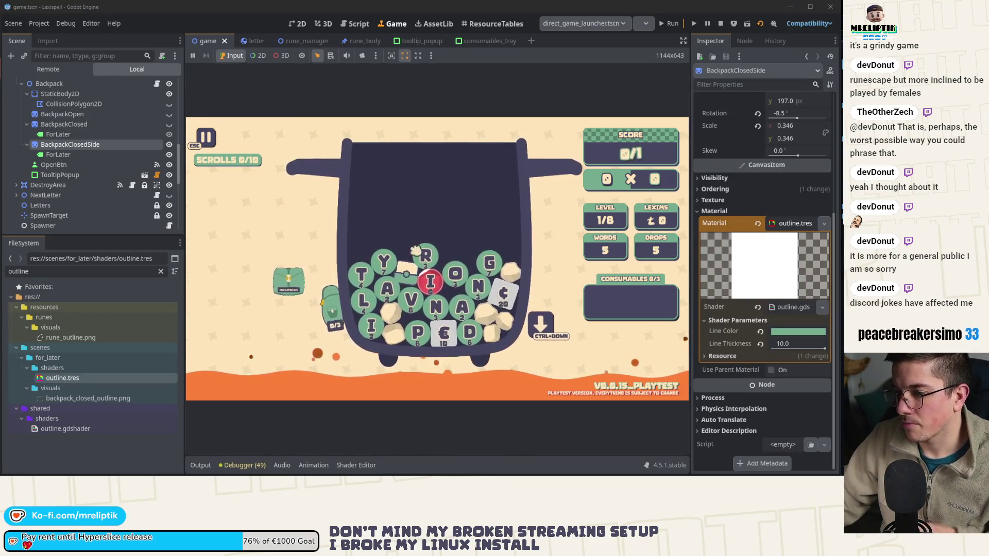
pyautogui.moveTo(336, 312)
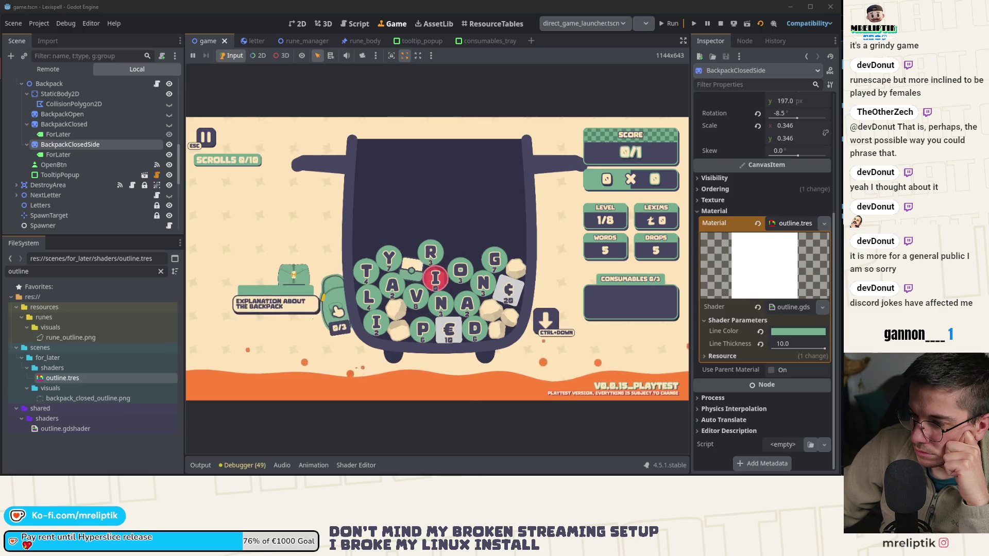
# Make the OpenBtn rect taller and wider around the side backpack, then save and run with F5
pyautogui.click(299, 24)
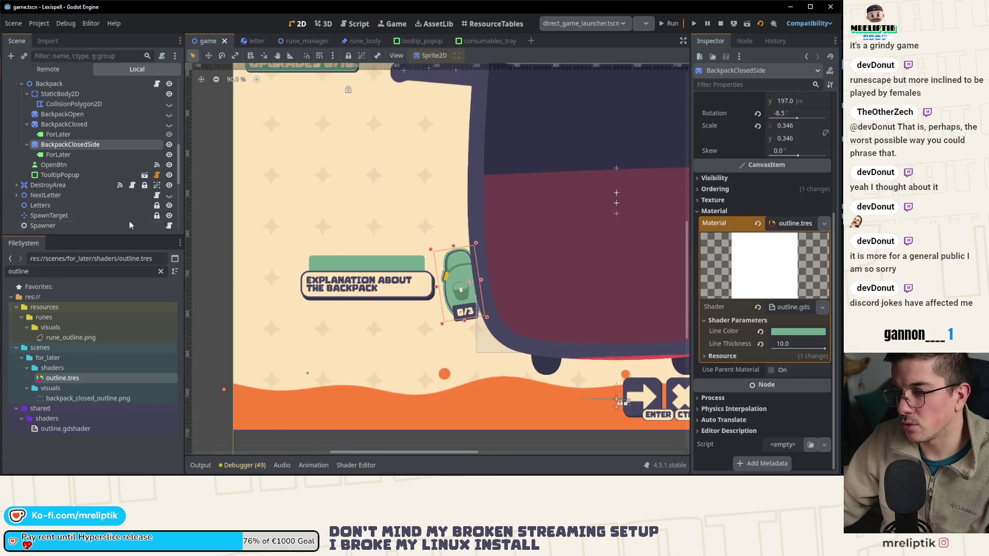
pyautogui.click(54, 165)
pyautogui.scroll(4, 470, 269)
pyautogui.moveTo(347, 339); pyautogui.dragTo(347, 350)
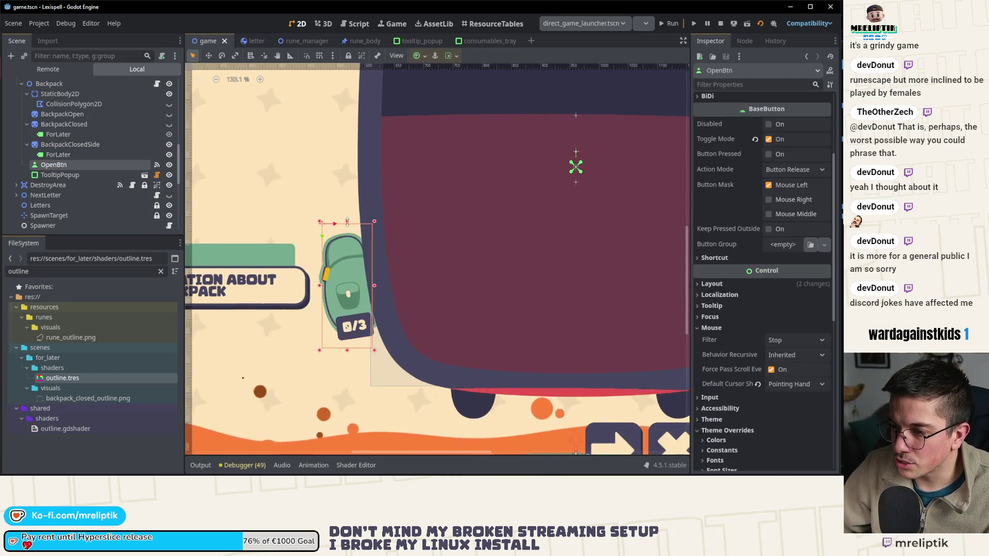
pyautogui.moveTo(320, 285); pyautogui.dragTo(310, 284)
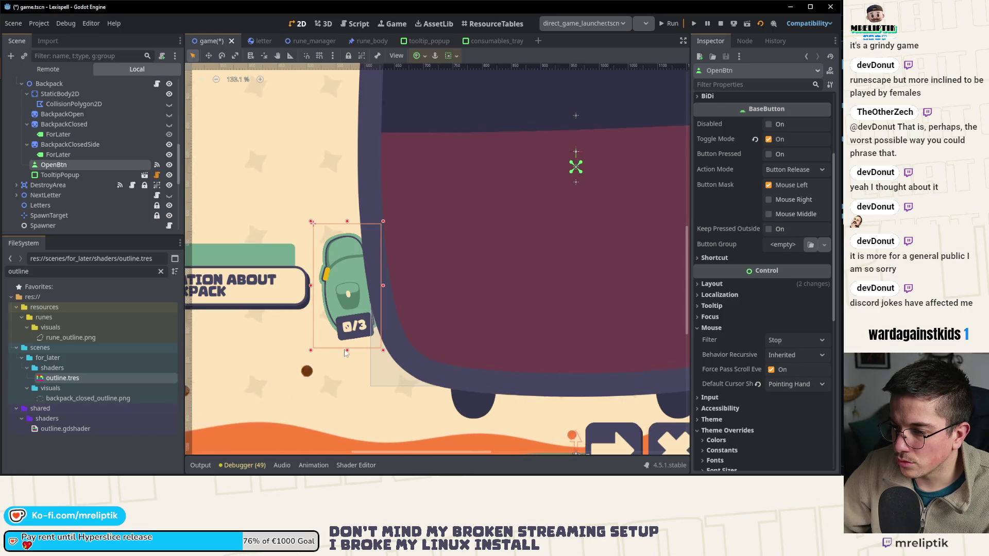
pyautogui.press('F5')
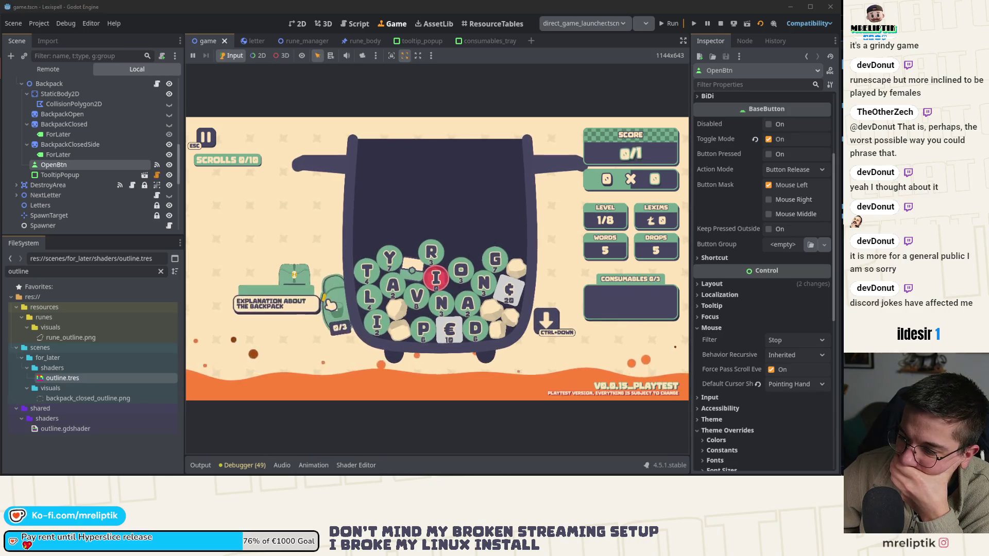
# Toggle distraction-free mode with Ctrl+Shift+F11 so the running game fills the editor
pyautogui.moveTo(342, 365)
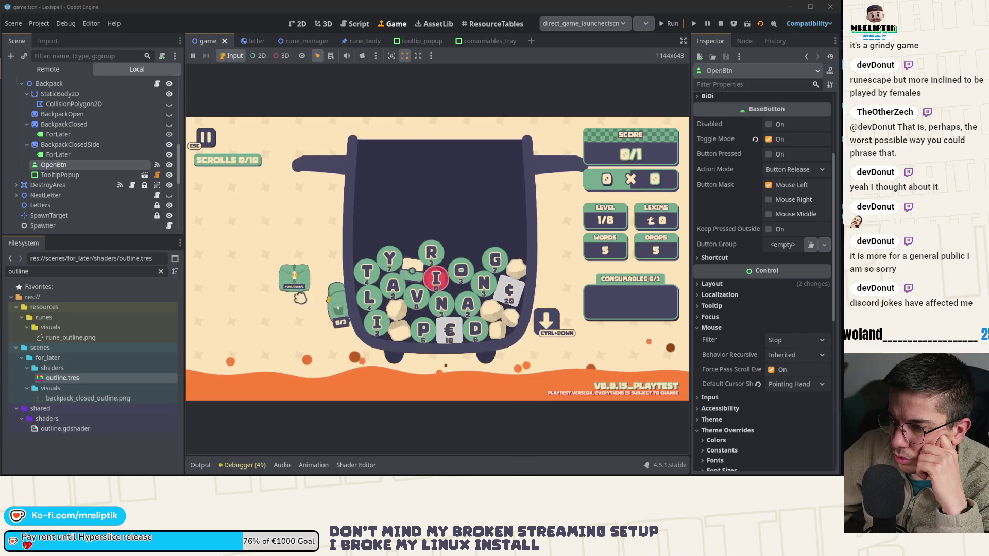
pyautogui.hotkey('ctrl', 'shift', 'F11')
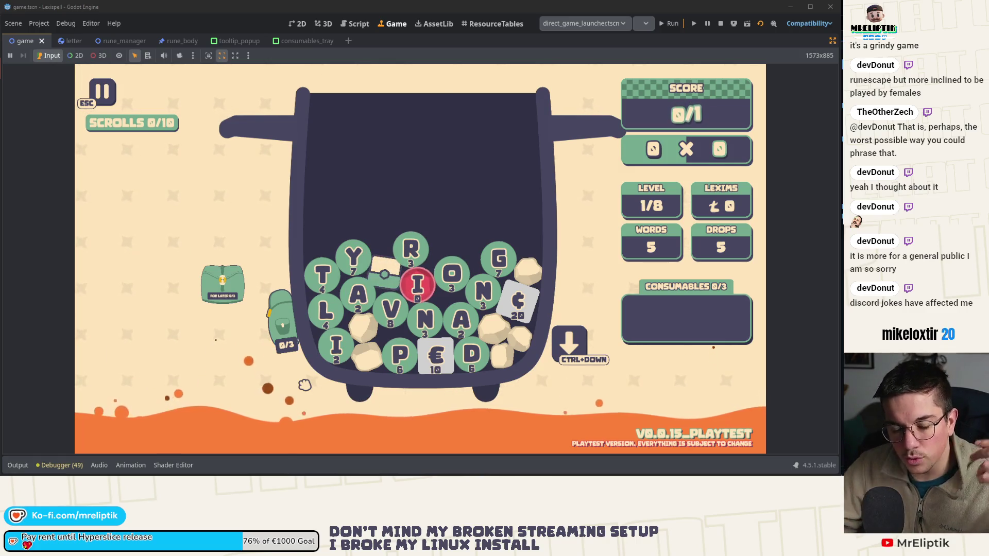
# Test opening and closing the side backpack in the game, then switch to Affinity Designer
pyautogui.moveTo(278, 331)
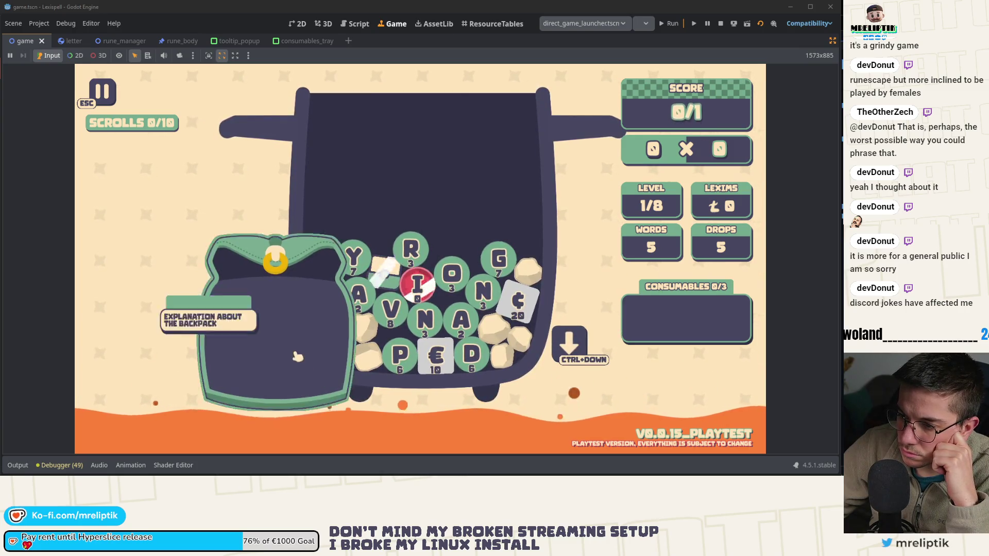
pyautogui.moveTo(294, 363)
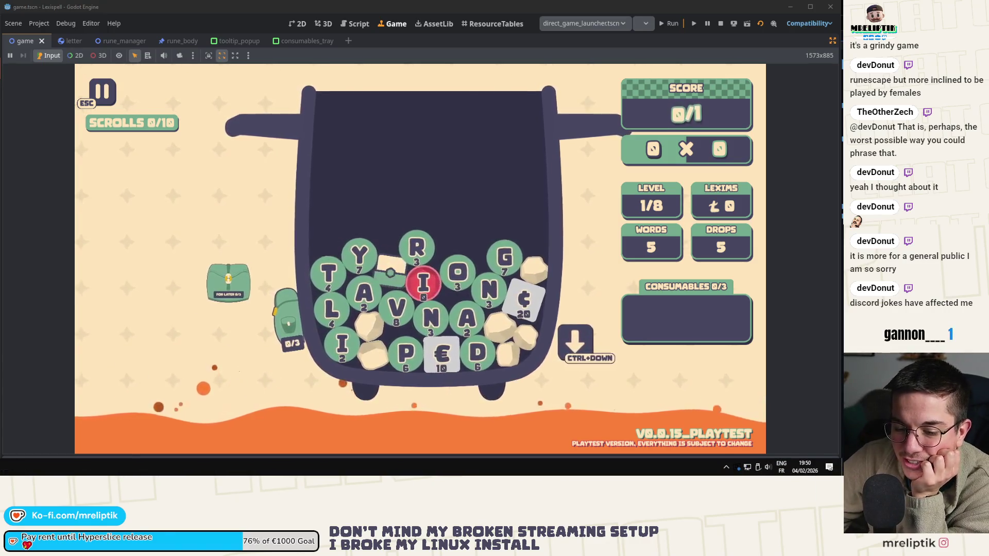
pyautogui.hotkey('alt', 'Tab')
# Clone a jar_handle artboard to the right and set its width to 96 px
pyautogui.scroll(-6, 301, 262)
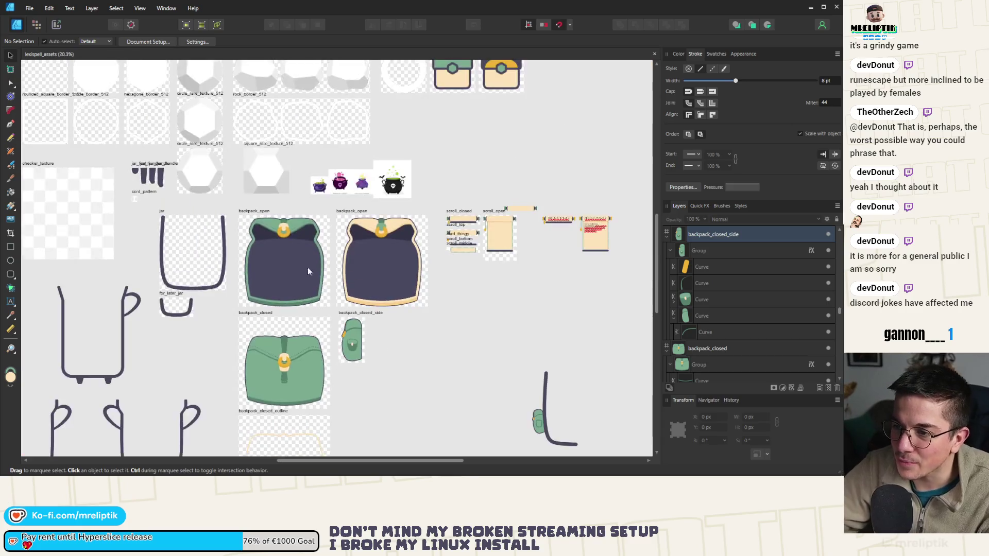
pyautogui.scroll(6, 175, 179)
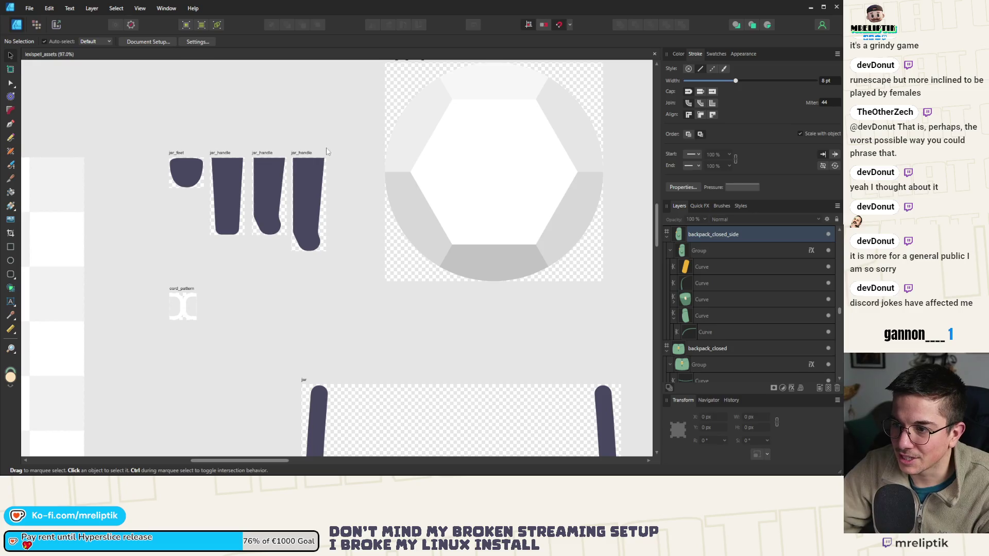
pyautogui.moveTo(298, 154); pyautogui.dragTo(342, 154)
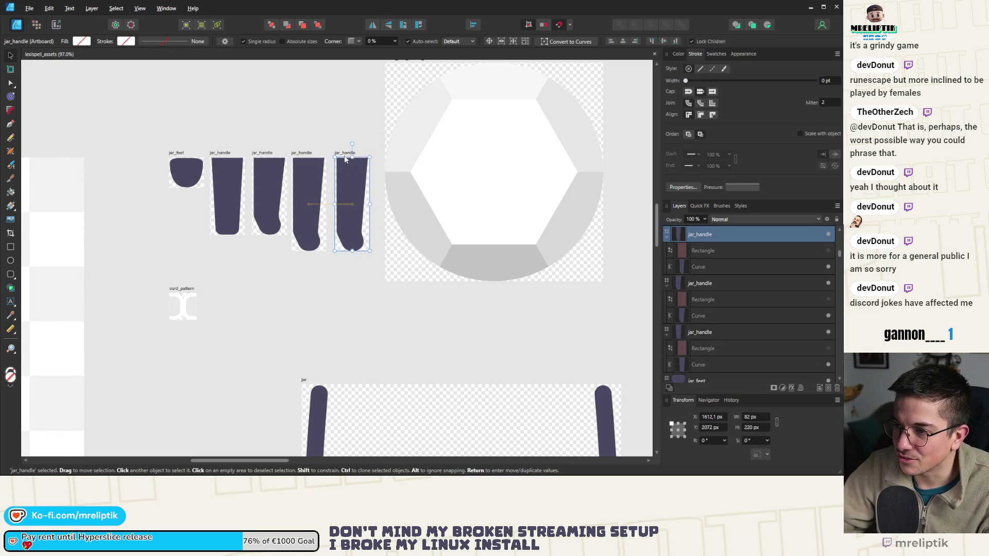
pyautogui.scroll(3, 355, 175)
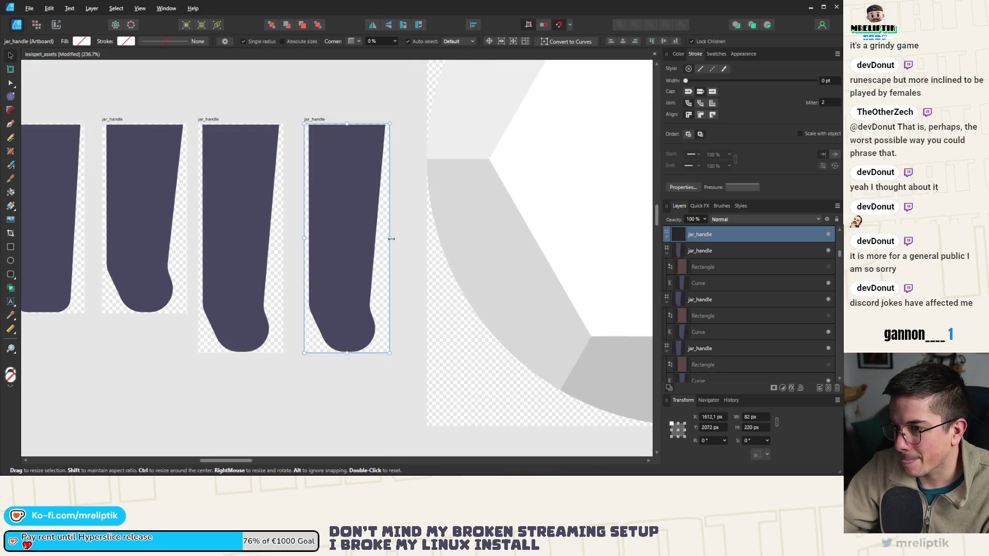
pyautogui.scroll(-2, 222, 240)
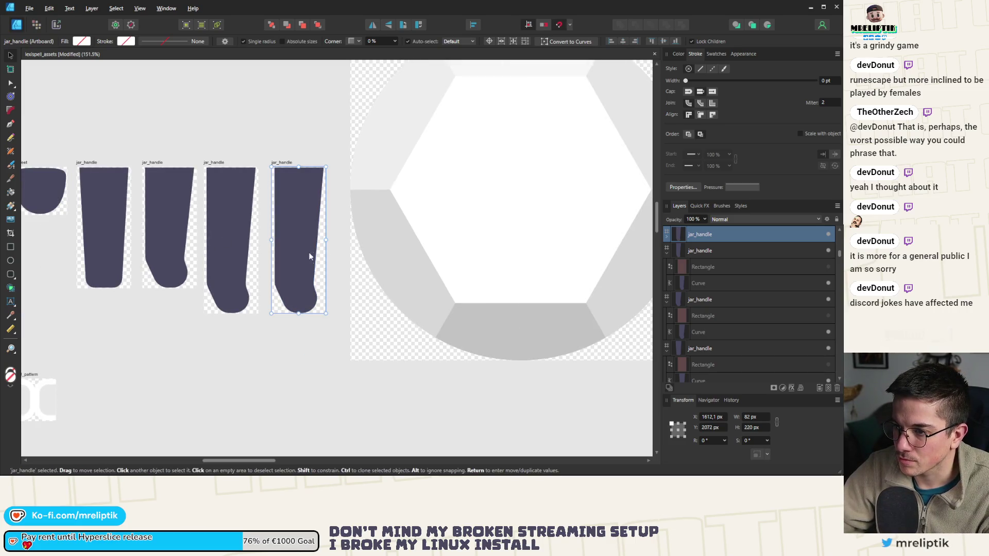
pyautogui.moveTo(325, 239); pyautogui.dragTo(336, 240)
pyautogui.write('96')
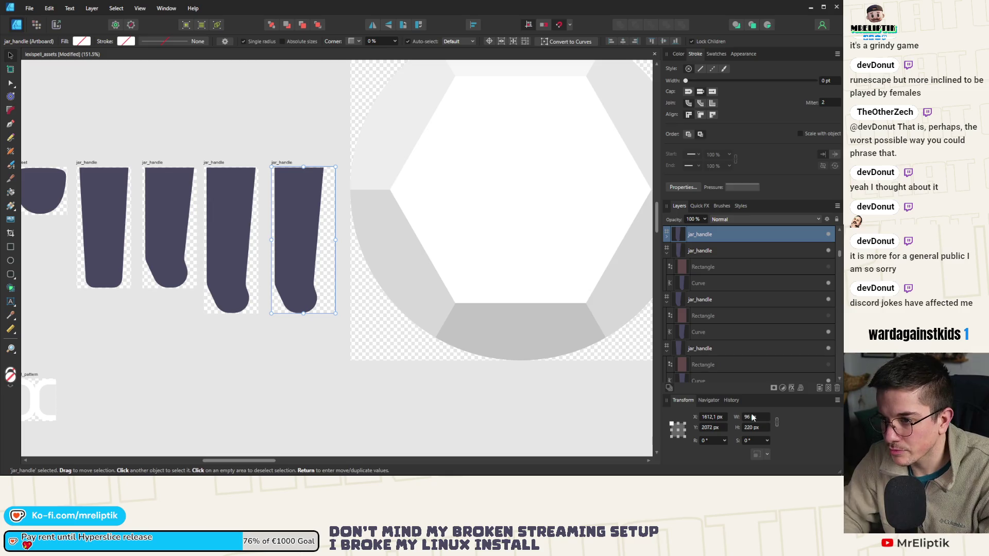
pyautogui.press('Return')
# Shift the handle curve's top and bottom nodes to the right
pyautogui.scroll(3, 309, 172)
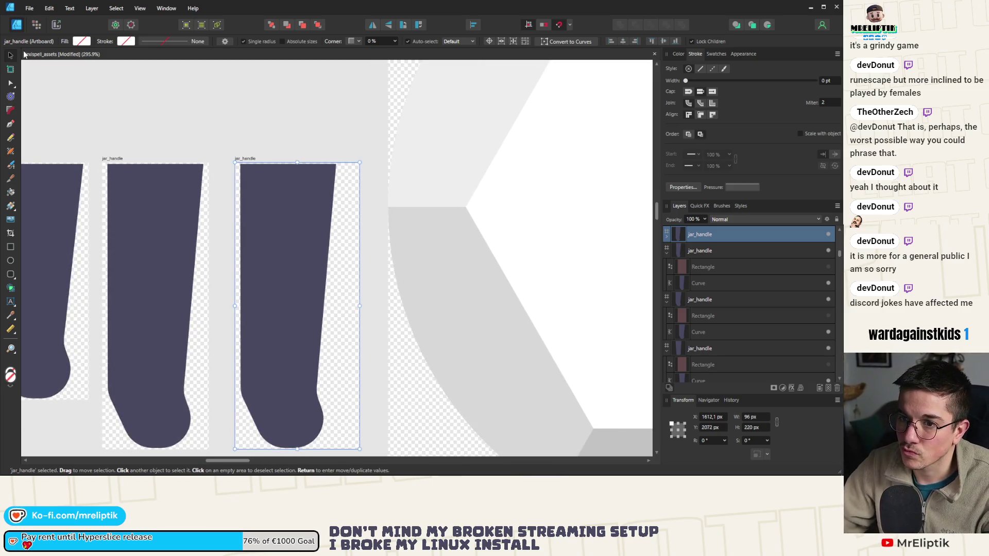
pyautogui.click(10, 85)
pyautogui.moveTo(229, 156); pyautogui.dragTo(345, 183)
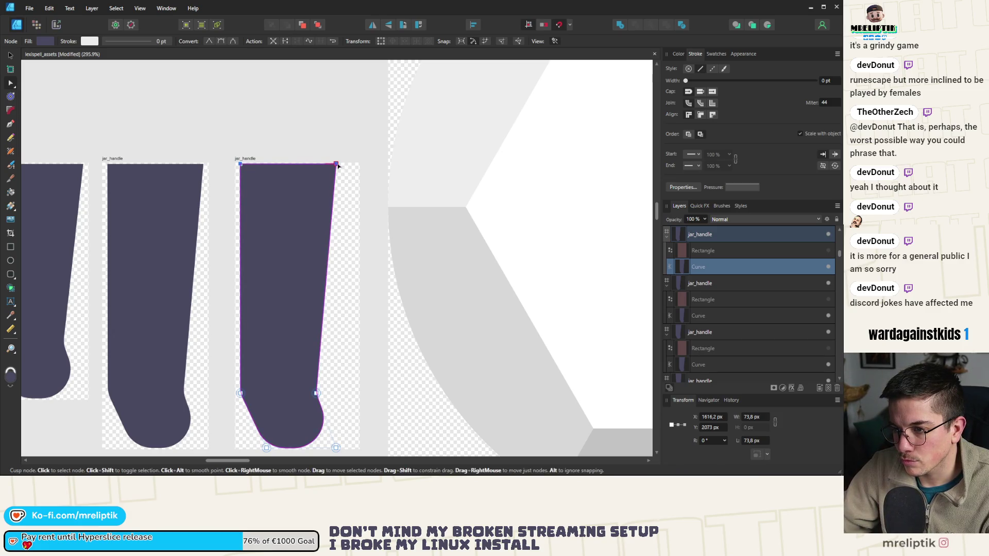
pyautogui.moveTo(338, 166); pyautogui.dragTo(338, 167)
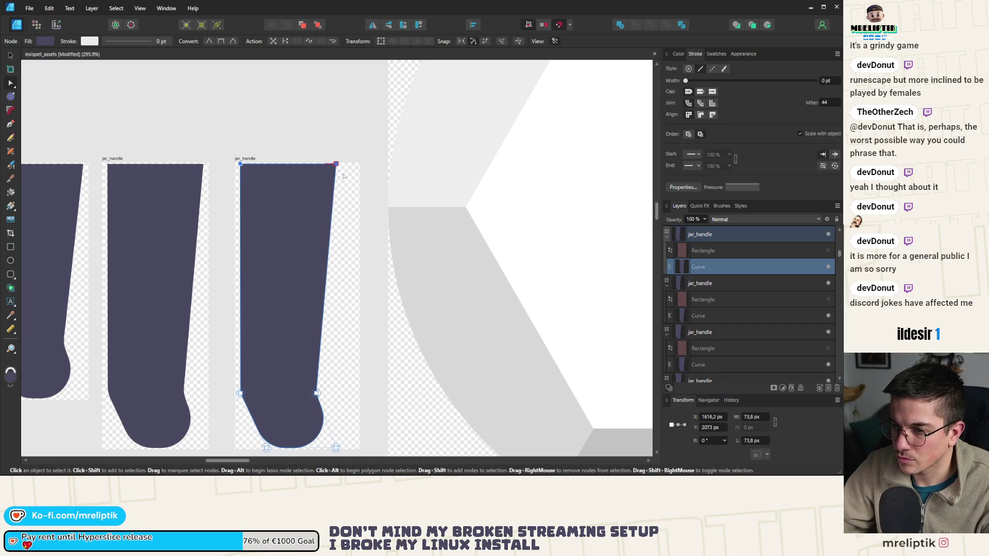
pyautogui.moveTo(232, 154)
pyautogui.mouseDown()
pyautogui.moveTo(349, 181)
pyautogui.moveTo(357, 166)
pyautogui.mouseUp()
pyautogui.scroll(-2, 224, 218)
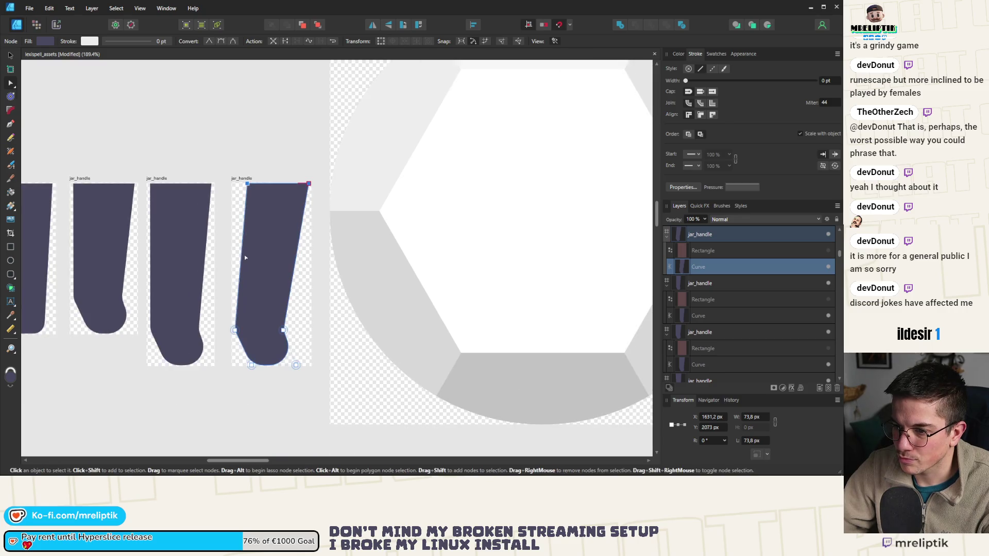
pyautogui.moveTo(304, 319); pyautogui.dragTo(192, 395)
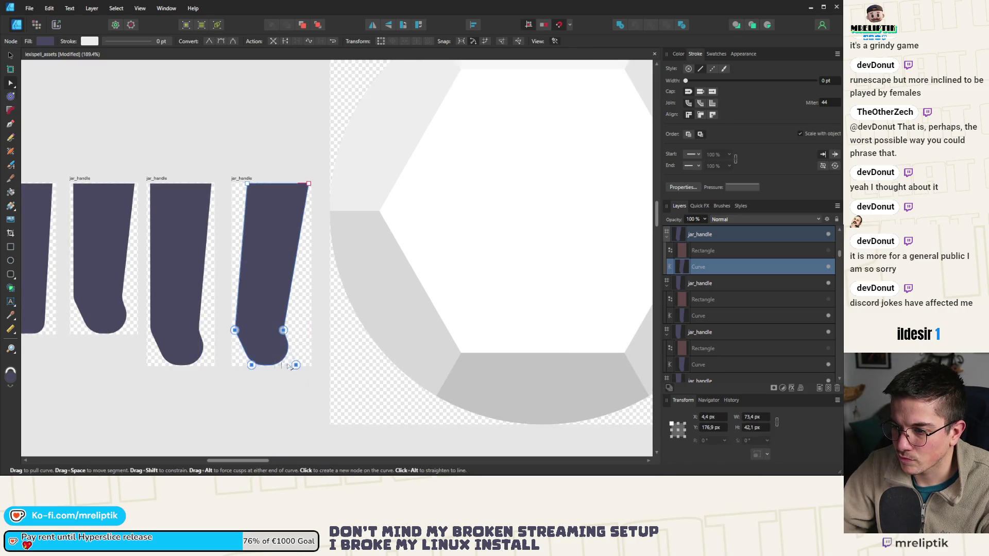
pyautogui.moveTo(295, 365); pyautogui.dragTo(311, 365)
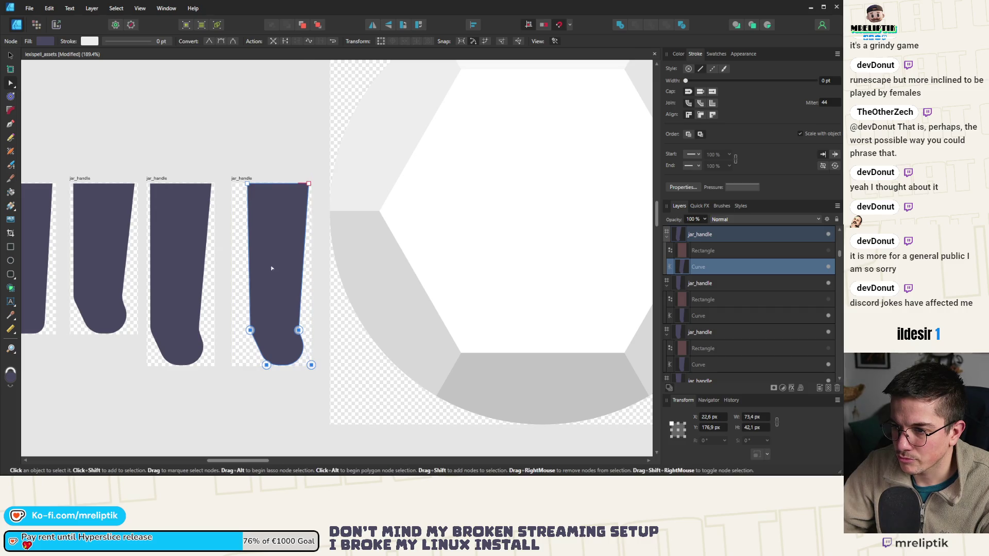
# Add nodes on both handle edges, bend the middle left, and smooth the corners
pyautogui.click(249, 259)
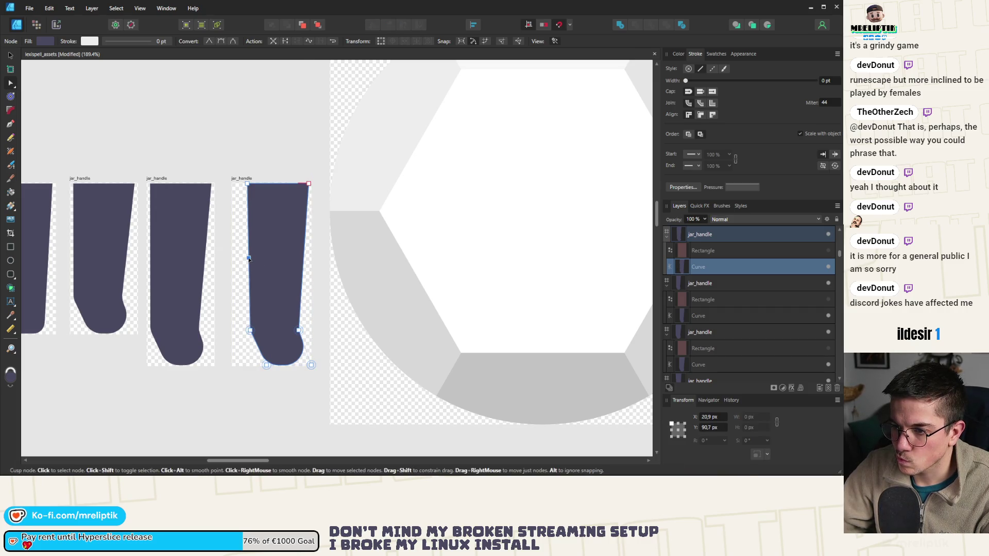
pyautogui.keyDown('shift'); pyautogui.click(304, 258); pyautogui.keyUp('shift')
pyautogui.moveTo(249, 258); pyautogui.dragTo(233, 259)
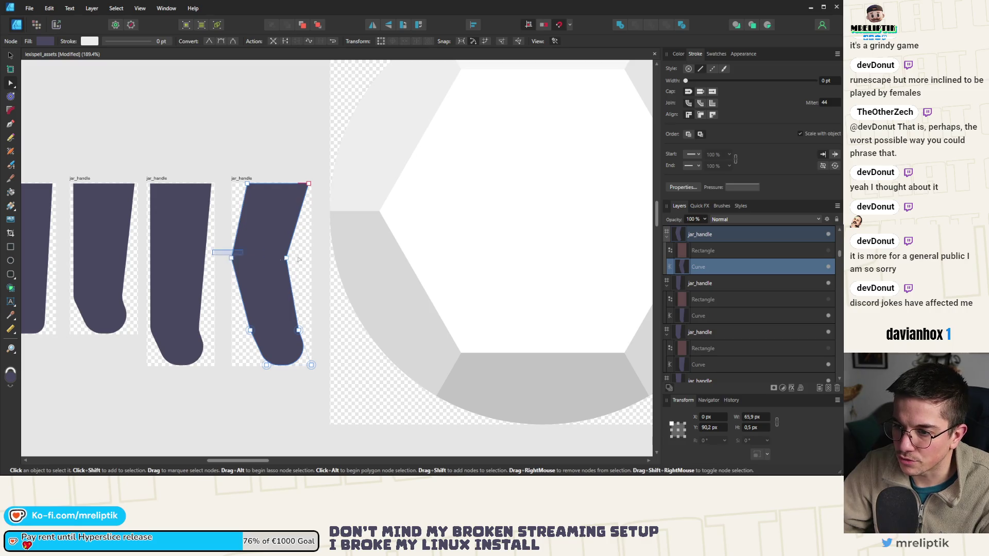
pyautogui.click(221, 42)
pyautogui.click(244, 288)
pyautogui.scroll(-3, 260, 252)
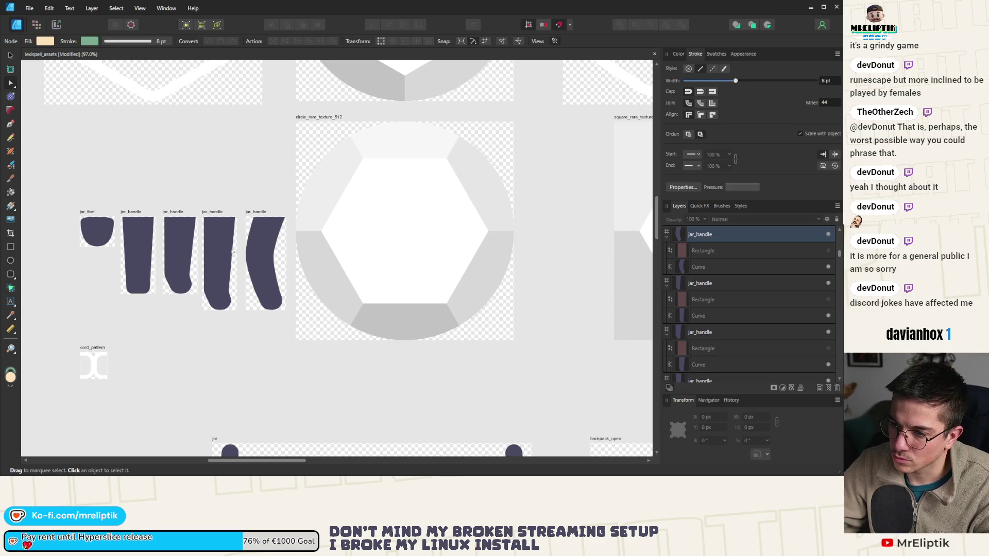
# Try rotating the jar_handle artboard 90° in Transform, then undo it
pyautogui.press('v')
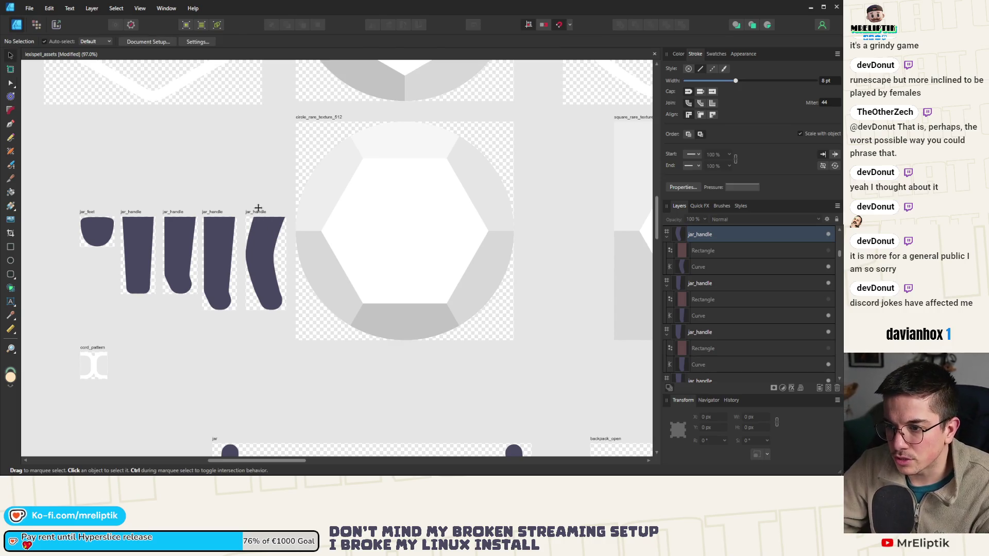
pyautogui.click(258, 208)
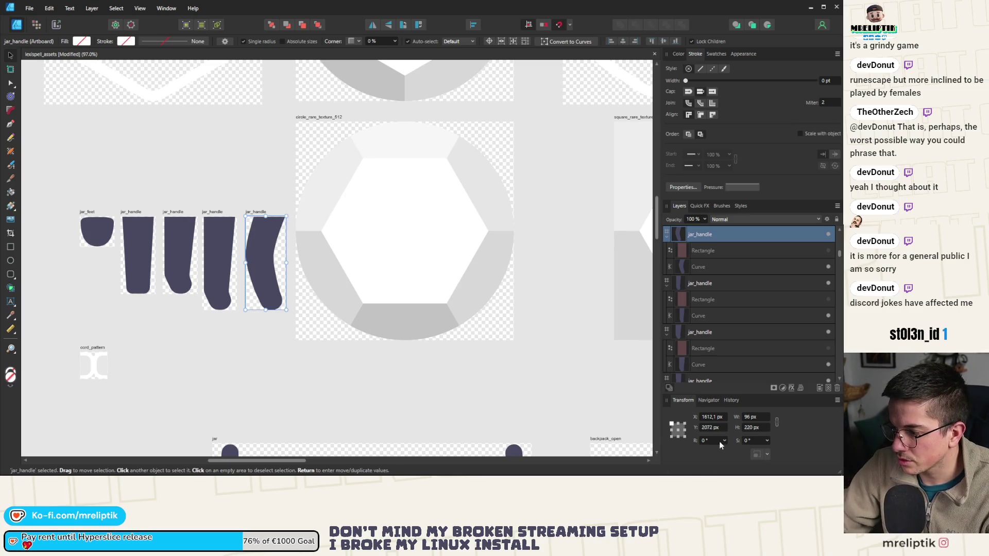
pyautogui.press('Return')
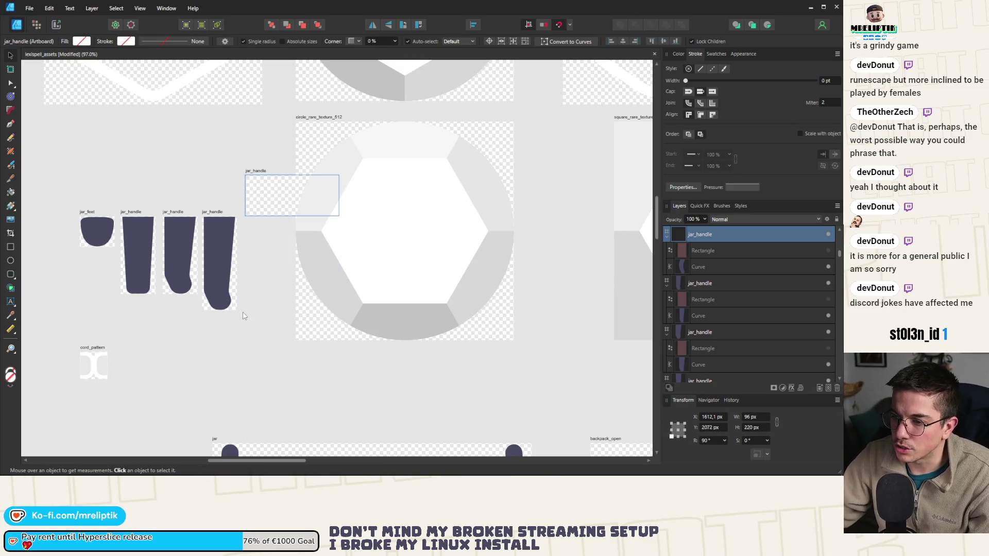
pyautogui.hotkey('ctrl', 'z')
# Nudge the handle curve's middle nodes right and reshape the lower curves of both edges
pyautogui.scroll(2, 251, 238)
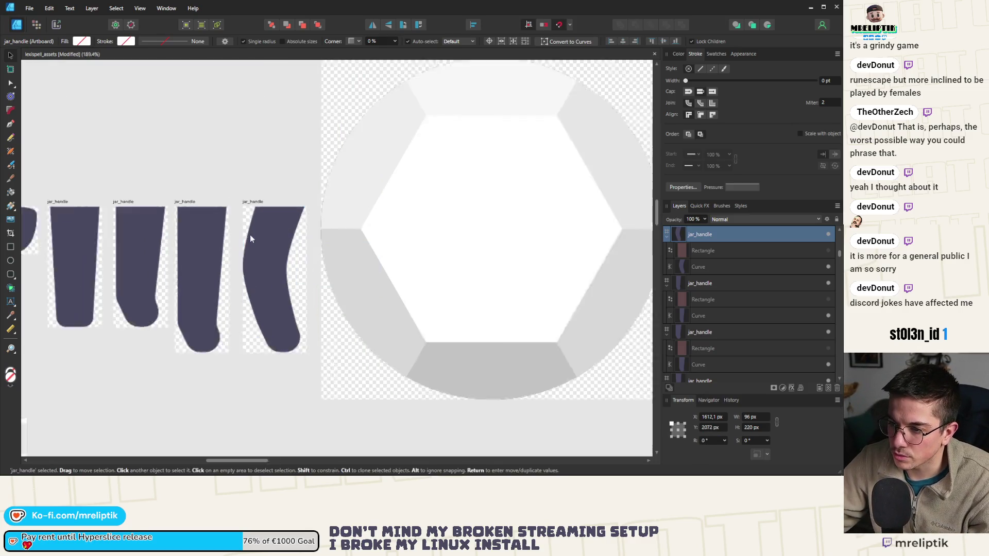
pyautogui.scroll(1, 250, 237)
pyautogui.click(271, 281)
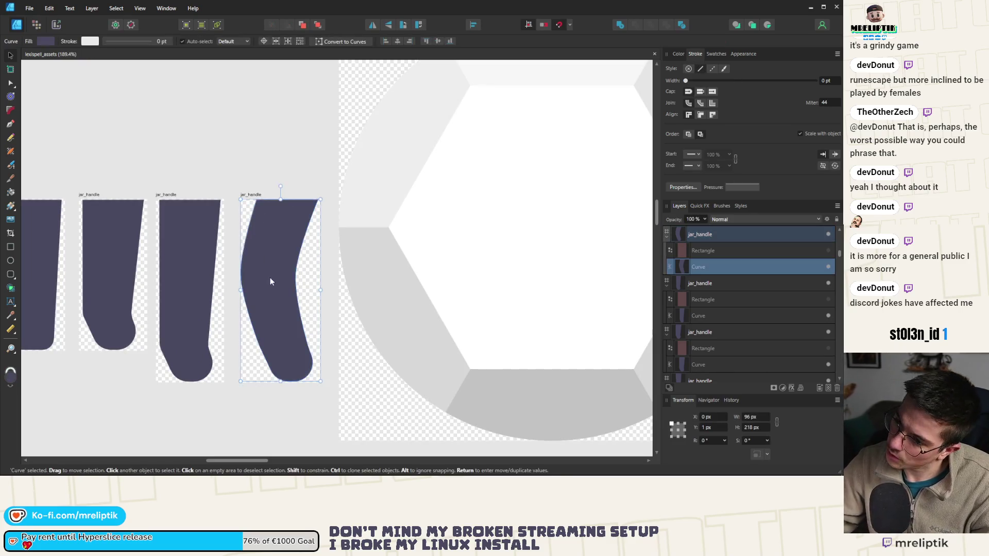
pyautogui.scroll(-1, 271, 281)
pyautogui.press('a')
pyautogui.click(296, 248)
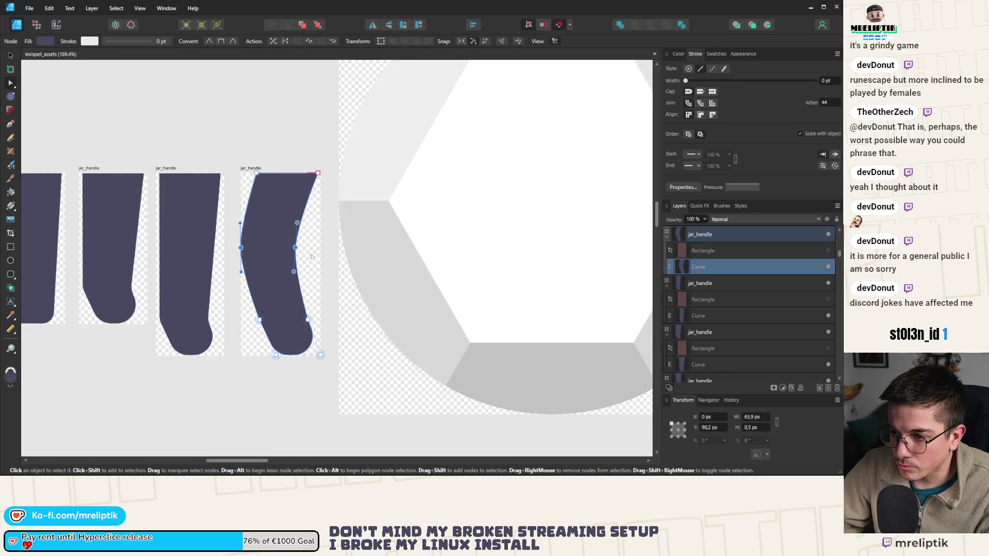
pyautogui.scroll(5, 248, 243)
pyautogui.press('Right')
pyautogui.press('Right')
pyautogui.scroll(-3, 349, 303)
pyautogui.click(340, 256)
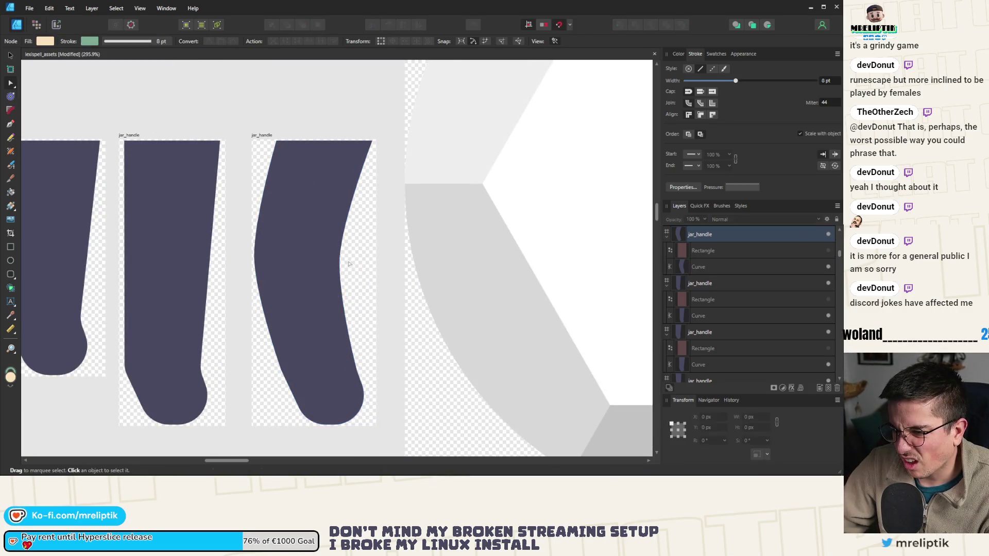
pyautogui.moveTo(338, 294); pyautogui.dragTo(340, 328)
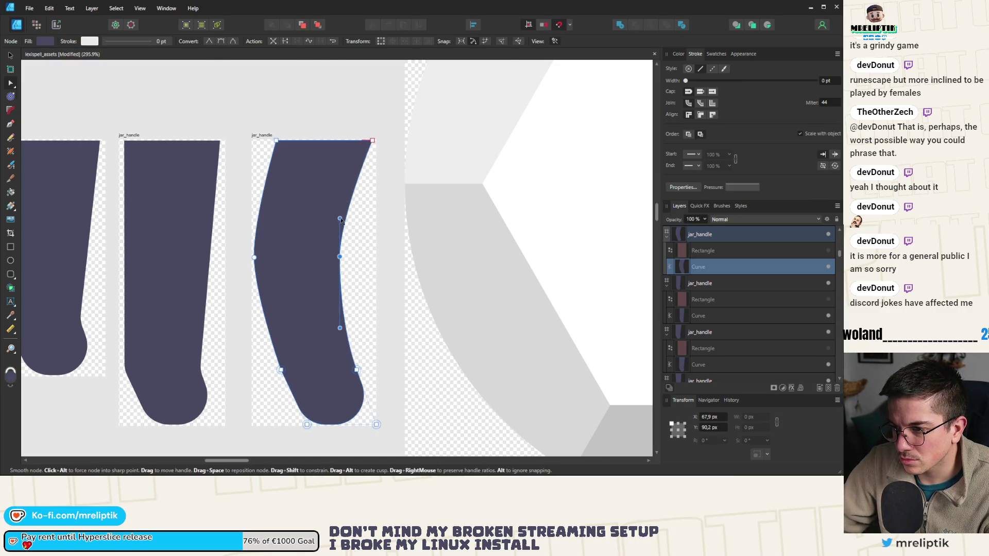
pyautogui.click(255, 257)
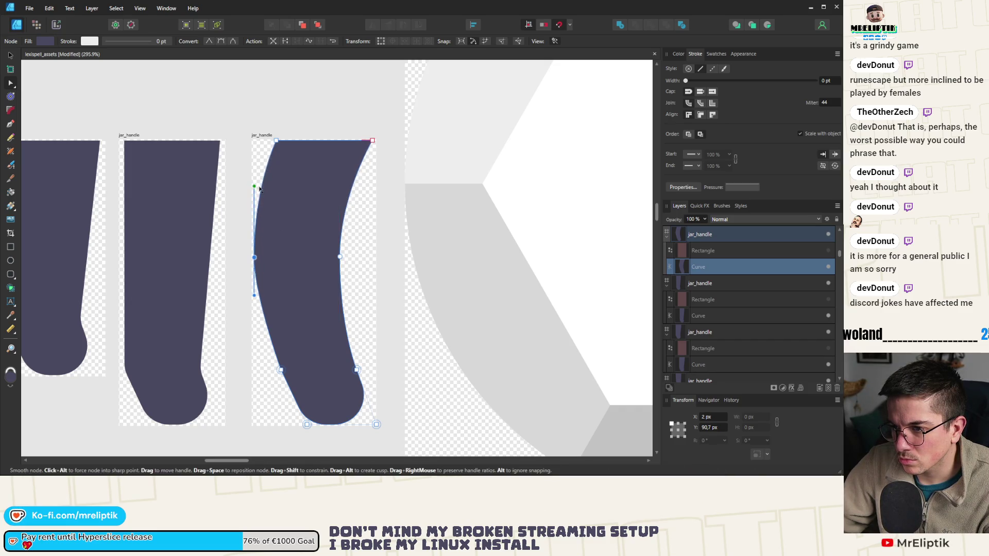
pyautogui.moveTo(254, 296); pyautogui.dragTo(251, 312)
pyautogui.click(240, 393)
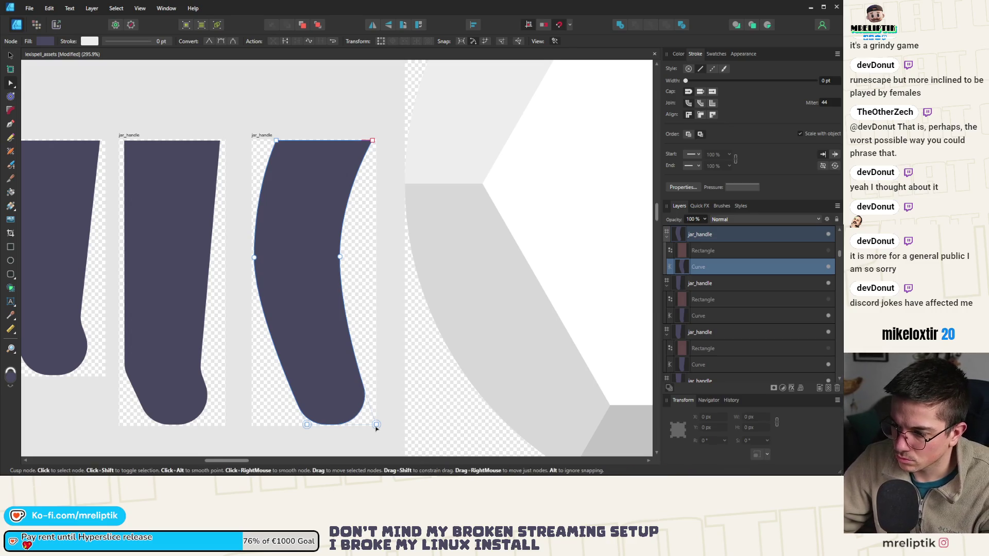
# Delete the bottom-right corner node and round out the shape's lower right
pyautogui.scroll(-3, 311, 307)
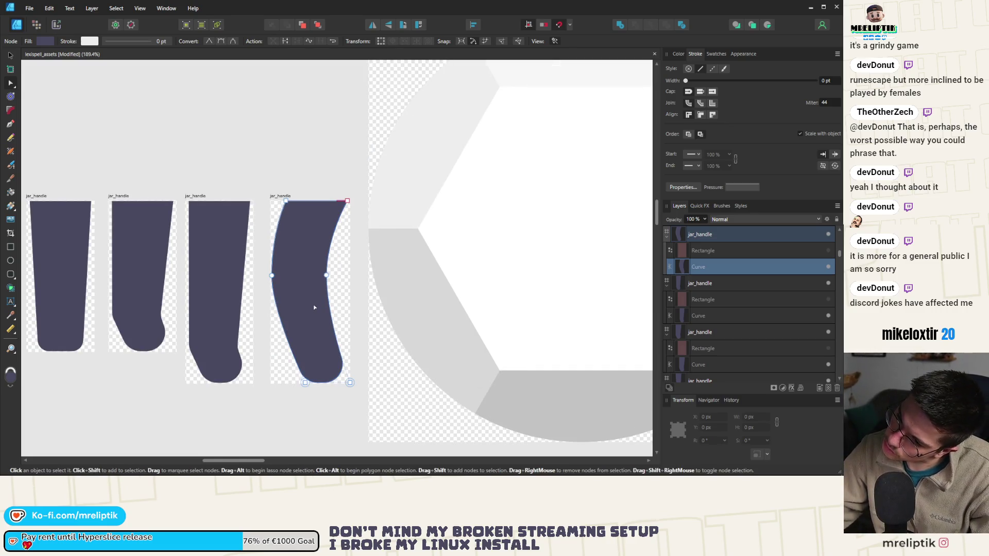
pyautogui.click(305, 383)
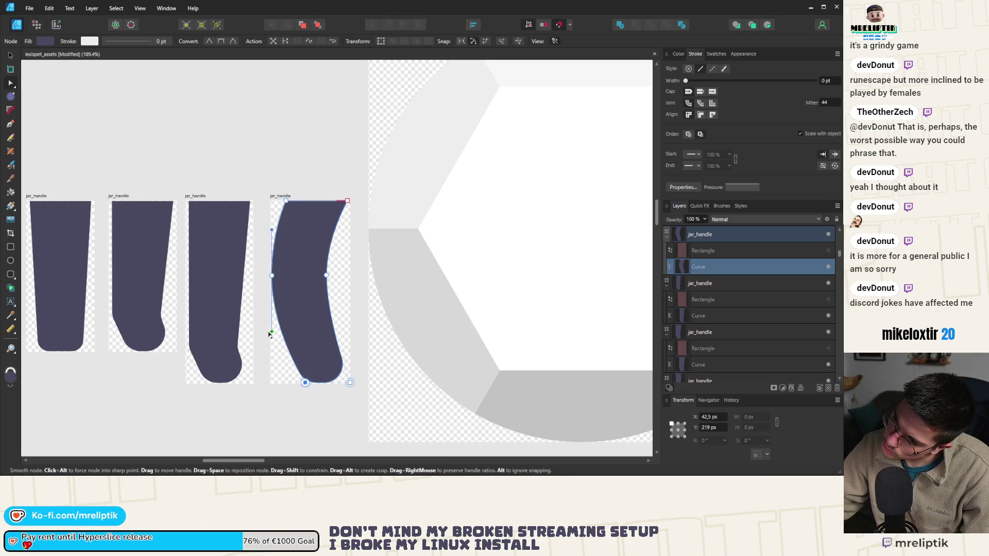
pyautogui.click(326, 275)
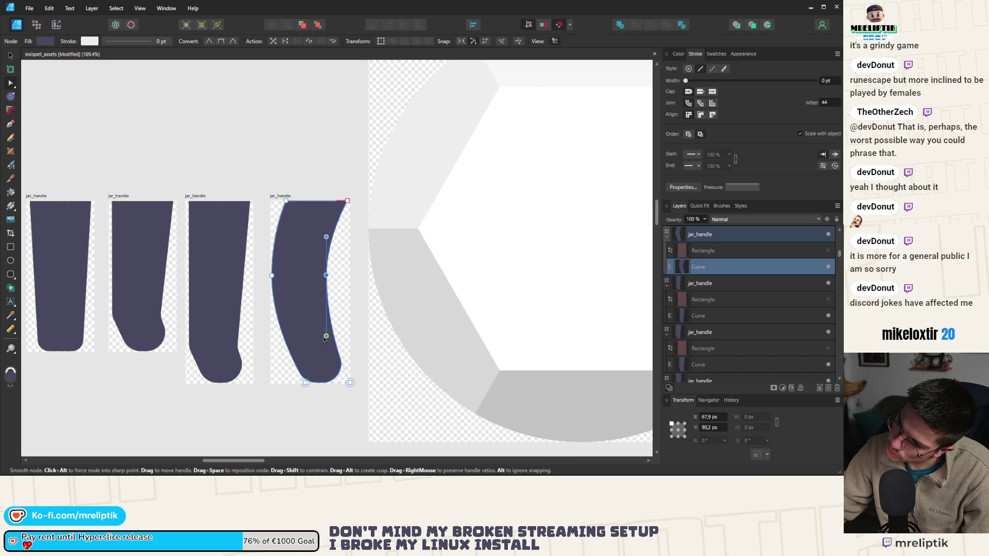
pyautogui.click(326, 381)
pyautogui.click(320, 382)
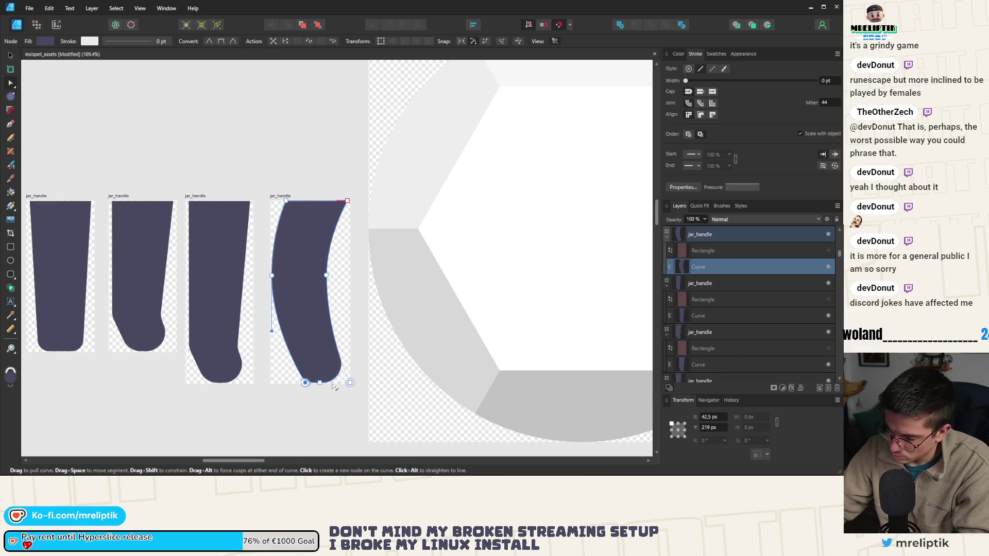
pyautogui.click(349, 382)
pyautogui.press('Delete')
pyautogui.click(322, 393)
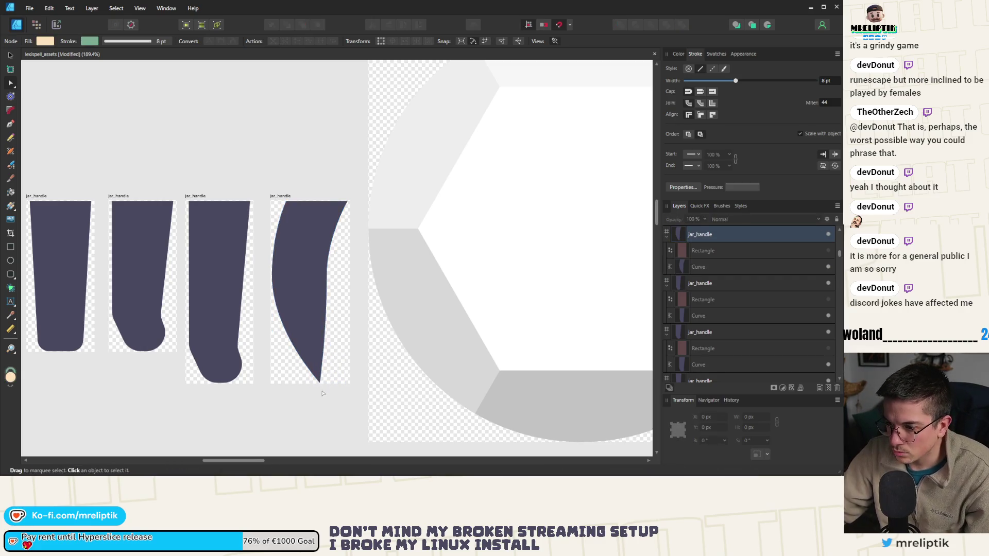
pyautogui.click(313, 358)
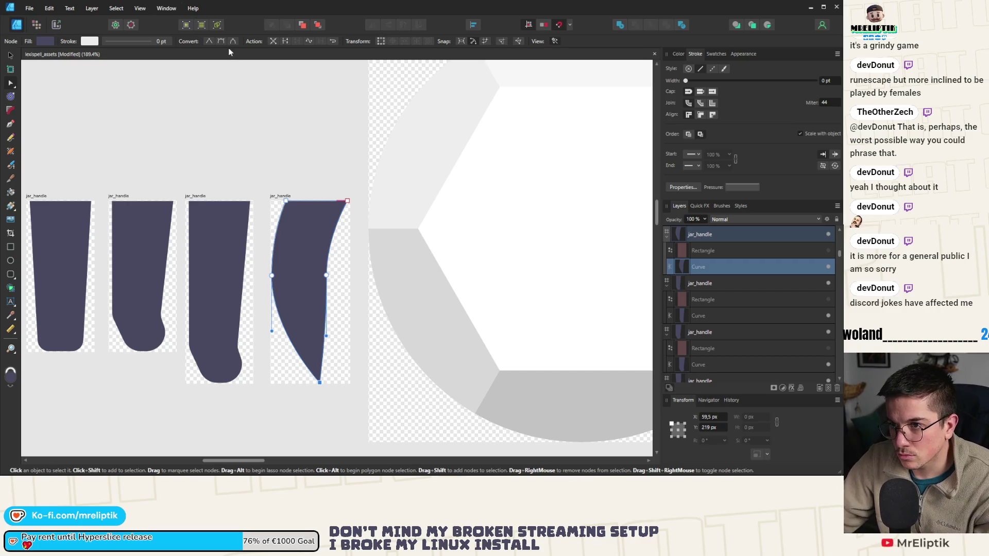
pyautogui.moveTo(328, 382)
pyautogui.mouseDown()
pyautogui.moveTo(353, 382)
pyautogui.moveTo(281, 385)
pyautogui.mouseUp()
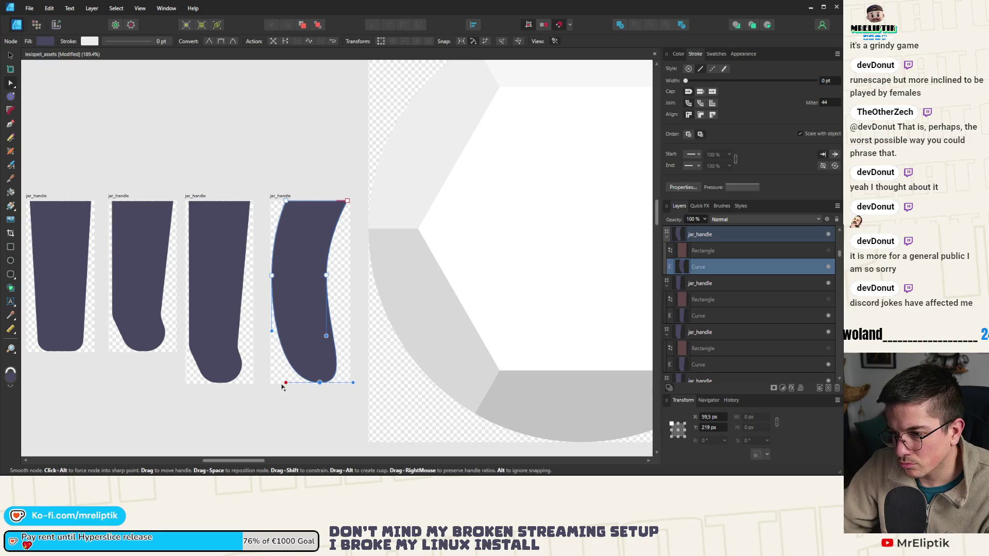
# Tilt the bottom tip and refine the right edge into a narrower, smooth sweep
pyautogui.scroll(3, 298, 372)
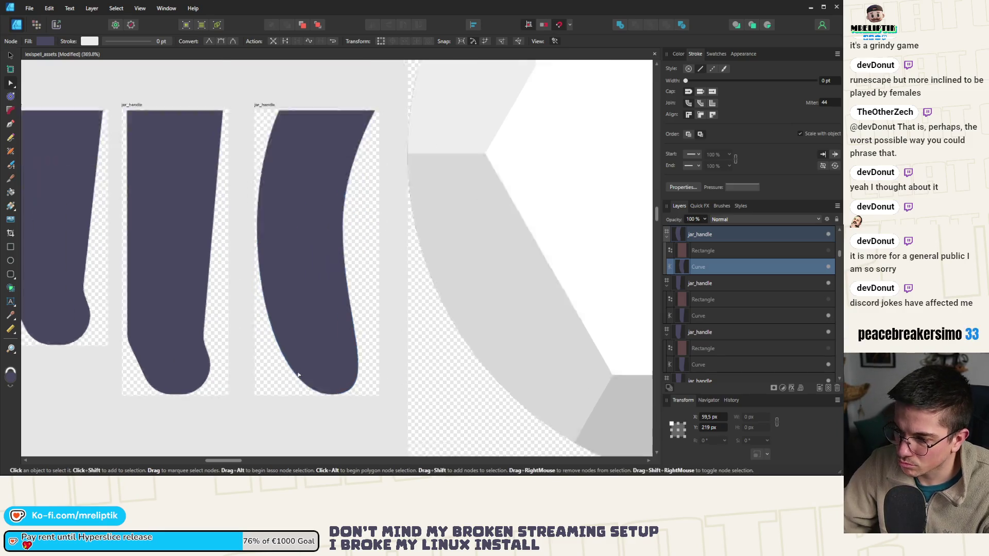
pyautogui.scroll(1, 299, 372)
pyautogui.moveTo(431, 406)
pyautogui.mouseDown()
pyautogui.moveTo(402, 402)
pyautogui.moveTo(410, 396)
pyautogui.mouseUp()
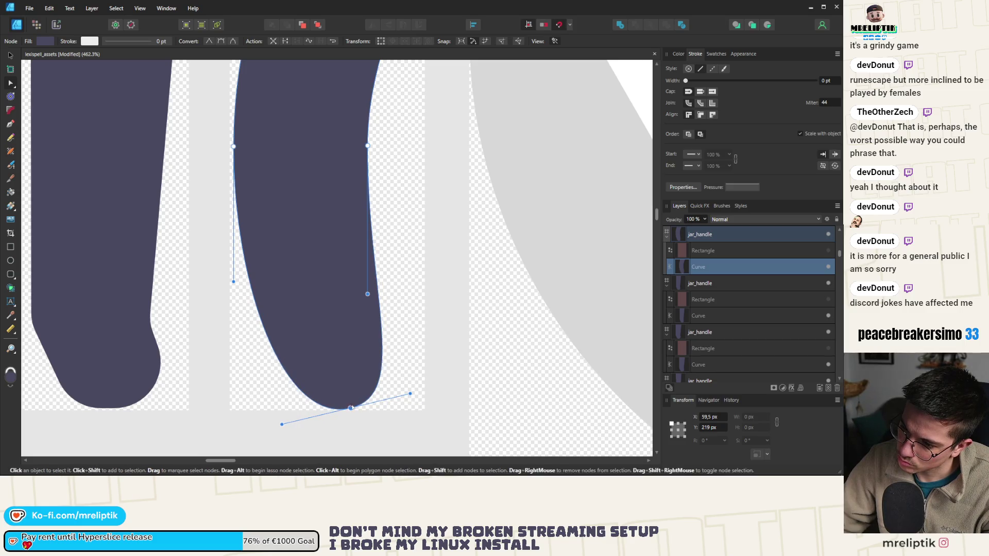
pyautogui.moveTo(350, 409); pyautogui.dragTo(357, 410)
pyautogui.scroll(-3, 329, 276)
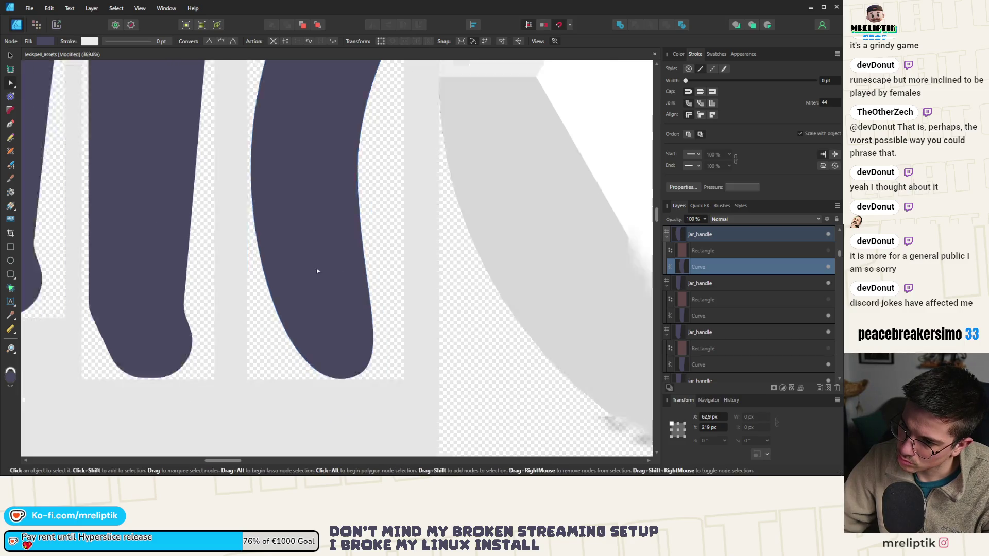
pyautogui.moveTo(341, 284); pyautogui.dragTo(344, 305)
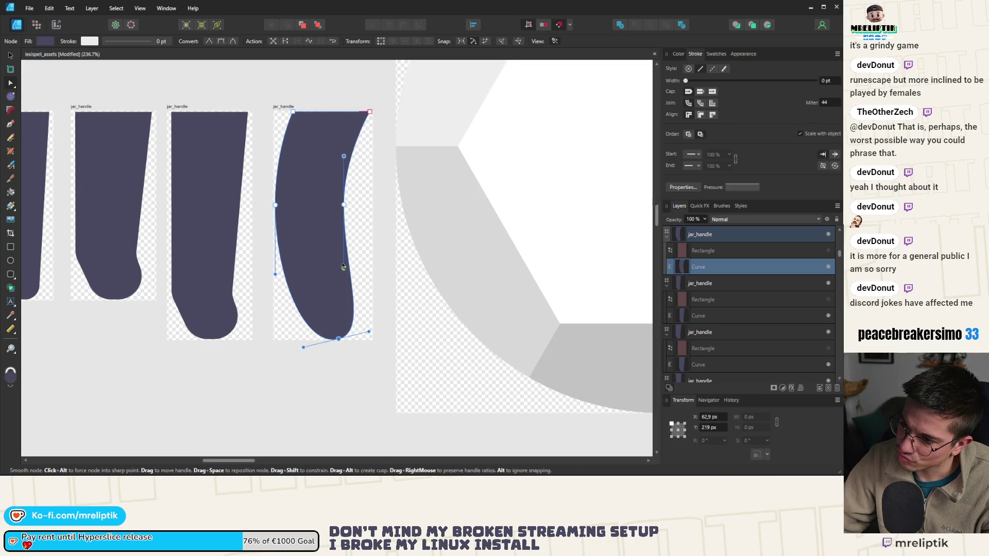
pyautogui.moveTo(344, 277); pyautogui.dragTo(332, 289)
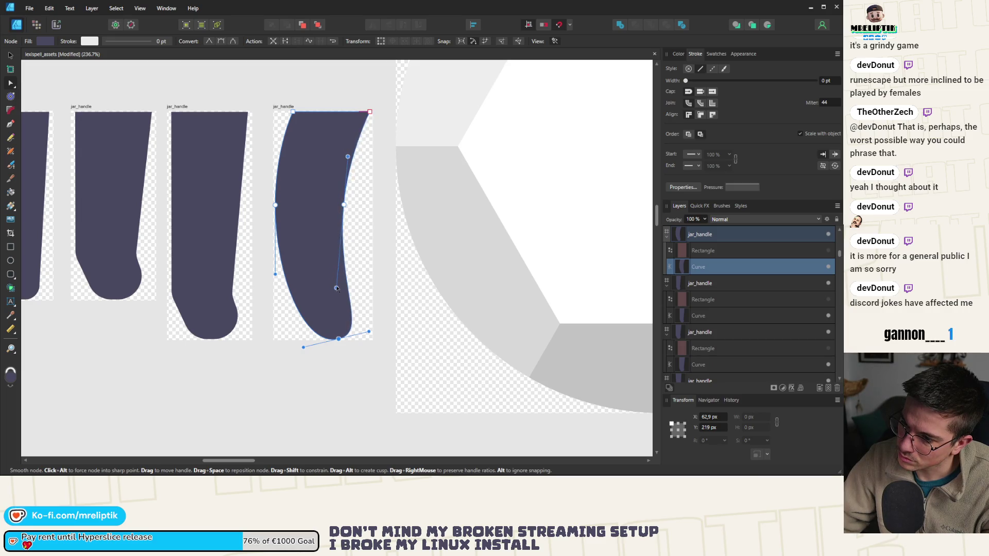
pyautogui.moveTo(368, 331)
pyautogui.mouseDown()
pyautogui.moveTo(372, 322)
pyautogui.moveTo(340, 334)
pyautogui.mouseUp()
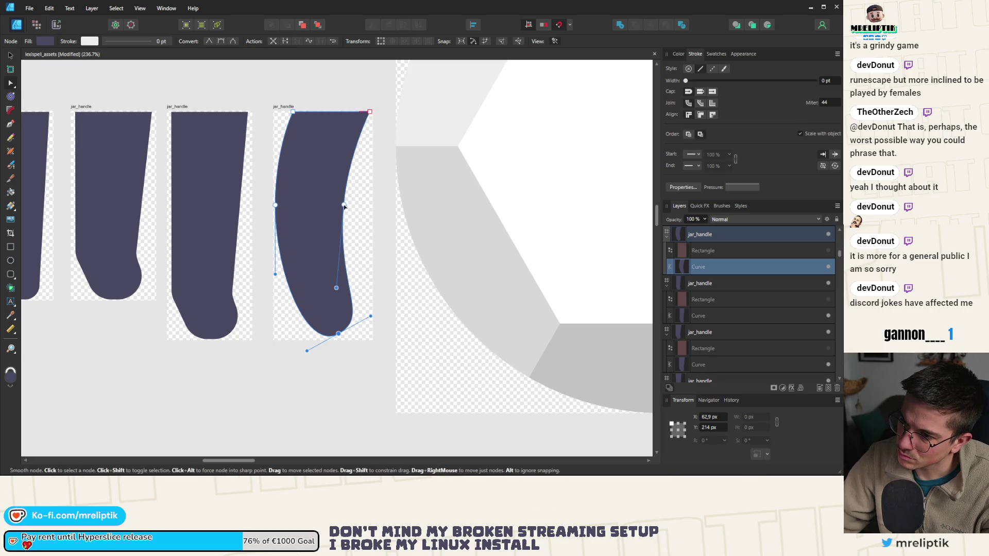
pyautogui.moveTo(344, 205); pyautogui.dragTo(338, 205)
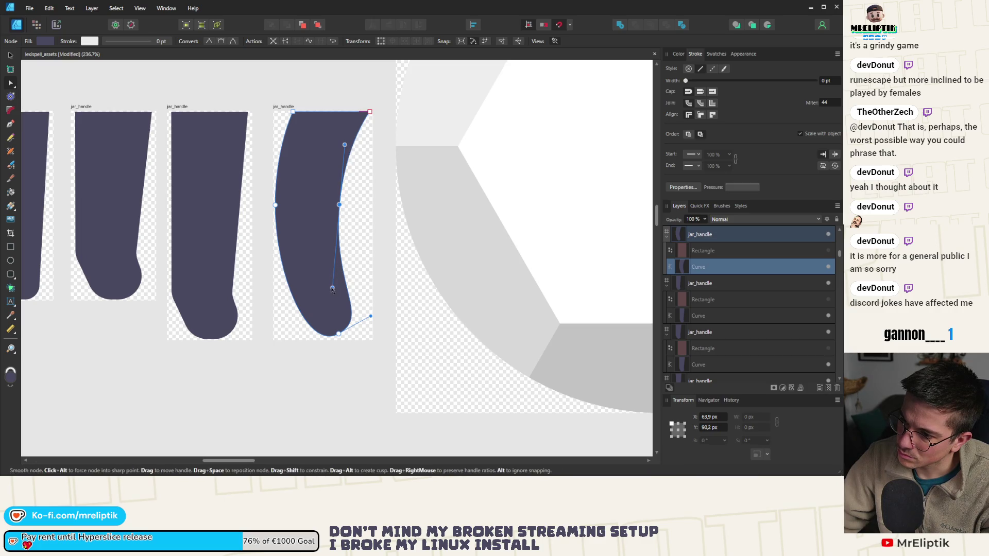
pyautogui.moveTo(333, 271)
pyautogui.mouseDown()
pyautogui.moveTo(330, 306)
pyautogui.moveTo(376, 314)
pyautogui.mouseUp()
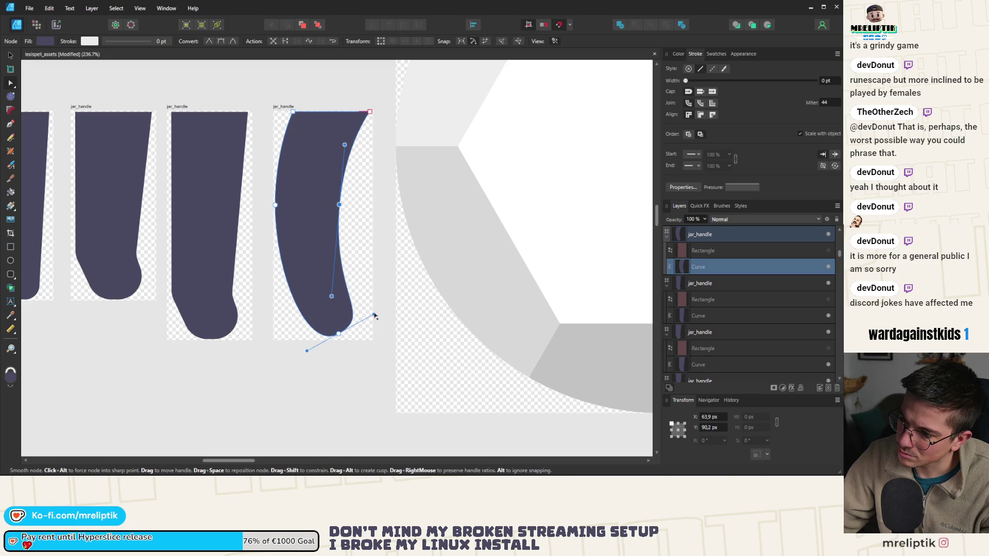
pyautogui.press('Escape')
pyautogui.scroll(-3, 304, 332)
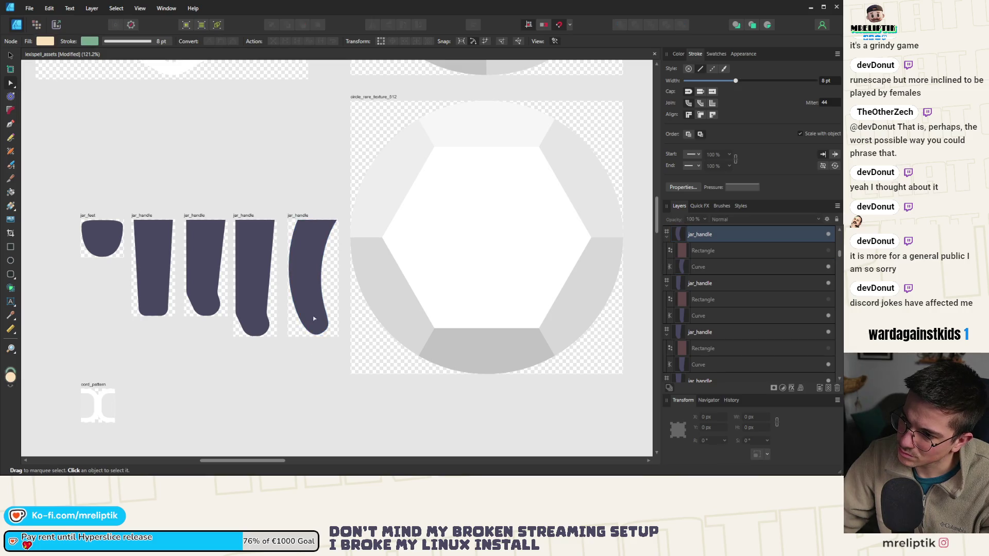
# Select the curved jar_handle artboard and export it as a PNG
pyautogui.scroll(3, 294, 280)
pyautogui.scroll(1, 303, 163)
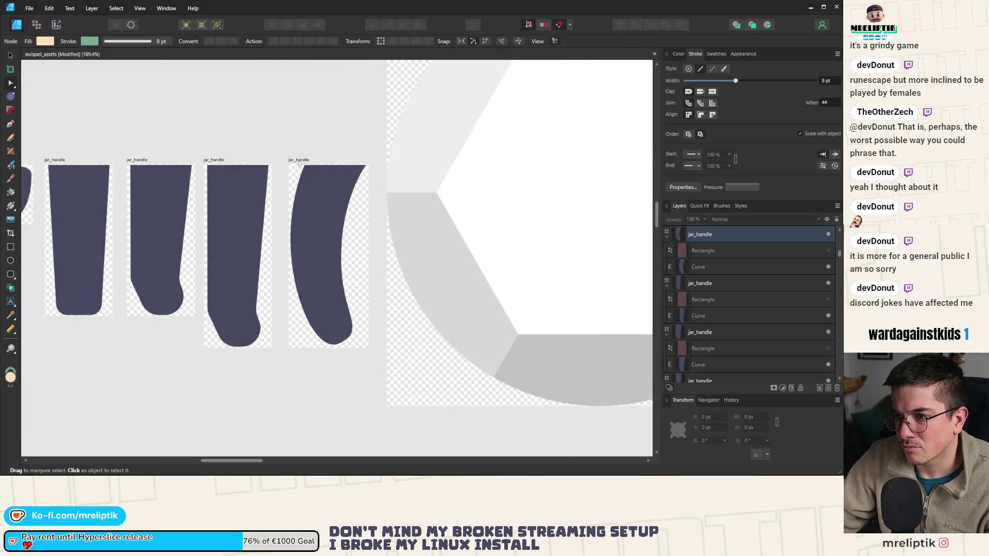
pyautogui.click(10, 55)
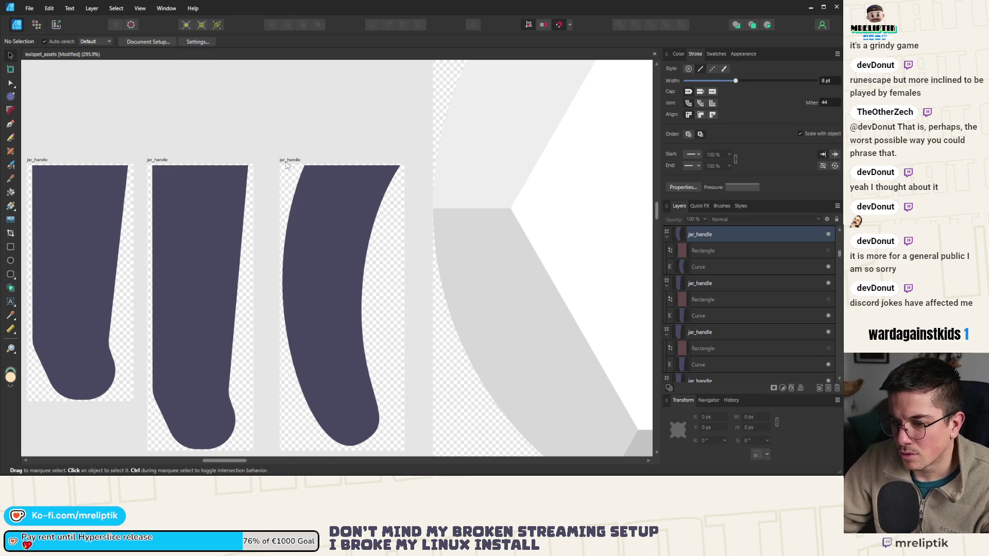
pyautogui.click(293, 177)
pyautogui.hotkey('ctrl', 'shift', 'alt', 's')
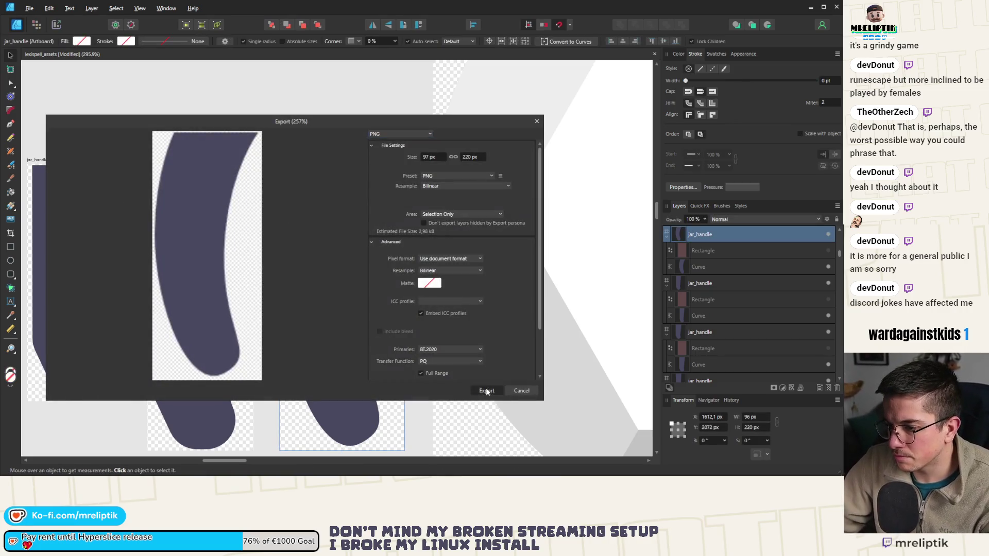
pyautogui.click(484, 388)
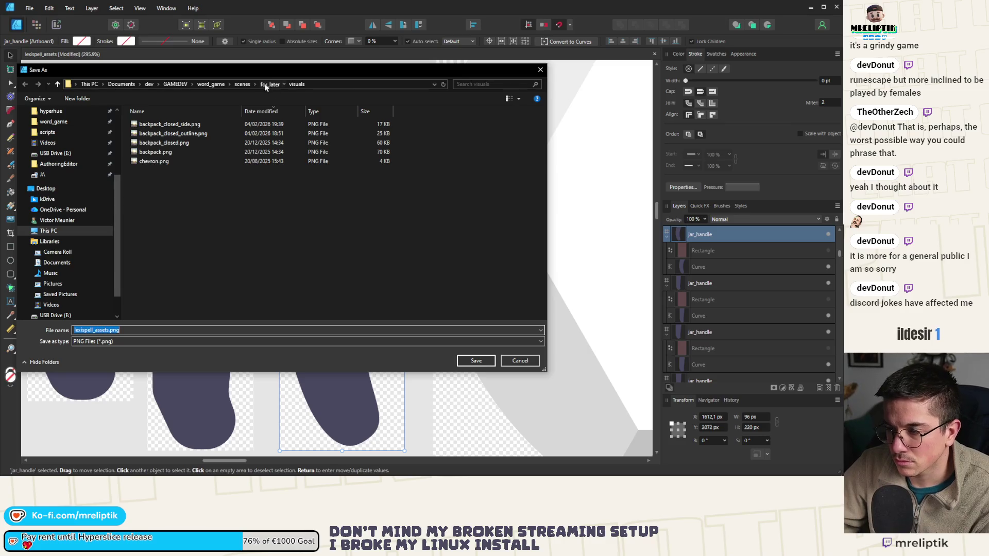
# Save the export over jar_handle.png in the jar's visuals folder, confirming the replacement
pyautogui.click(270, 85)
pyautogui.click(241, 85)
pyautogui.doubleClick(166, 189)
pyautogui.doubleClick(162, 124)
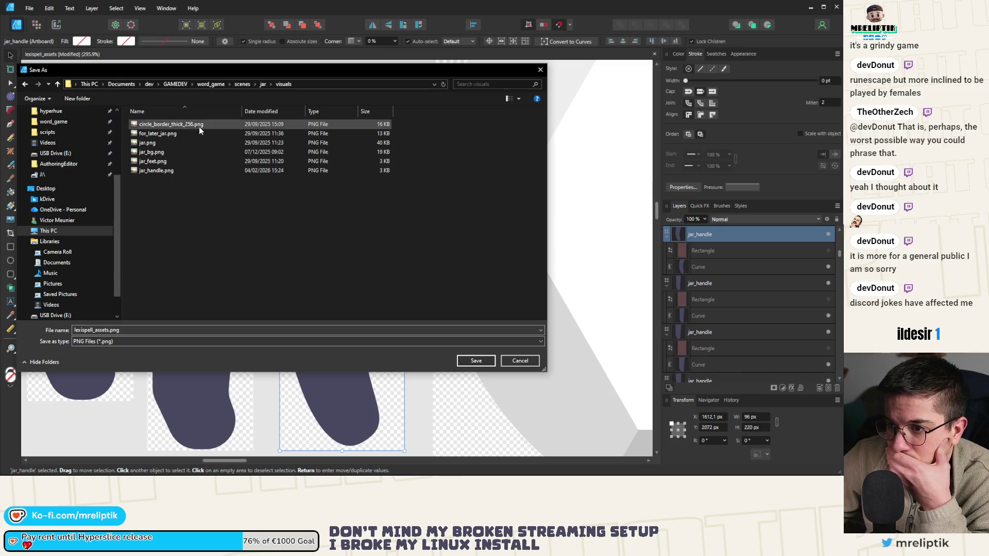
pyautogui.doubleClick(170, 170)
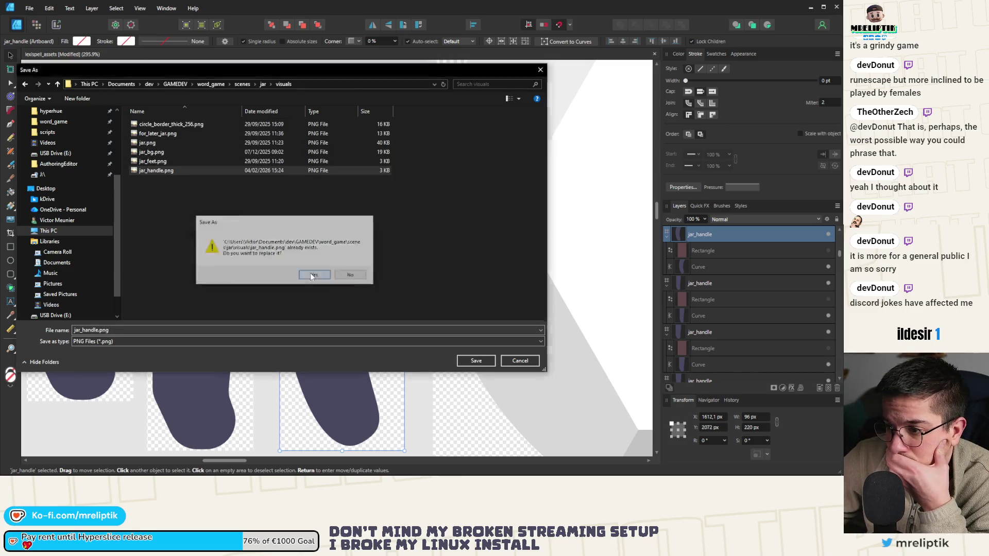
pyautogui.click(312, 276)
pyautogui.click(84, 466)
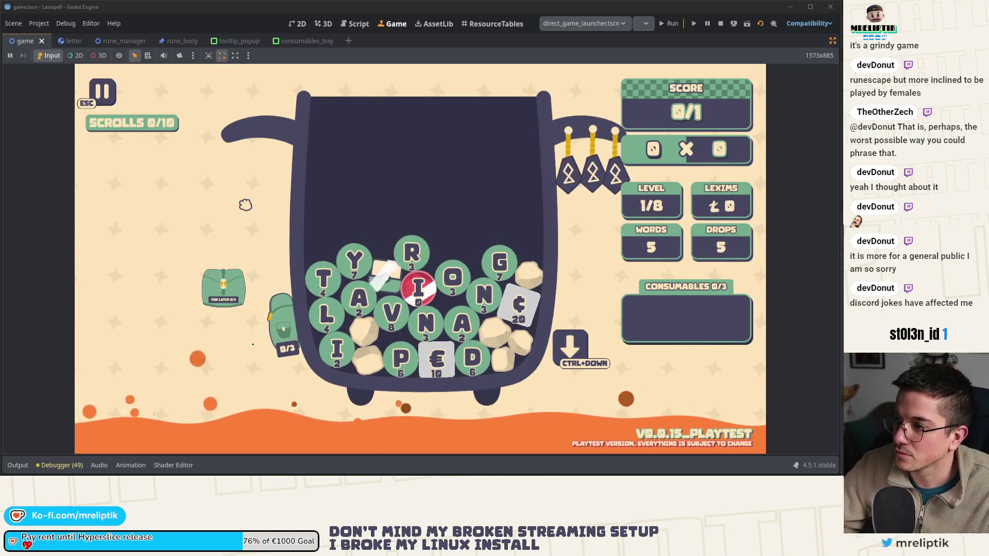
# After viewing the jar's new handle in-game, return to the lexispell_assets document in Affinity Designer
pyautogui.hotkey('alt', 'Tab')
pyautogui.scroll(-10, 281, 227)
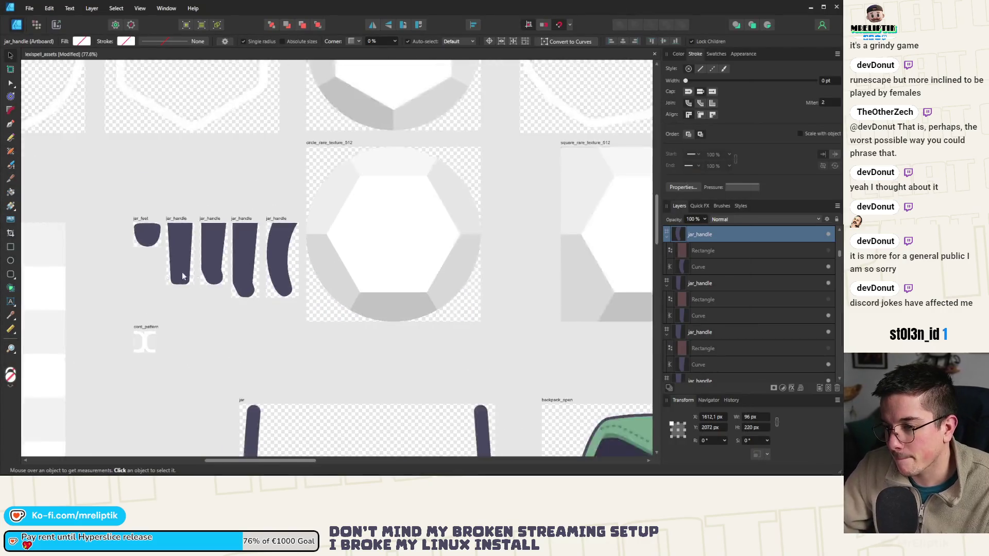
# Round all corners of the rune_default shape with the Corner tool
pyautogui.scroll(6, 345, 188)
pyautogui.scroll(3, 346, 188)
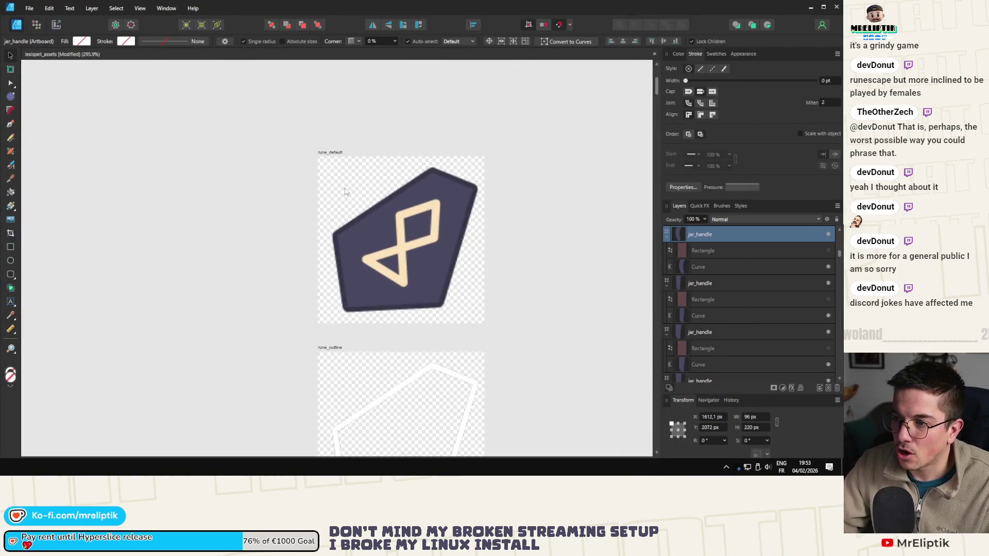
pyautogui.click(348, 223)
pyautogui.scroll(4, 366, 223)
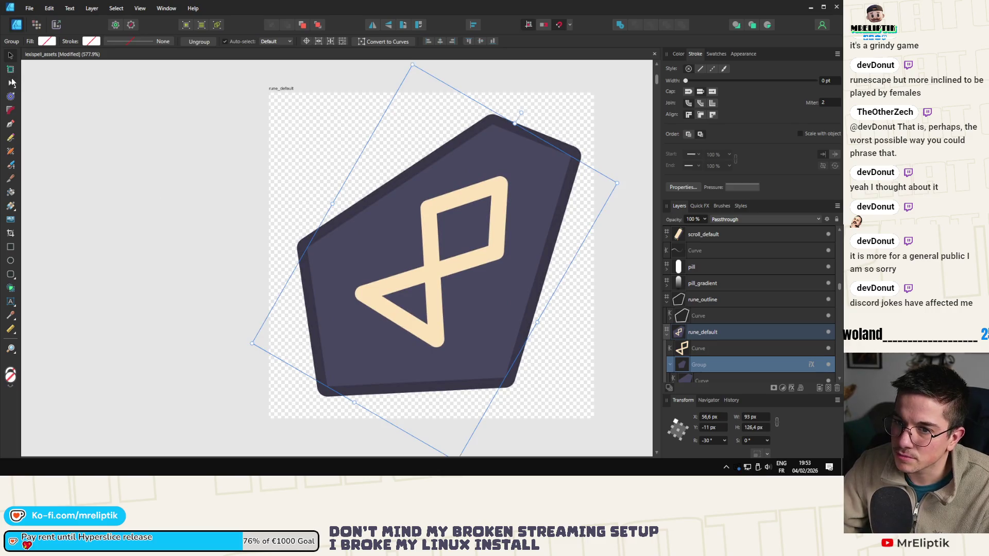
pyautogui.click(11, 83)
pyautogui.click(424, 176)
pyautogui.moveTo(334, 211); pyautogui.dragTo(252, 319)
pyautogui.hotkey('ctrl', 'a')
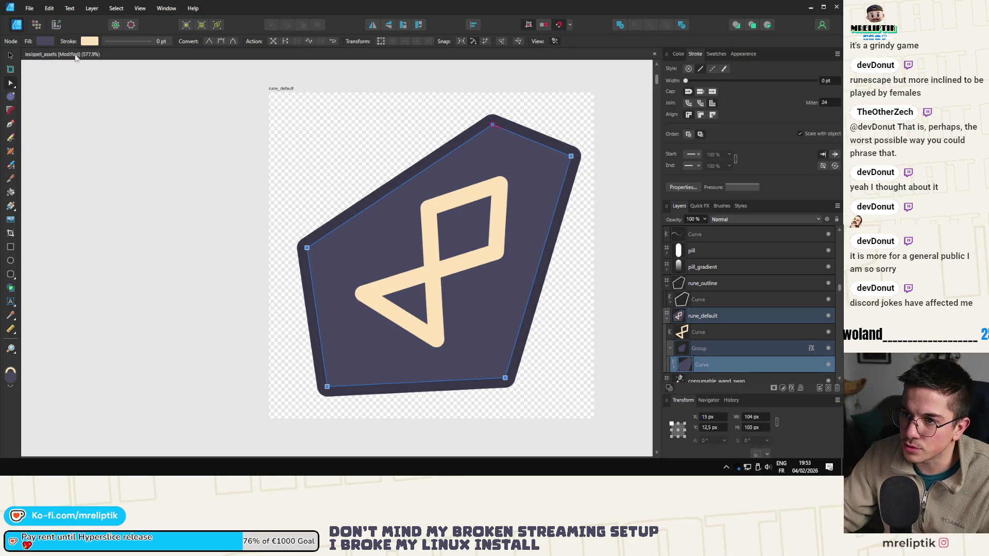
pyautogui.press('c')
pyautogui.moveTo(493, 124)
pyautogui.mouseDown()
pyautogui.moveTo(502, 152)
pyautogui.moveTo(518, 154)
pyautogui.mouseUp()
pyautogui.click(253, 183)
# Select the rune_outline artboard, lighten the stroke colour, and move the pentagon shape into it
pyautogui.scroll(-5, 253, 182)
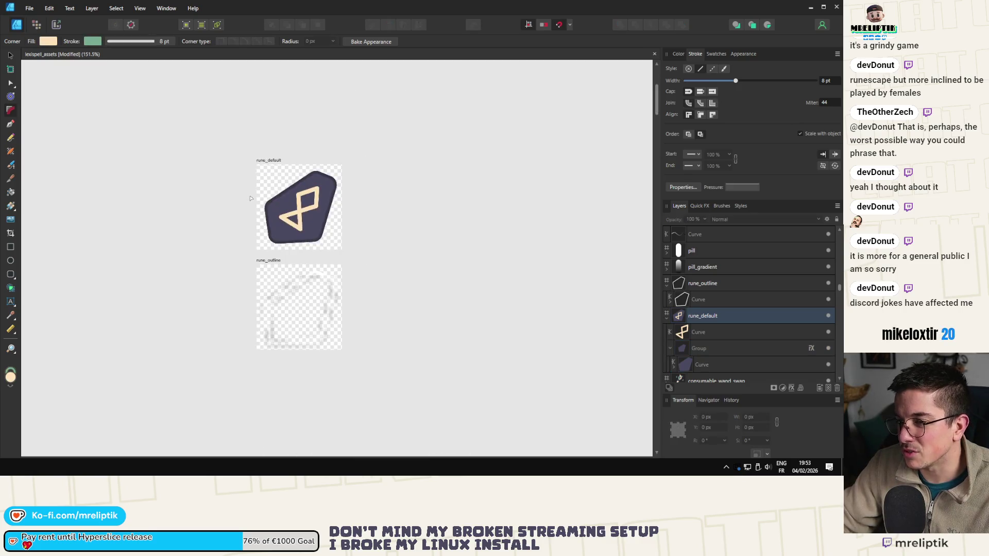
pyautogui.scroll(2, 286, 235)
pyautogui.click(10, 55)
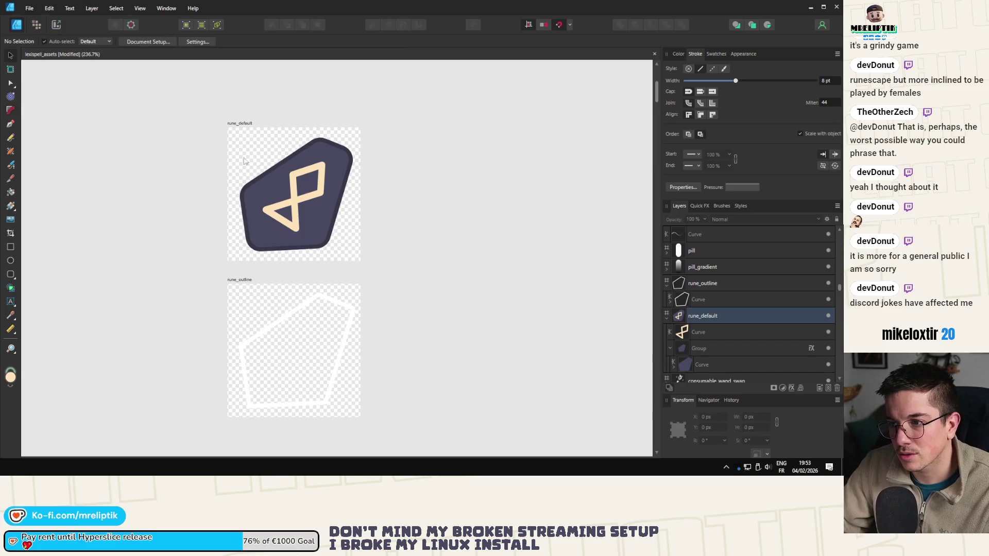
pyautogui.click(293, 152)
pyautogui.click(254, 286)
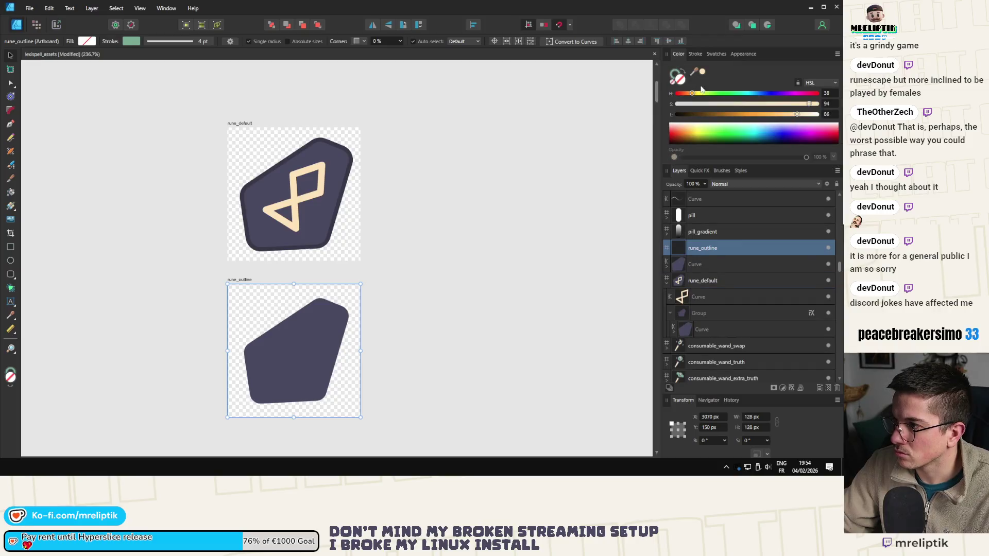
pyautogui.click(674, 72)
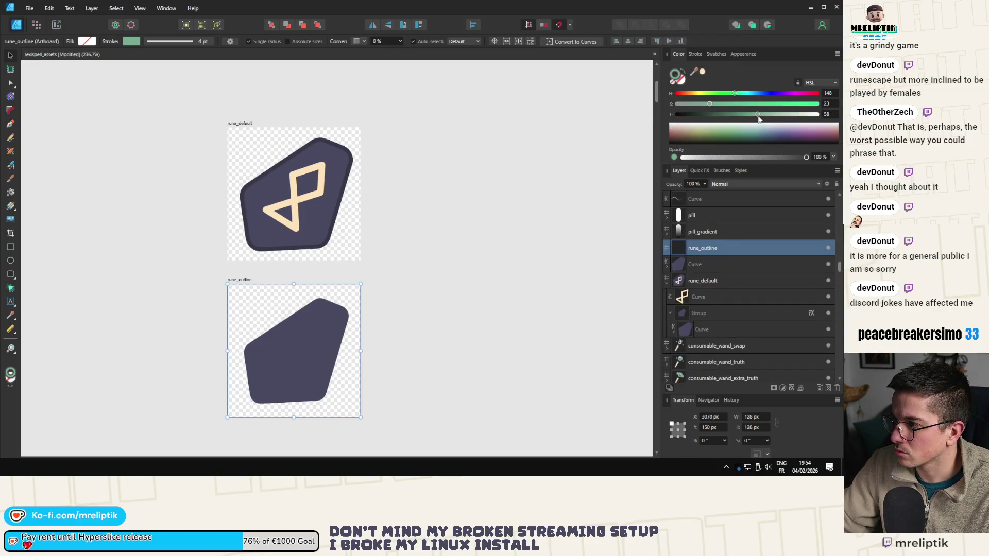
pyautogui.moveTo(757, 116); pyautogui.dragTo(818, 114)
pyautogui.scroll(3, 292, 341)
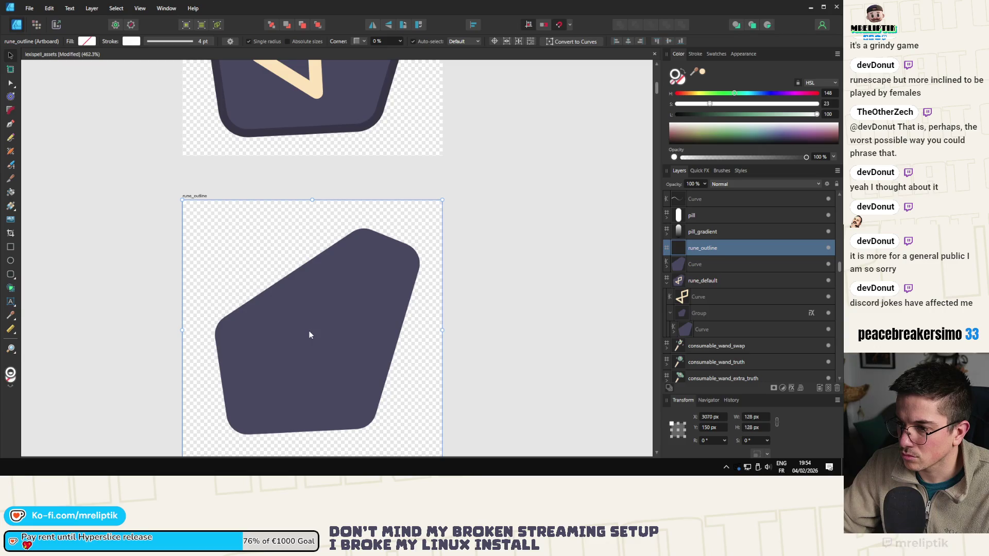
pyautogui.click(695, 250)
pyautogui.click(714, 264)
pyautogui.moveTo(714, 264); pyautogui.dragTo(717, 256)
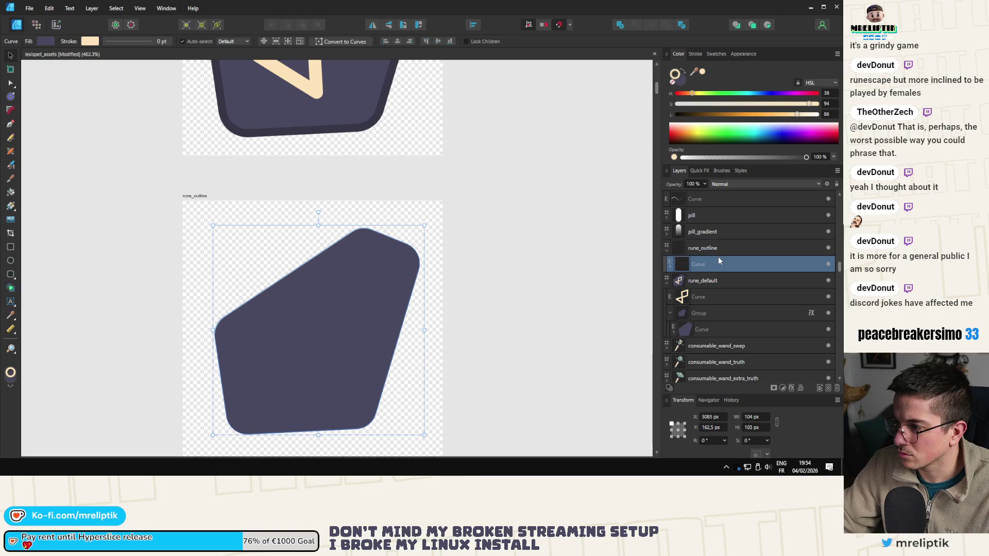
# Give the rune outline shape a 4 pt white stroke and 0% fill opacity
pyautogui.click(695, 54)
pyautogui.click(826, 82)
pyautogui.write('4')
pyautogui.press('Return')
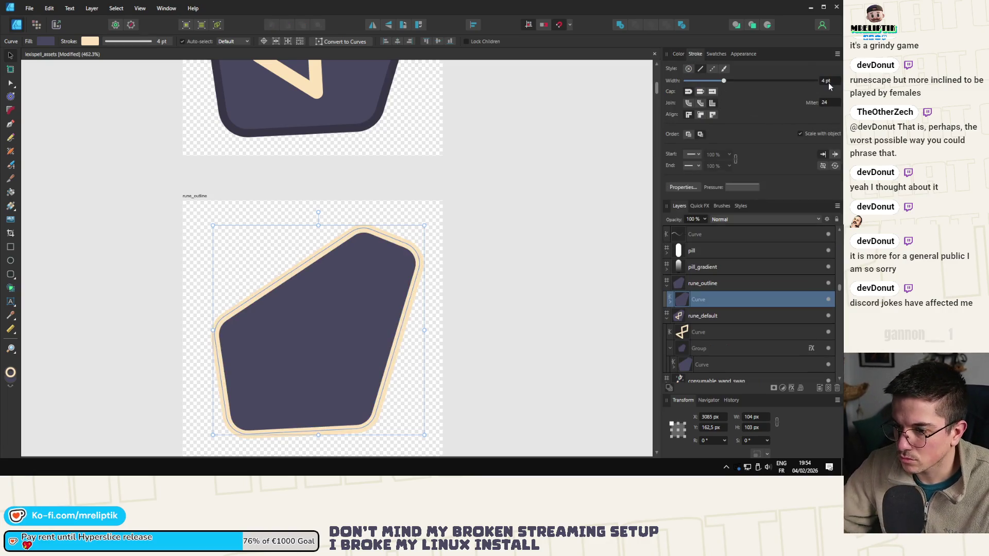
pyautogui.click(677, 54)
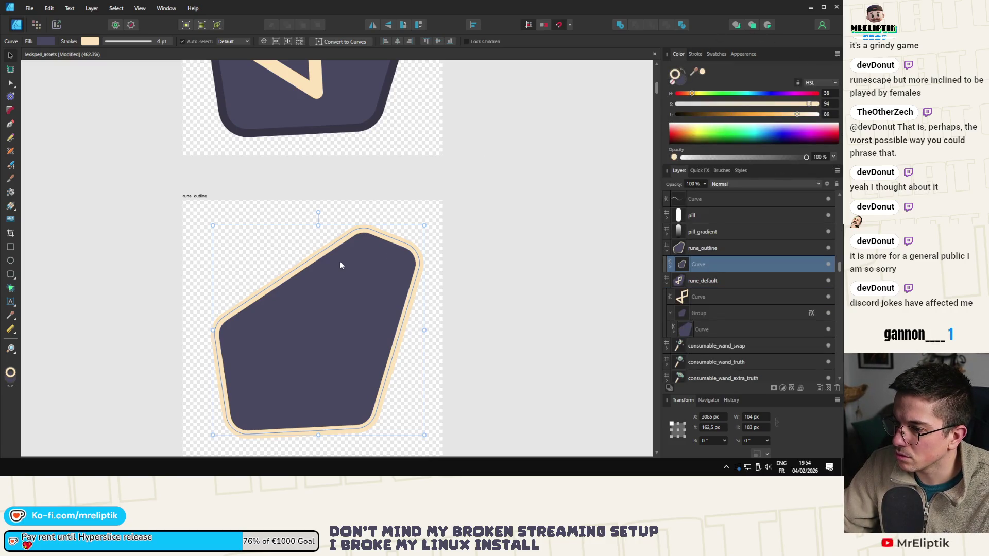
pyautogui.moveTo(796, 114); pyautogui.dragTo(819, 115)
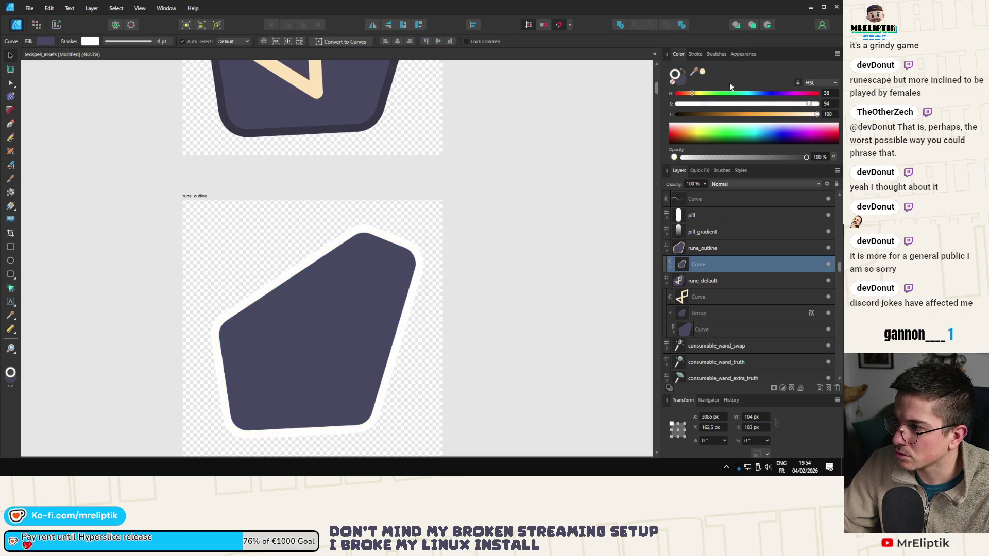
pyautogui.click(682, 81)
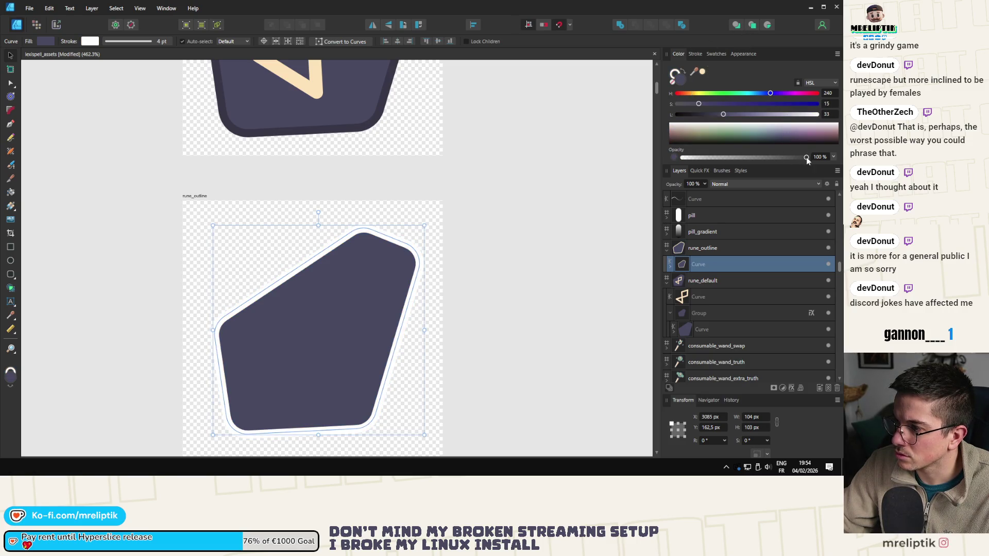
pyautogui.moveTo(807, 157); pyautogui.dragTo(682, 157)
pyautogui.scroll(-3, 360, 216)
pyautogui.click(360, 217)
pyautogui.scroll(2, 361, 216)
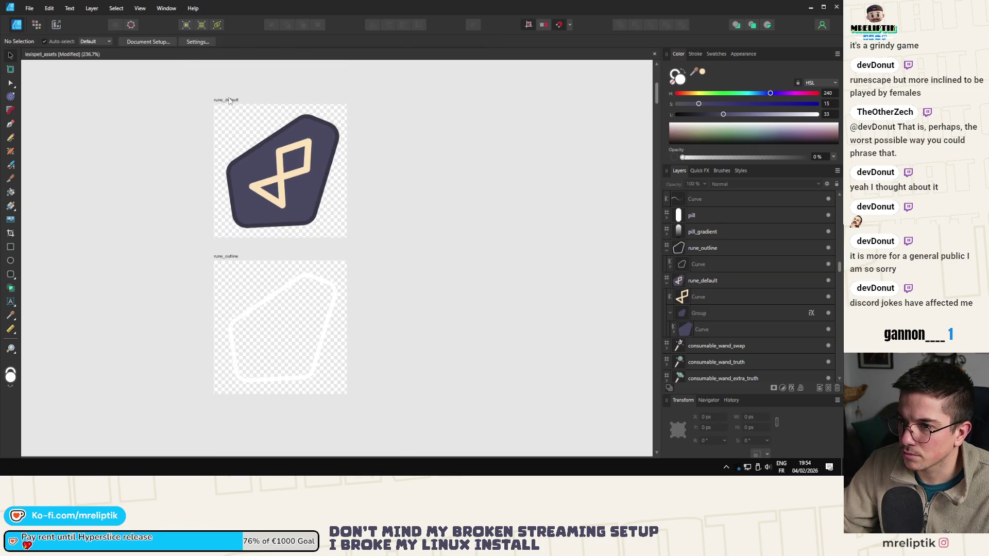
# Export the rune_default artboard as PNG, replacing resources/runes/visuals/rune_default.png
pyautogui.click(229, 101)
pyautogui.hotkey('ctrl', 'alt', 'shift', 'w')
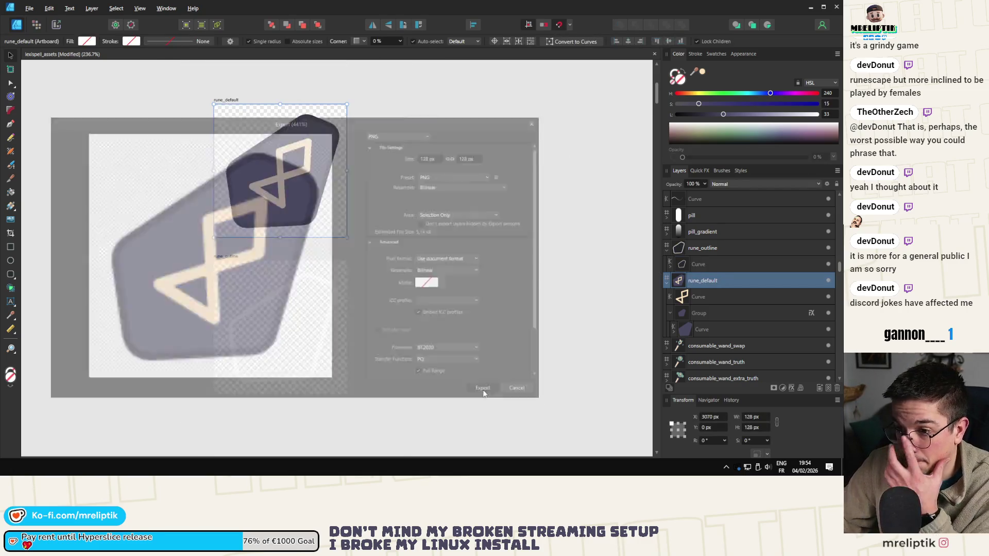
pyautogui.click(483, 389)
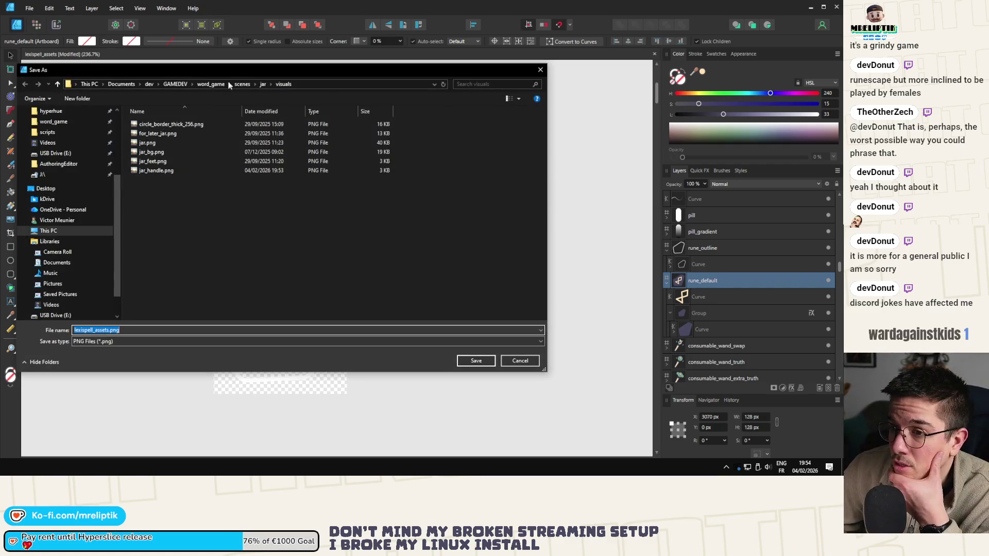
pyautogui.click(242, 85)
pyautogui.moveTo(243, 67); pyautogui.dragTo(282, 95)
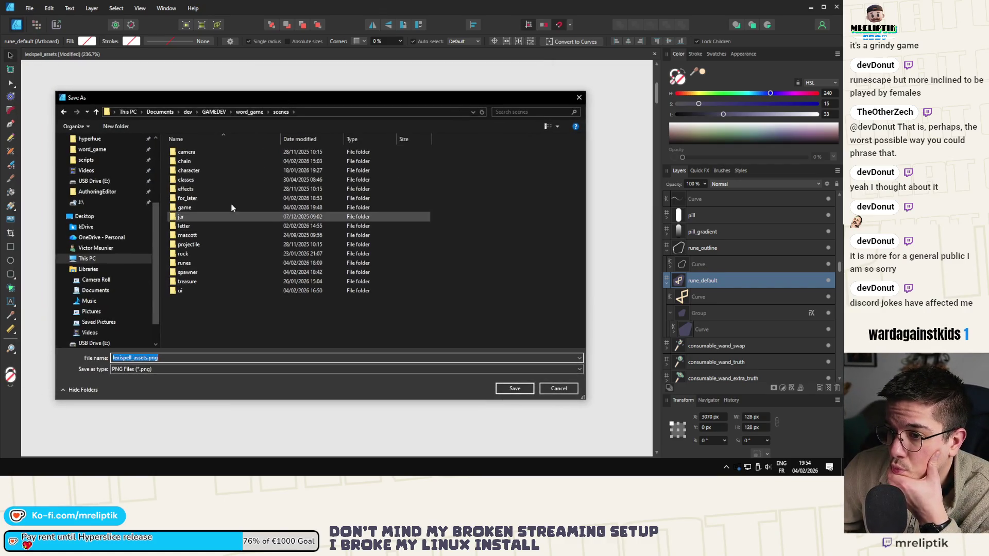
pyautogui.click(250, 111)
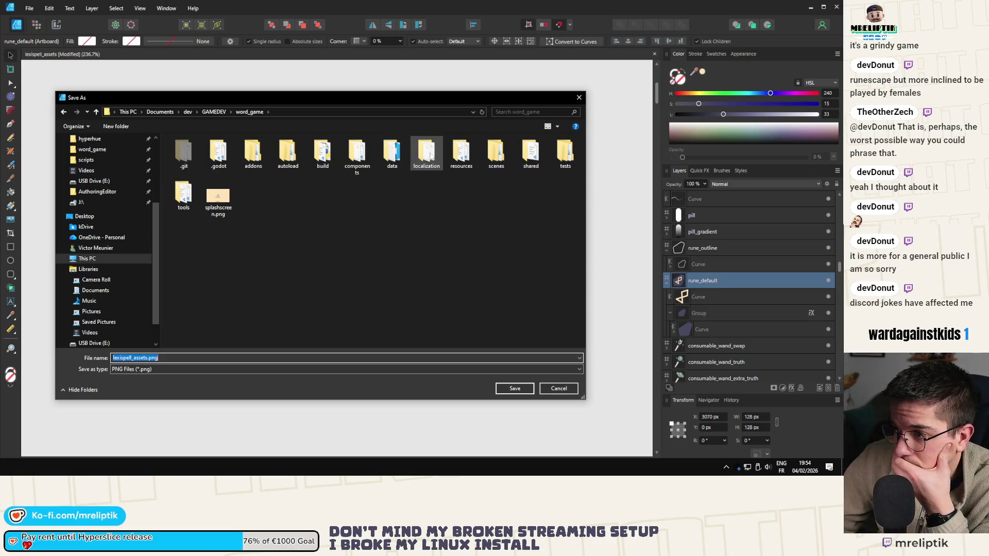
pyautogui.click(495, 154)
pyautogui.doubleClick(453, 158)
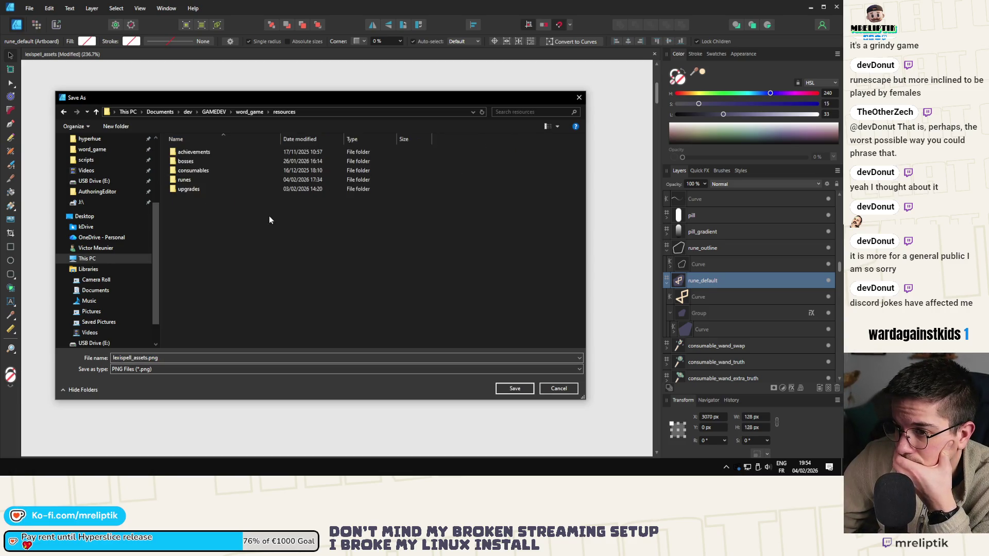
pyautogui.doubleClick(187, 180)
pyautogui.doubleClick(205, 152)
pyautogui.doubleClick(196, 152)
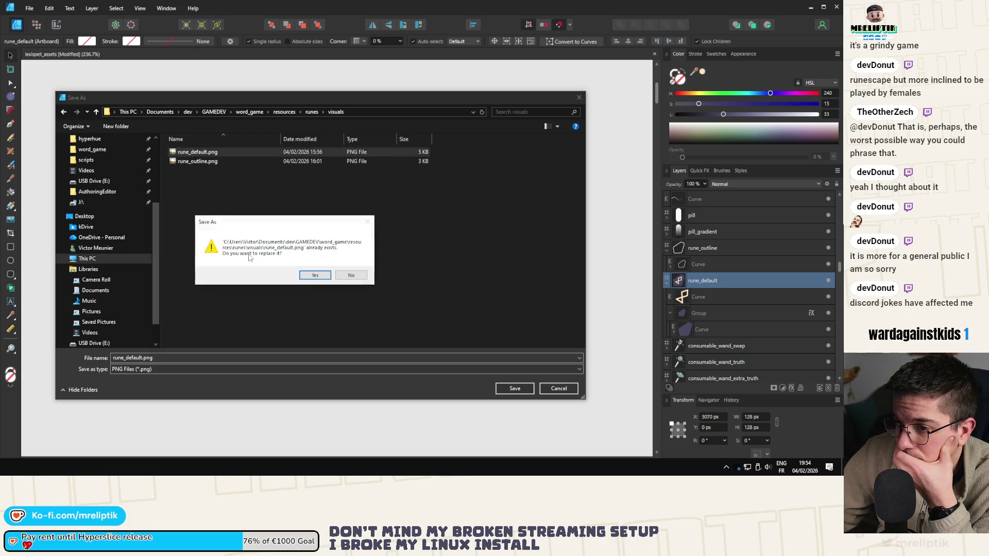
pyautogui.click(326, 278)
# Export rune_outline over rune_outline.png and check both runes in the running game
pyautogui.click(230, 256)
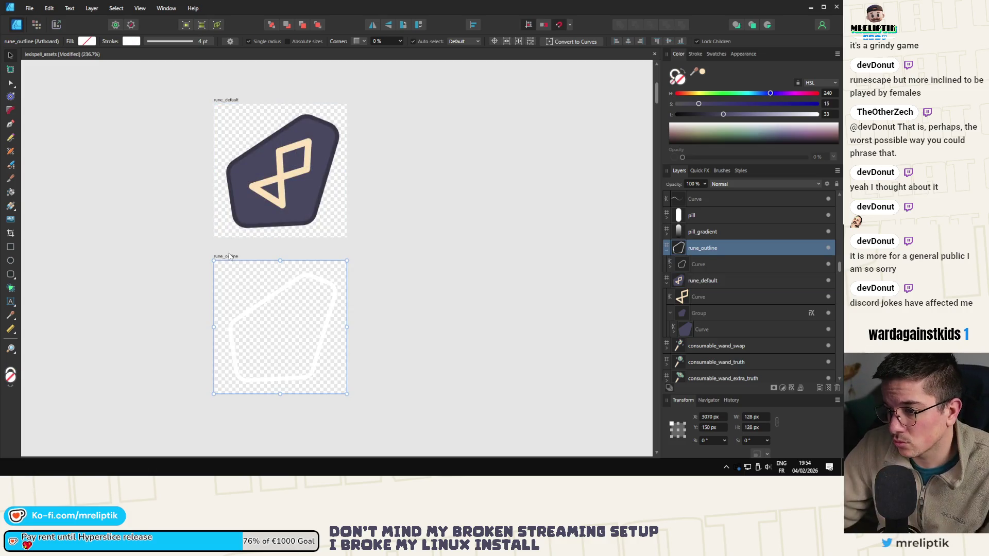
pyautogui.hotkey('ctrl', 'shift', 'alt', 'w')
pyautogui.click(487, 391)
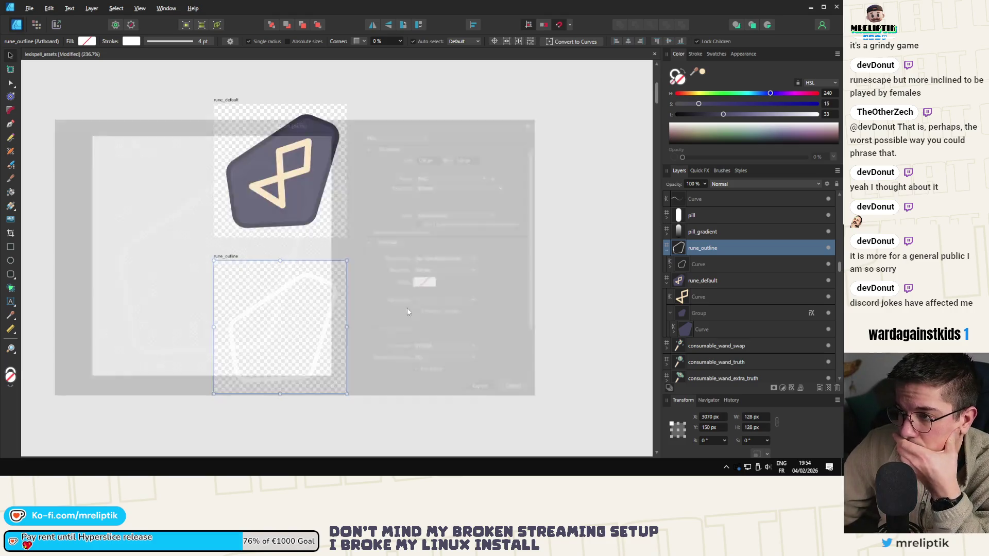
pyautogui.doubleClick(206, 161)
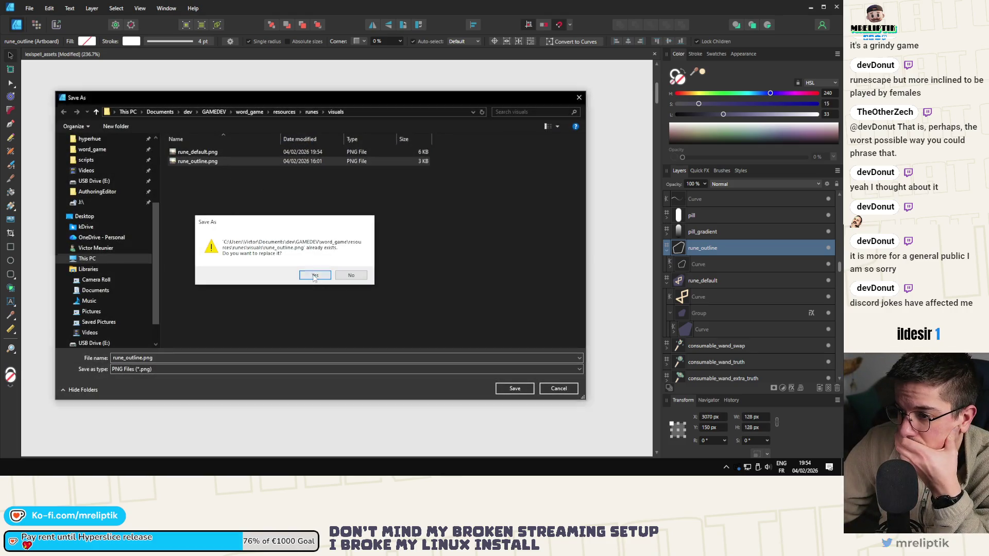
pyautogui.click(315, 275)
pyautogui.hotkey('alt', 'Tab')
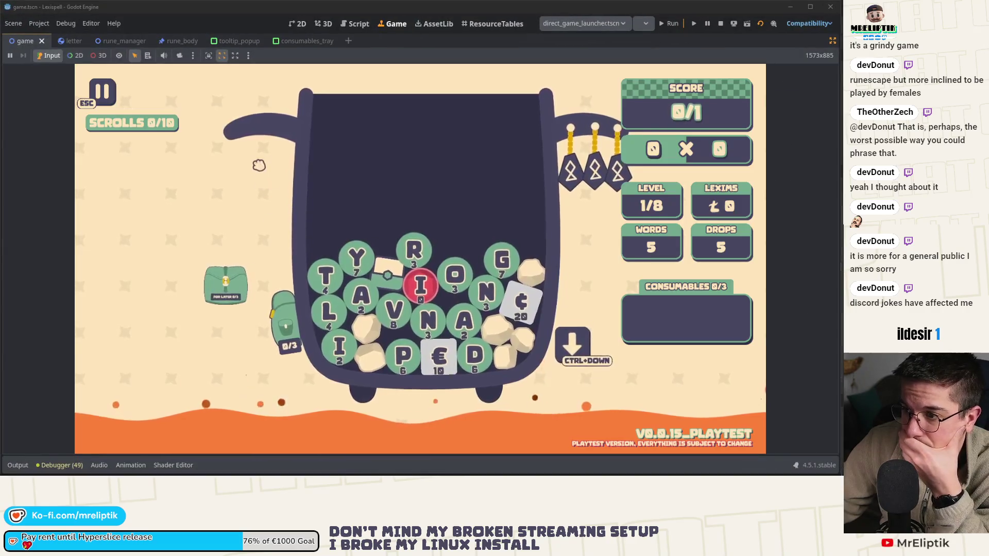
pyautogui.moveTo(565, 169)
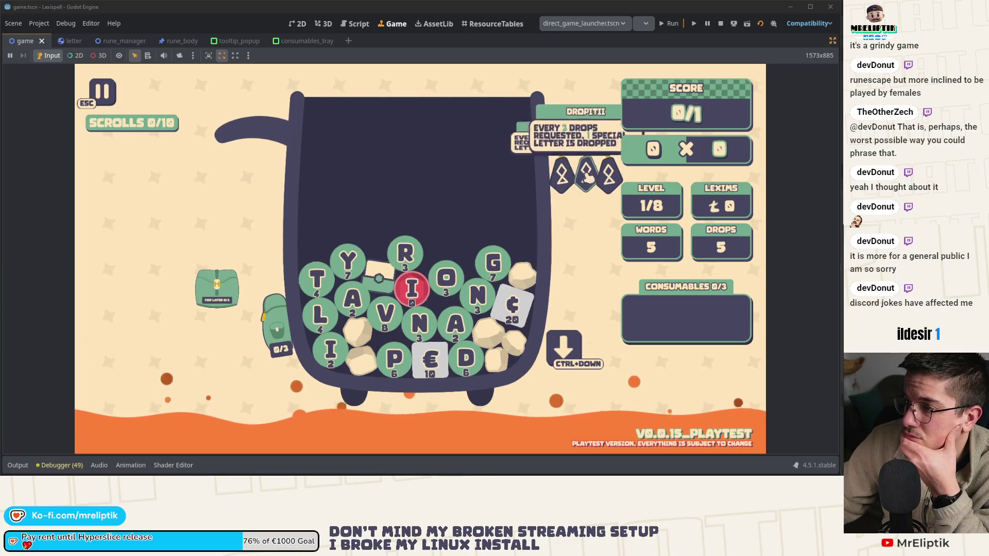
pyautogui.hotkey('alt', 'Tab')
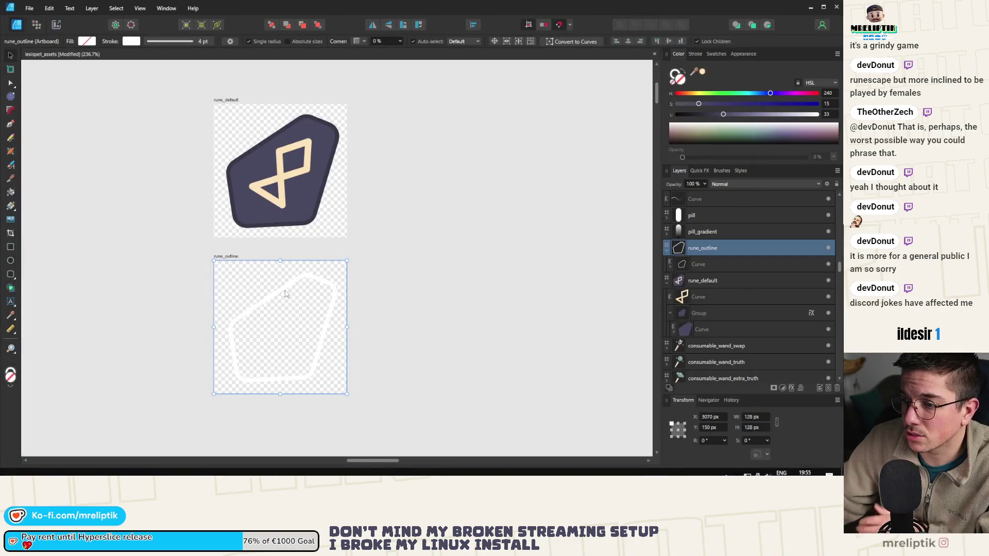
# Adjust the white stroke on the rune outline shape
pyautogui.click(695, 54)
pyautogui.click(699, 114)
pyautogui.click(482, 214)
# Re-export rune_outline.png over the existing file, then switch to the running game in Godot
pyautogui.click(232, 259)
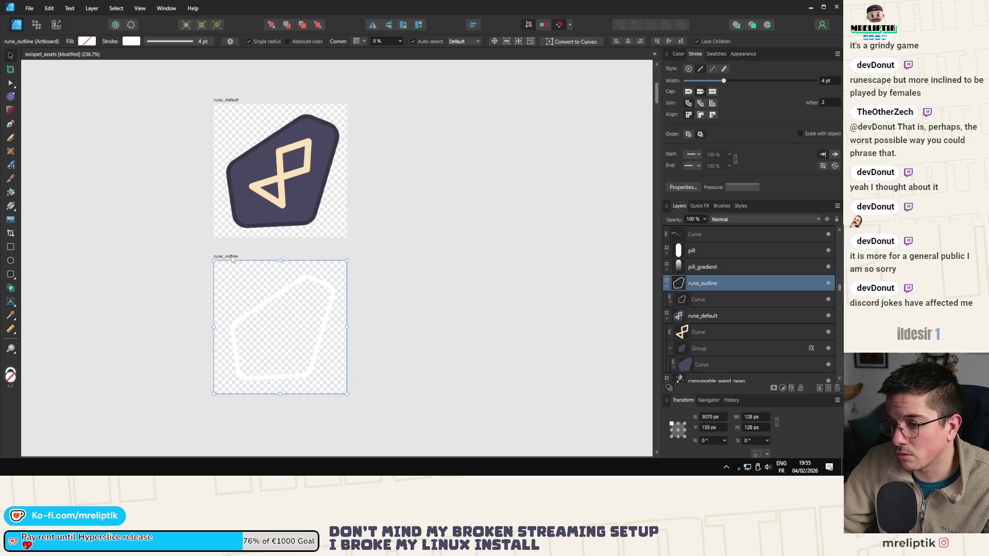
pyautogui.hotkey('ctrl', 'alt', 'shift', 'w')
pyautogui.click(482, 389)
pyautogui.doubleClick(200, 161)
pyautogui.click(307, 271)
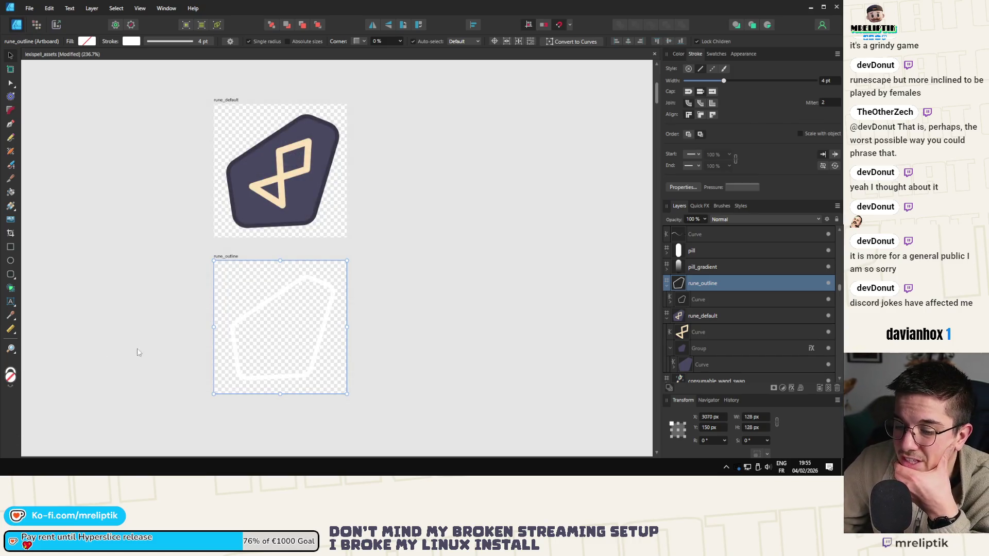
pyautogui.click(116, 328)
pyautogui.hotkey('alt', 'Tab')
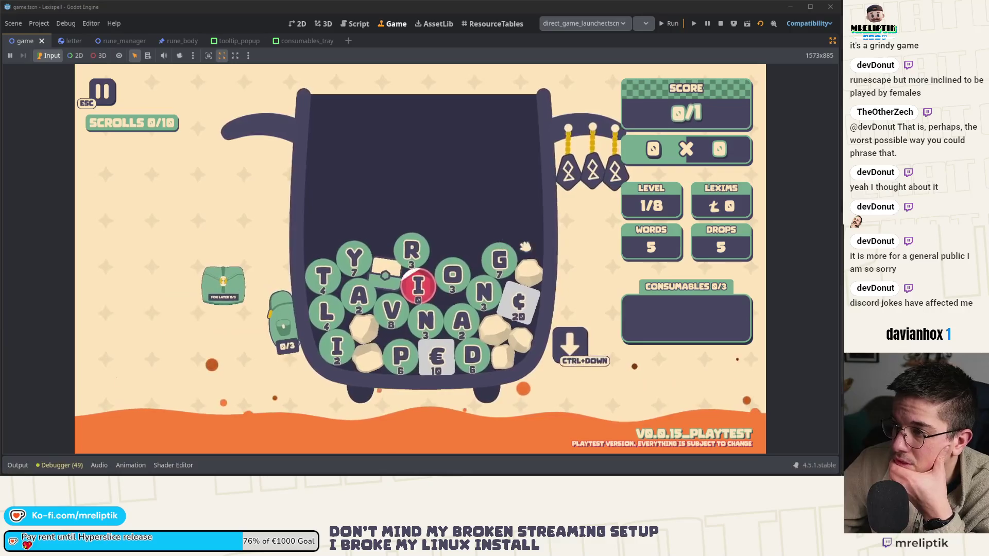
# Open and close the backpack twice in the running game to test it
pyautogui.moveTo(585, 182)
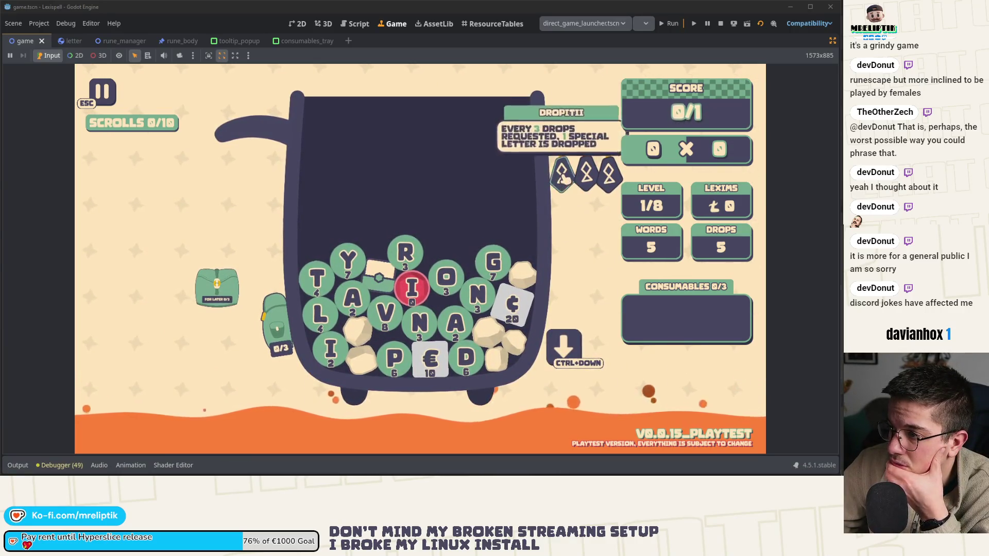
pyautogui.hotkey('alt', 'Tab')
pyautogui.hotkey('alt', 'Tab')
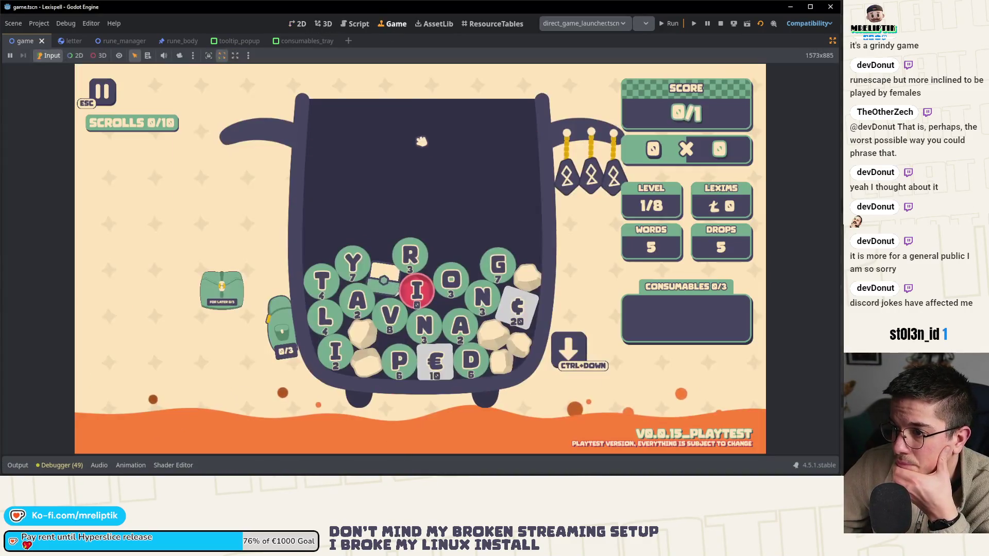
pyautogui.moveTo(614, 150)
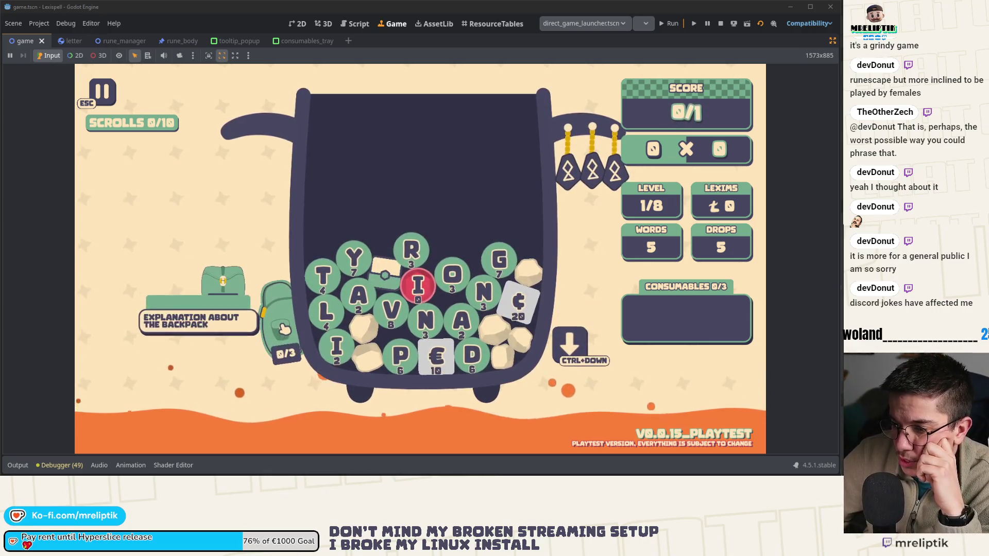
pyautogui.click(230, 275)
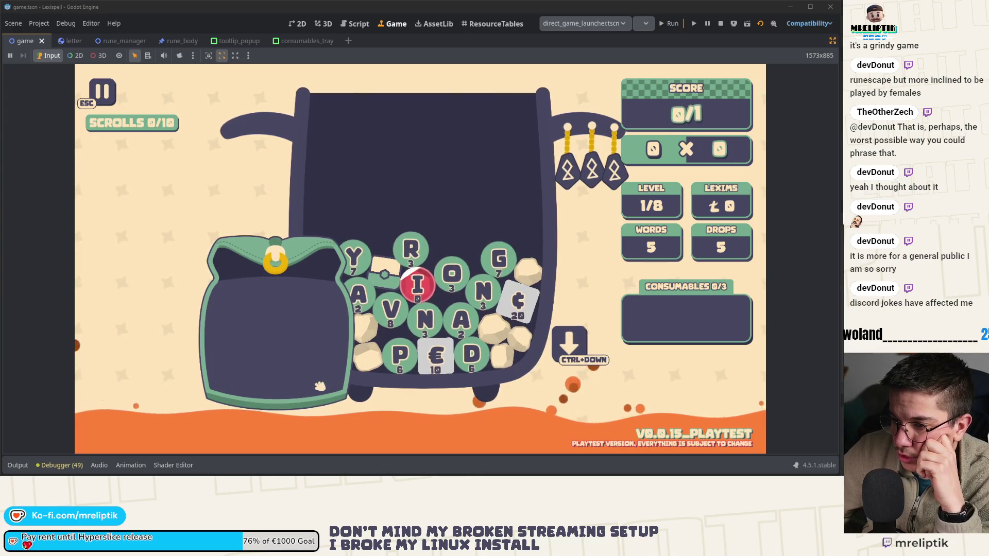
pyautogui.click(291, 329)
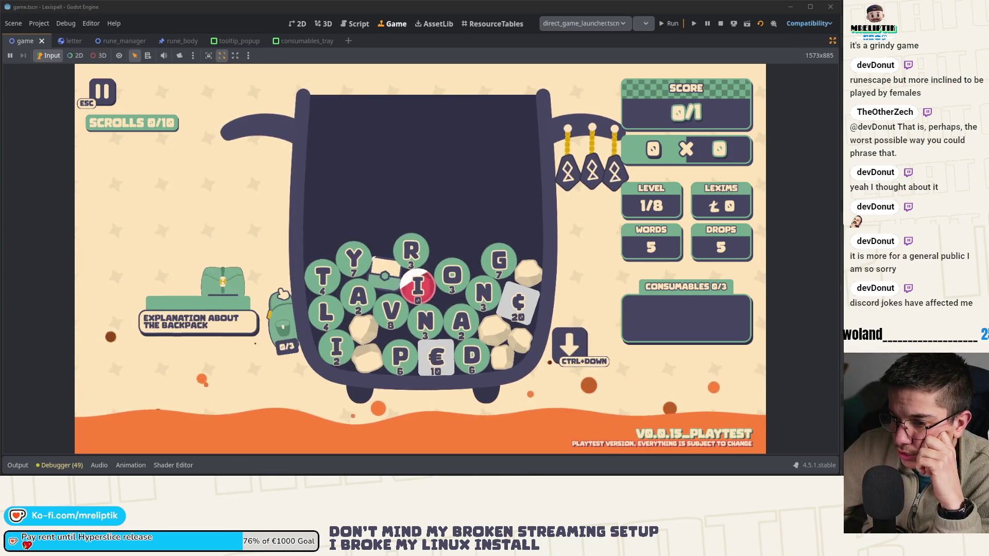
pyautogui.click(286, 329)
pyautogui.click(287, 329)
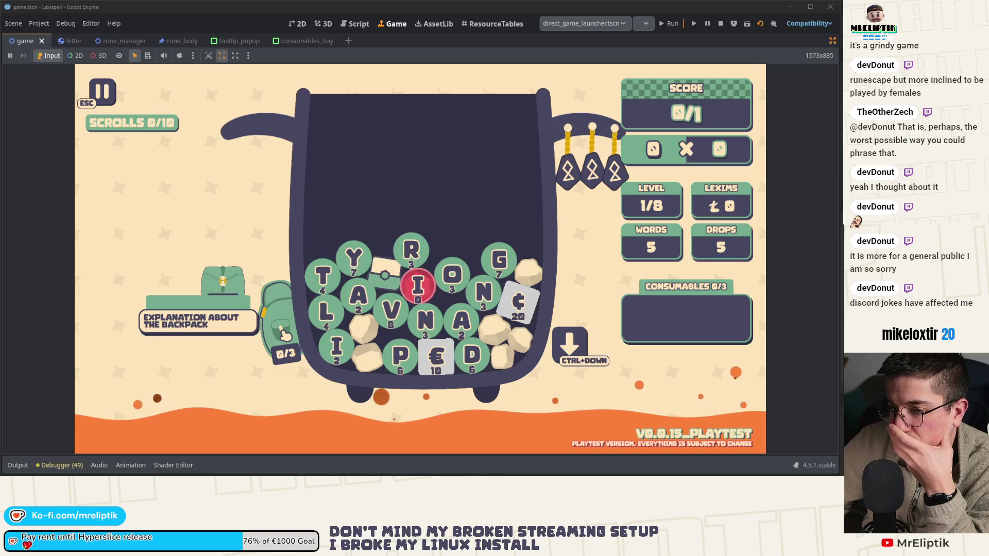
# Return to the 2D scene editor with the scene, file and inspector panels visible
pyautogui.click(298, 23)
pyautogui.scroll(-5, 471, 337)
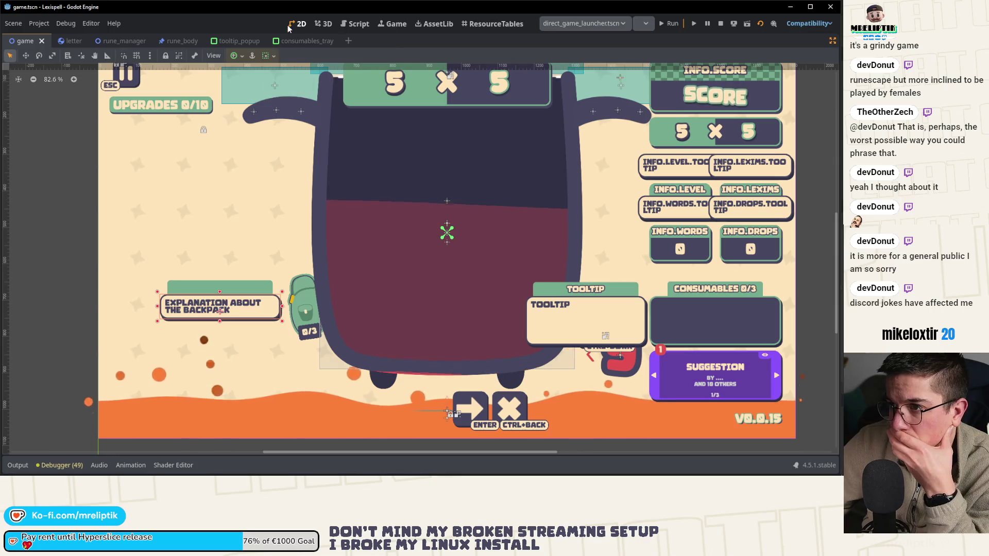
pyautogui.click(833, 41)
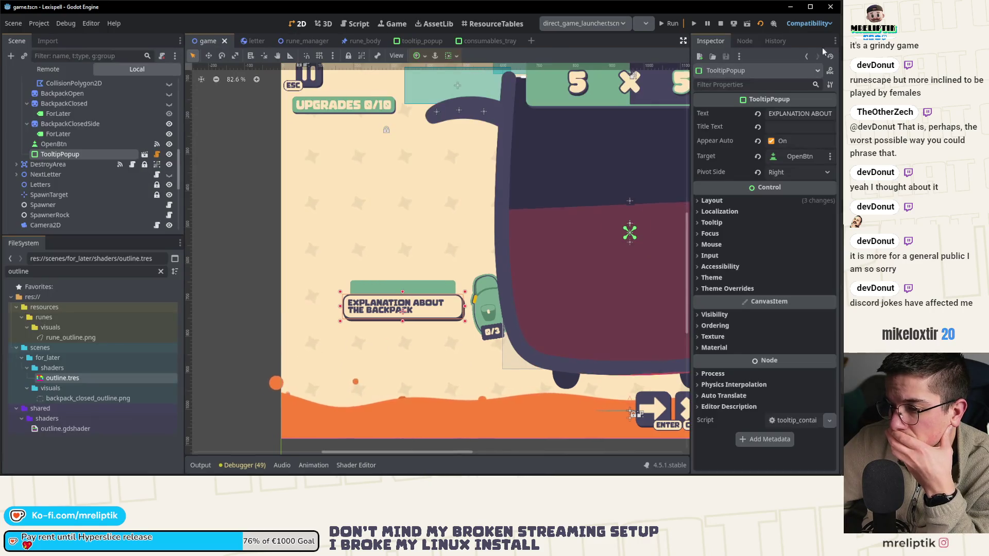
# Set the tooltip's Title Text to BACKPACK.TITLE
pyautogui.click(795, 125)
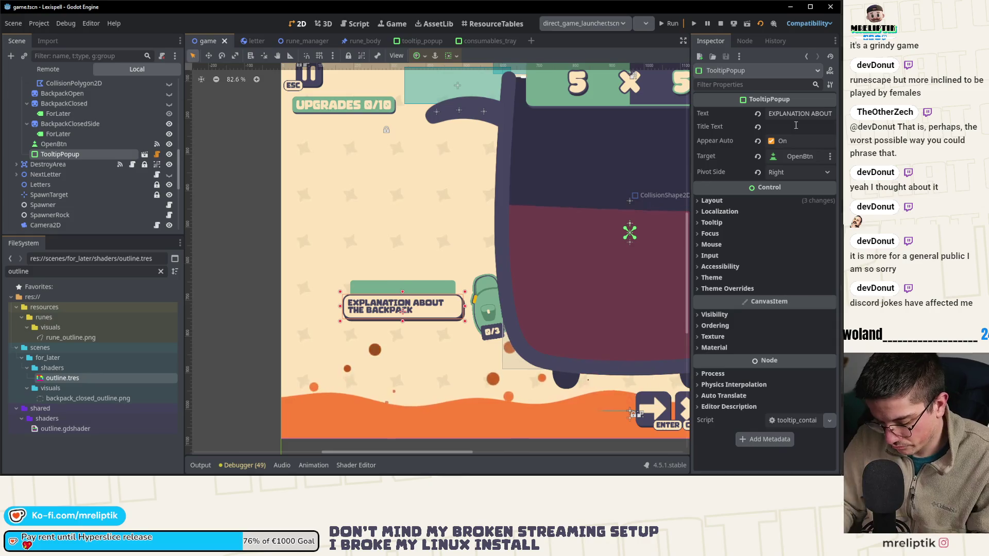
pyautogui.write('BACKPACK')
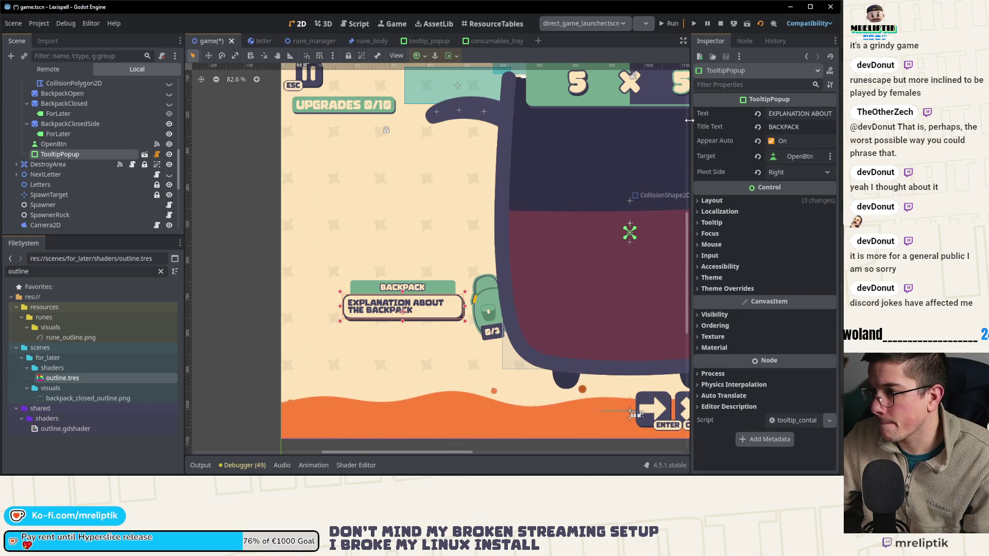
pyautogui.moveTo(690, 123); pyautogui.dragTo(526, 126)
pyautogui.write('.TITLE')
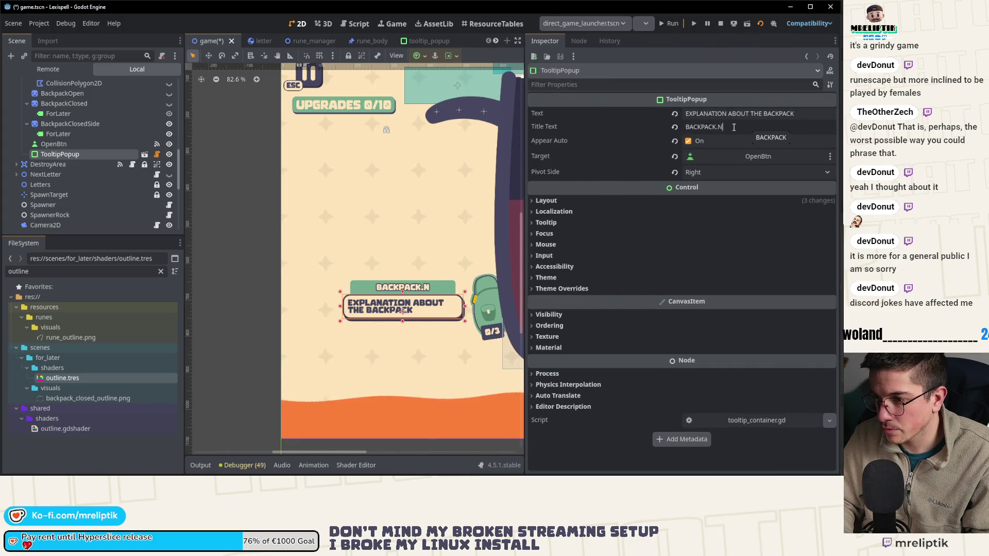
# Replace the tooltip Text with BACKPACK.DESC, save the scene, and bring up the sheet's search
pyautogui.tripleClick(812, 115)
pyautogui.press('BackSpace')
pyautogui.write('BACKPACK.DEC')
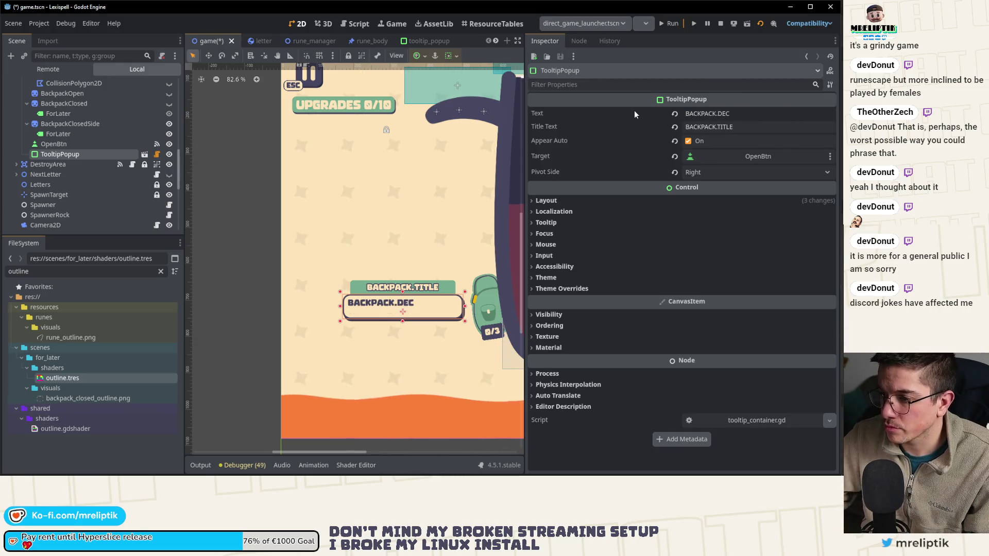
pyautogui.press('Left')
pyautogui.write('S')
pyautogui.hotkey('ctrl', 's')
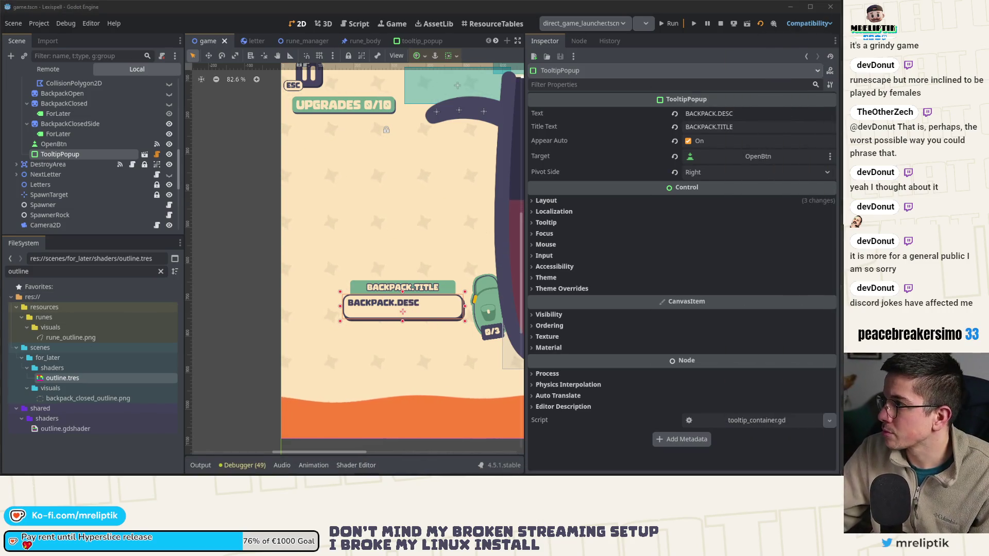
pyautogui.hotkey('ctrl', 'f')
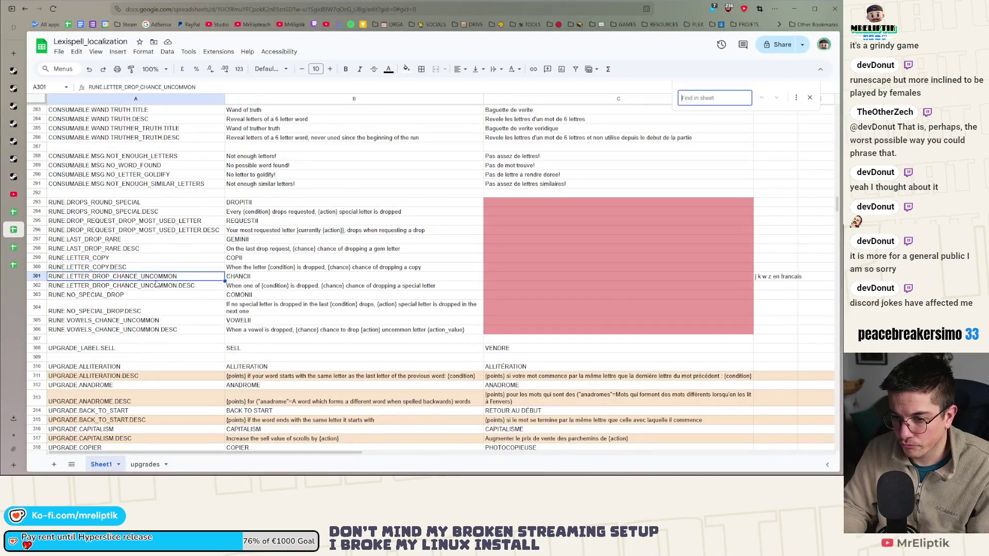
# Search the sheet for 'for_la' and step to the FOR_LATER.TITLE match
pyautogui.write('for_later')
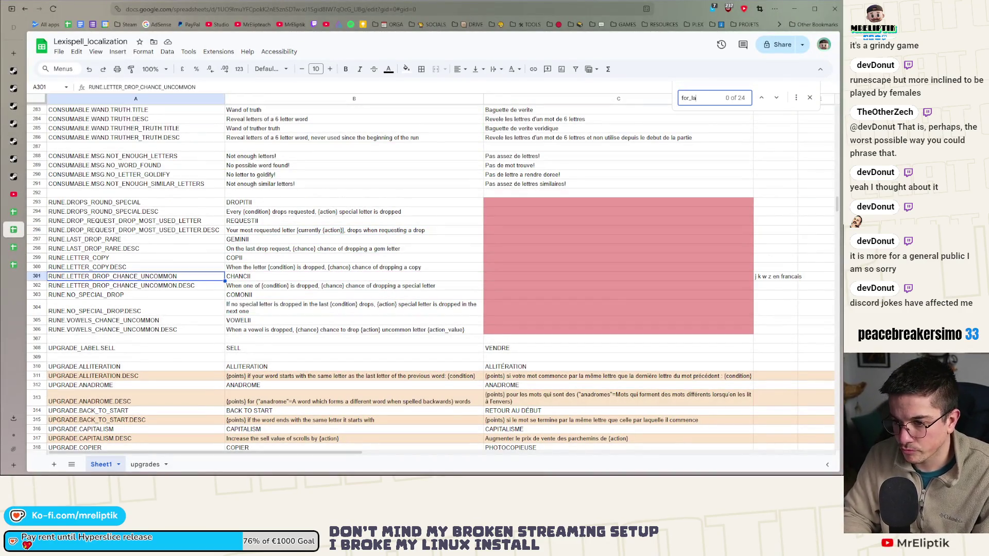
pyautogui.scroll(3, 93, 196)
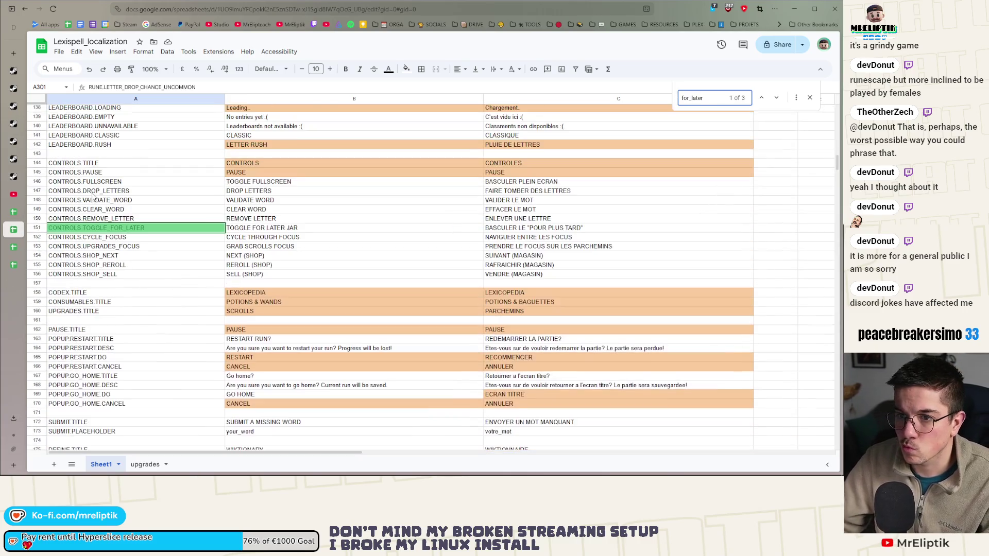
pyautogui.click(95, 238)
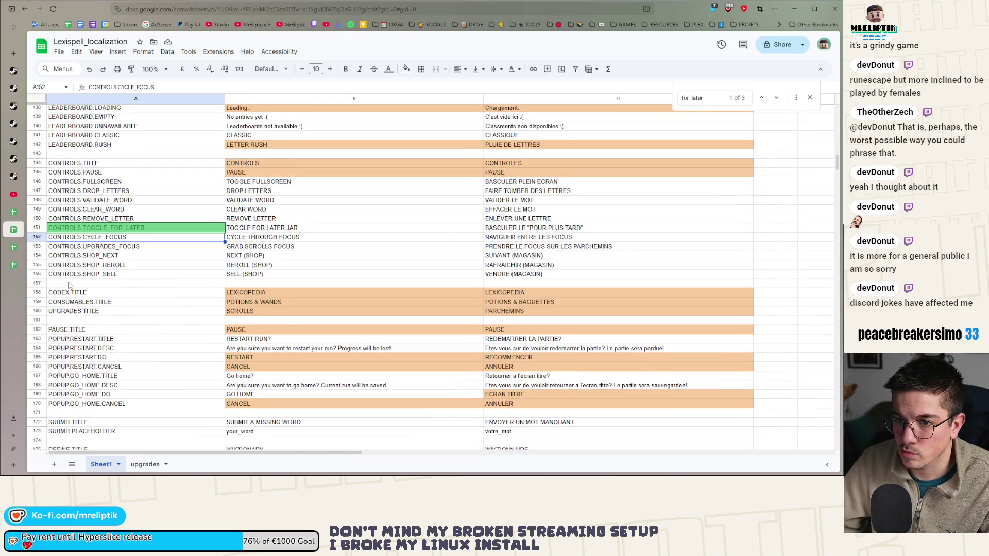
pyautogui.click(69, 284)
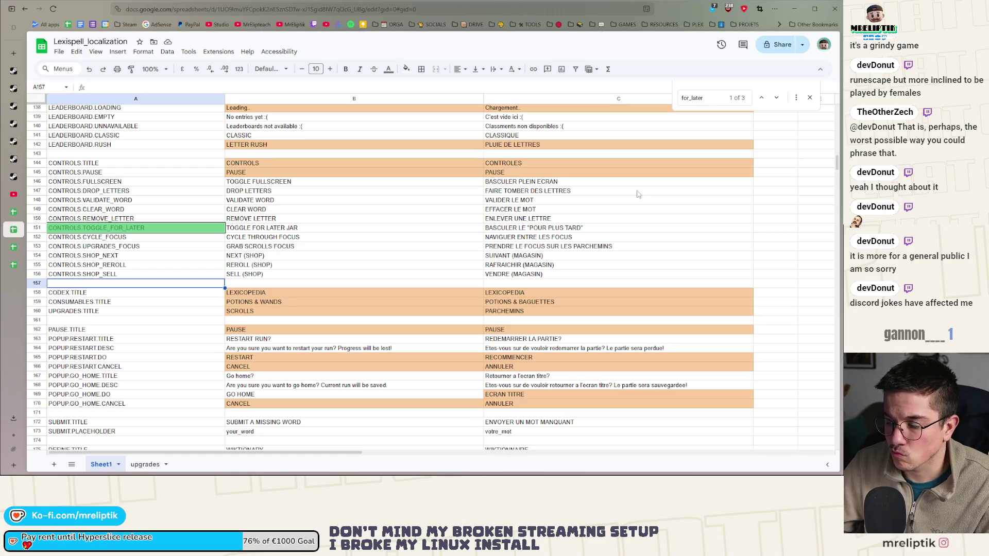
pyautogui.click(775, 98)
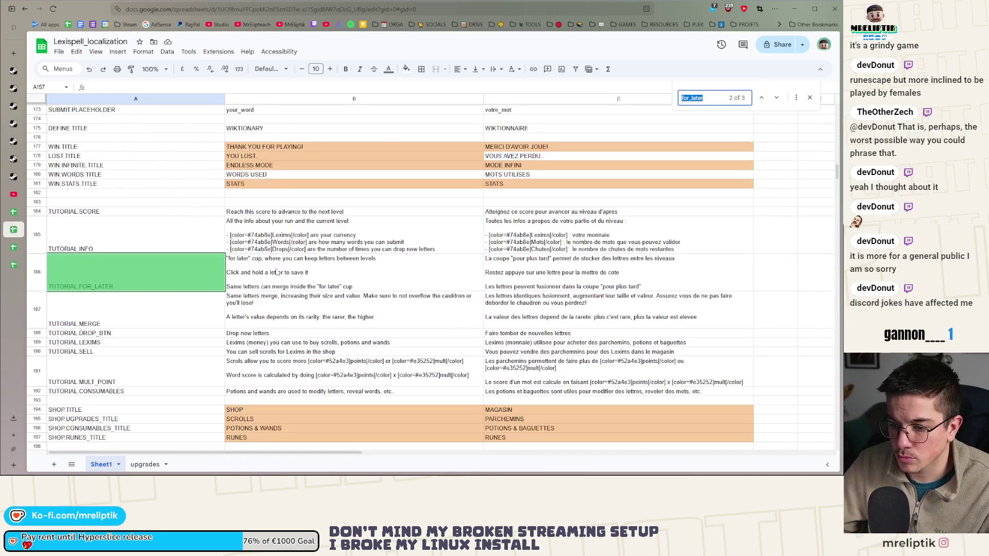
pyautogui.click(776, 98)
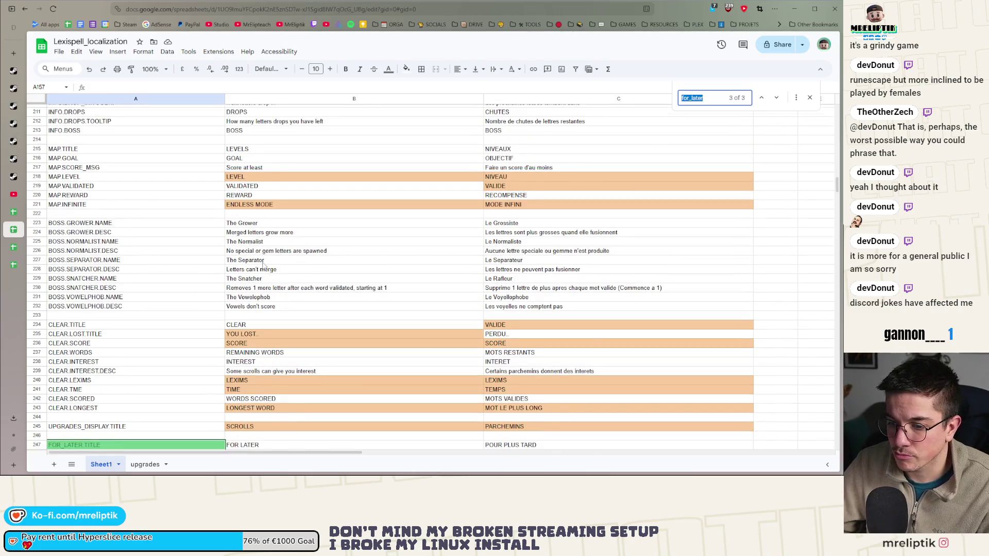
pyautogui.click(806, 97)
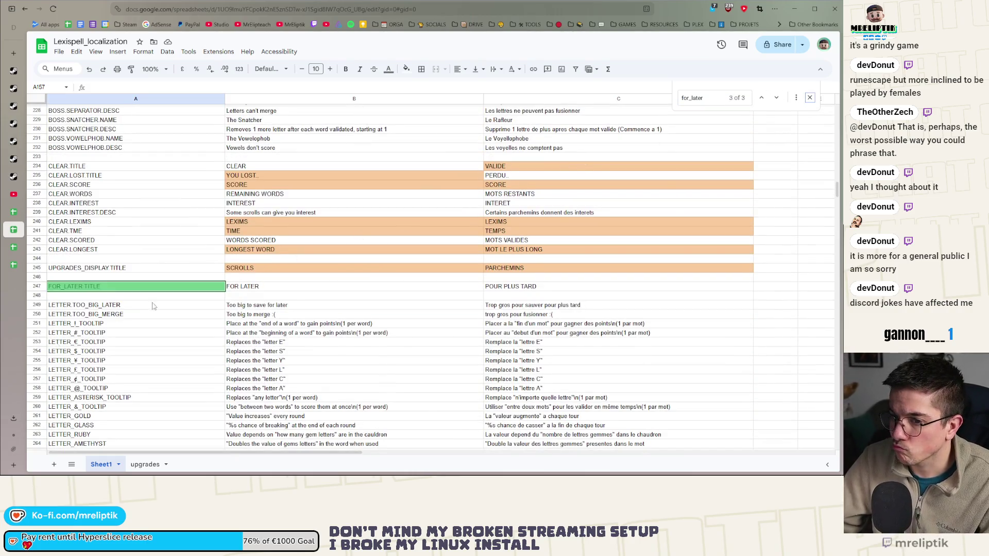
# Insert two empty rows above FOR_LATER.TITLE and enter the BACKPACK.TITLE key in A247
pyautogui.rightClick(72, 286)
pyautogui.click(111, 212)
pyautogui.rightClick(69, 286)
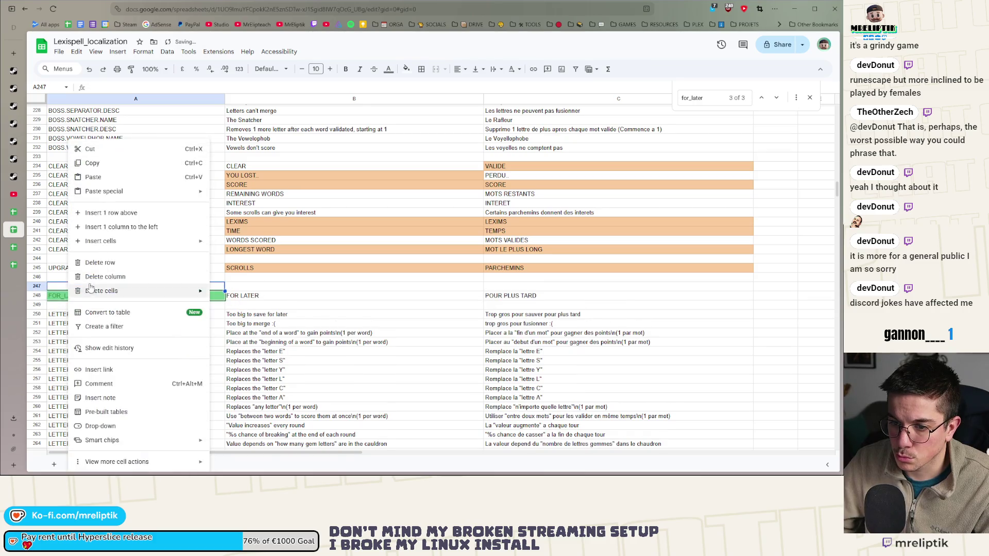
pyautogui.click(124, 213)
pyautogui.doubleClick(73, 284)
pyautogui.write('BACK')
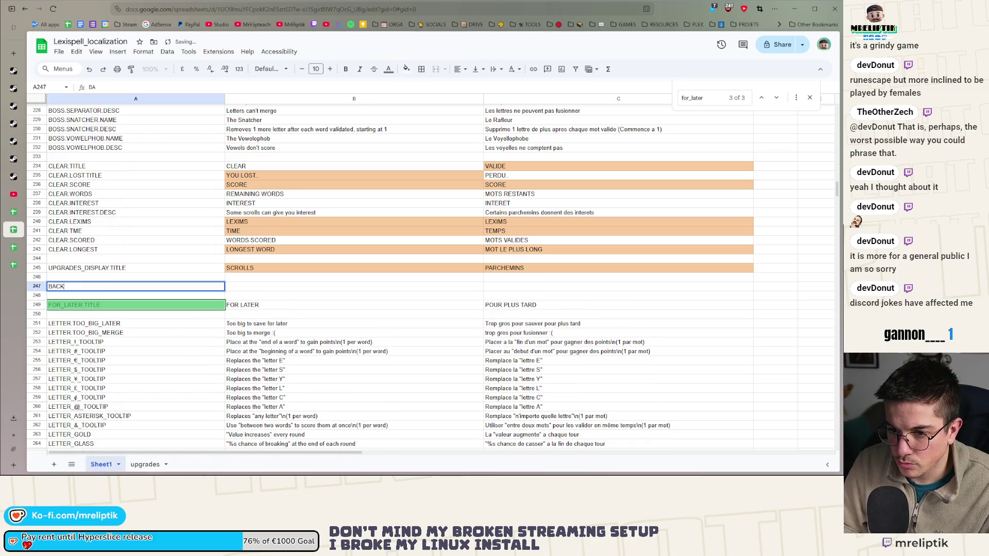
pyautogui.write('PACK.TITLE')
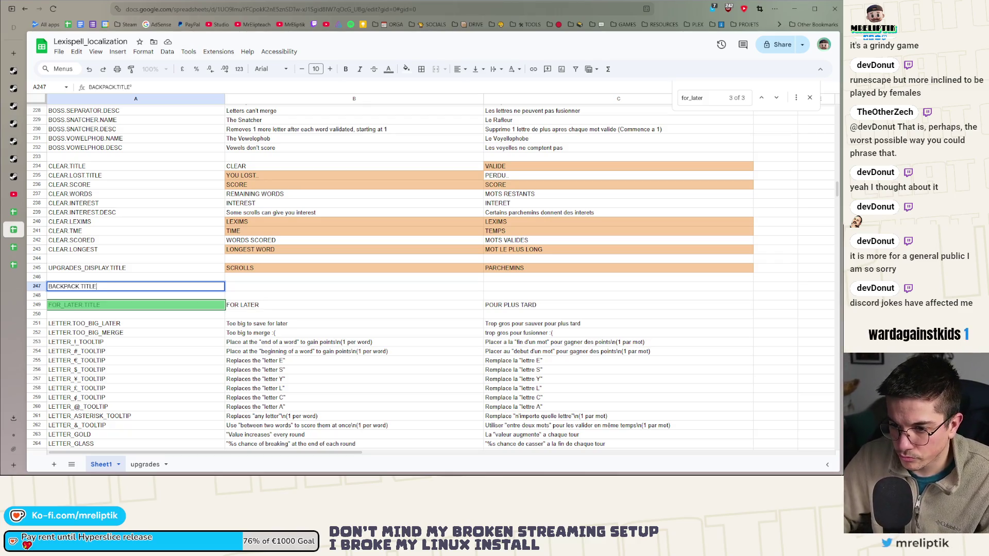
pyautogui.click(79, 296)
# Start the BACKPACK.DESC key and give BACKPACK.TITLE English 'BACKPACK' and French 'SAC A DOS'
pyautogui.write('BACK8P')
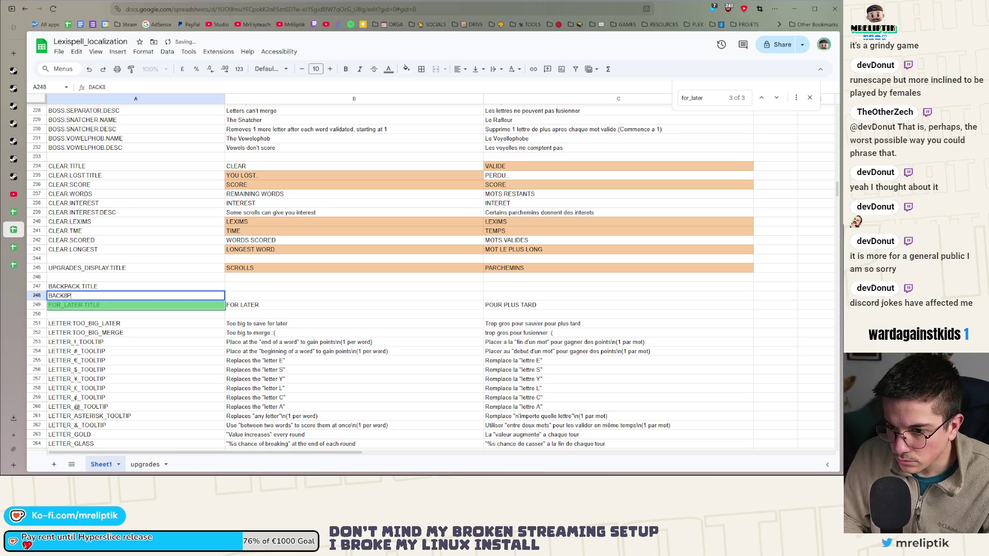
pyautogui.write('K.DESC')
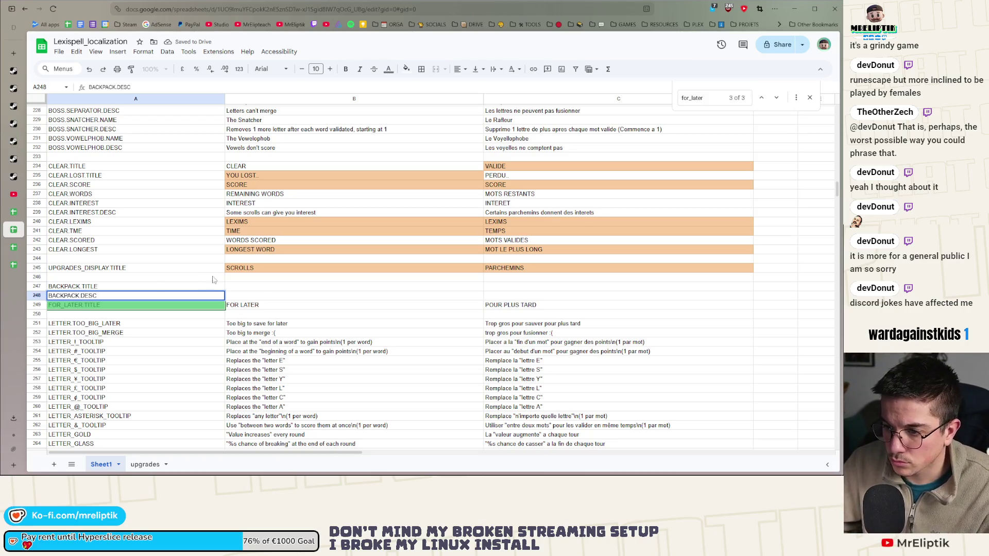
pyautogui.click(232, 287)
pyautogui.write('BACK')
pyautogui.press('Tab')
pyautogui.write('SA')
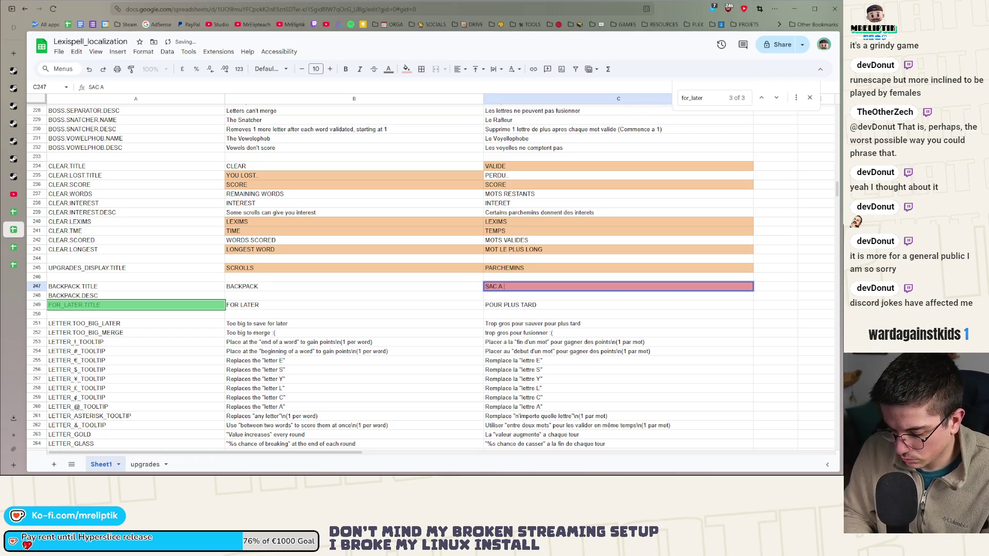
pyautogui.write('DOS')
pyautogui.press('Return')
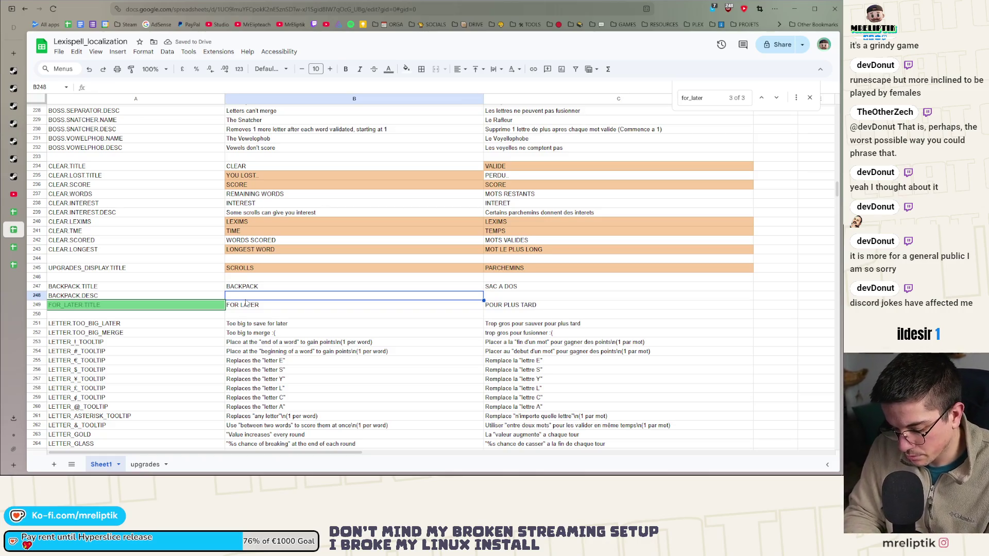
# Enter the English description 'Hold press on letter to save them in the backpack. They're kept between levels.'
pyautogui.write('H')
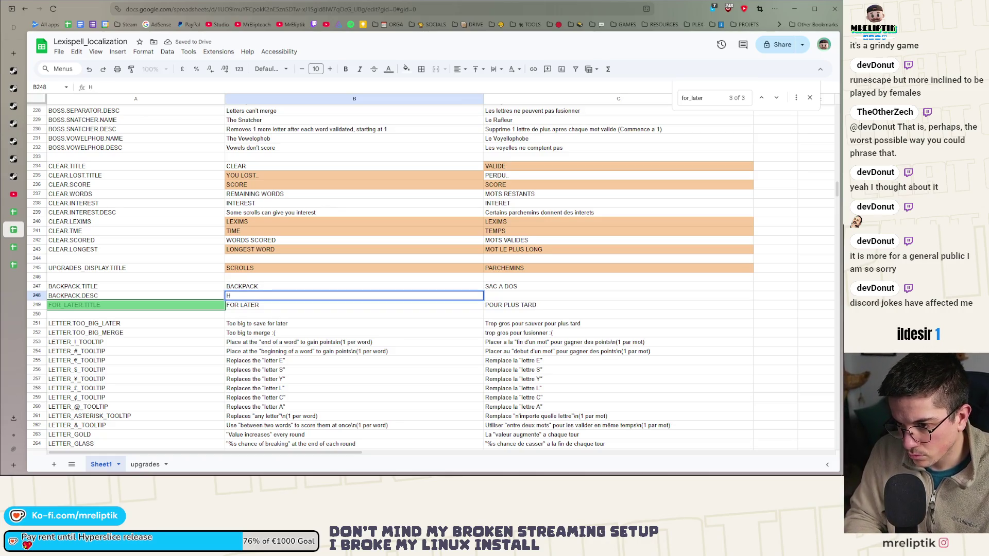
pyautogui.write('old press on ')
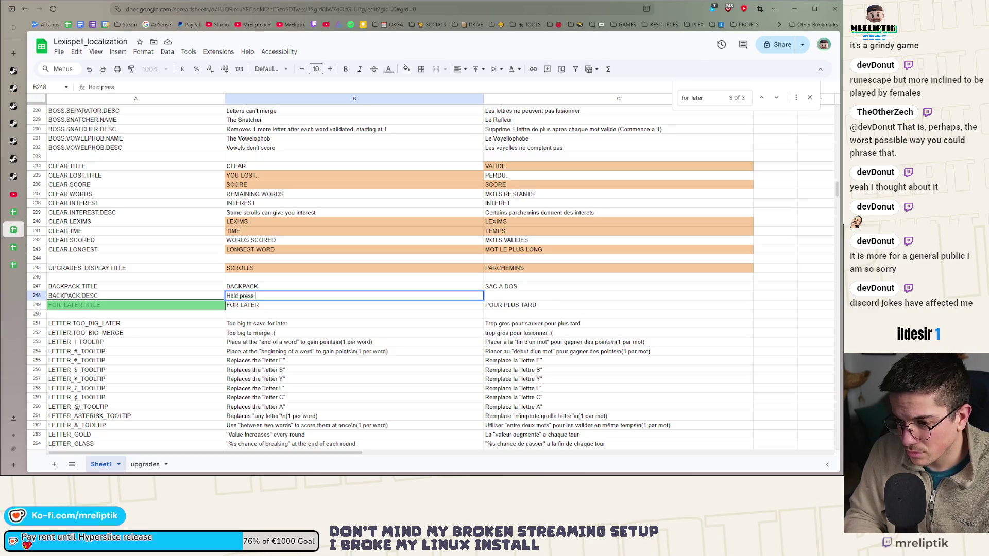
pyautogui.write('letter to save them in the p')
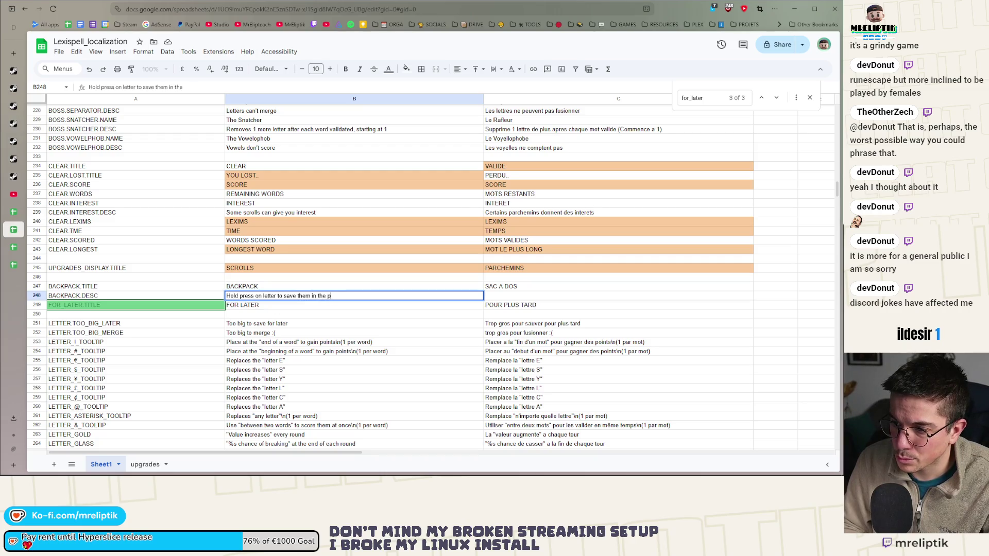
pyautogui.press('BackSpace')
pyautogui.write("backpack. They're kept")
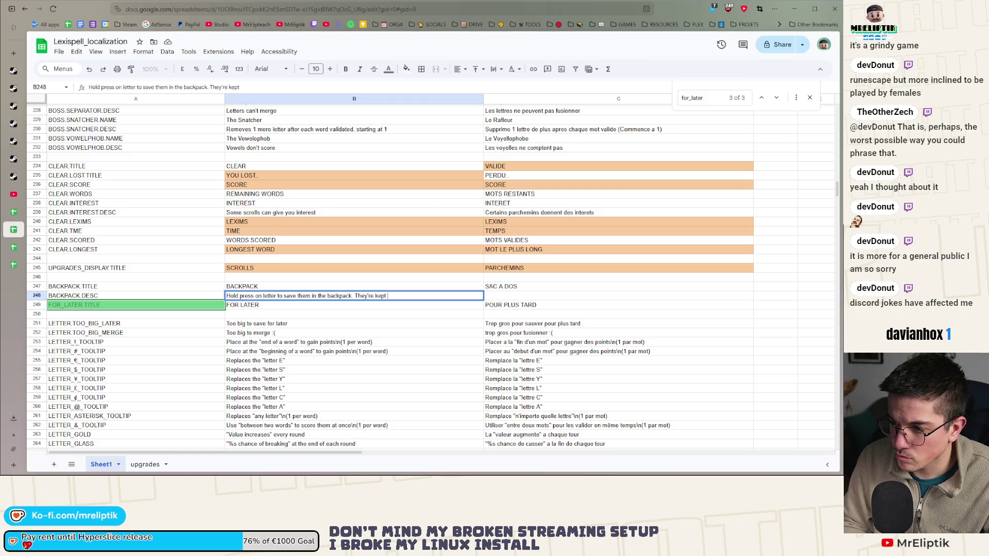
pyautogui.write('ween levels.')
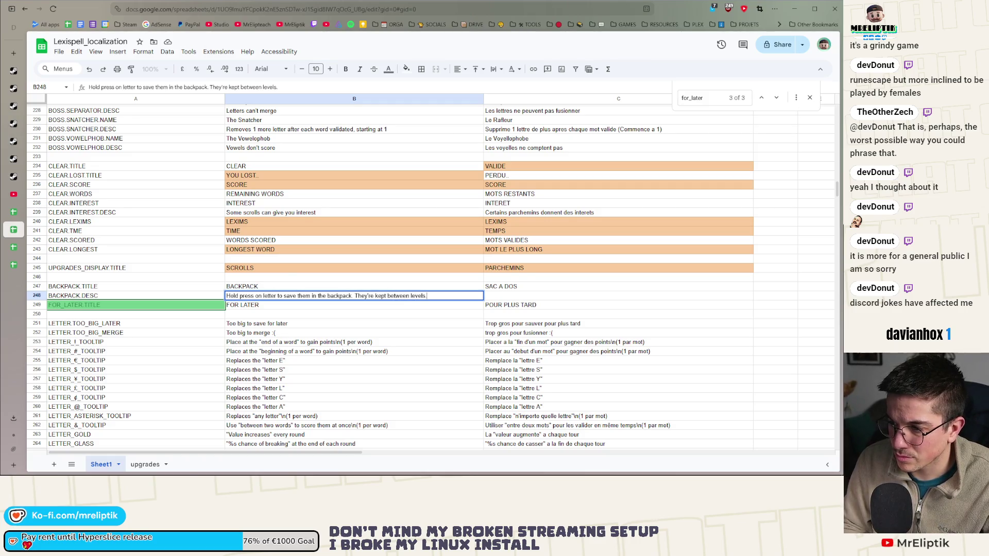
pyautogui.scroll(1, 446, 325)
pyautogui.press('Return')
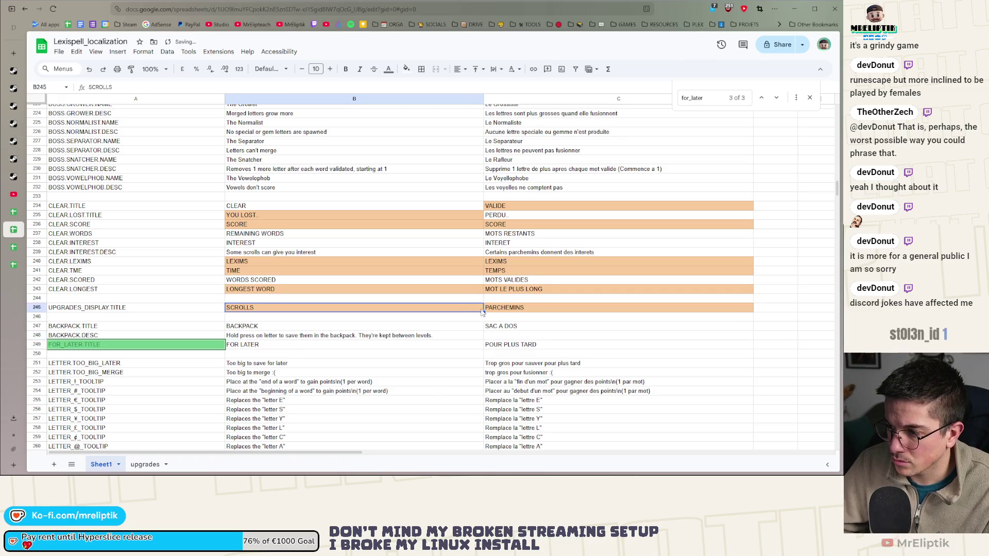
# Fill C248 with =GOOGLETRANSLATE(B248, "en", "fr") to translate the English description
pyautogui.click(499, 300)
pyautogui.click(517, 337)
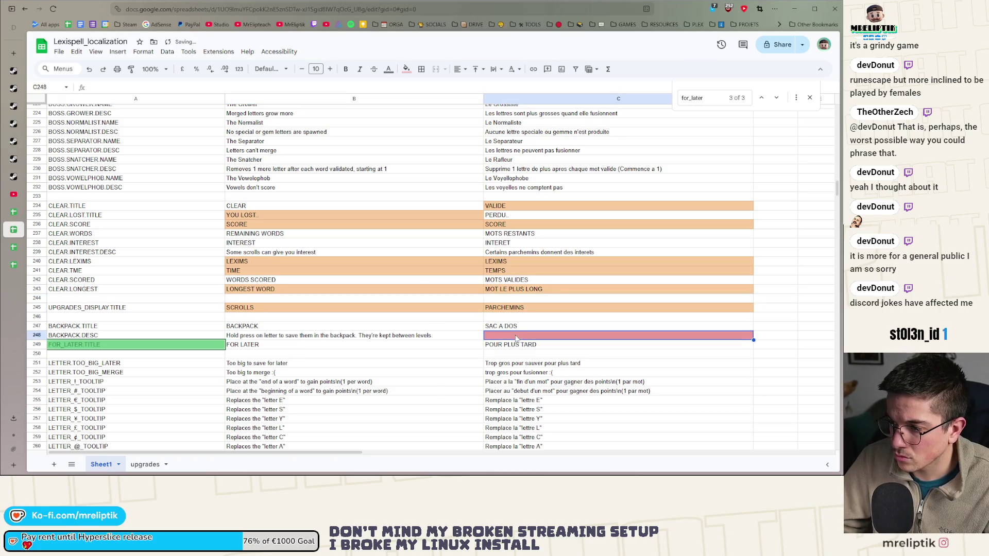
pyautogui.press('Return')
pyautogui.write('g')
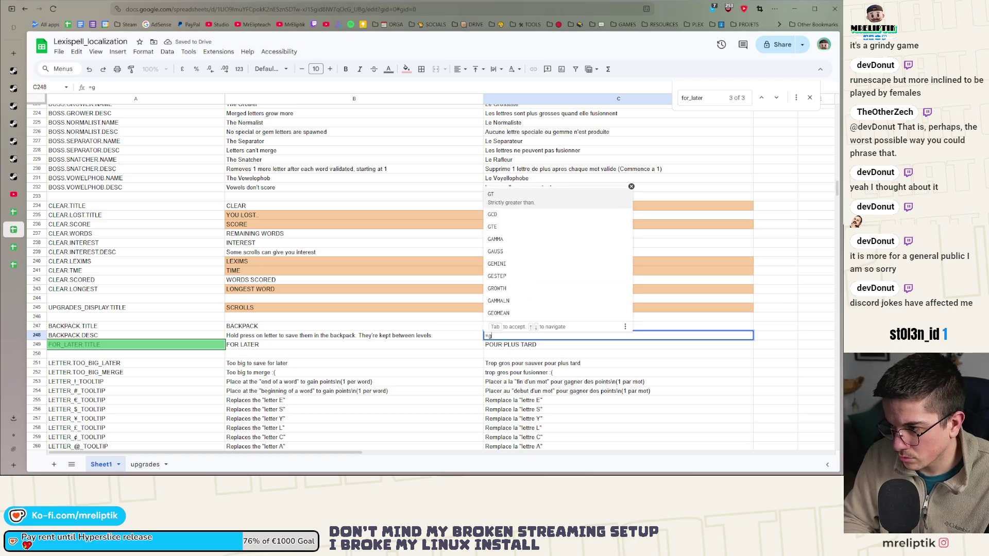
pyautogui.write('oogl')
pyautogui.press('Down')
pyautogui.press('Tab')
pyautogui.click(434, 336)
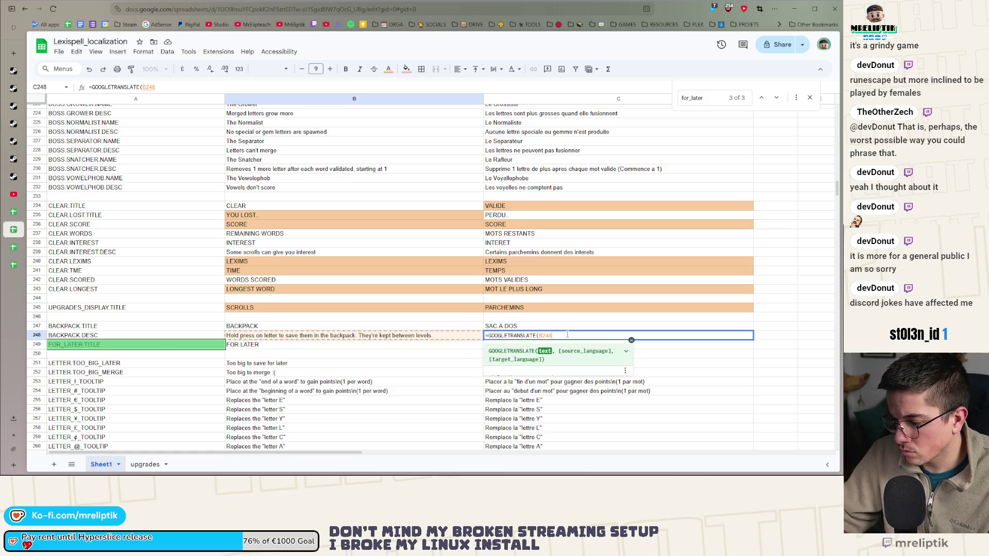
pyautogui.press('Return')
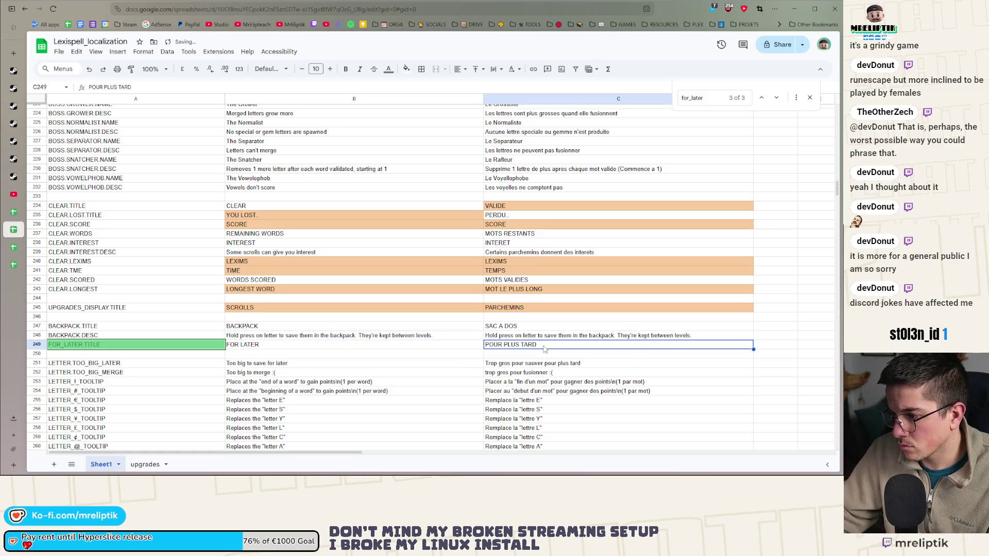
pyautogui.click(523, 338)
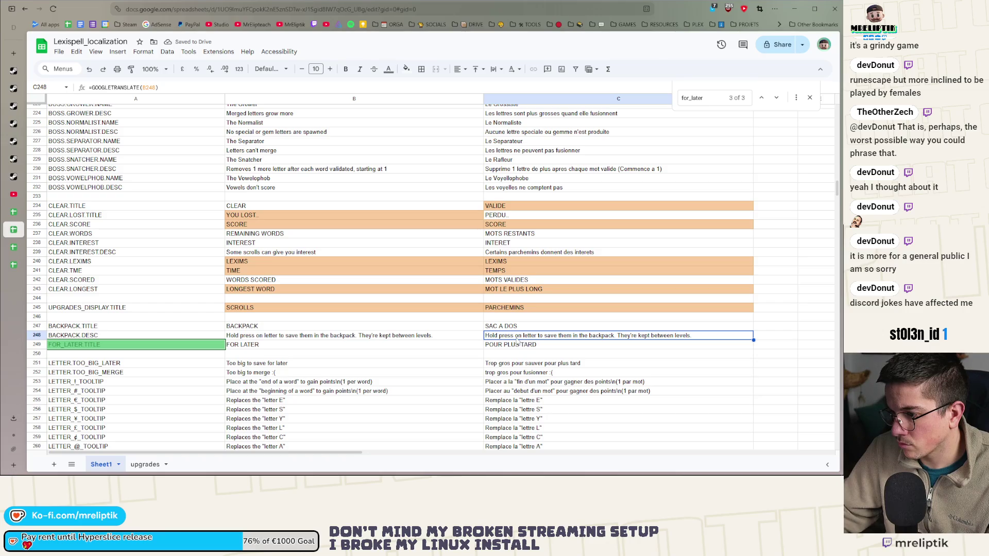
pyautogui.doubleClick(525, 337)
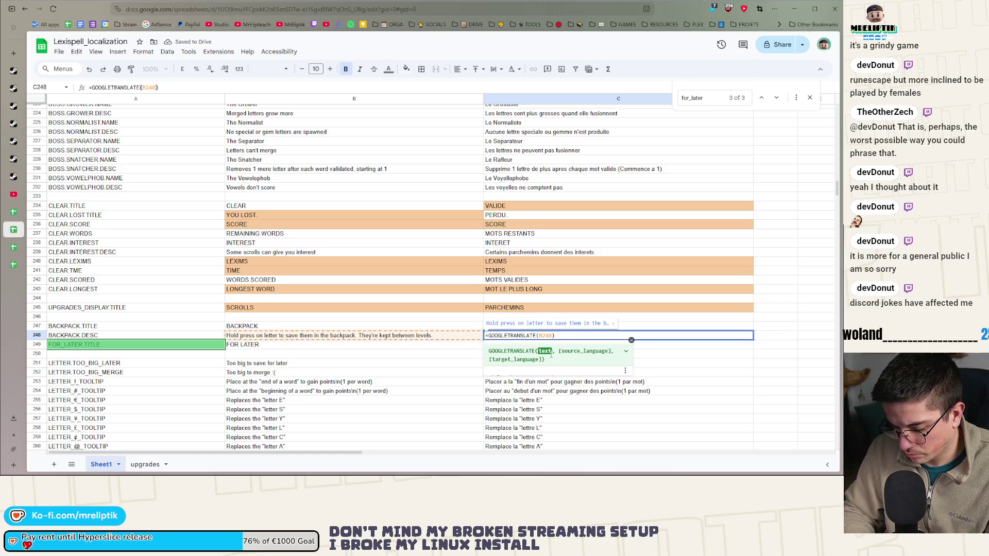
pyautogui.write(', "en,",')
pyautogui.write('"')
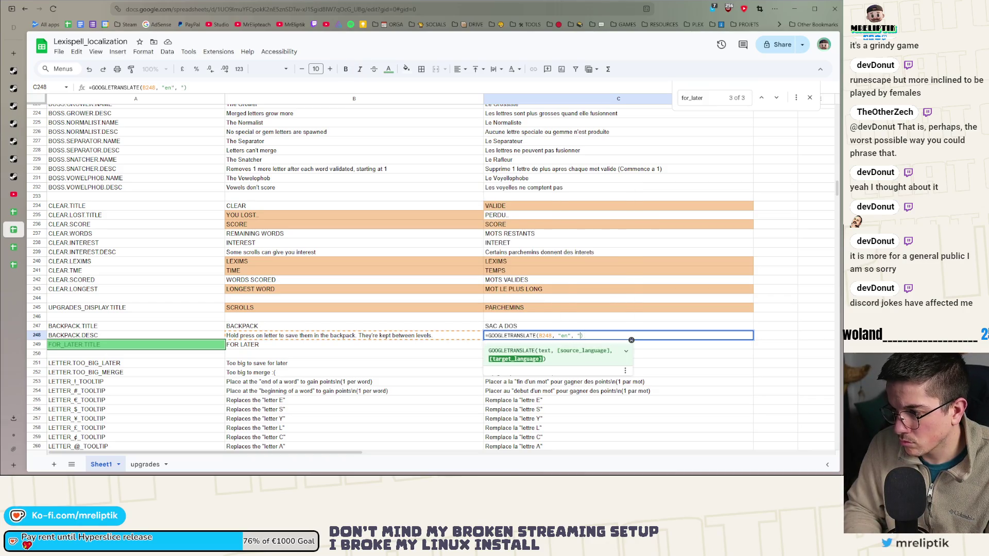
pyautogui.write('"')
pyautogui.press('Return')
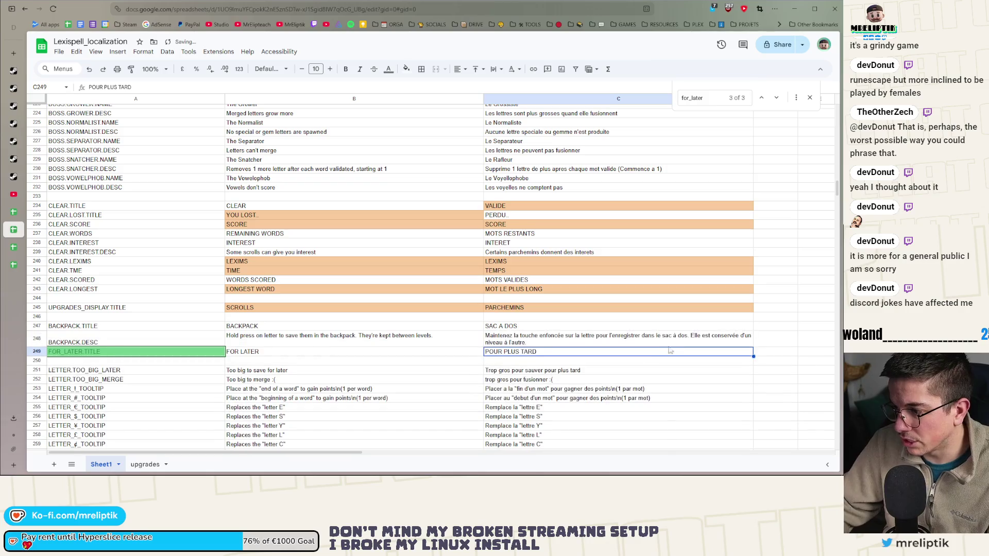
# Replace the translation formula with its plain French text values
pyautogui.click(492, 364)
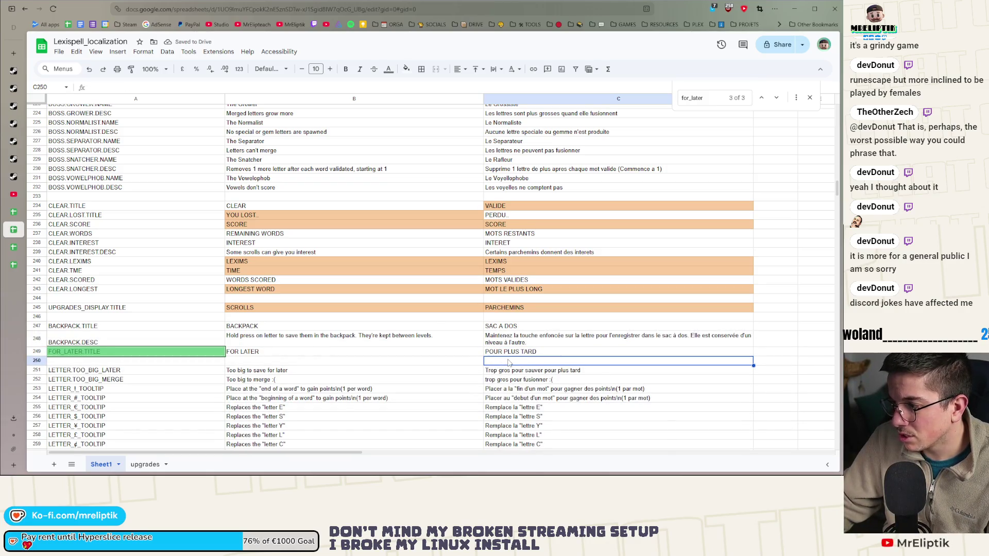
pyautogui.click(586, 342)
pyautogui.doubleClick(666, 340)
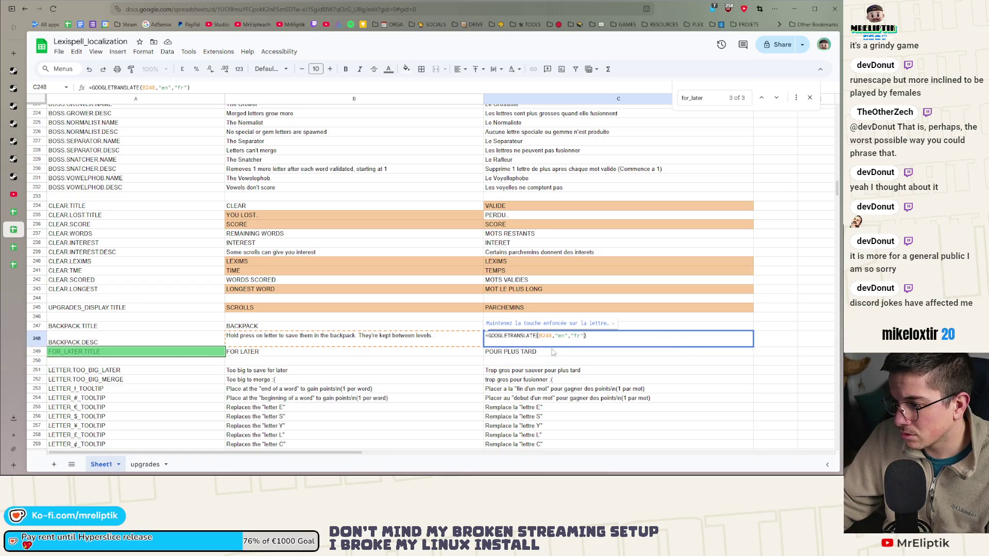
pyautogui.press('Escape')
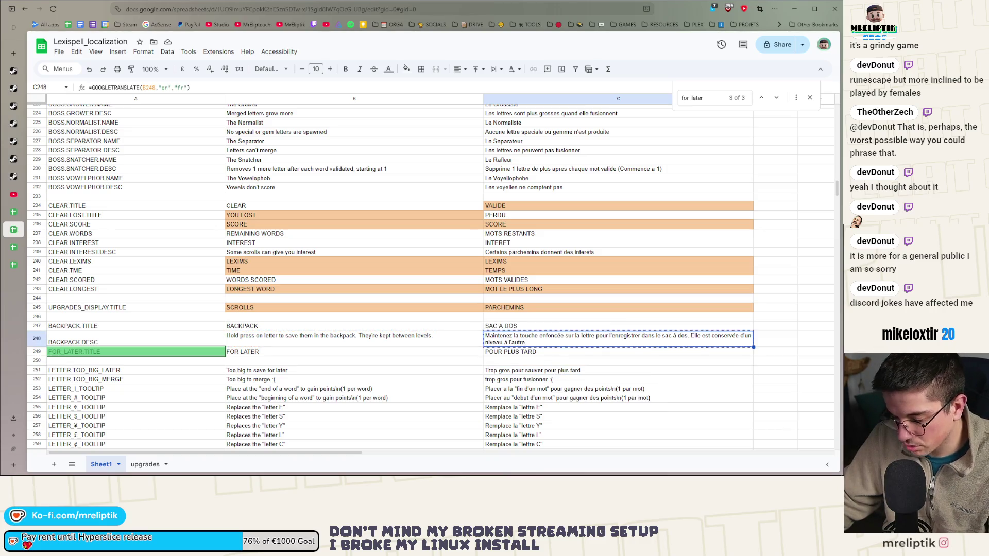
pyautogui.hotkey('ctrl', 'shift', 'v')
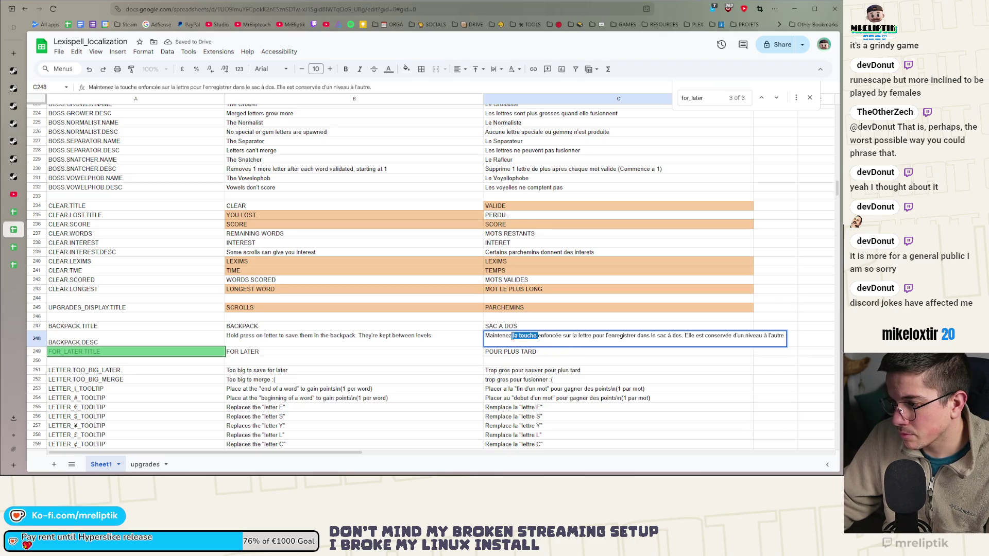
# Reword the French: drop 'la touche', use 'une lettre pour la mettre' and 'sont', fix endings
pyautogui.press('BackSpace')
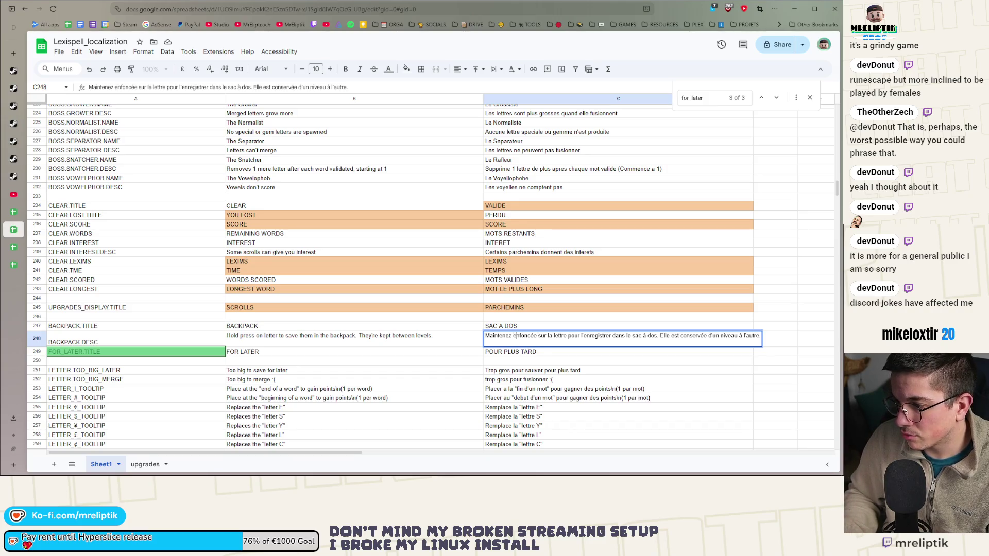
pyautogui.press('BackSpace')
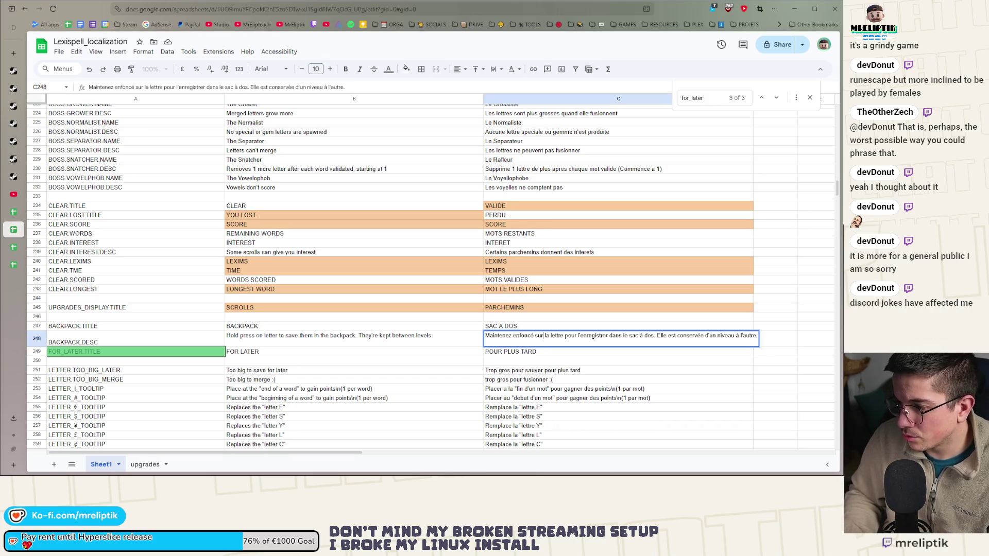
pyautogui.doubleClick(546, 335)
pyautogui.write('une ')
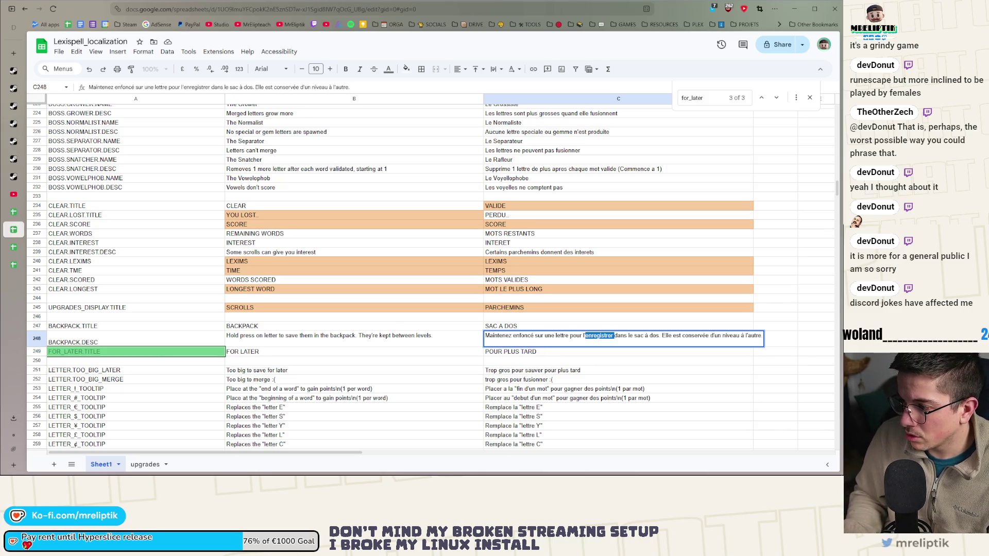
pyautogui.write('lettre pour la mettre')
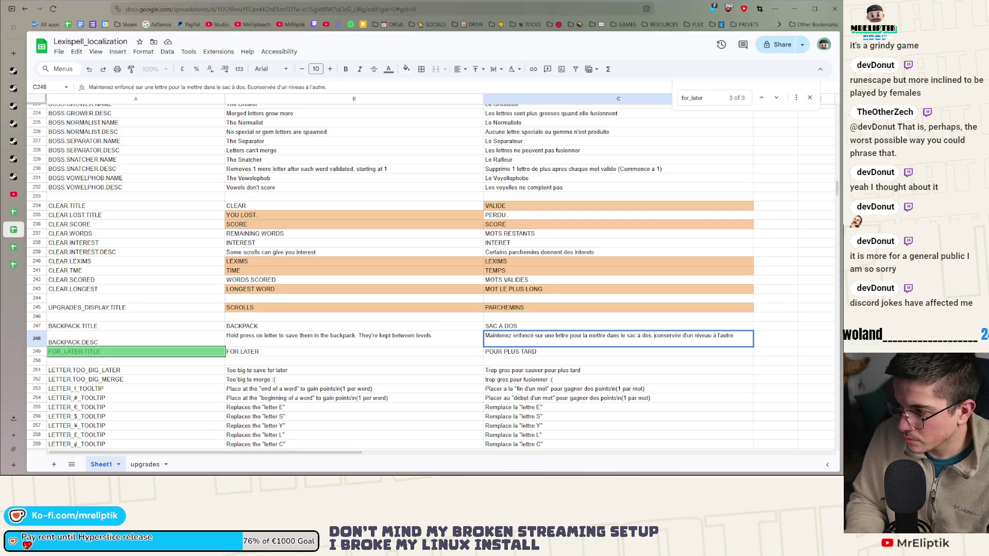
pyautogui.write('sont')
pyautogui.hotkey('ctrl', 'shift', 'Right')
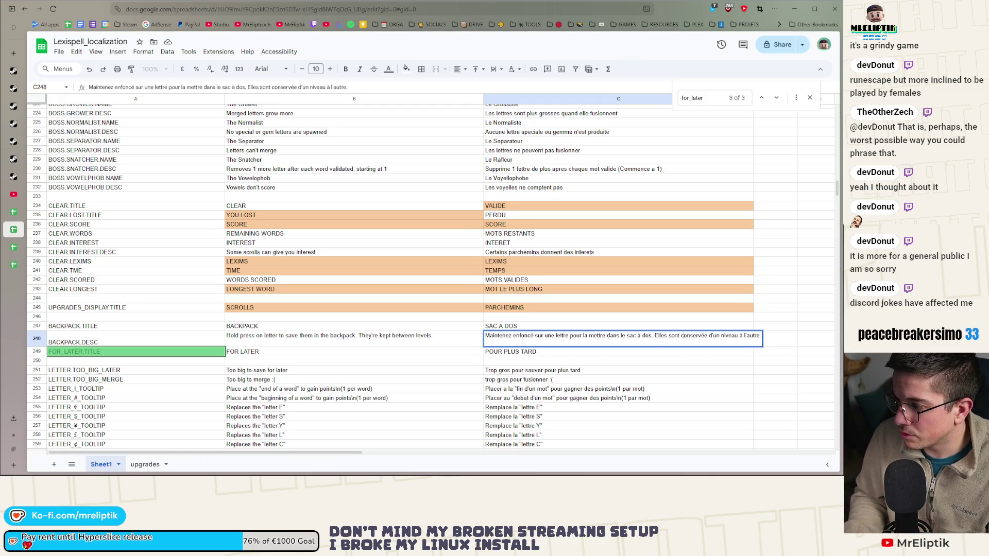
pyautogui.press('BackSpace')
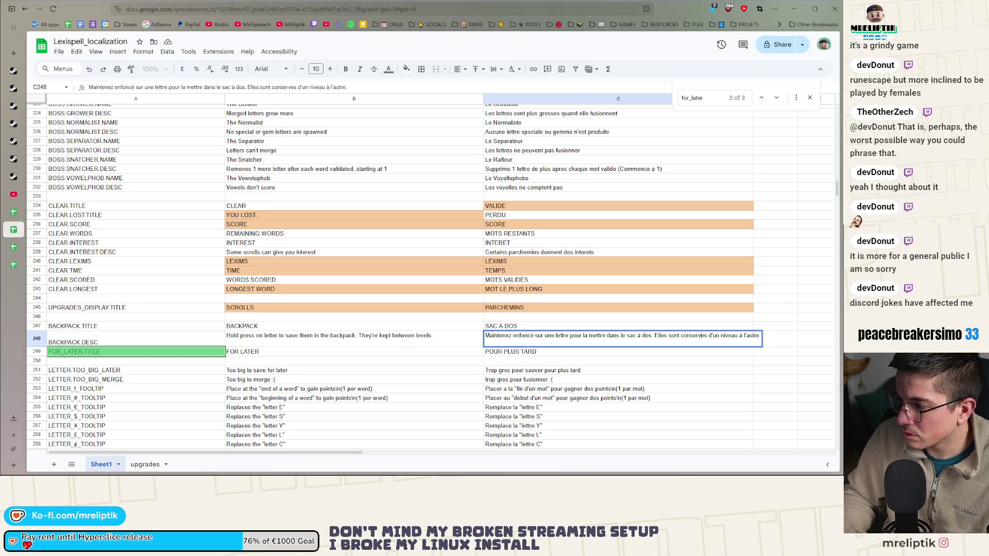
pyautogui.press('Return')
pyautogui.doubleClick(533, 335)
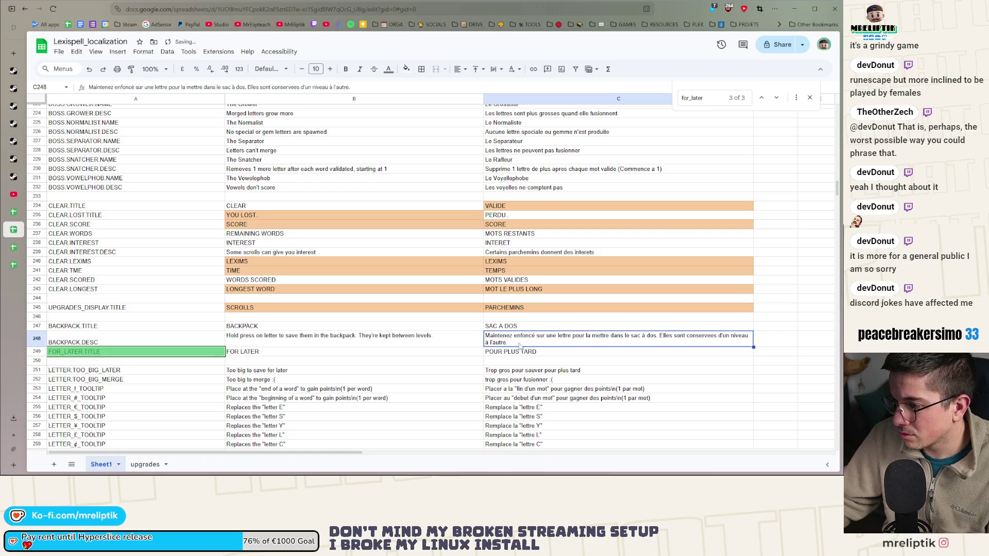
pyautogui.press('BackSpace')
pyautogui.write('e')
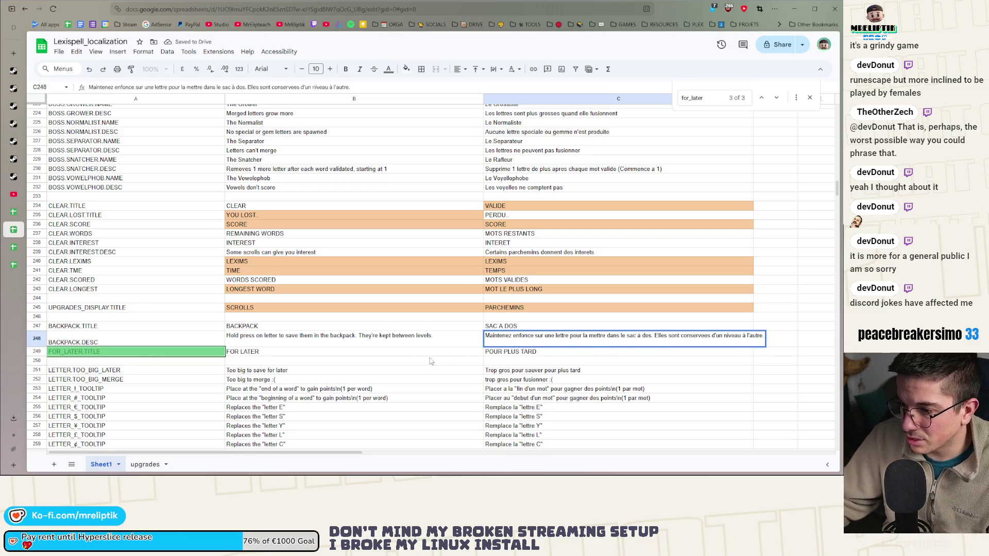
pyautogui.click(395, 344)
pyautogui.click(392, 359)
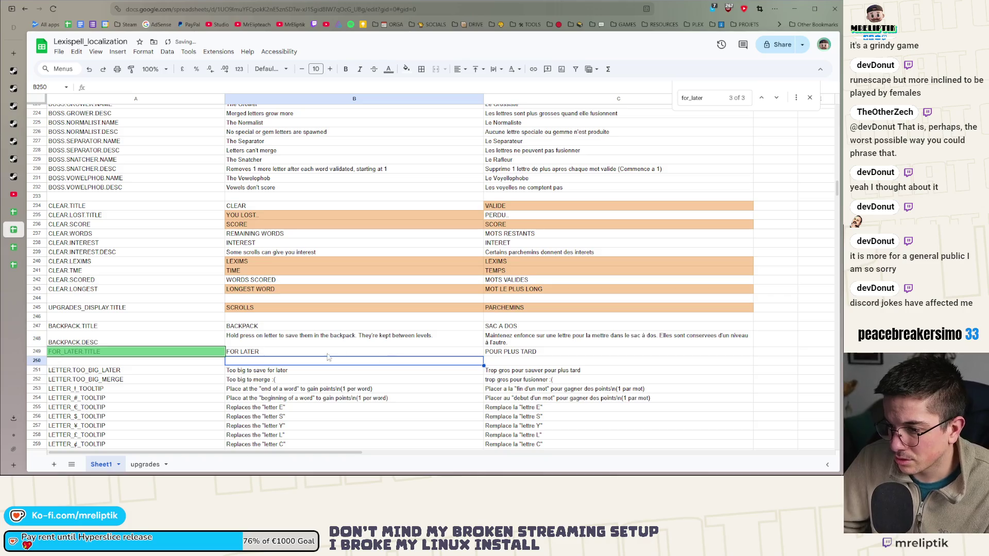
# Change the English description to say 'letters' instead of 'letter'
pyautogui.click(287, 346)
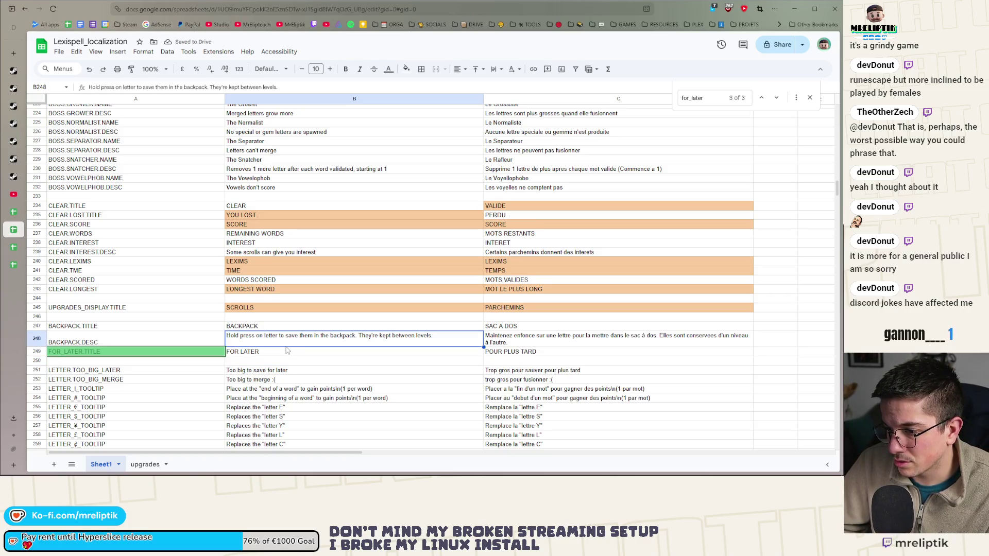
pyautogui.press('Return')
pyautogui.write('s')
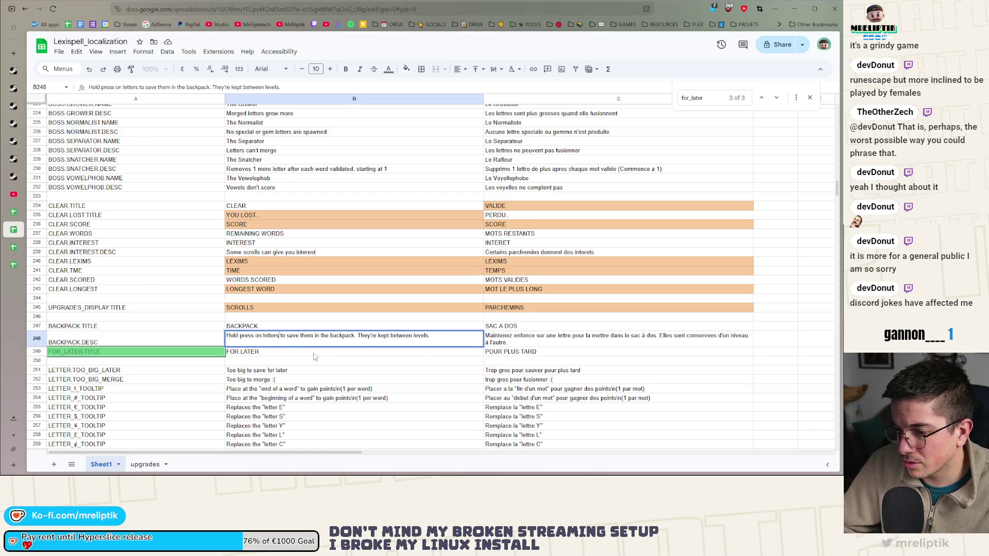
pyautogui.click(277, 355)
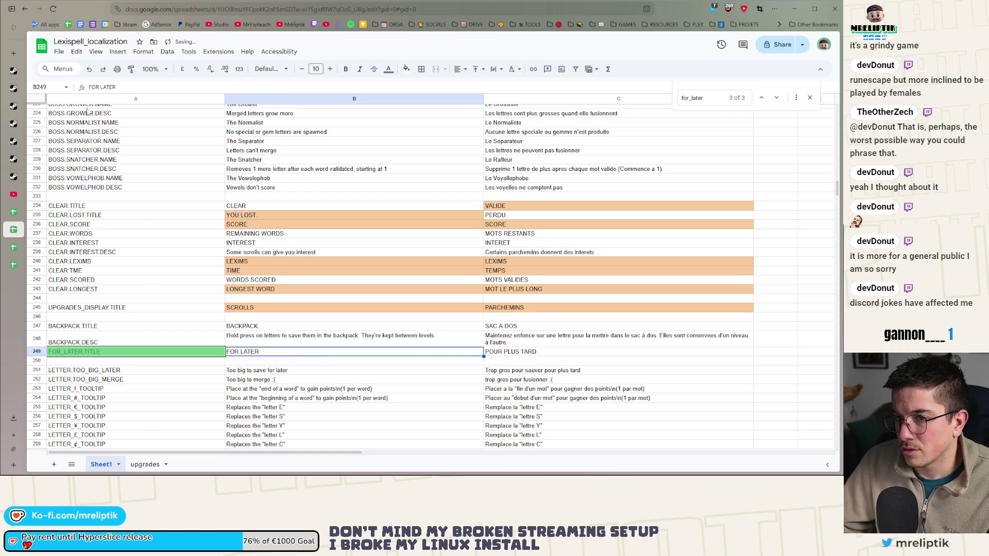
# Download the sheet as CSV and minimize Chrome to bring Godot forward
pyautogui.click(59, 51)
pyautogui.moveTo(82, 159)
pyautogui.click(283, 214)
pyautogui.click(794, 9)
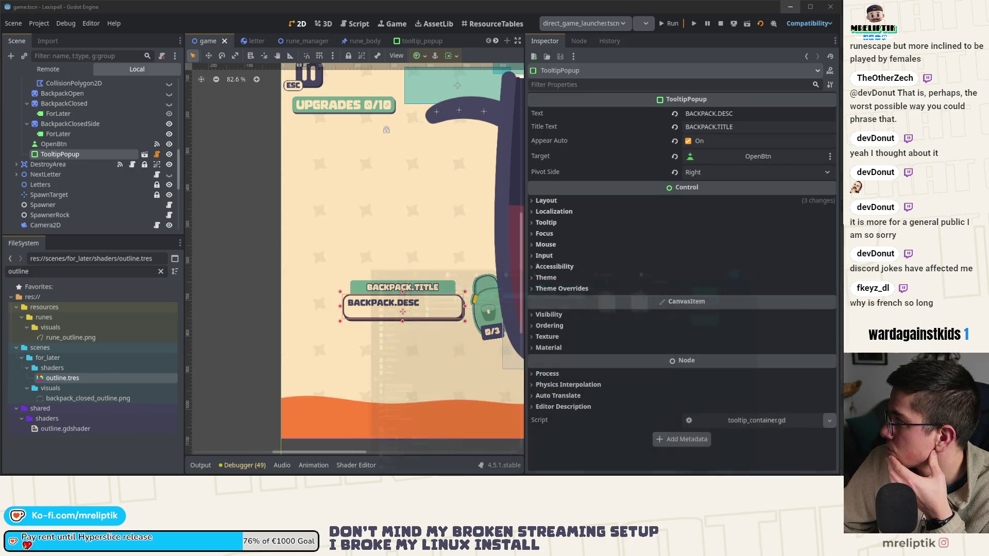
pyautogui.scroll(-8, 222, 224)
pyautogui.hscroll(2, 225, 233)
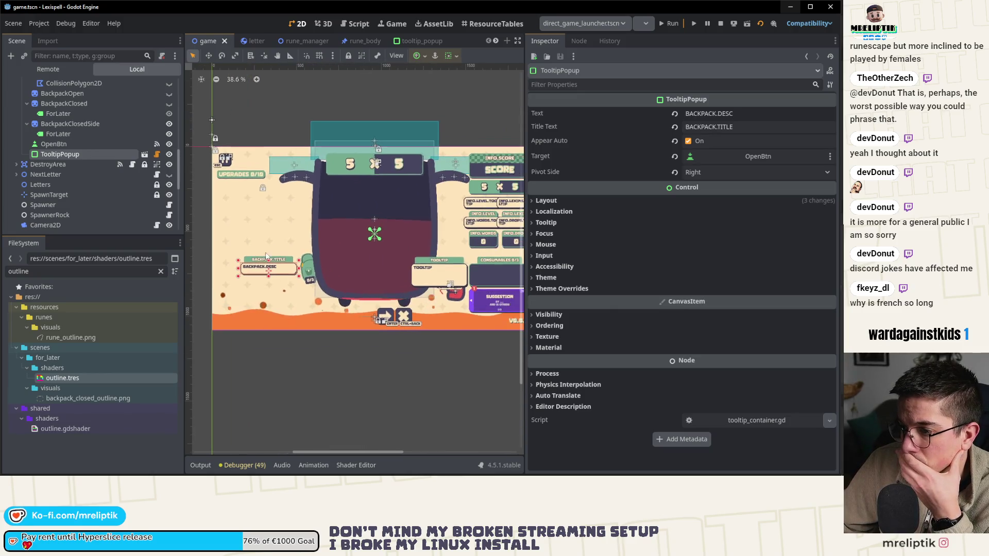
pyautogui.click(670, 23)
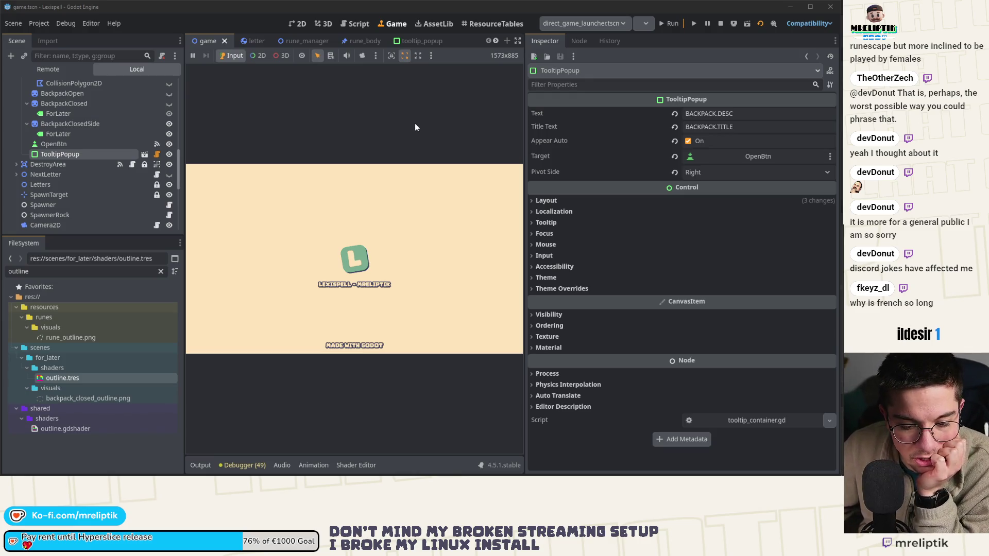
pyautogui.click(277, 273)
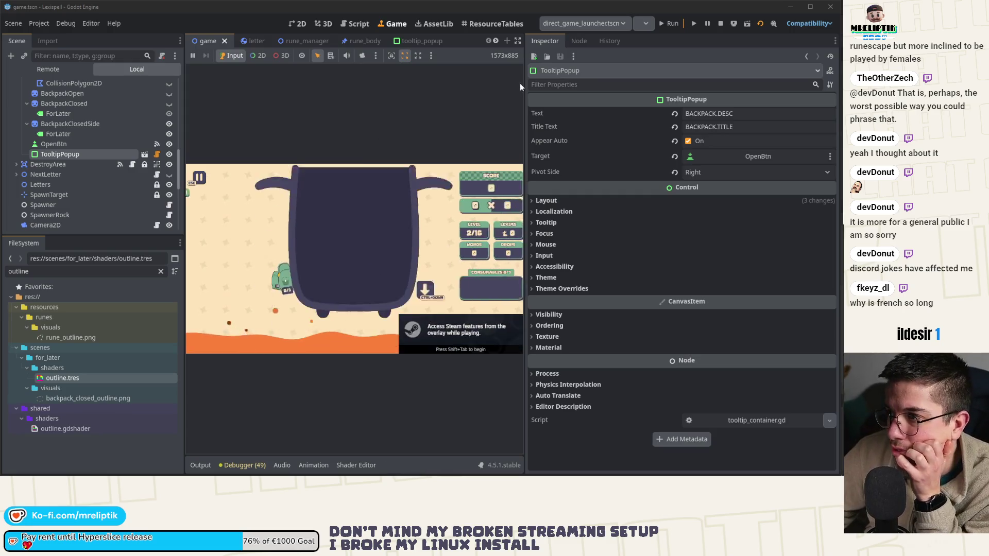
pyautogui.moveTo(525, 83); pyautogui.dragTo(721, 83)
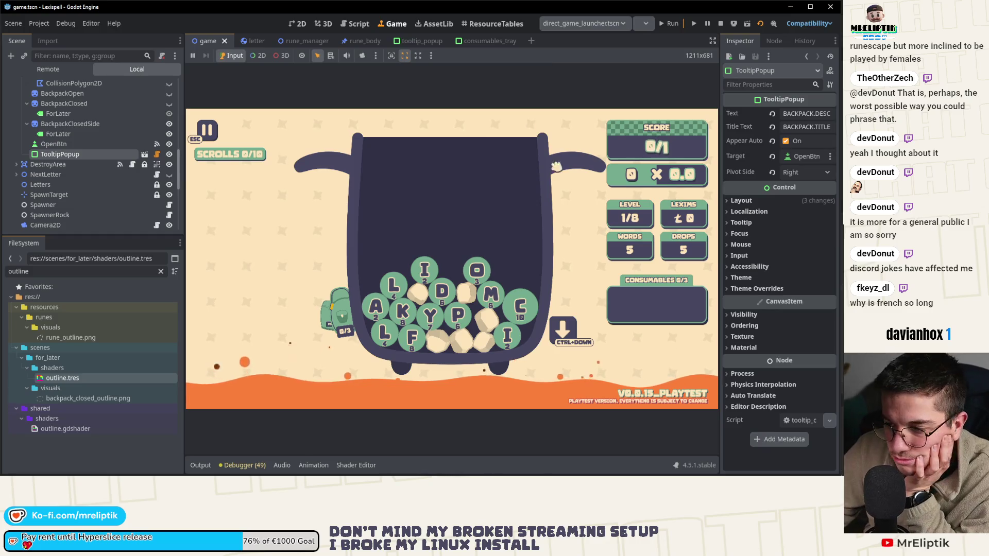
pyautogui.moveTo(345, 318)
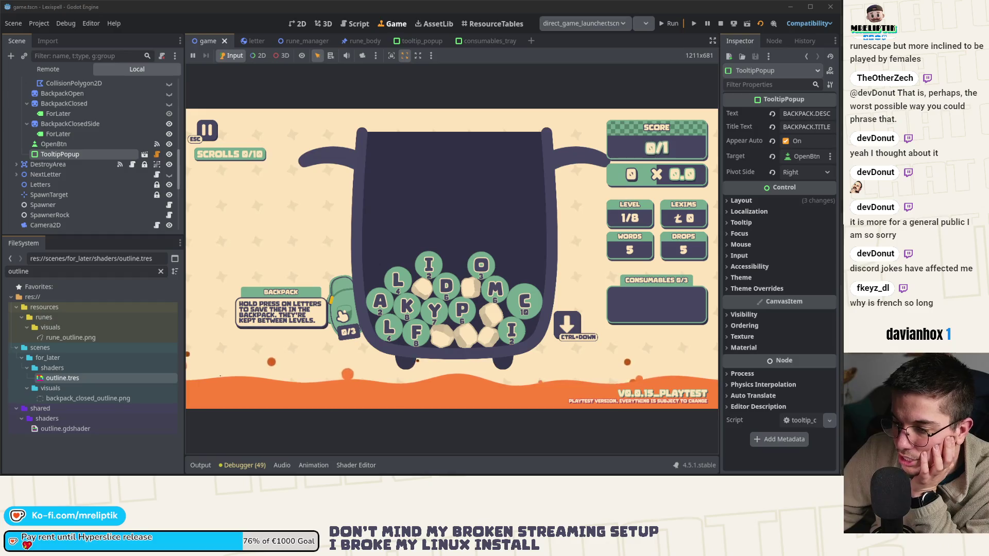
pyautogui.moveTo(631, 175)
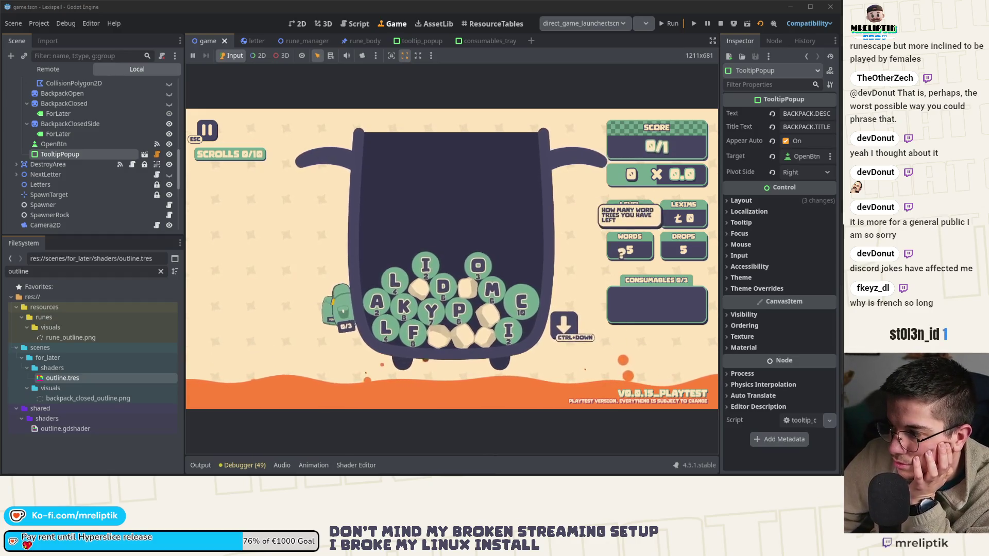
pyautogui.moveTo(684, 249)
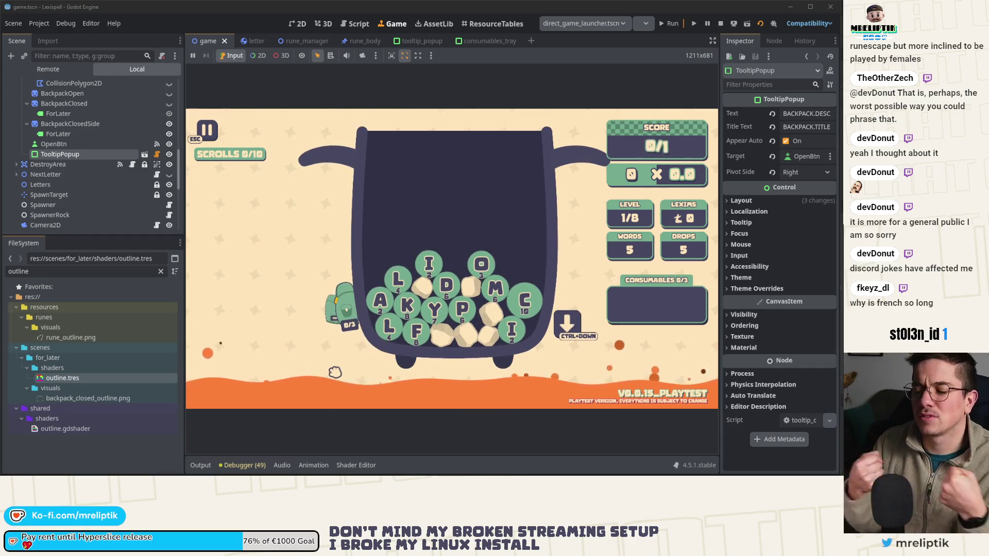
pyautogui.click(344, 325)
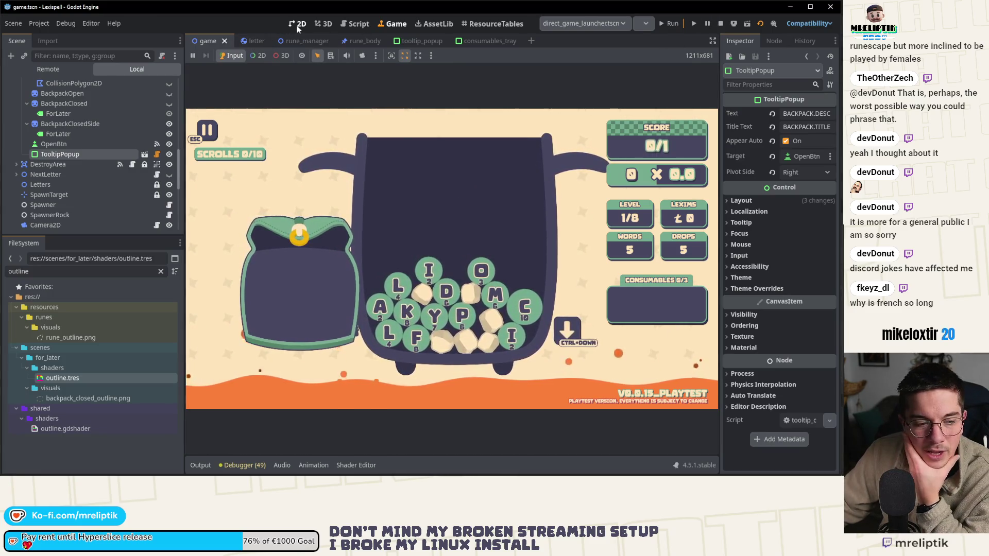
pyautogui.click(721, 25)
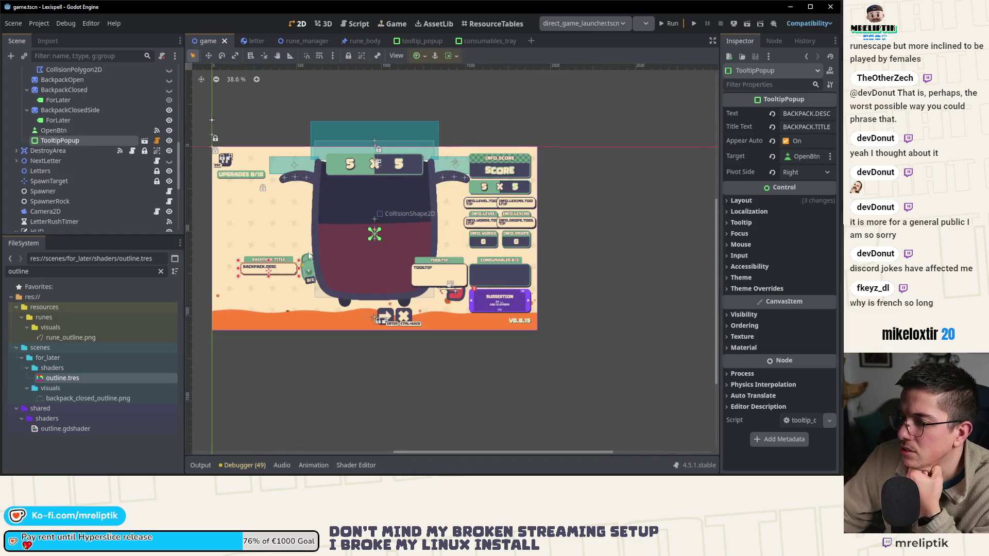
# Reparent OpenBtn under BackpackClosedSide in the Scene dock
pyautogui.scroll(2, 283, 297)
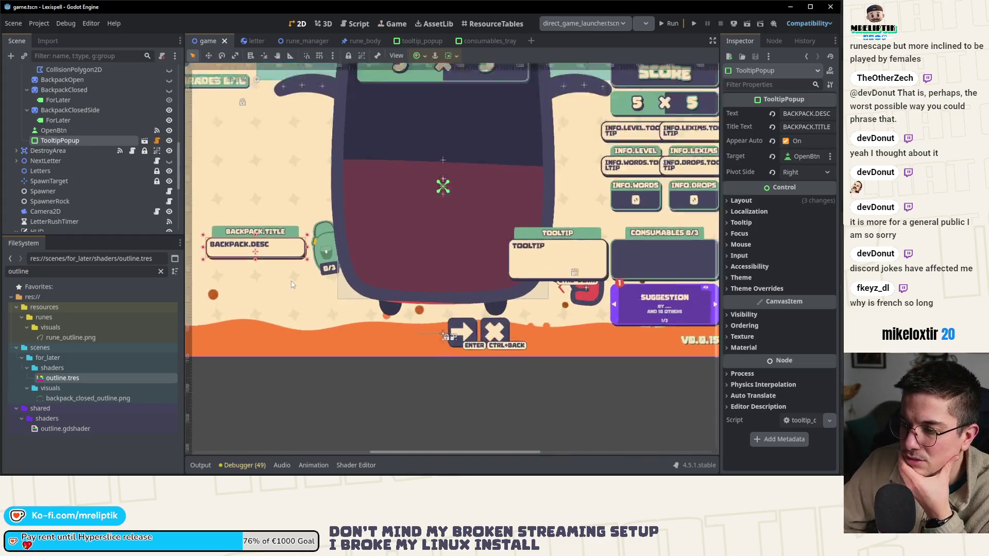
pyautogui.scroll(2, 284, 267)
pyautogui.scroll(3, 69, 136)
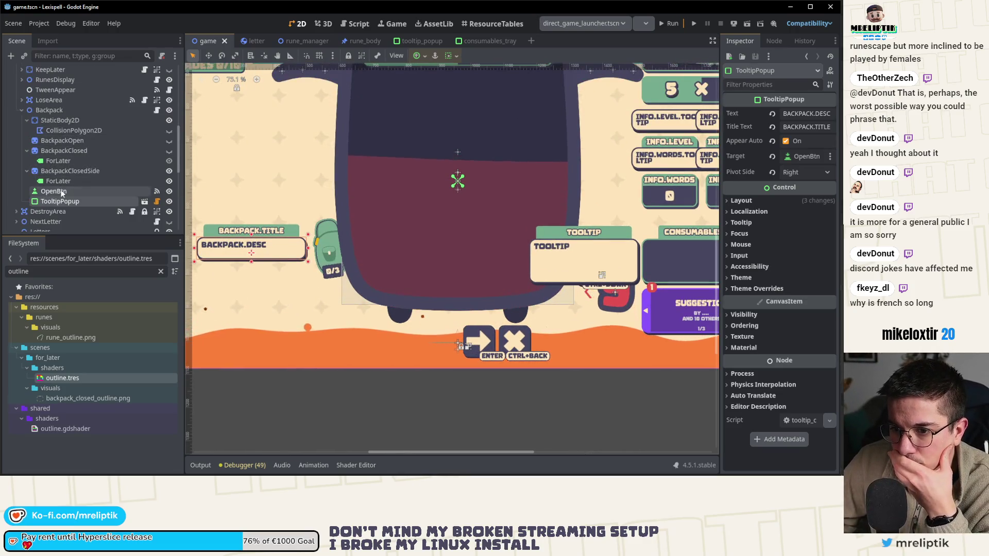
pyautogui.click(79, 188)
pyautogui.moveTo(78, 191)
pyautogui.mouseDown()
pyautogui.moveTo(69, 165)
pyautogui.moveTo(70, 185)
pyautogui.mouseUp()
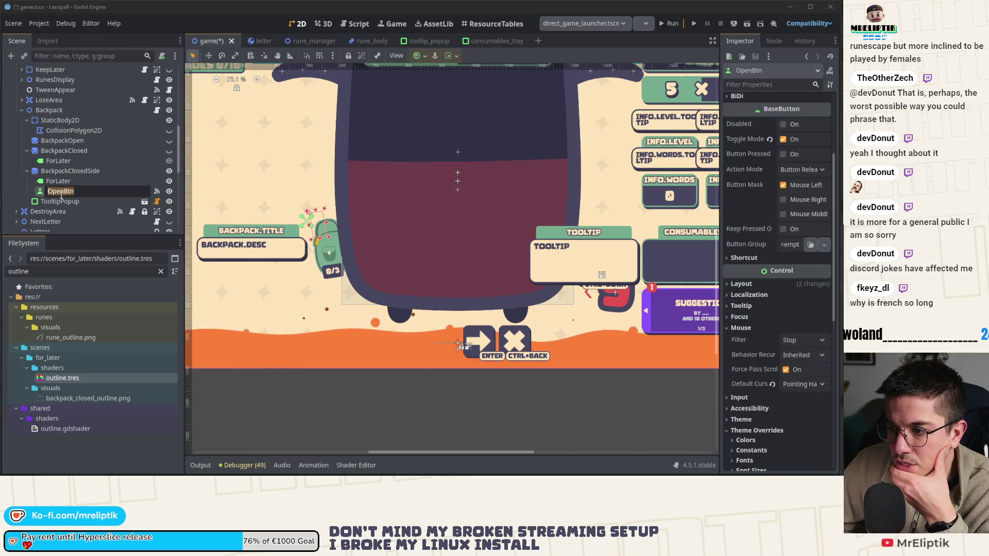
# Resize OpenBtn's rect to cover the tilted side backpack and save game.tscn
pyautogui.scroll(3, 350, 253)
pyautogui.moveTo(297, 232); pyautogui.dragTo(317, 314)
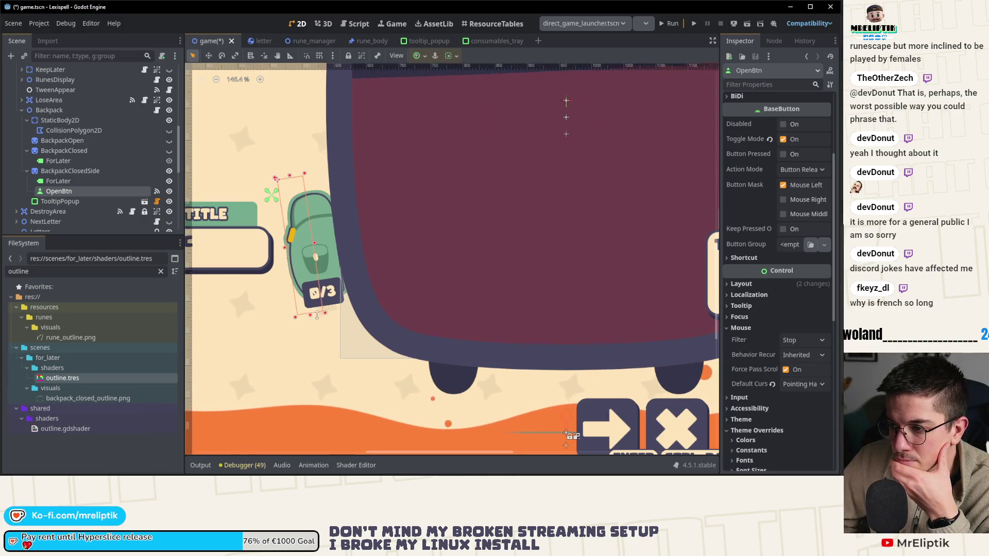
pyautogui.moveTo(315, 242); pyautogui.dragTo(346, 240)
pyautogui.moveTo(284, 247); pyautogui.dragTo(277, 248)
pyautogui.moveTo(302, 174); pyautogui.dragTo(302, 183)
pyautogui.moveTo(326, 315); pyautogui.dragTo(325, 308)
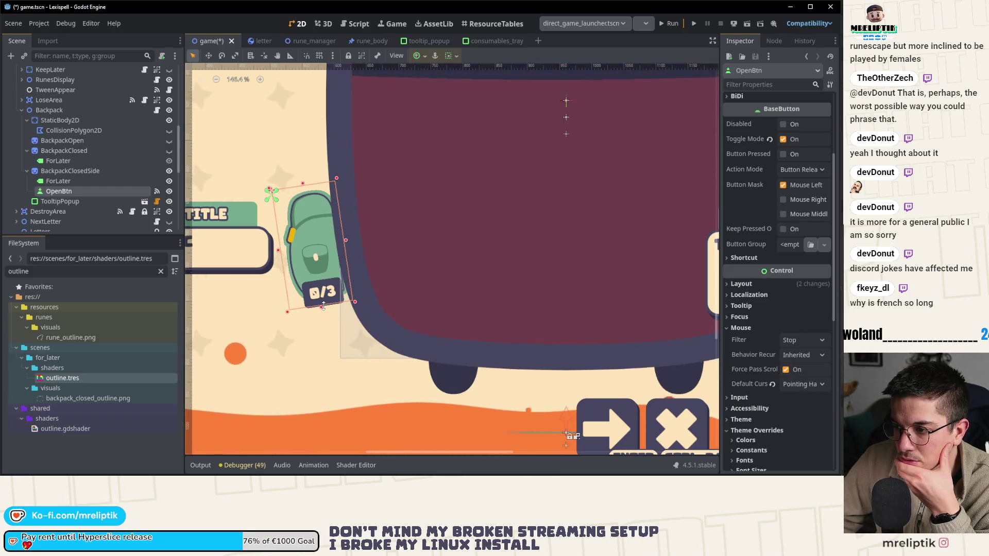
pyautogui.hotkey('ctrl', 's')
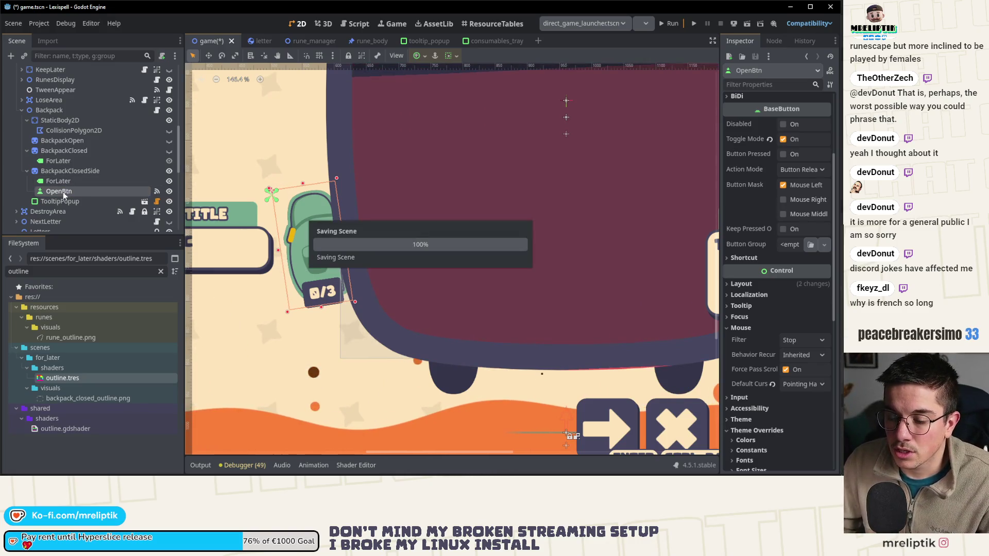
# Show the open backpack and rename the copied button under BackpackOpen to CloseBtn
pyautogui.click(60, 151)
pyautogui.click(147, 141)
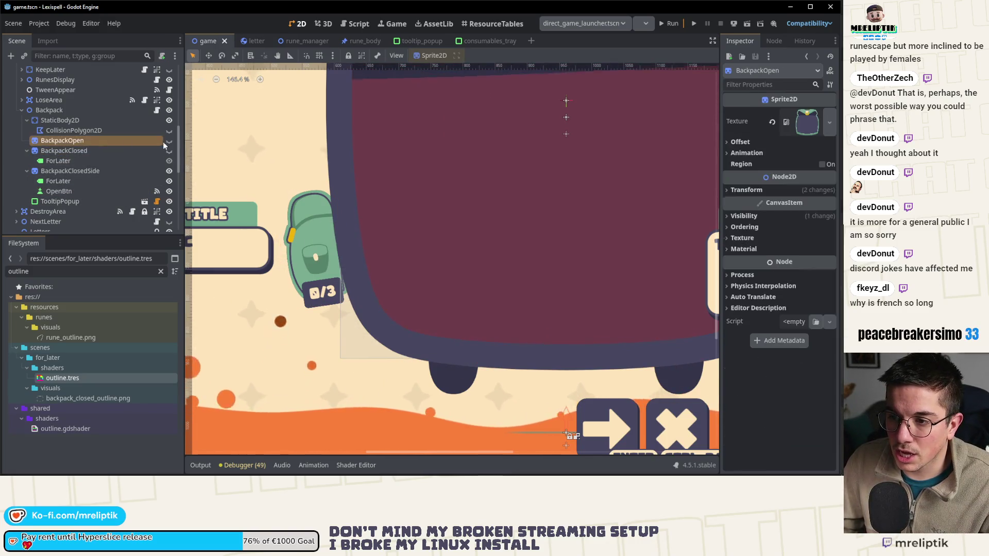
pyautogui.click(169, 140)
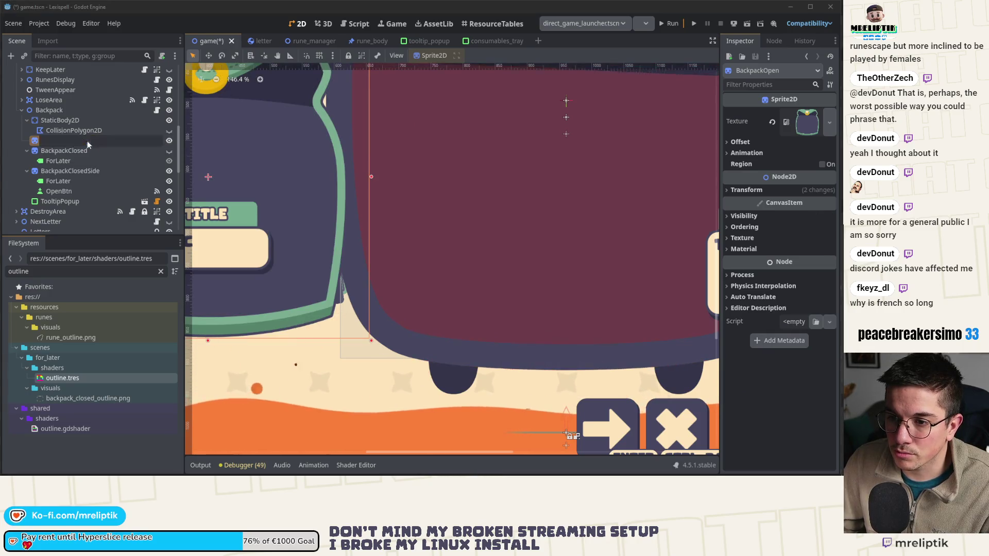
pyautogui.press('Return')
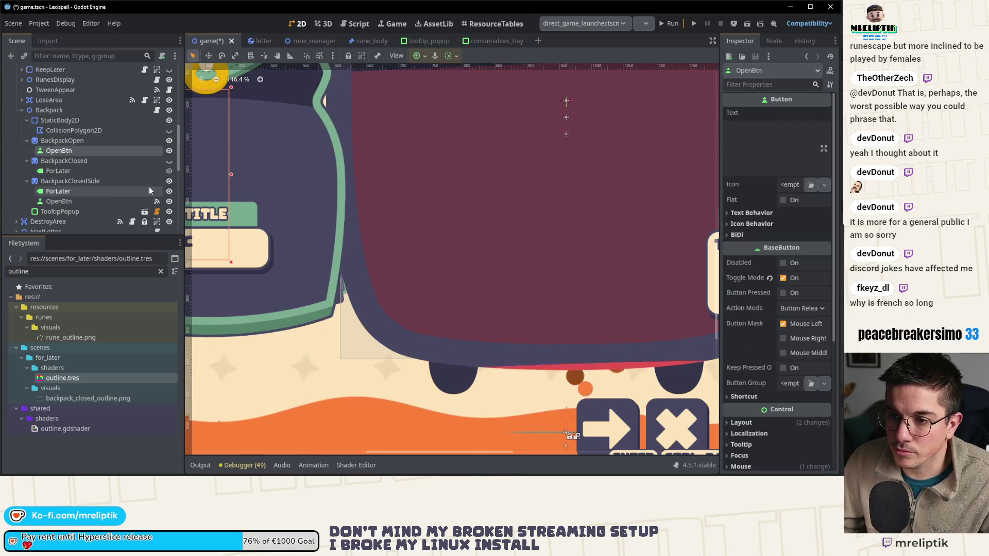
pyautogui.click(60, 150)
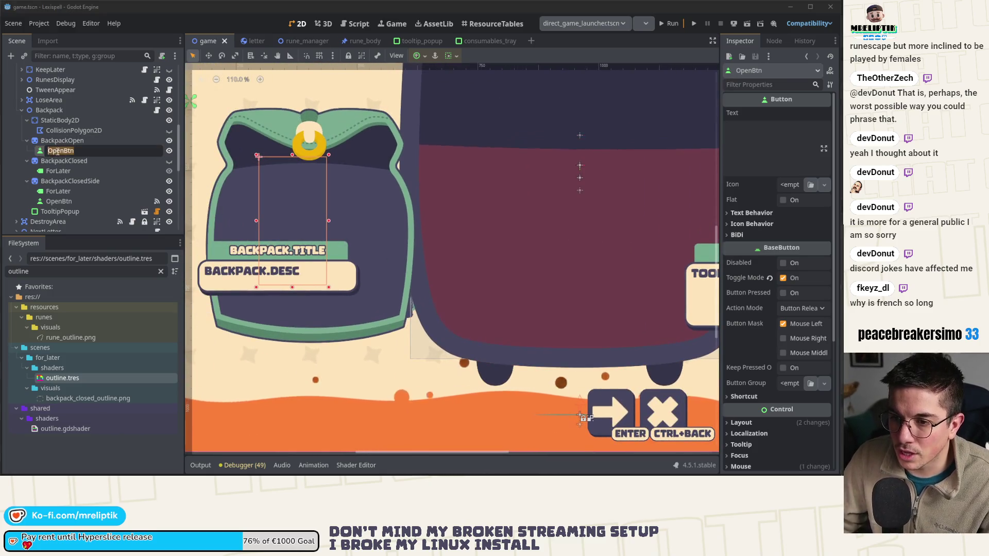
pyautogui.write('CBtnose')
pyautogui.press('Return')
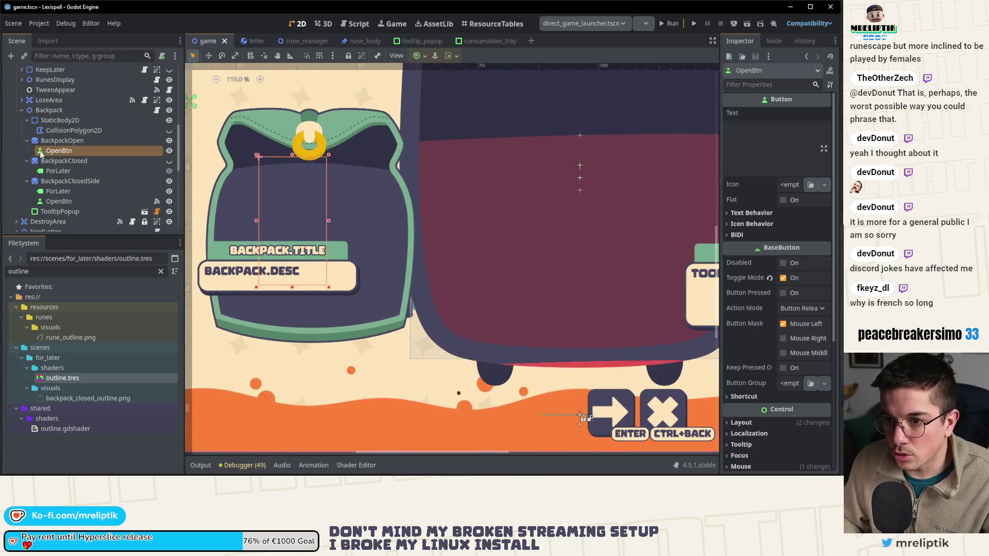
# Resize CloseBtn to frame just the backpack clasp and save the scene
pyautogui.moveTo(290, 156); pyautogui.dragTo(298, 125)
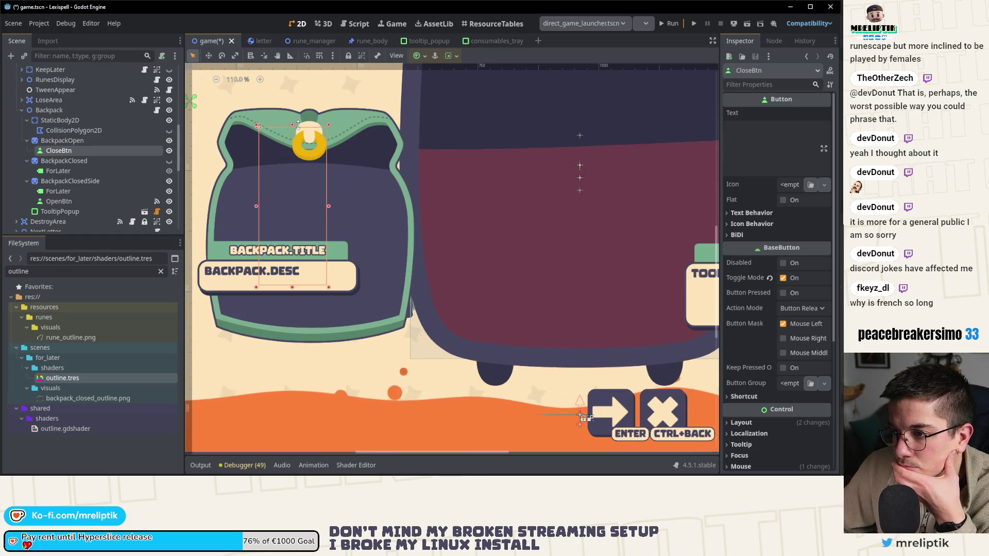
pyautogui.moveTo(330, 207); pyautogui.dragTo(343, 207)
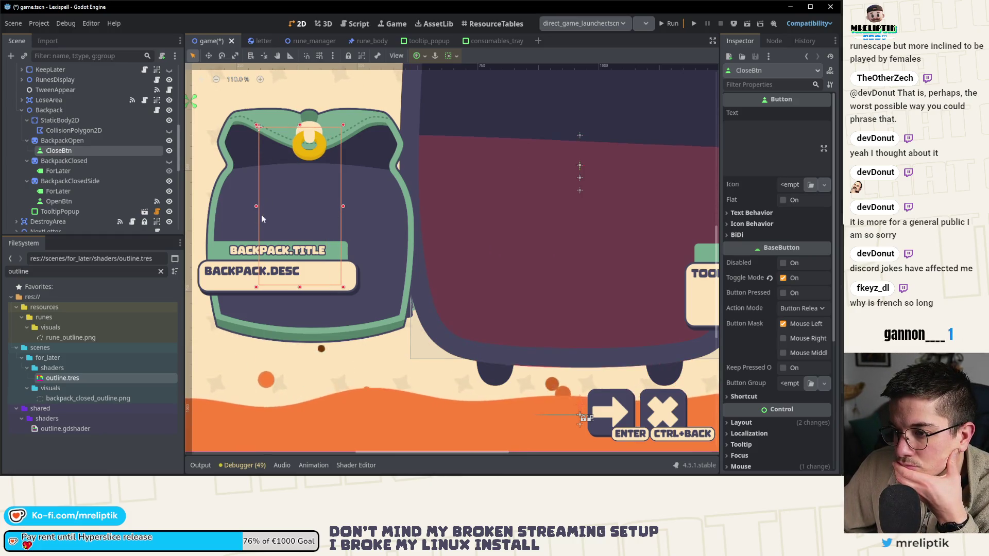
pyautogui.moveTo(257, 288)
pyautogui.mouseDown()
pyautogui.moveTo(283, 168)
pyautogui.moveTo(333, 164)
pyautogui.mouseUp()
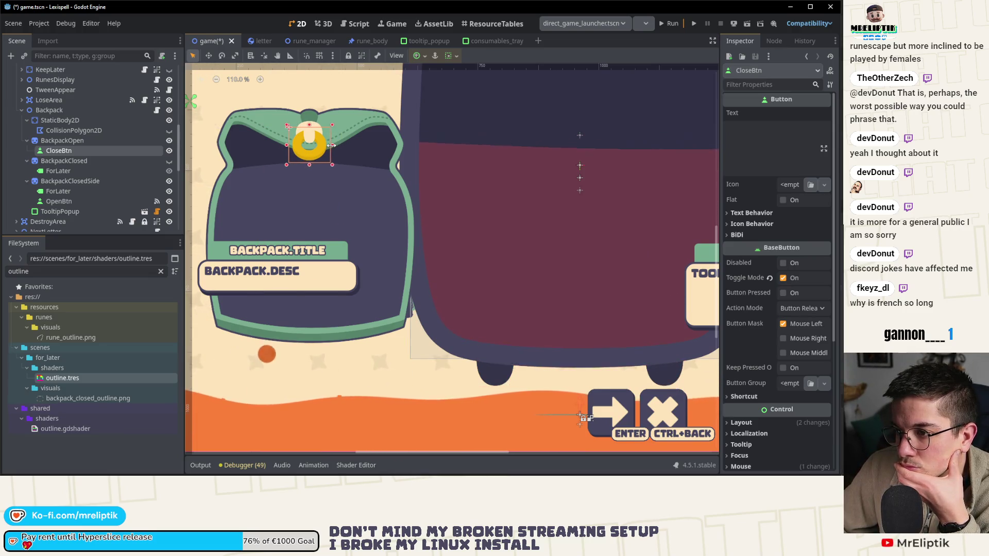
pyautogui.scroll(-2, 322, 148)
pyautogui.hotkey('ctrl', 's')
# Connect CloseBtn's pressed signal to a new _on_close_btn_pressed handler on the Game script
pyautogui.click(62, 140)
pyautogui.click(60, 152)
pyautogui.click(773, 41)
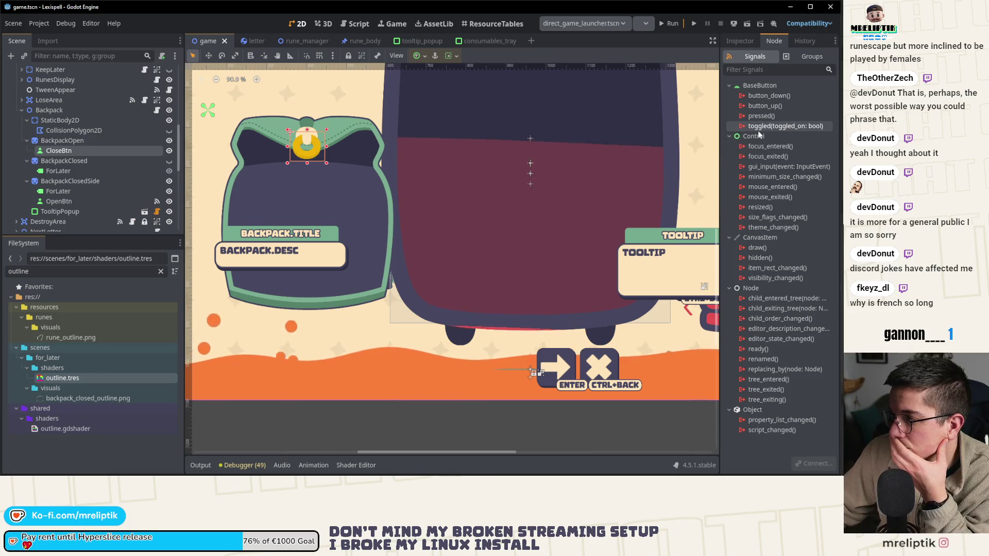
pyautogui.doubleClick(754, 116)
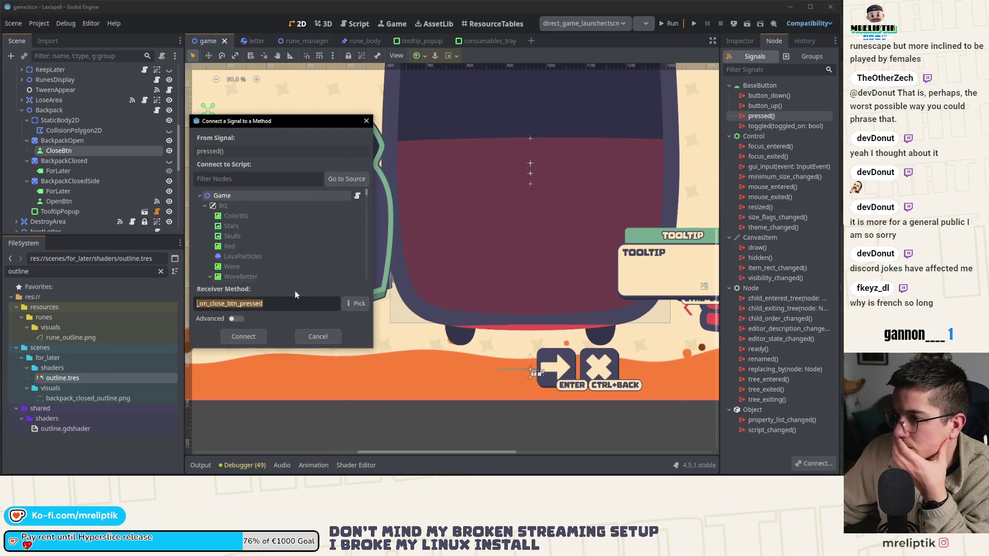
pyautogui.click(243, 338)
pyautogui.press('Return')
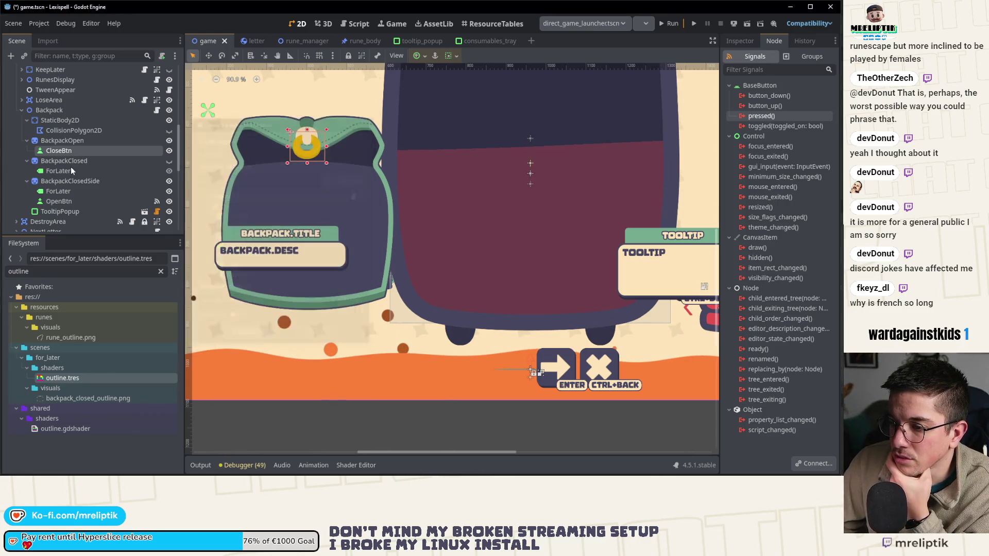
# Disconnect CloseBtn's pressed connection, delete the _on_close_btn_pressed stub, and save
pyautogui.rightClick(757, 126)
pyautogui.click(789, 159)
pyautogui.scroll(-15, 237, 402)
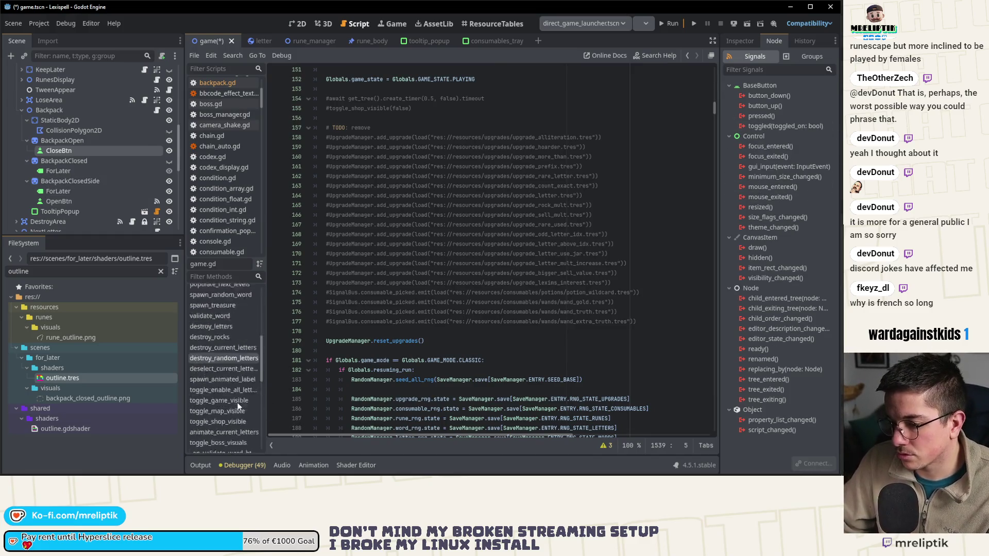
pyautogui.click(223, 446)
pyautogui.moveTo(320, 425); pyautogui.dragTo(308, 385)
pyautogui.press('BackSpace')
pyautogui.press('BackSpace')
pyautogui.hotkey('ctrl', 's')
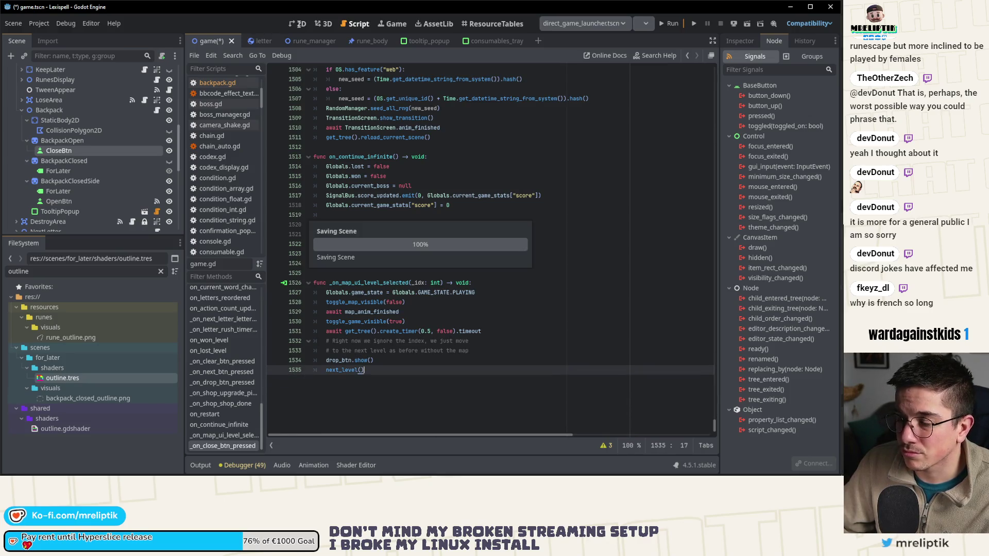
# Remove OpenBtn's old toggled signal connection
pyautogui.click(299, 24)
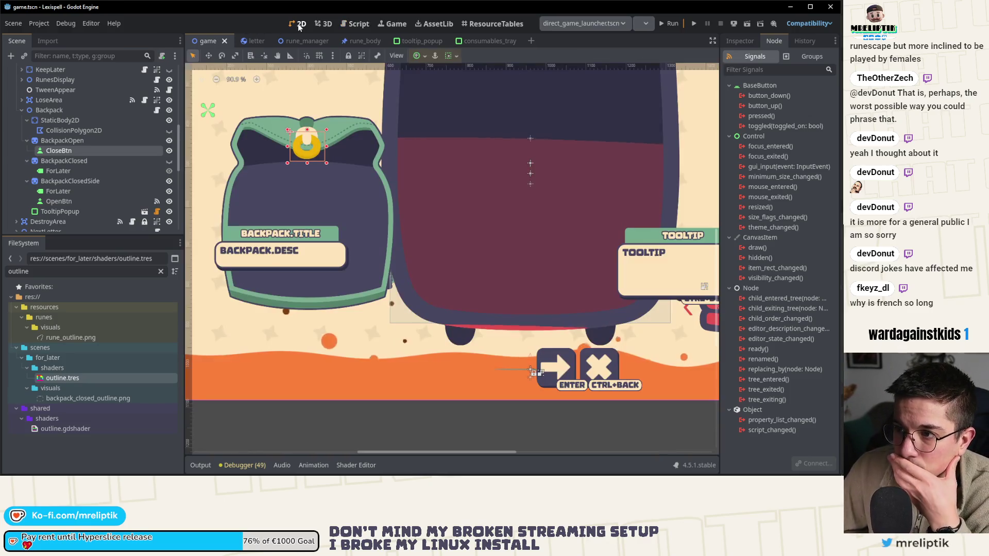
pyautogui.click(58, 191)
pyautogui.click(58, 201)
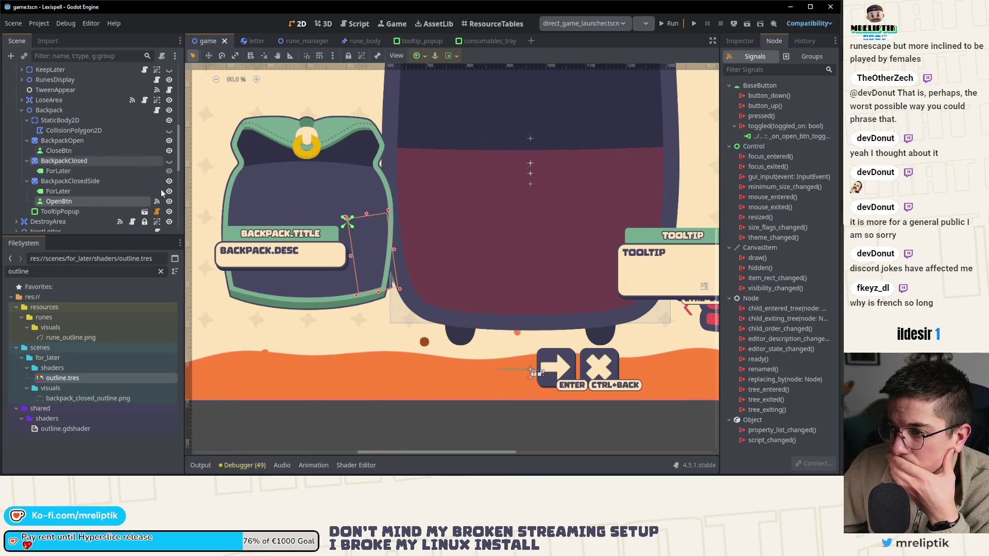
pyautogui.rightClick(764, 135)
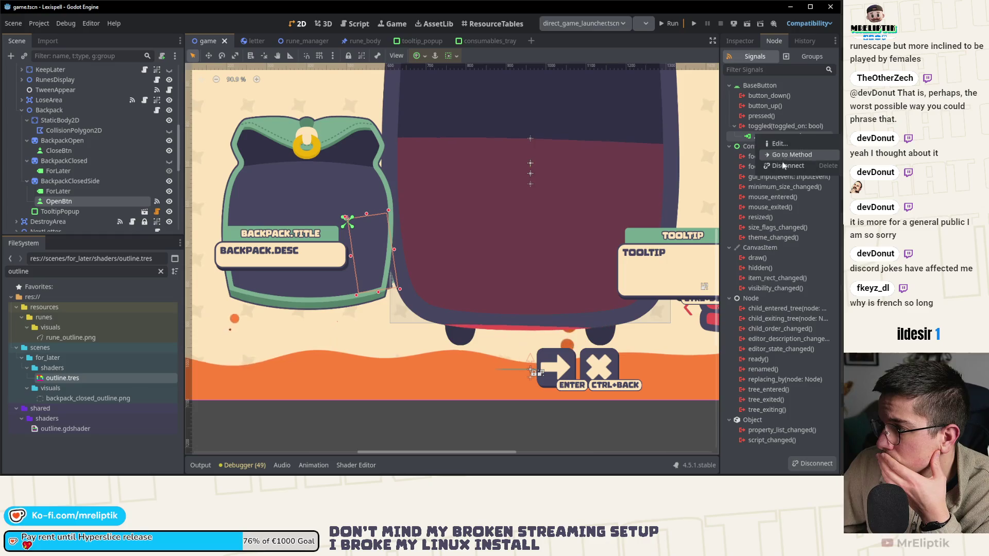
pyautogui.click(772, 167)
pyautogui.click(741, 42)
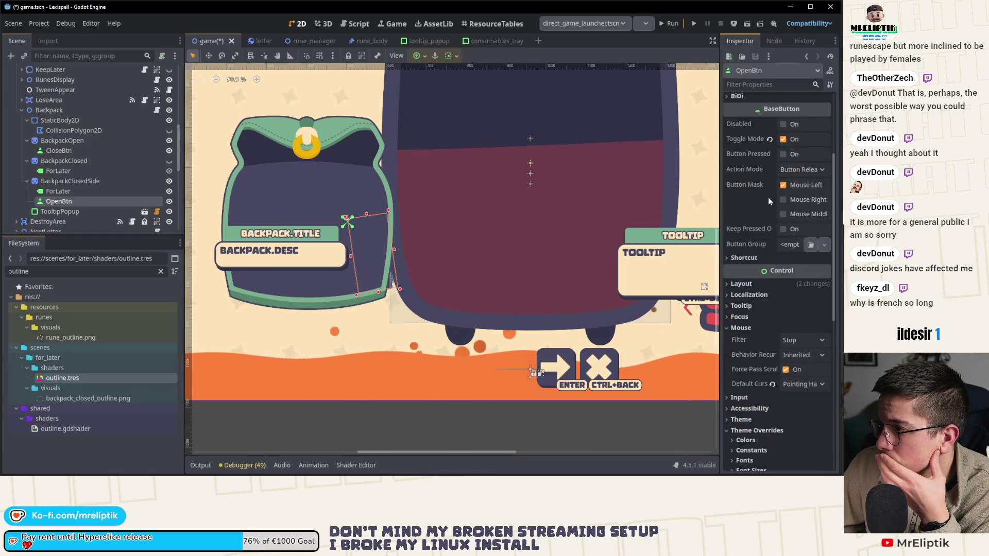
pyautogui.click(774, 40)
# Connect OpenBtn's pressed signal to the Backpack node as receiver
pyautogui.doubleClick(762, 116)
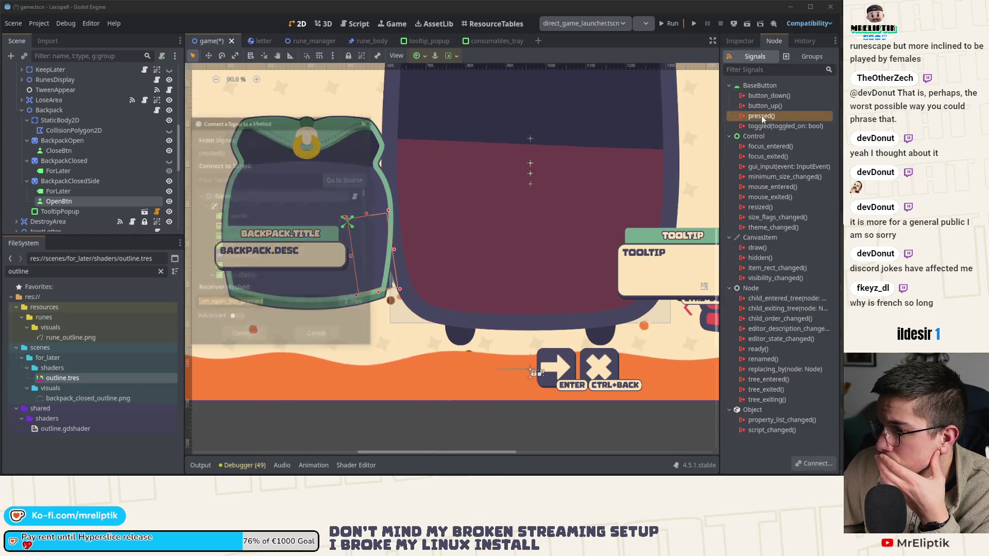
pyautogui.click(347, 179)
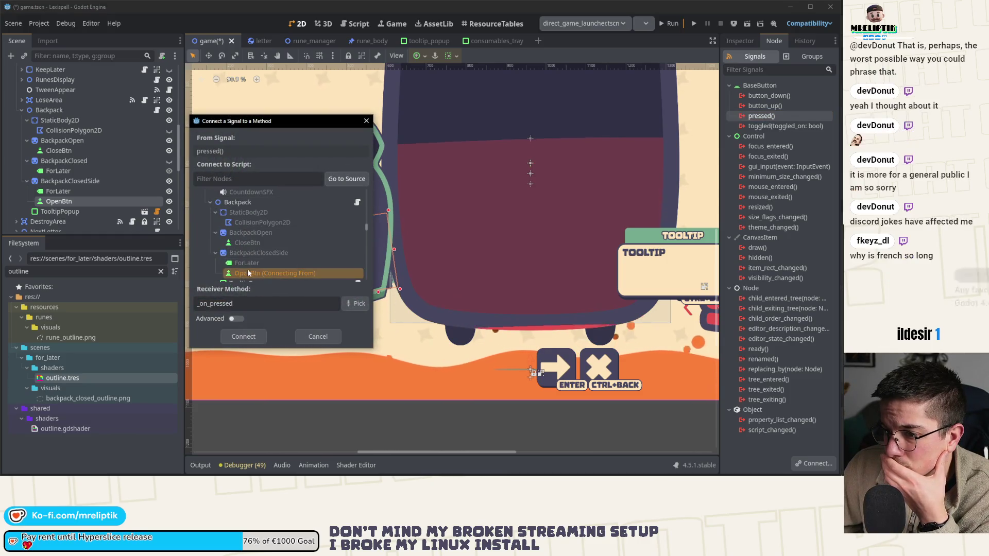
pyautogui.scroll(1, 247, 206)
pyautogui.click(239, 214)
pyautogui.press('Return')
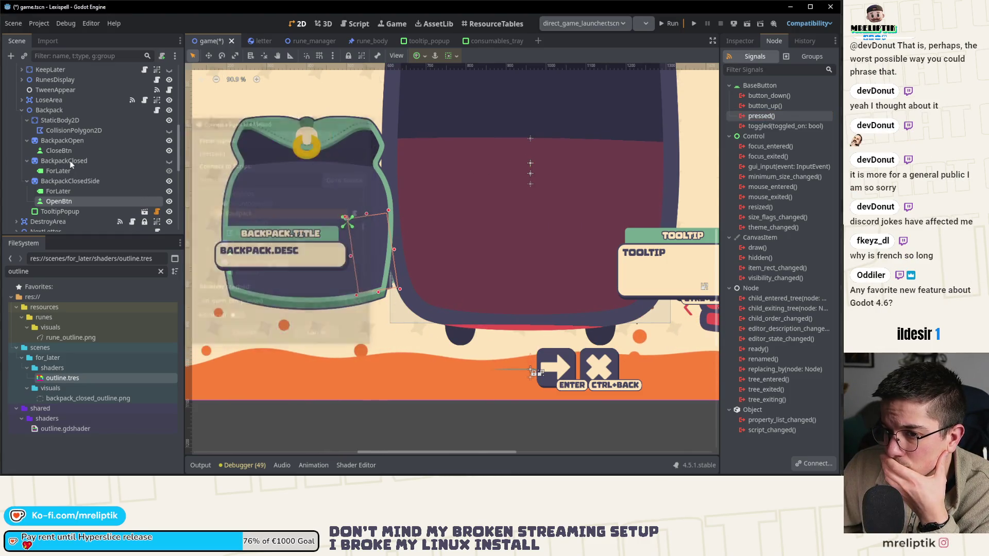
pyautogui.click(59, 151)
pyautogui.doubleClick(762, 115)
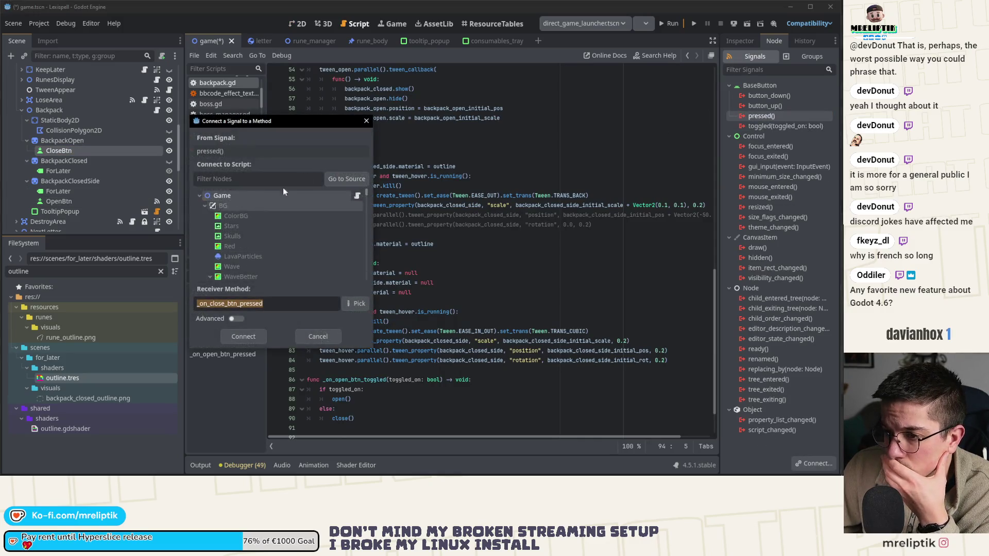
# Connect CloseBtn's pressed signal to Backpack and move open() into _on_open_btn_pressed, replacing its pass
pyautogui.click(245, 232)
pyautogui.press('Return')
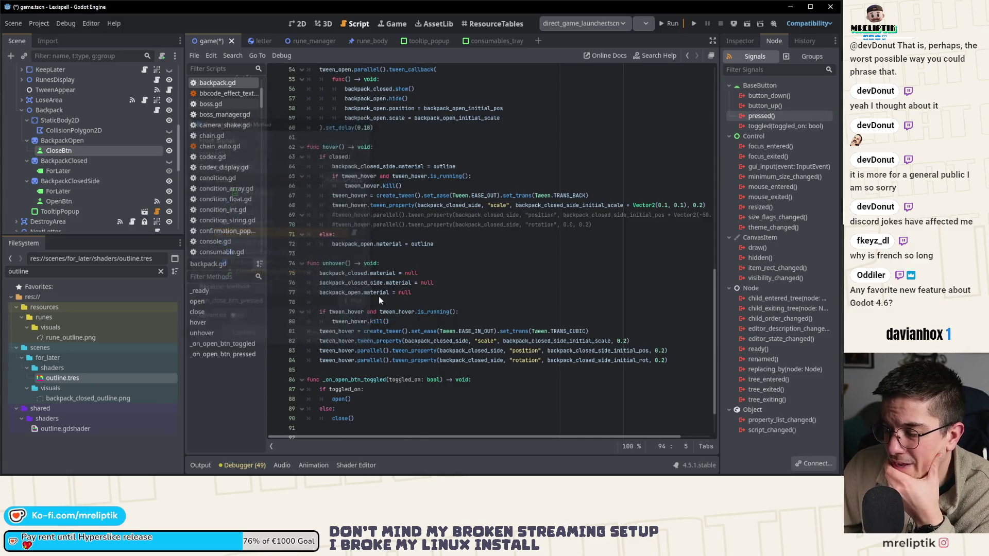
pyautogui.click(339, 353)
pyautogui.press('Delete')
pyautogui.click(333, 312)
pyautogui.hotkey('alt', 'Down')
pyautogui.hotkey('alt', 'Down')
pyautogui.hotkey('alt', 'Down')
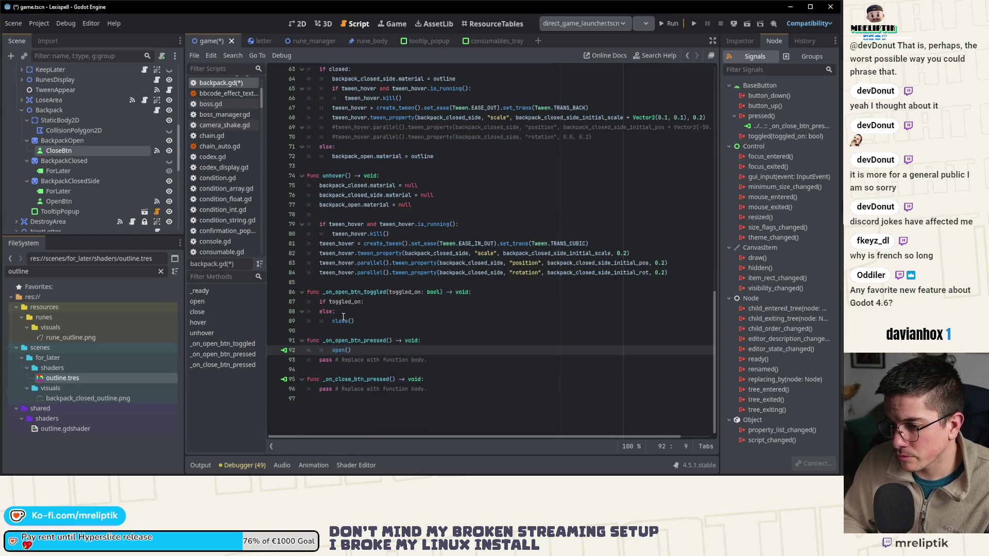
pyautogui.scroll(1, 343, 316)
pyautogui.hotkey('shift', 'Tab')
pyautogui.press('Down')
pyautogui.hotkey('ctrl', 'shift', 'k')
pyautogui.press('Up')
pyautogui.press('Up')
pyautogui.press('Up')
# Move close() into _on_close_btn_pressed, delete the old _on_open_btn_toggled handler, and save
pyautogui.hotkey('ctrl', 'alt', 'Down')
pyautogui.hotkey('alt', 'Down')
pyautogui.hotkey('alt', 'Down')
pyautogui.hotkey('alt', 'Down')
pyautogui.hotkey('alt', 'Down')
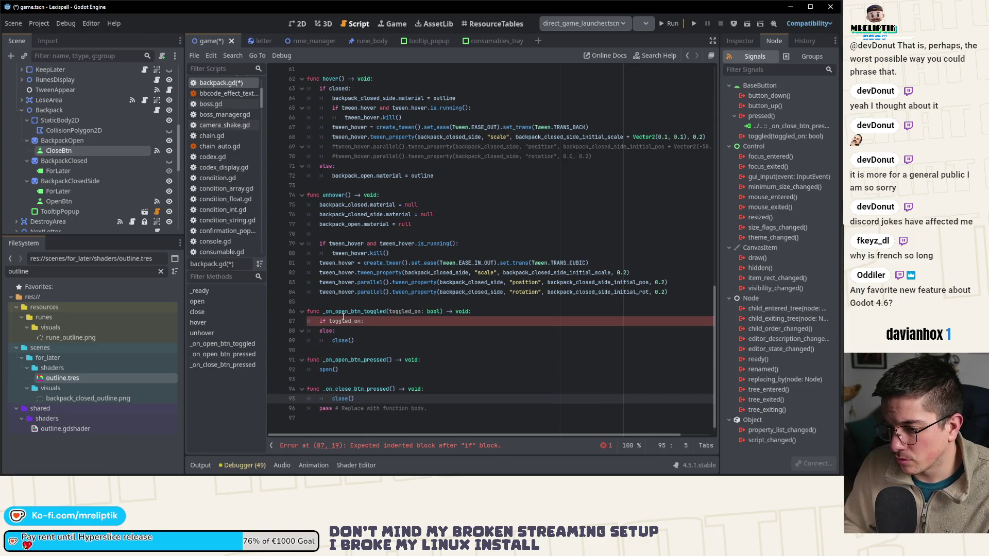
pyautogui.hotkey('shift', 'Tab')
pyautogui.press('Down')
pyautogui.hotkey('ctrl', 'shift', 'k')
pyautogui.press('Up')
pyautogui.press('Up')
pyautogui.press('Up')
pyautogui.press('Up')
pyautogui.press('Up')
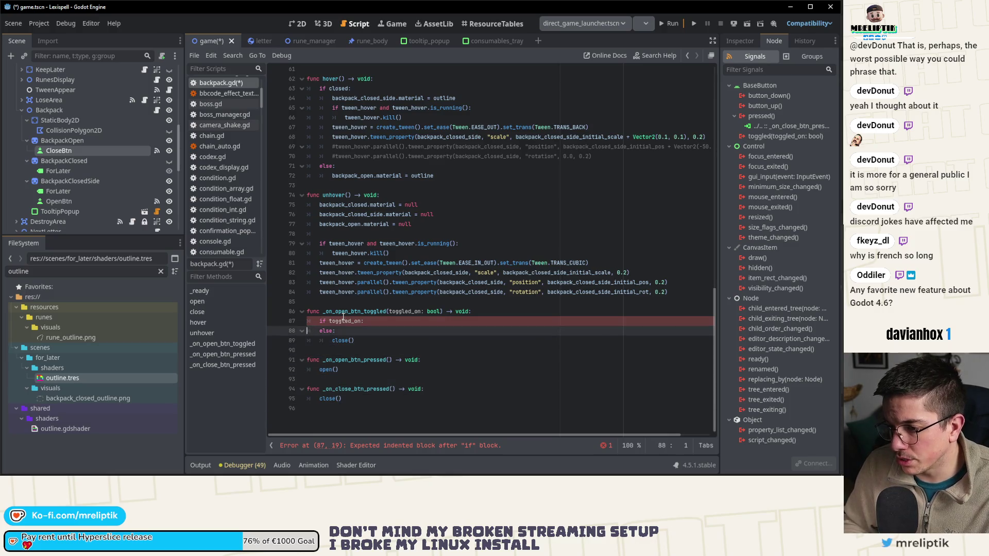
pyautogui.hotkey('ctrl', 'shift', 'k')
pyautogui.hotkey('ctrl', 'shift', 'k')
pyautogui.hotkey('ctrl', 'shift', 'k')
pyautogui.hotkey('ctrl', 'shift', 'k')
pyautogui.hotkey('ctrl', 's')
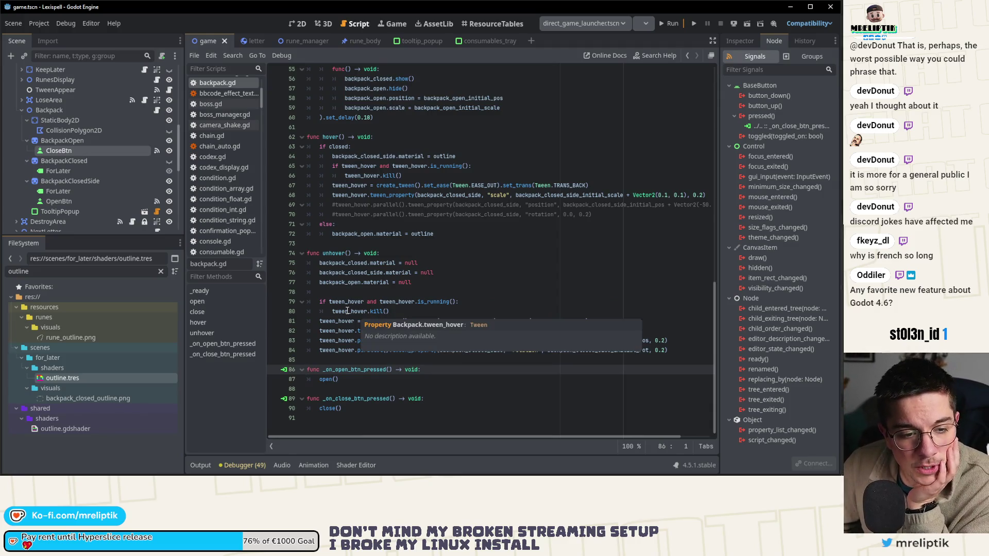
pyautogui.hotkey('alt', 'Tab')
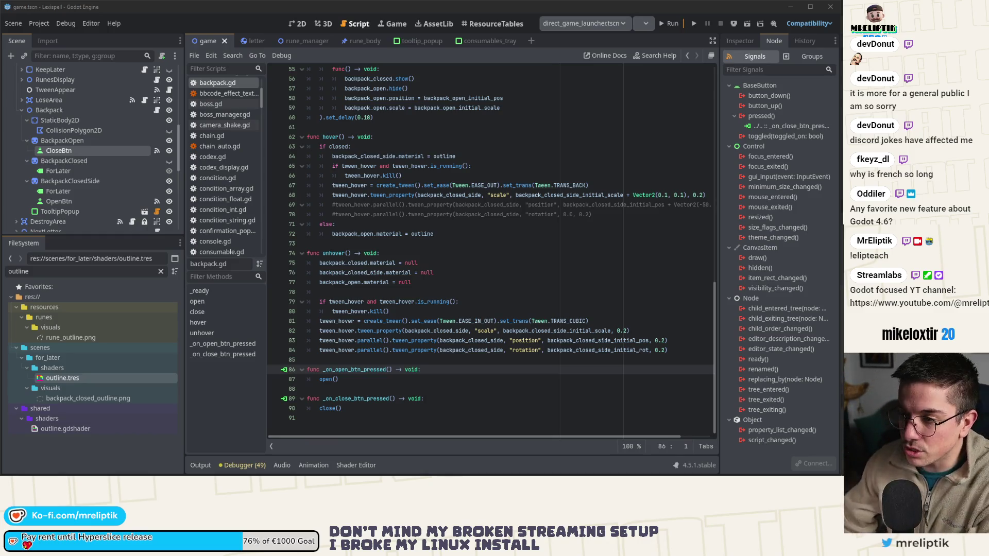
pyautogui.click(298, 23)
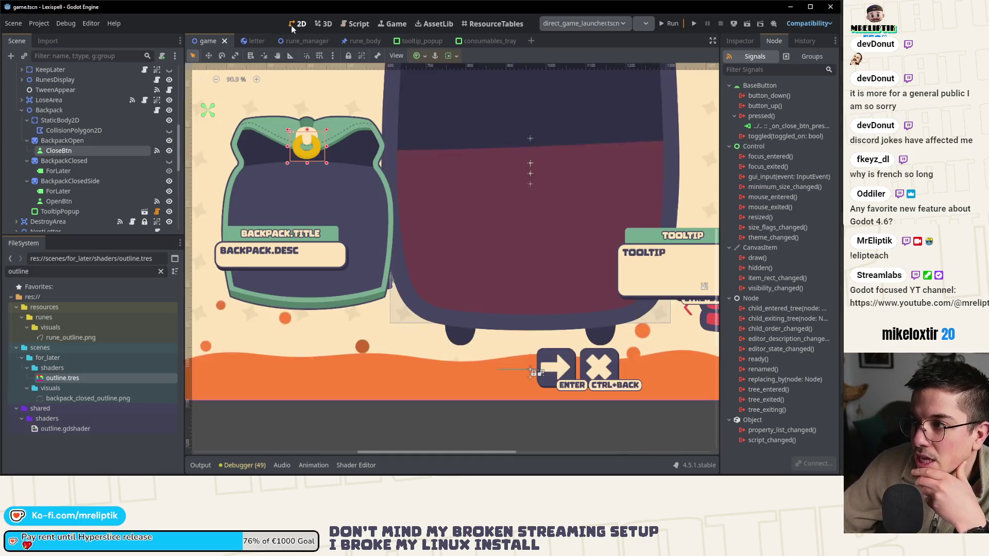
# Inspect TooltipPopup's Layout > Transform size and position, then close tooltip_popup and return to game
pyautogui.scroll(-2, 407, 279)
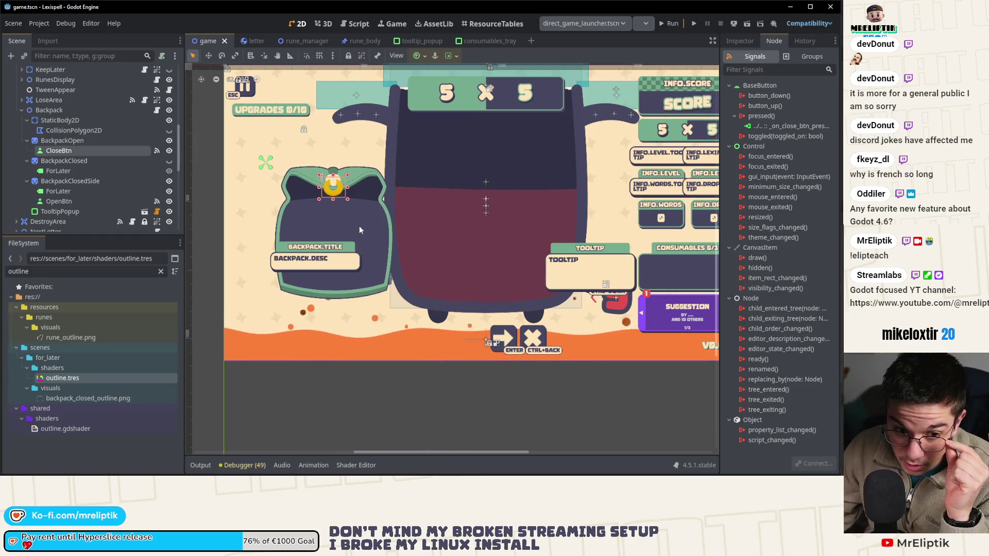
pyautogui.click(407, 41)
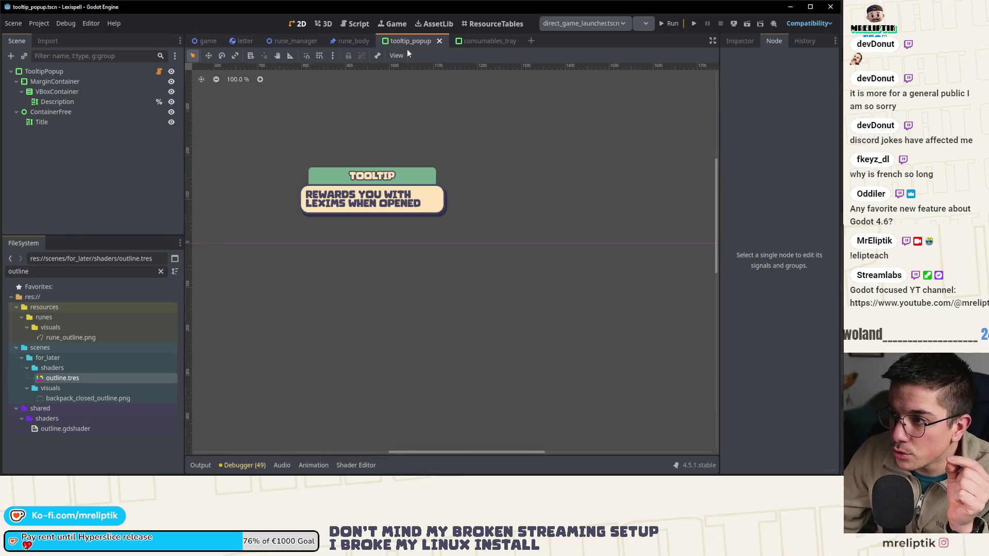
pyautogui.click(66, 72)
pyautogui.scroll(4, 369, 209)
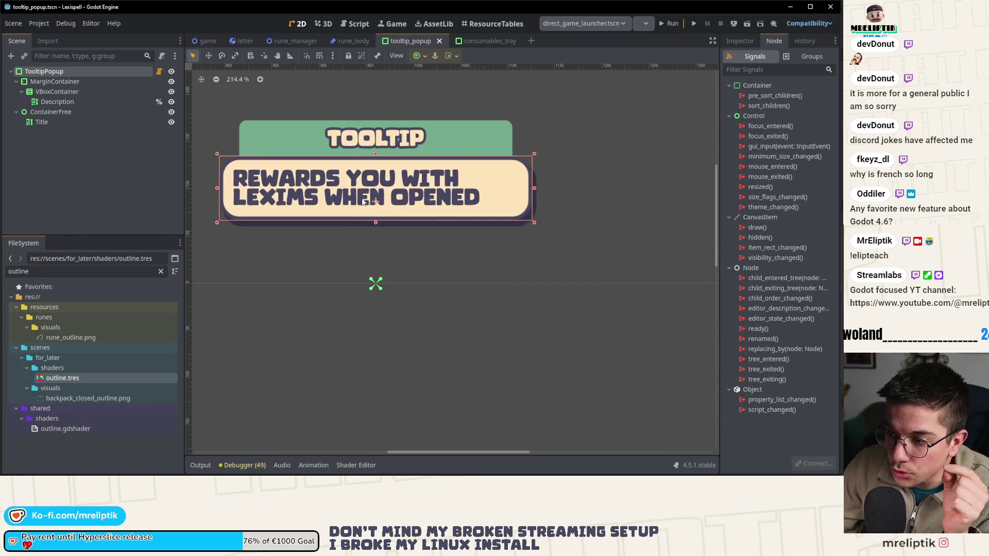
pyautogui.click(734, 41)
pyautogui.click(741, 200)
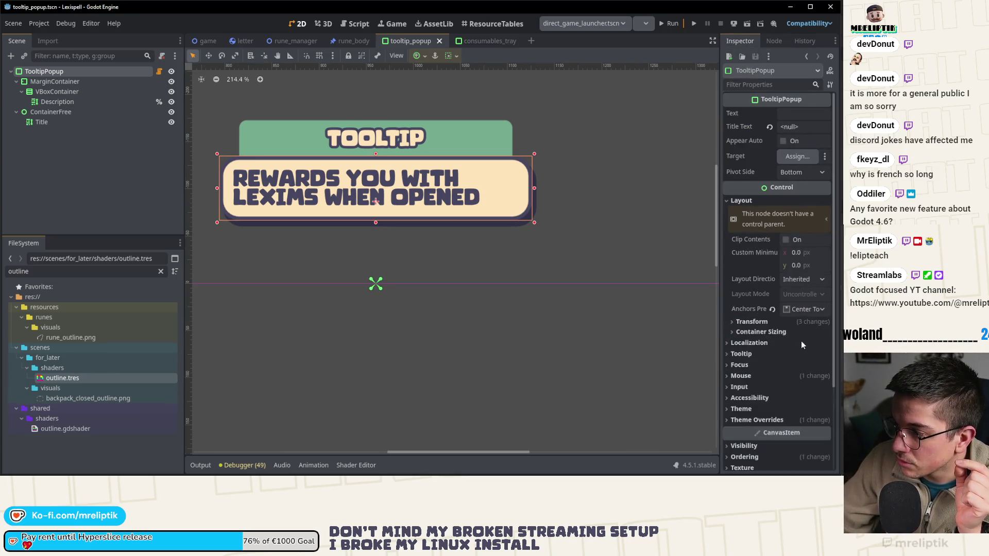
pyautogui.click(748, 322)
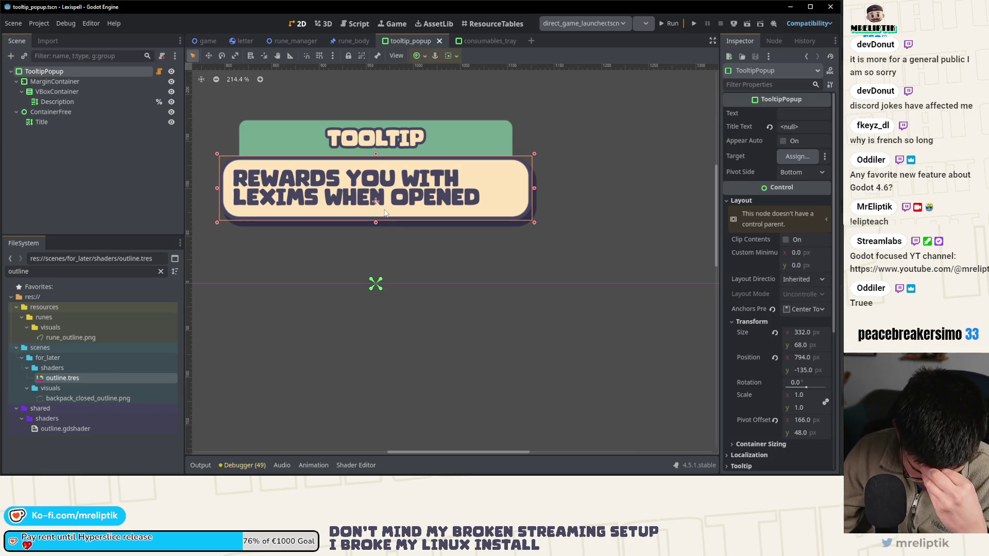
pyautogui.moveTo(483, 40)
pyautogui.middleClick(407, 41)
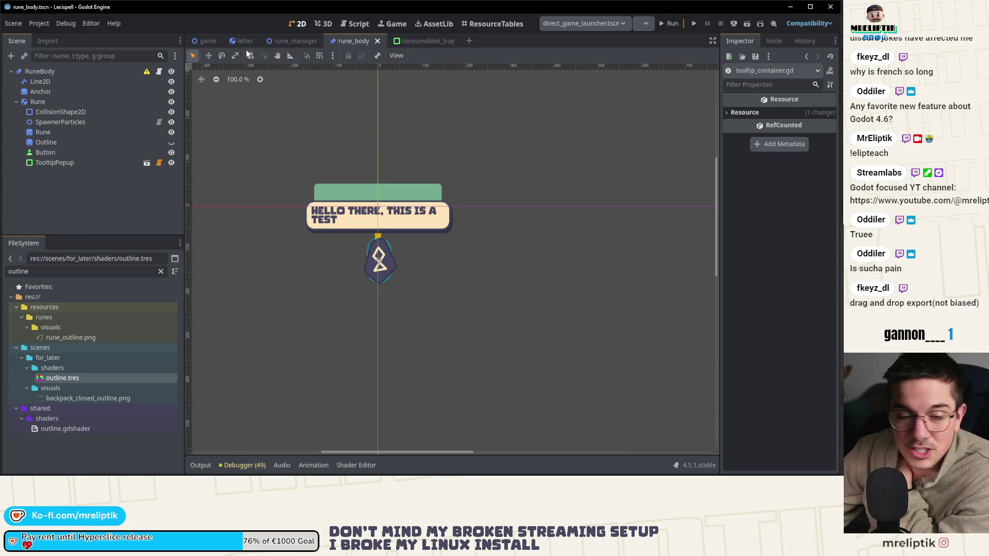
pyautogui.click(206, 41)
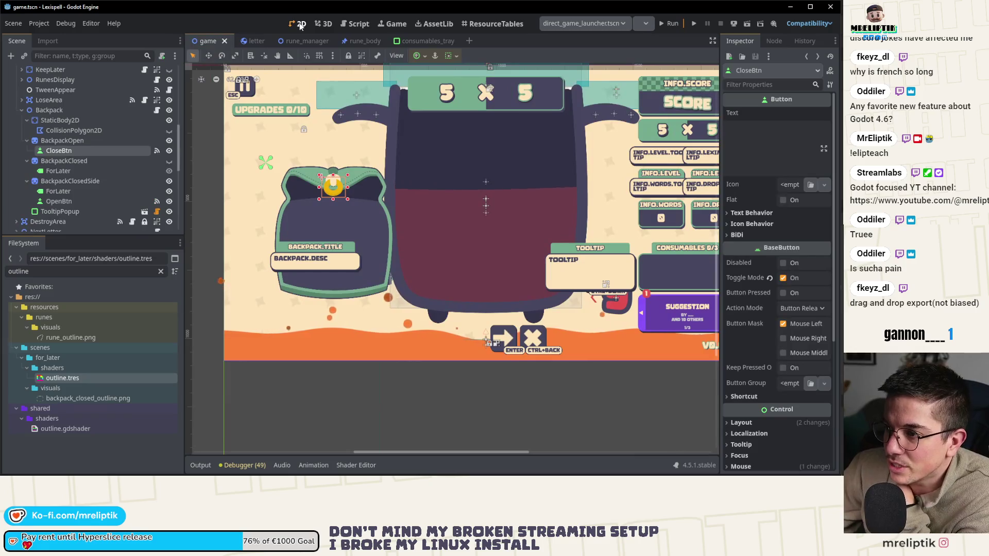
# Select CloseBtn, then open backpack.gd from the Backpack node's script icon
pyautogui.scroll(1, 339, 222)
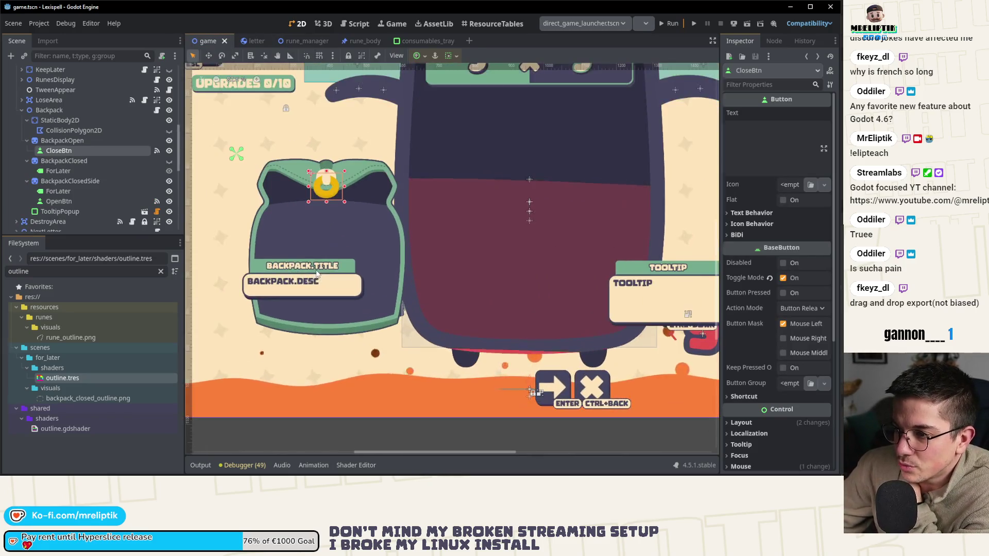
pyautogui.scroll(1, 330, 231)
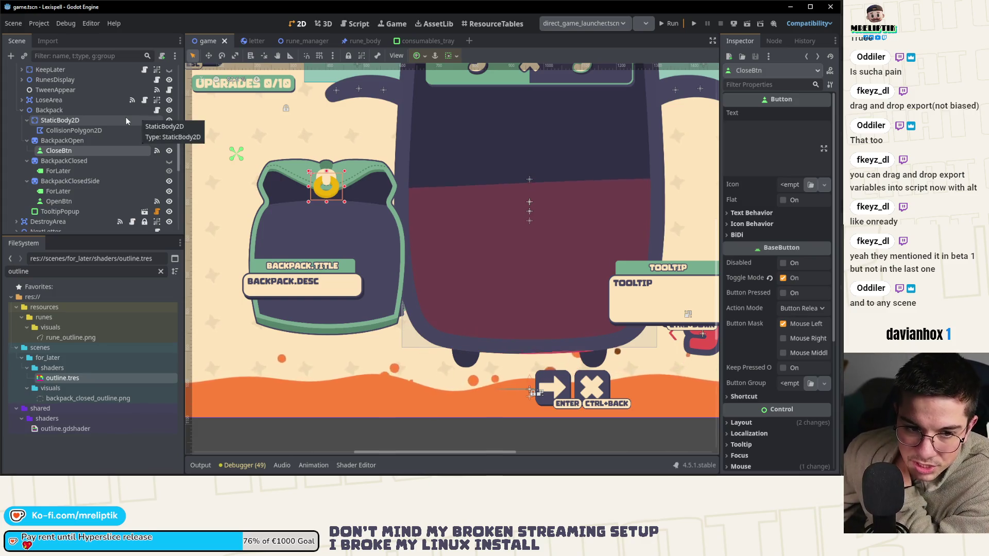
pyautogui.click(111, 149)
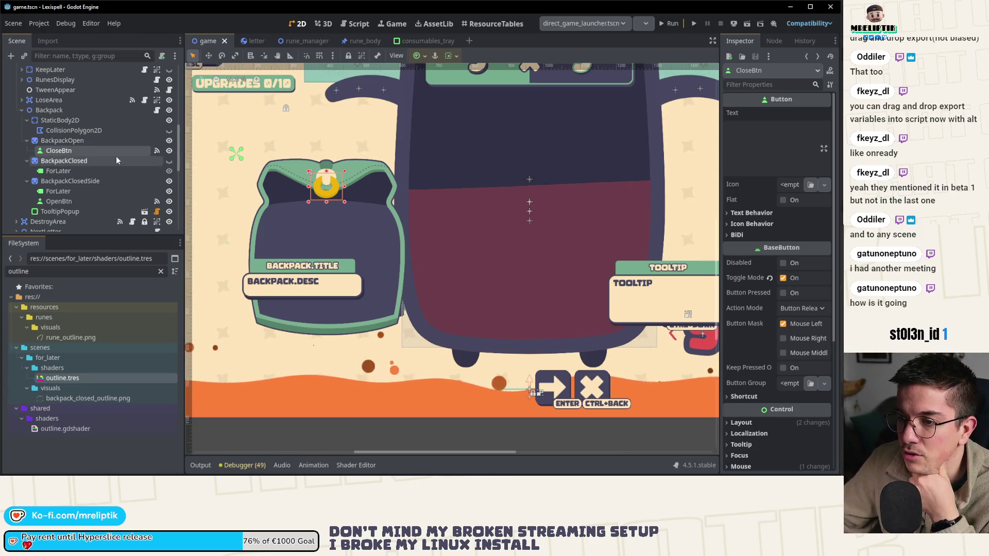
pyautogui.click(72, 150)
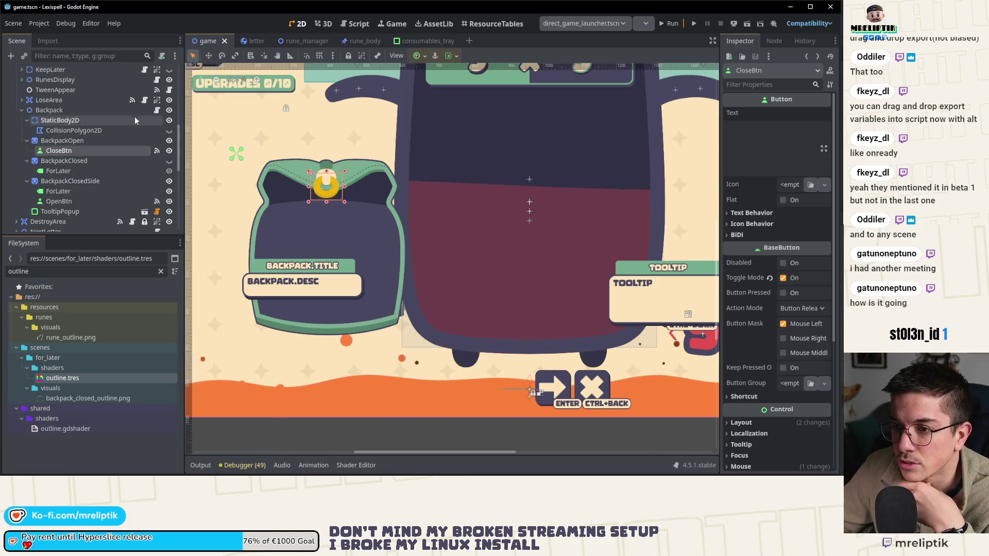
pyautogui.click(157, 110)
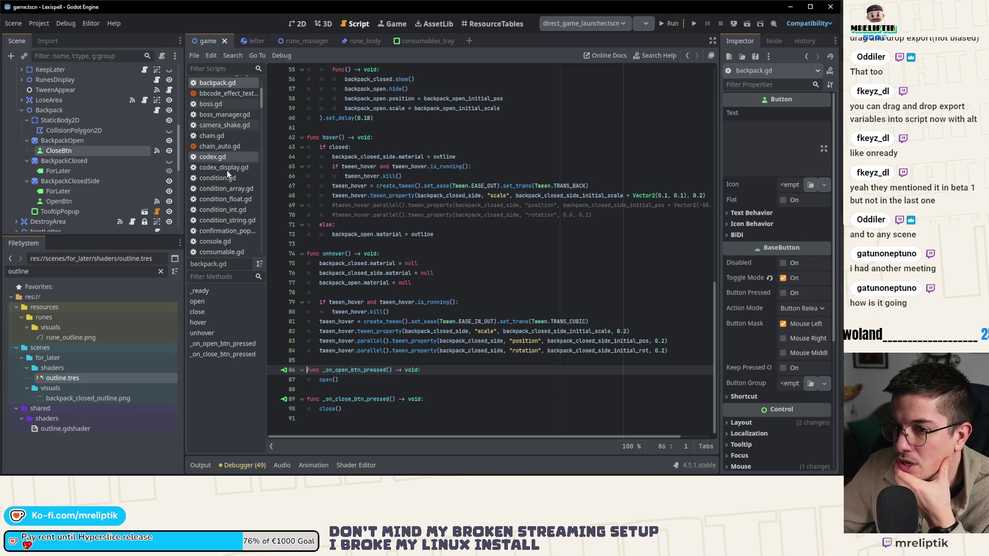
# Run the game, note the null grab_focus error at backpack.gd line 25, and stop it
pyautogui.click(676, 24)
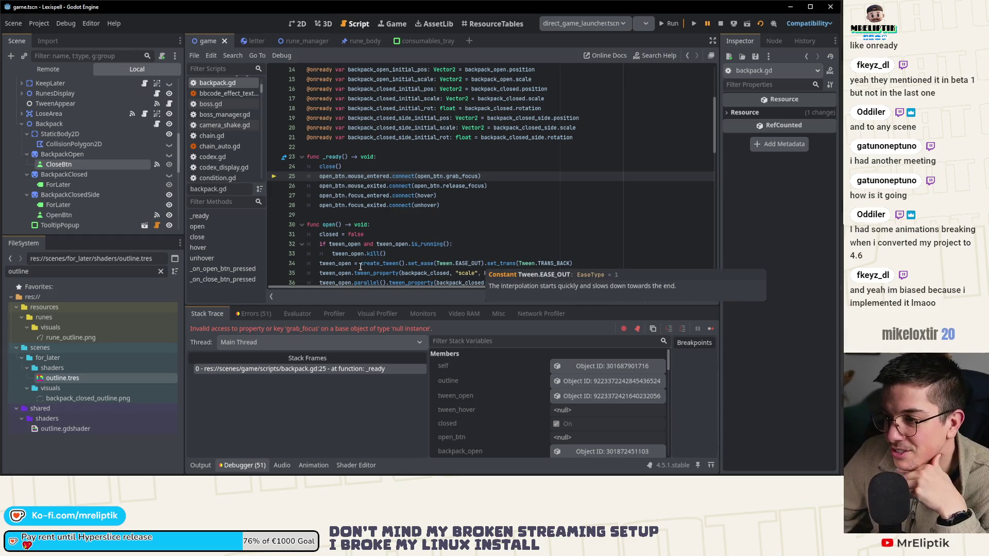
pyautogui.click(720, 23)
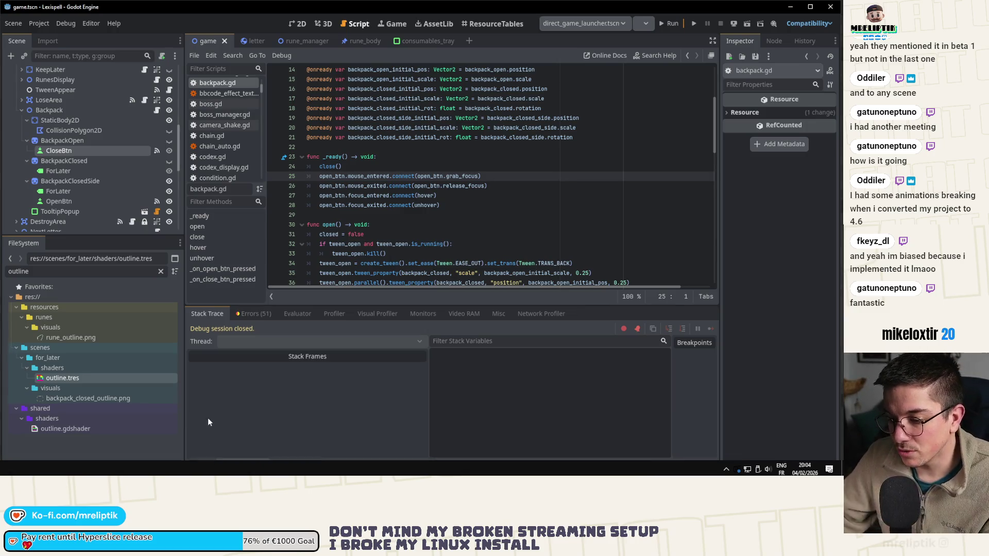
# Point open_btn at OpenBtn and add a close_btn reference to CloseBtn in backpack.gd
pyautogui.click(195, 465)
pyautogui.click(194, 466)
pyautogui.scroll(5, 367, 211)
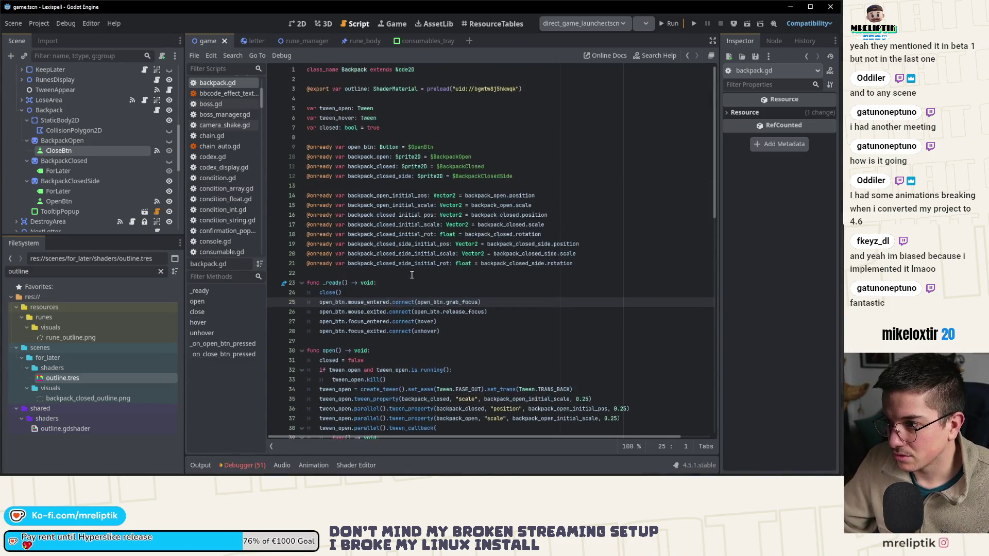
pyautogui.click(403, 129)
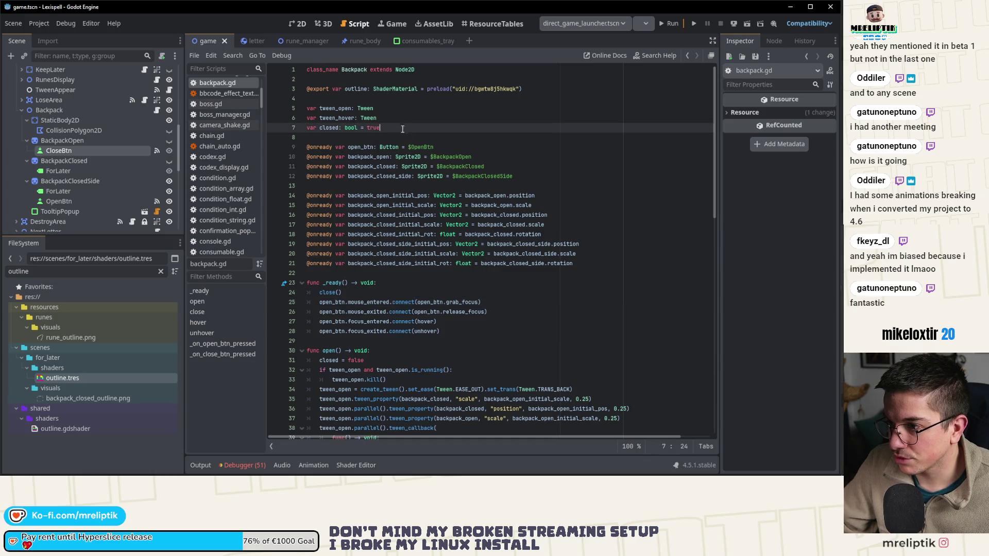
pyautogui.click(454, 147)
pyautogui.hotkey('ctrl', 'BackSpace')
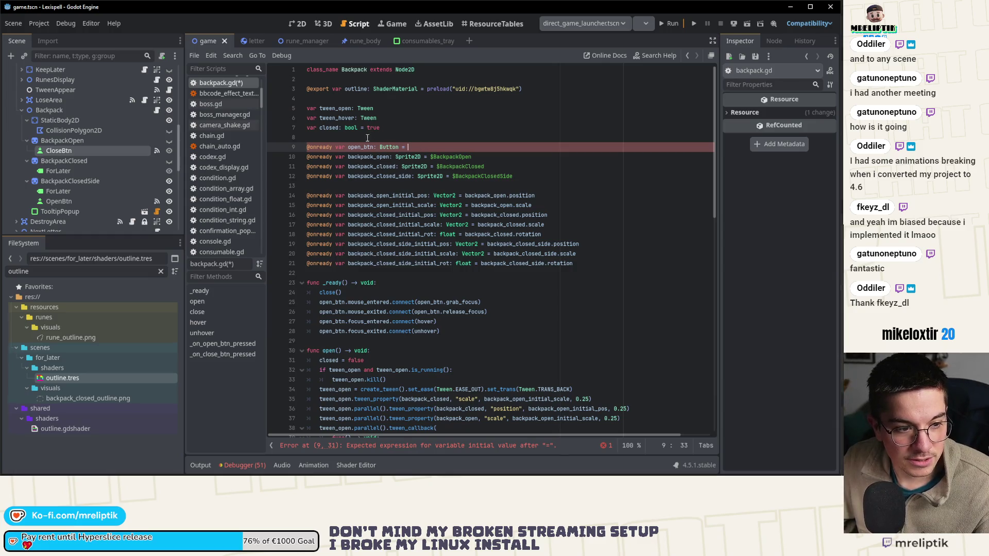
pyautogui.click(68, 152)
pyautogui.moveTo(72, 201)
pyautogui.mouseDown()
pyautogui.moveTo(530, 139)
pyautogui.moveTo(510, 146)
pyautogui.mouseUp()
pyautogui.press('Return')
pyautogui.moveTo(78, 153); pyautogui.dragTo(369, 163)
pyautogui.press('Delete')
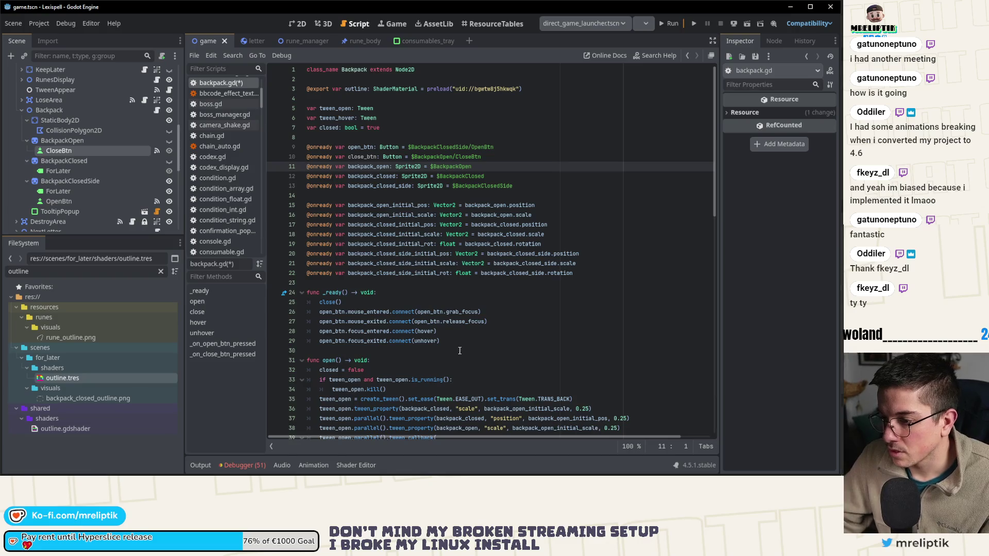
# Paste a copy of the four connect lines, comment the duplicates out, save, and run with F5
pyautogui.moveTo(439, 342); pyautogui.dragTo(320, 313)
pyautogui.hotkey('ctrl', 'c')
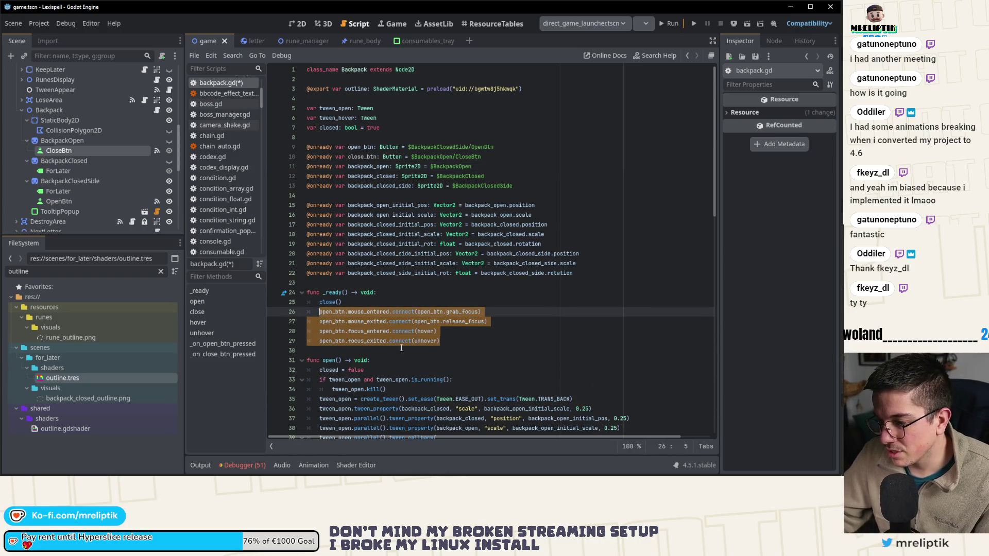
pyautogui.scroll(-2, 419, 336)
pyautogui.click(451, 282)
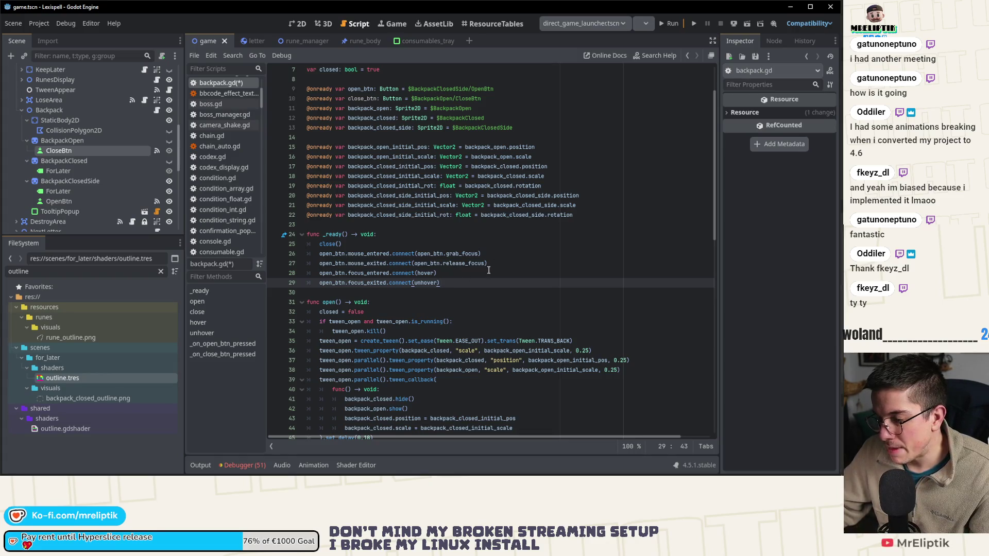
pyautogui.press('Return')
pyautogui.hotkey('ctrl', 'v')
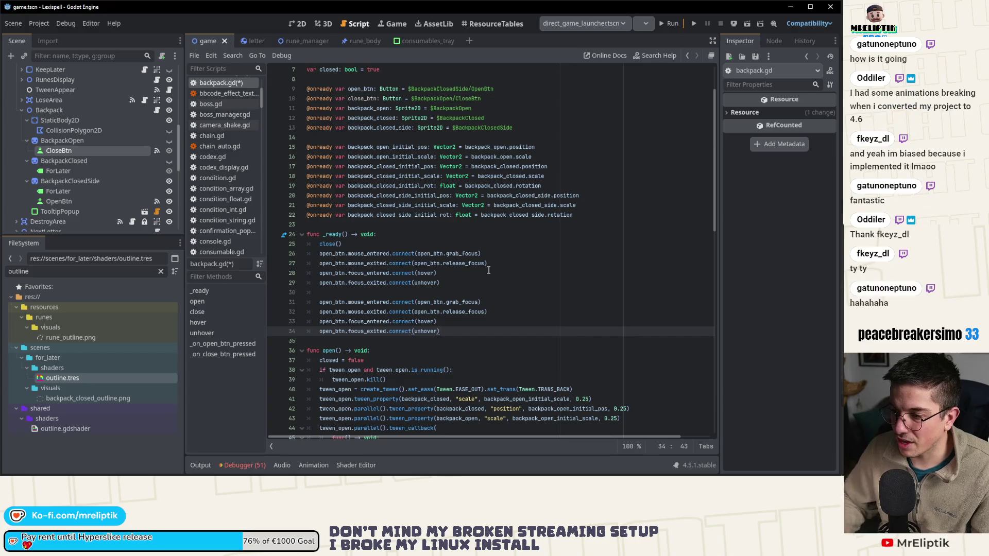
pyautogui.doubleClick(422, 274)
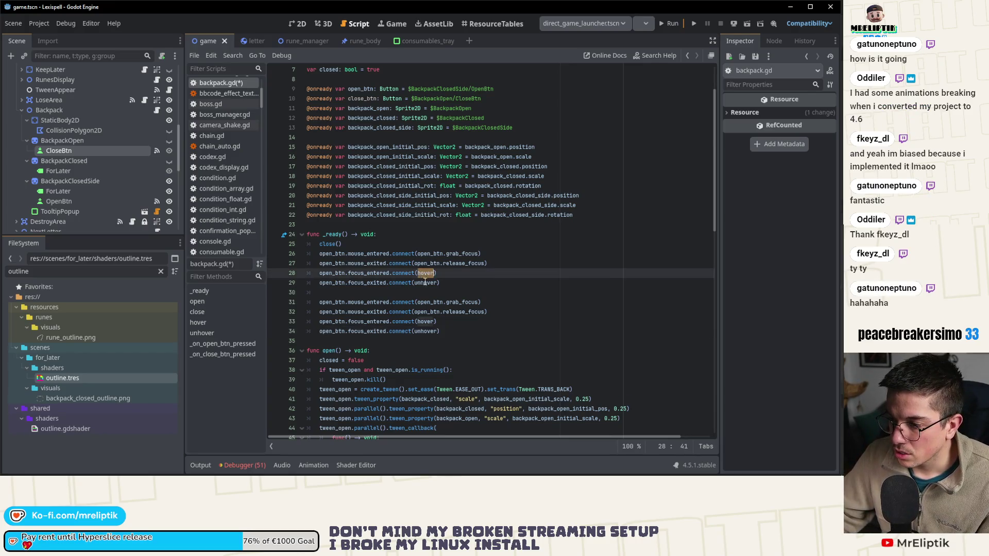
pyautogui.moveTo(440, 331); pyautogui.dragTo(295, 309)
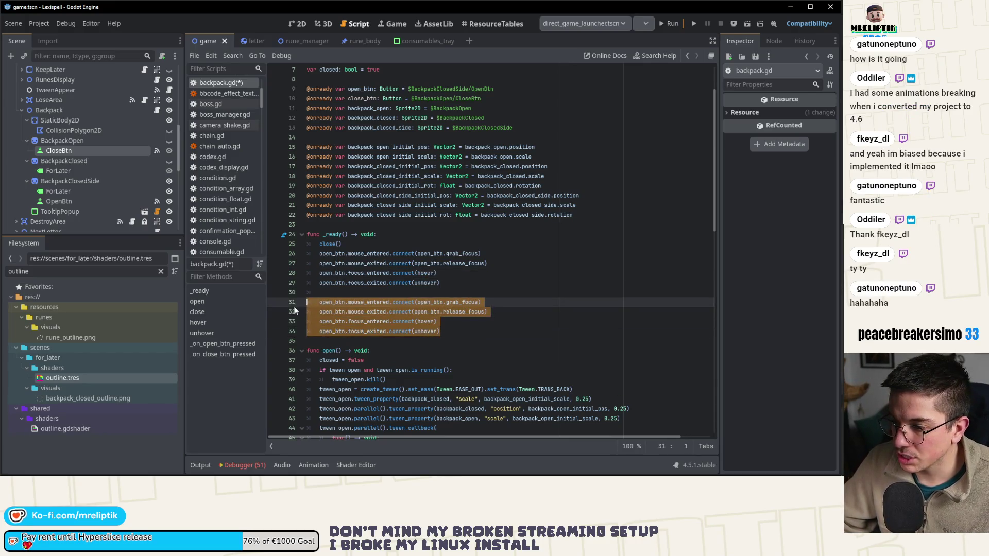
pyautogui.hotkey('ctrl', 'k')
pyautogui.hotkey('ctrl', 's')
pyautogui.press('F5')
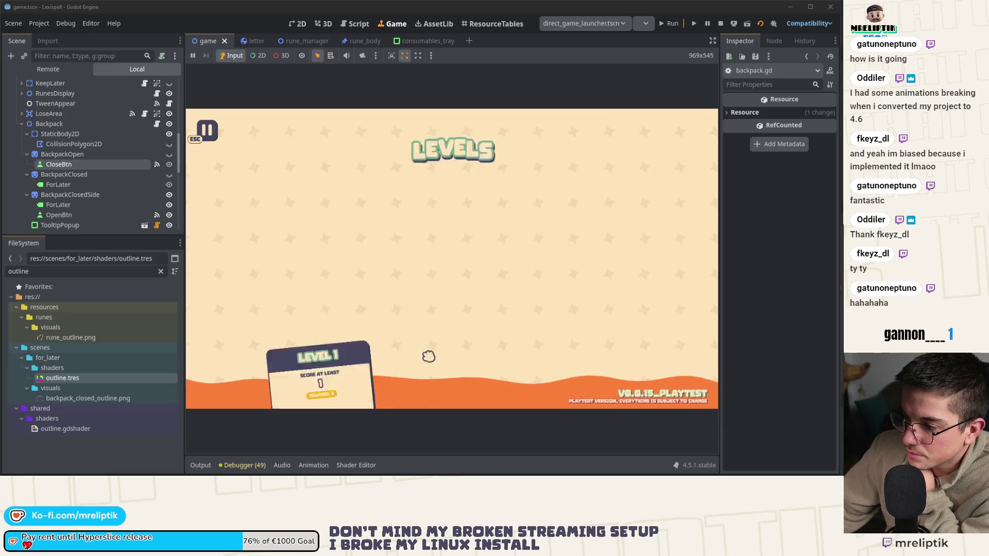
# Start Level 1, open the backpack panel, and maximize the Game view
pyautogui.click(335, 276)
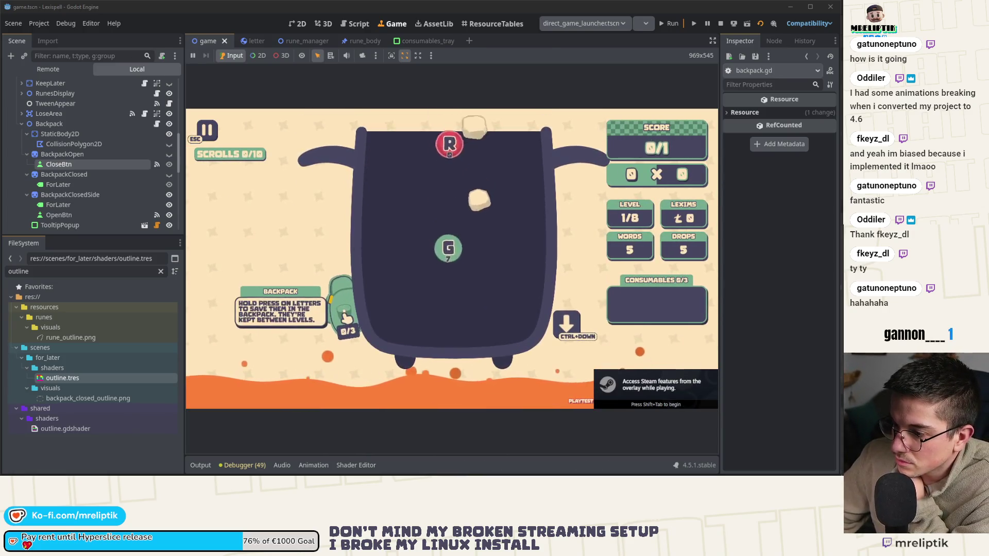
pyautogui.moveTo(345, 304)
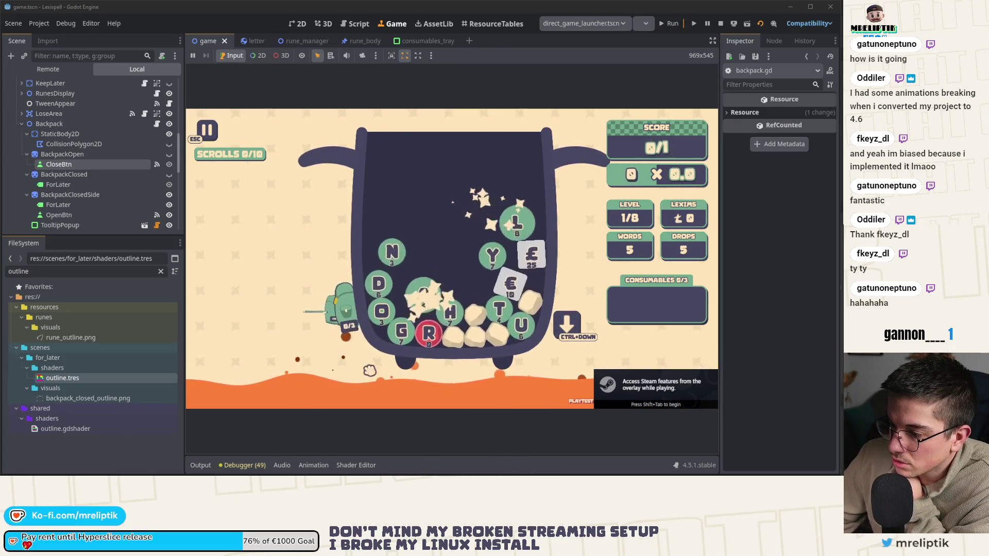
pyautogui.click(344, 307)
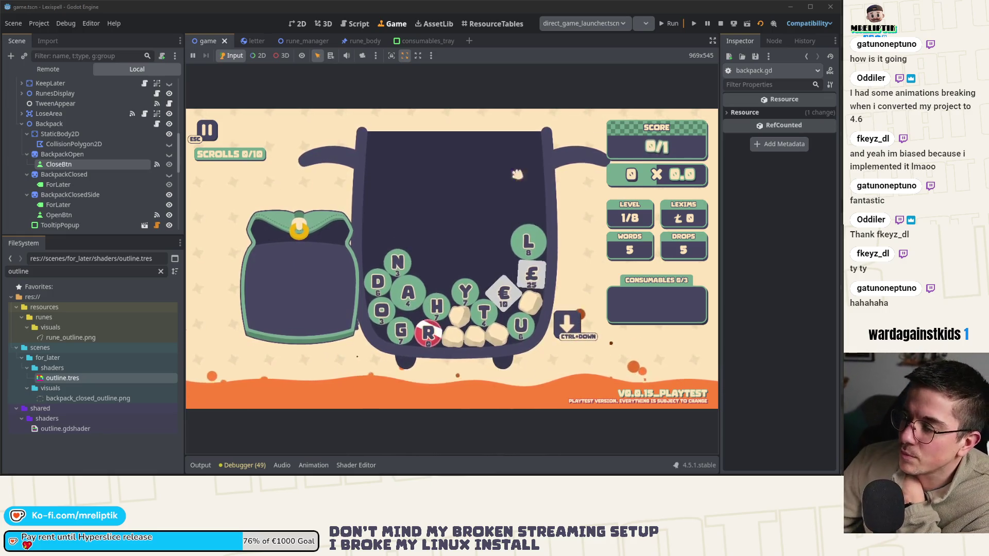
pyautogui.click(713, 41)
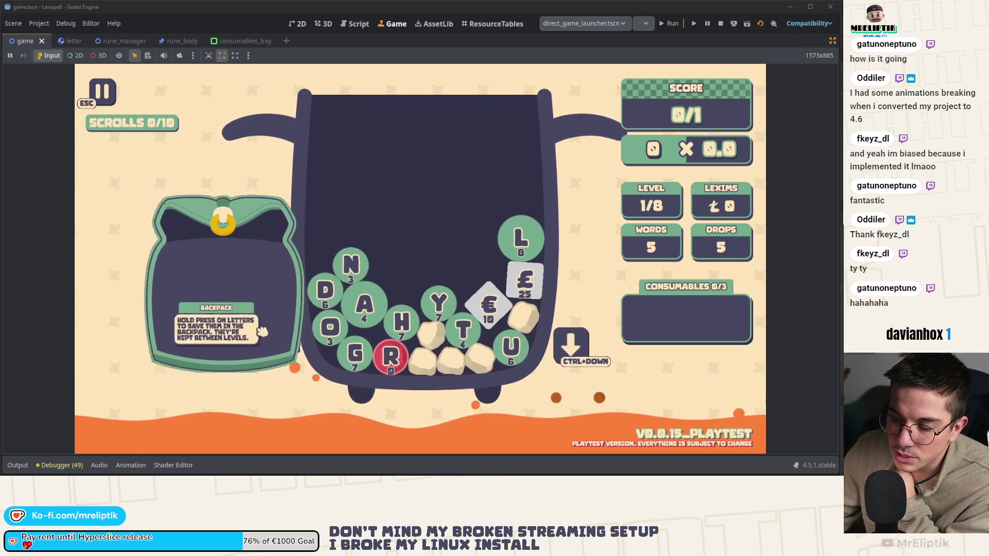
# Build a word from the A, T, €, L and N tiles, clear it, and stop the game
pyautogui.click(362, 296)
pyautogui.click(461, 329)
pyautogui.click(486, 304)
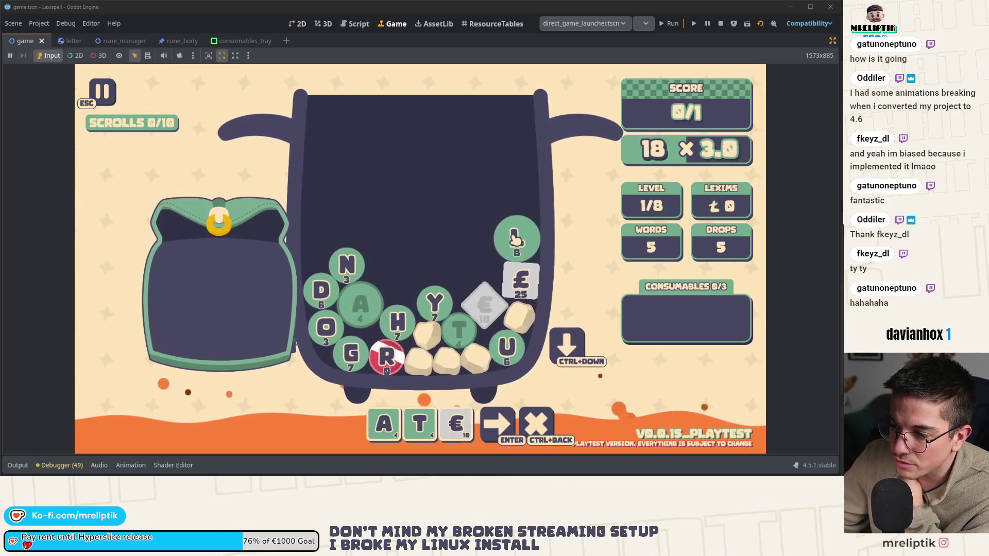
pyautogui.click(519, 237)
pyautogui.click(349, 265)
pyautogui.click(585, 432)
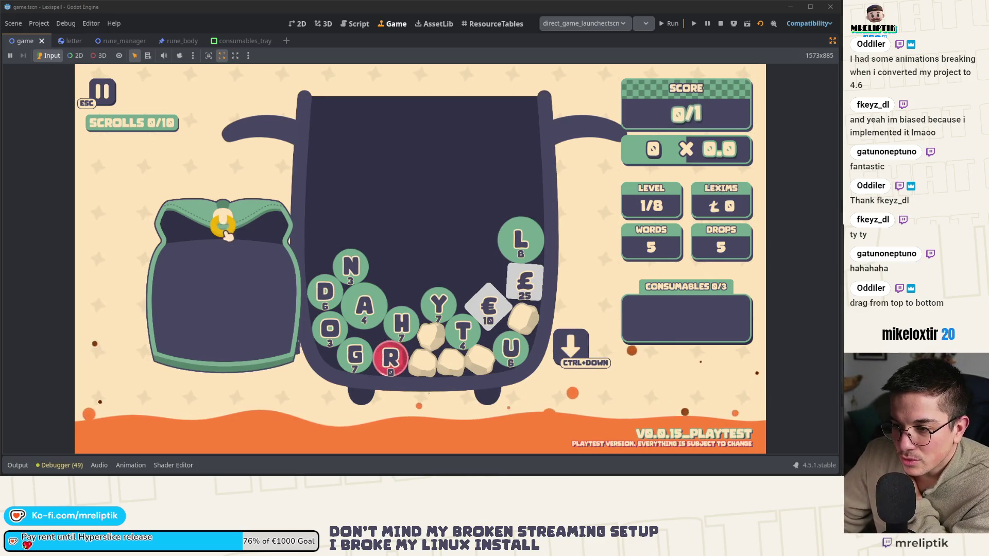
pyautogui.click(720, 24)
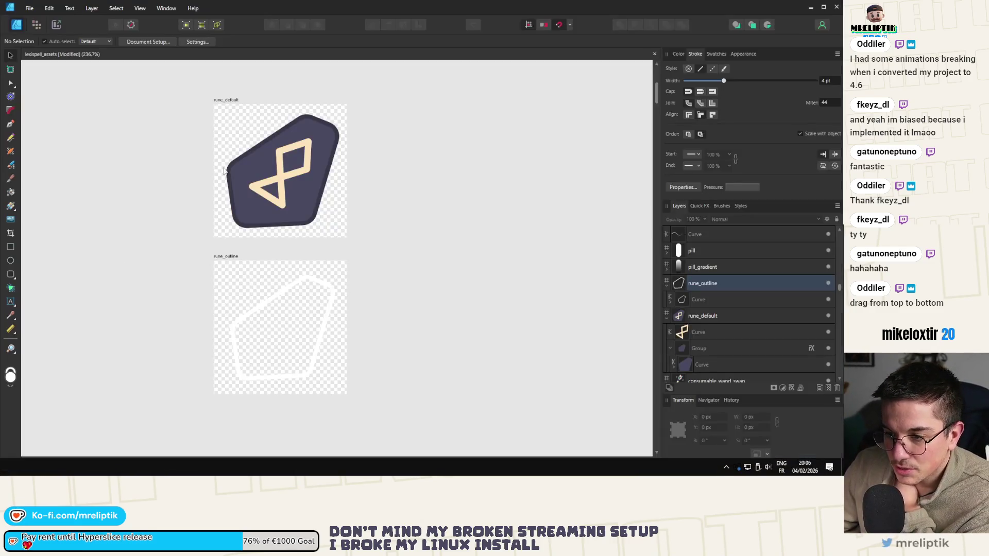
# Clone the backpack_open artboard and place the copy beside the original
pyautogui.scroll(-10, 302, 207)
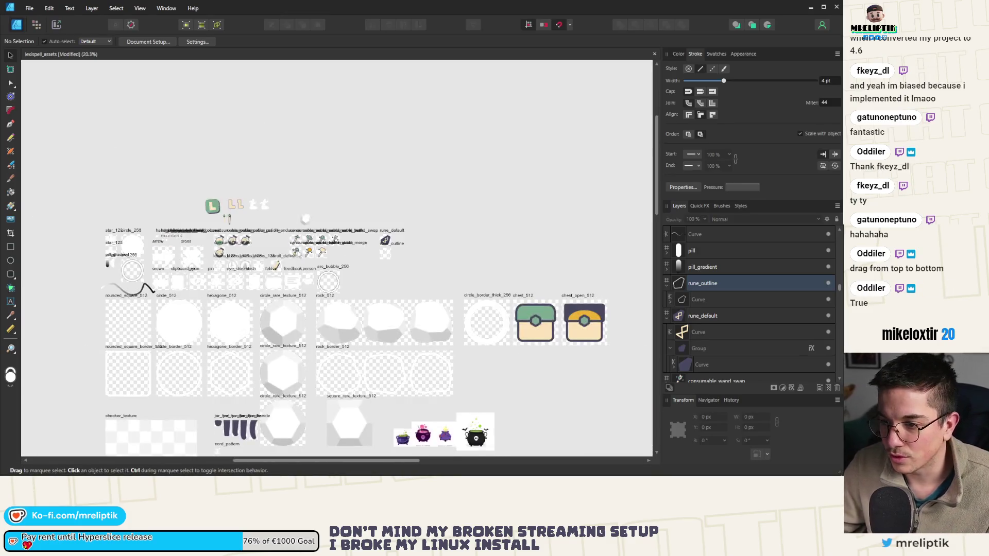
pyautogui.scroll(10, 279, 242)
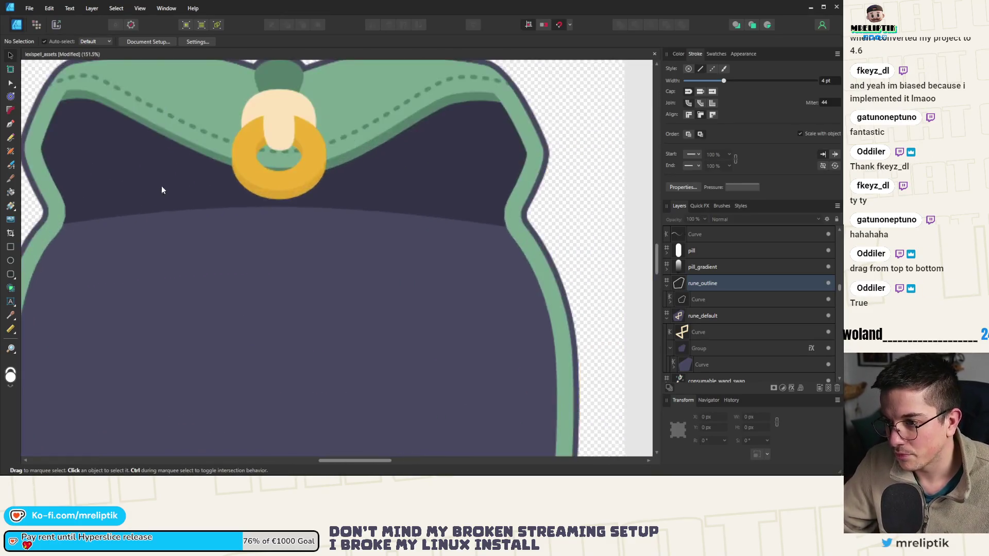
pyautogui.scroll(-7, 186, 185)
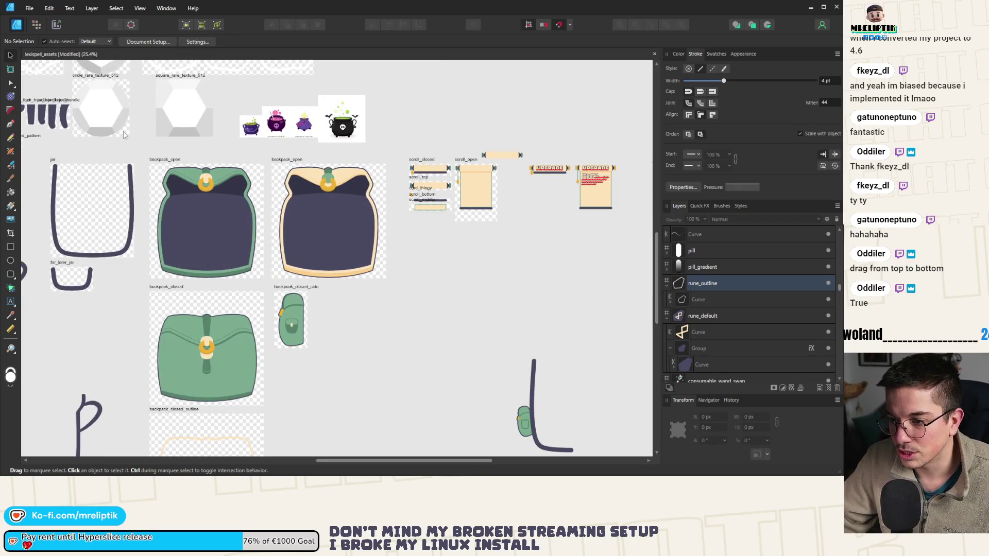
pyautogui.moveTo(182, 160)
pyautogui.mouseDown()
pyautogui.moveTo(343, 323)
pyautogui.moveTo(343, 276)
pyautogui.mouseUp()
pyautogui.scroll(8, 278, 330)
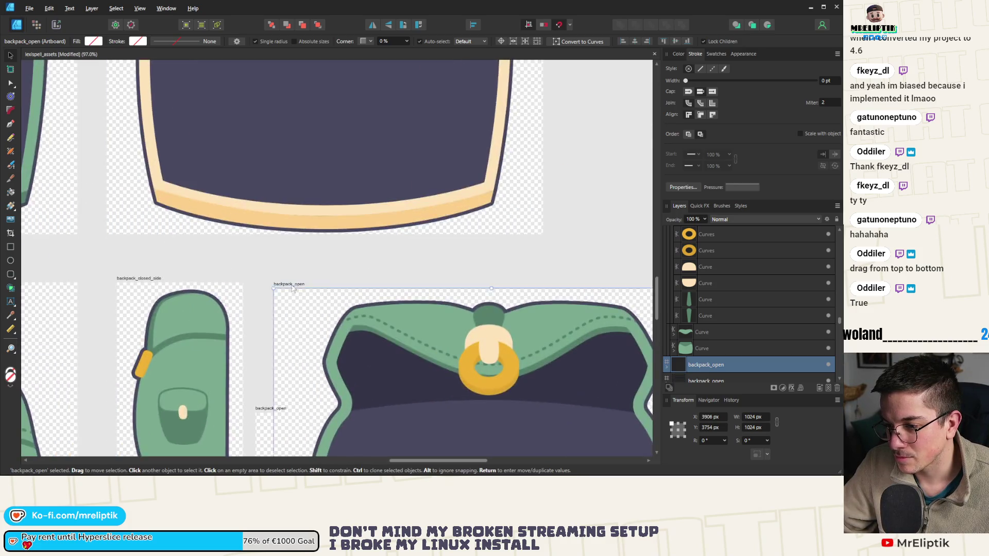
pyautogui.scroll(-7, 275, 332)
pyautogui.hotkey('ctrl', 'z')
pyautogui.press('Return')
pyautogui.click(453, 251)
pyautogui.moveTo(300, 316)
pyautogui.mouseDown()
pyautogui.moveTo(488, 281)
pyautogui.moveTo(461, 276)
pyautogui.mouseUp()
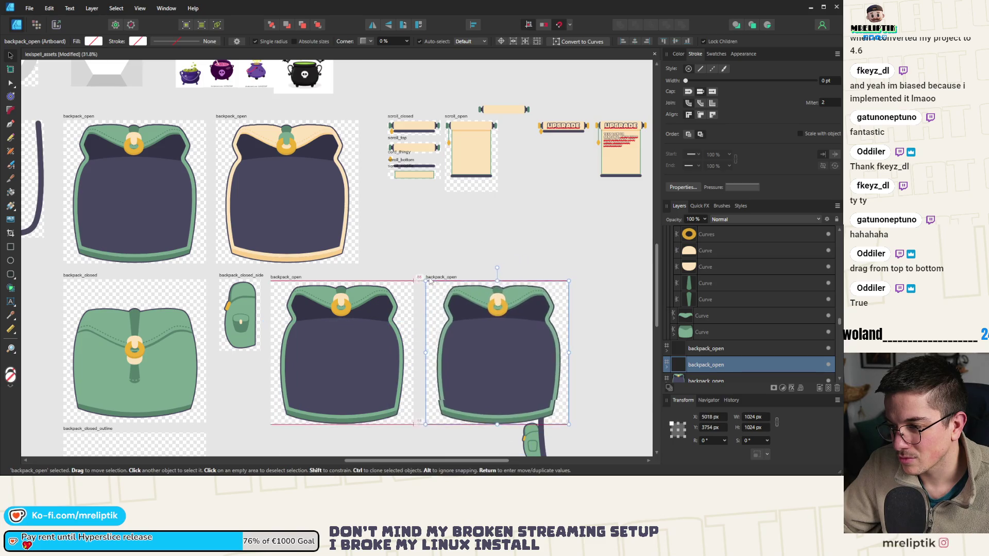
# Align the backpack_open artboard with backpack_closed_side, setting its Y to 3740 px
pyautogui.click(292, 280)
pyautogui.scroll(5, 288, 279)
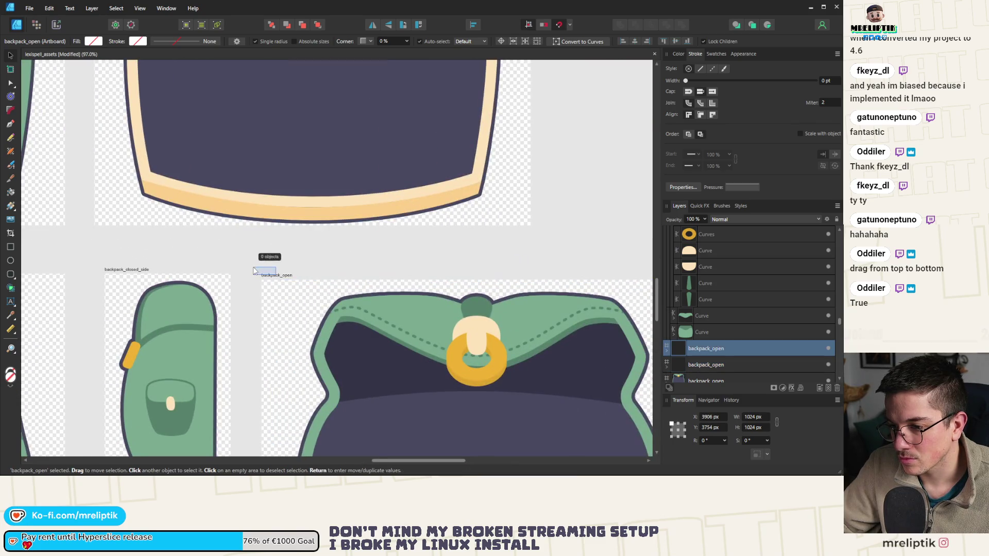
pyautogui.moveTo(279, 278); pyautogui.dragTo(262, 273)
pyautogui.click(133, 269)
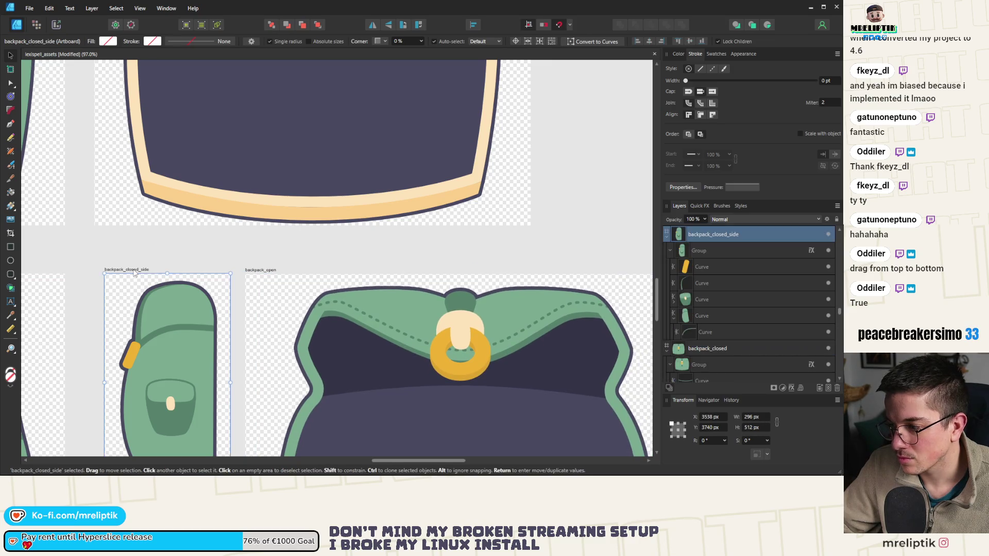
pyautogui.click(241, 275)
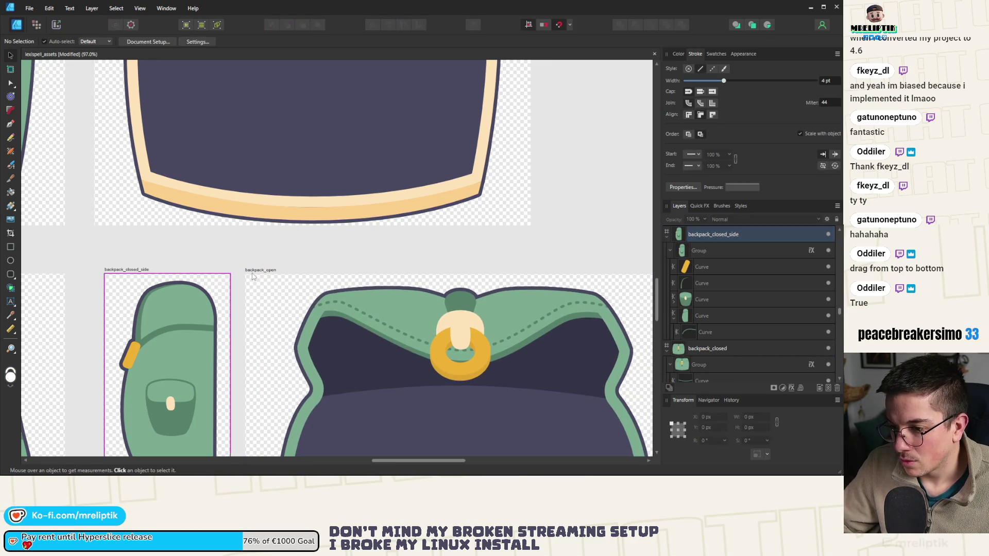
pyautogui.click(257, 272)
pyautogui.press('Return')
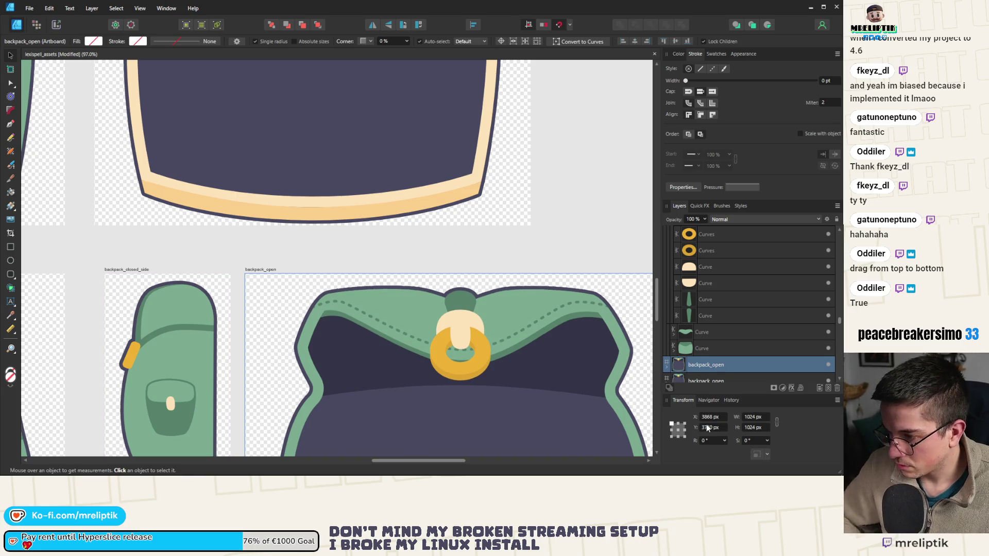
pyautogui.scroll(-4, 289, 286)
pyautogui.scroll(2, 293, 318)
pyautogui.scroll(5, 293, 318)
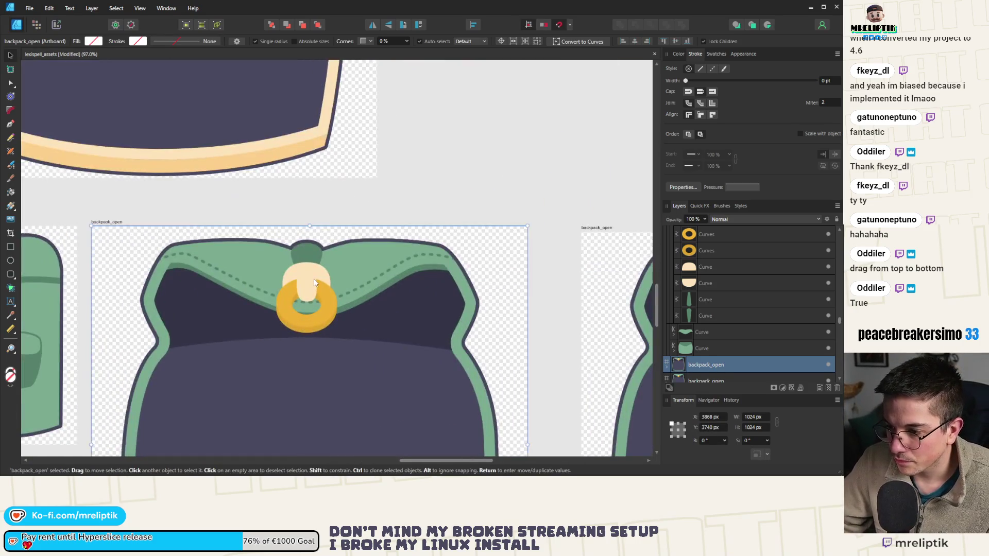
# Delete the cream strap, cream top shape and golden ring shapes from the clasp
pyautogui.click(314, 279)
pyautogui.click(312, 302)
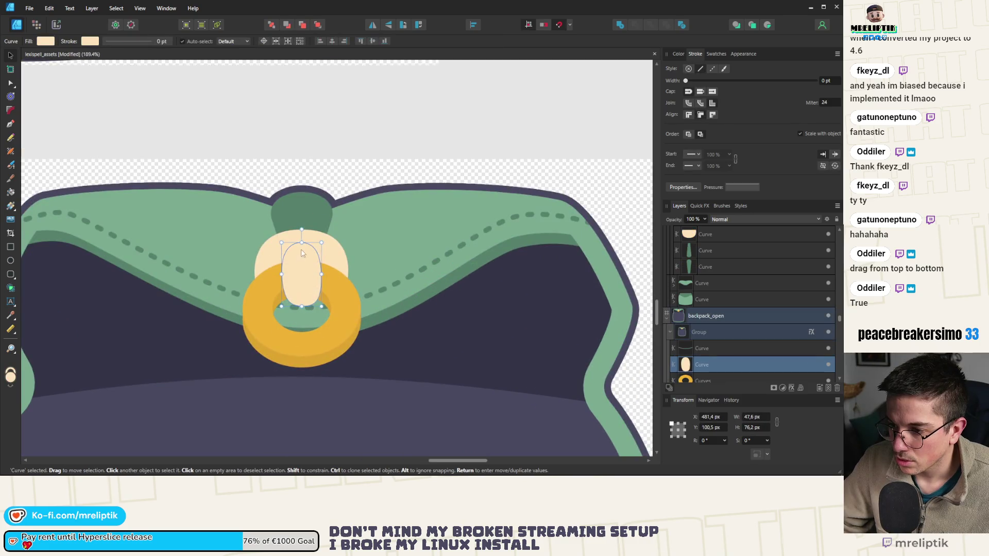
pyautogui.keyDown('shift'); pyautogui.click(300, 249); pyautogui.keyUp('shift')
pyautogui.keyDown('shift'); pyautogui.click(341, 324); pyautogui.keyUp('shift')
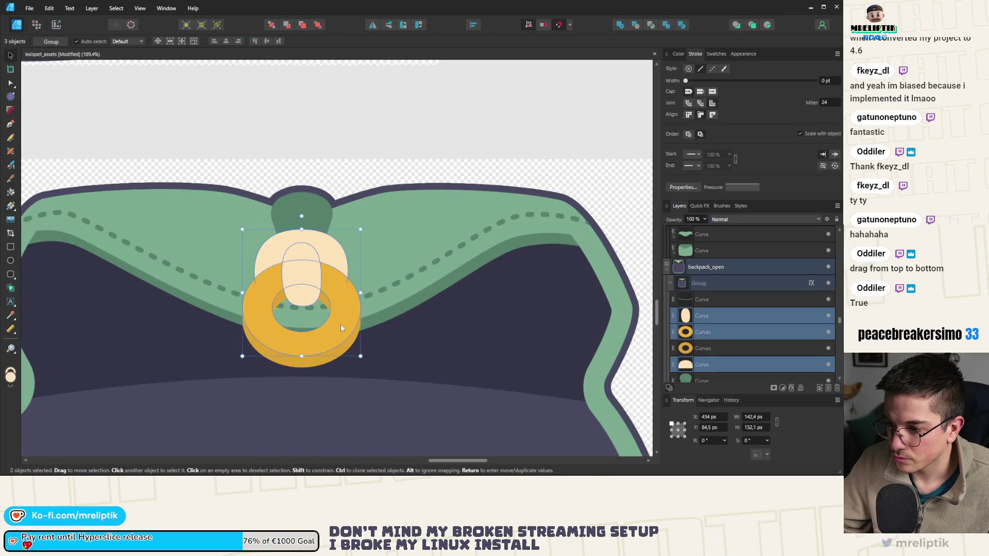
pyautogui.keyDown('shift'); pyautogui.click(326, 362); pyautogui.keyUp('shift')
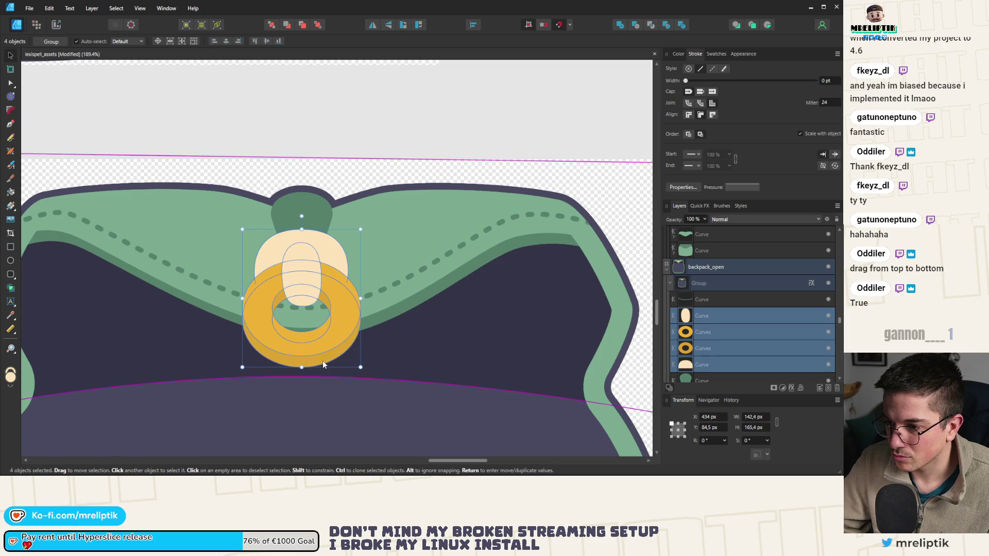
pyautogui.press('Delete')
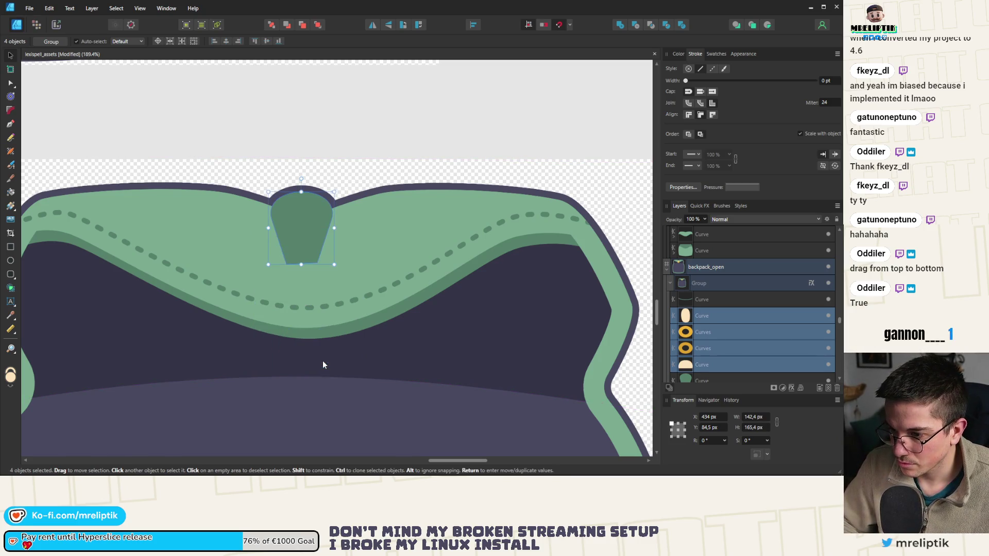
pyautogui.scroll(-8, 232, 181)
pyautogui.click(326, 388)
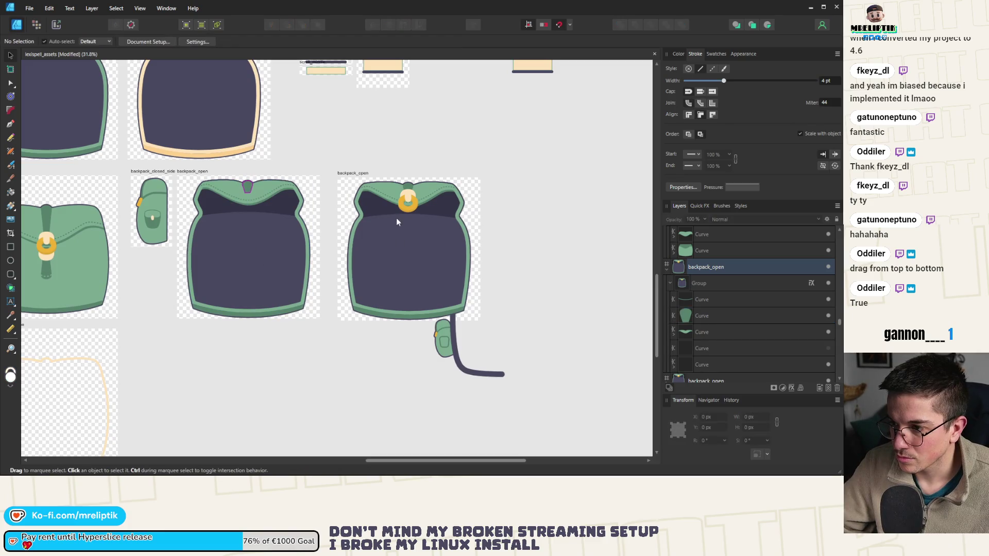
# Gather the cream pill and ring pieces, shift them toward the collar, then undo the edit
pyautogui.click(397, 192)
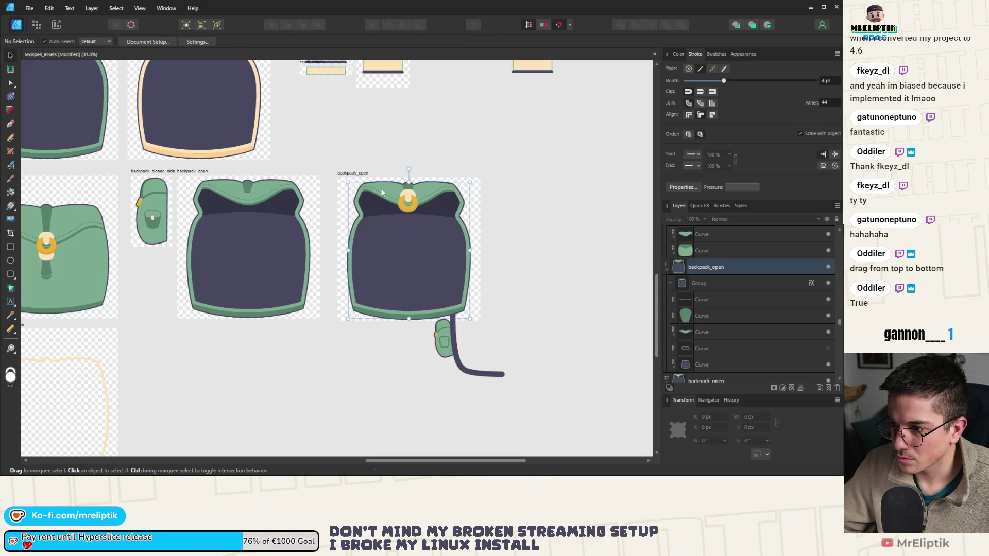
pyautogui.doubleClick(416, 196)
pyautogui.scroll(5, 416, 196)
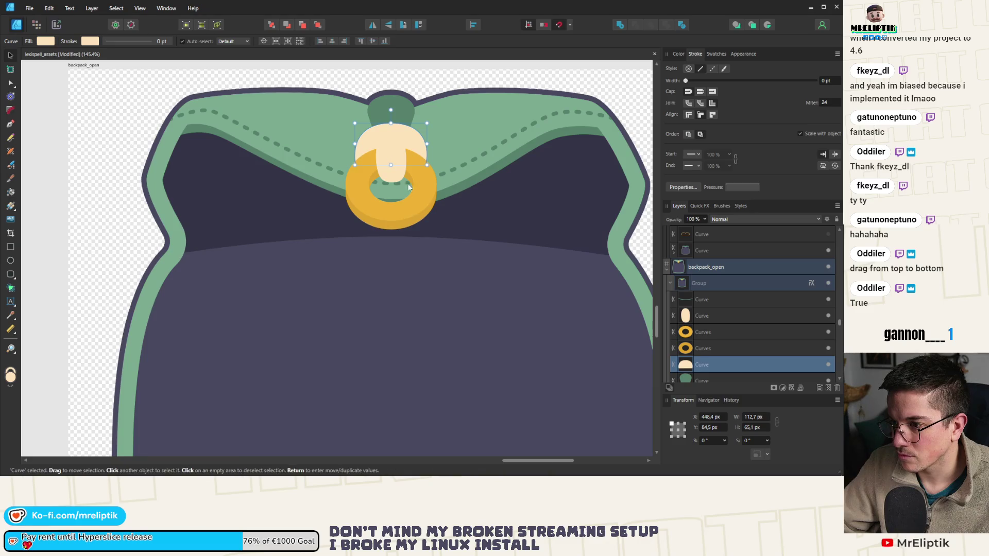
pyautogui.keyDown('shift'); pyautogui.click(402, 175); pyautogui.keyUp('shift')
pyautogui.keyDown('shift'); pyautogui.click(416, 169); pyautogui.keyUp('shift')
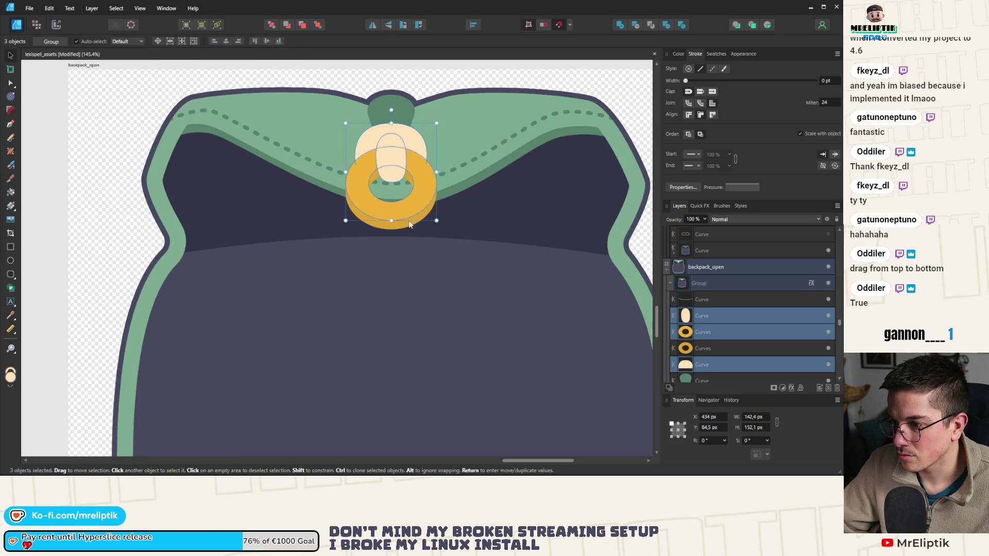
pyautogui.keyDown('shift'); pyautogui.click(416, 187); pyautogui.keyUp('shift')
pyautogui.scroll(-4, 413, 186)
pyautogui.moveTo(412, 186); pyautogui.dragTo(305, 181)
pyautogui.click(419, 166)
pyautogui.hotkey('ctrl', 'z')
pyautogui.hotkey('ctrl', 'z')
pyautogui.hotkey('ctrl', 'z')
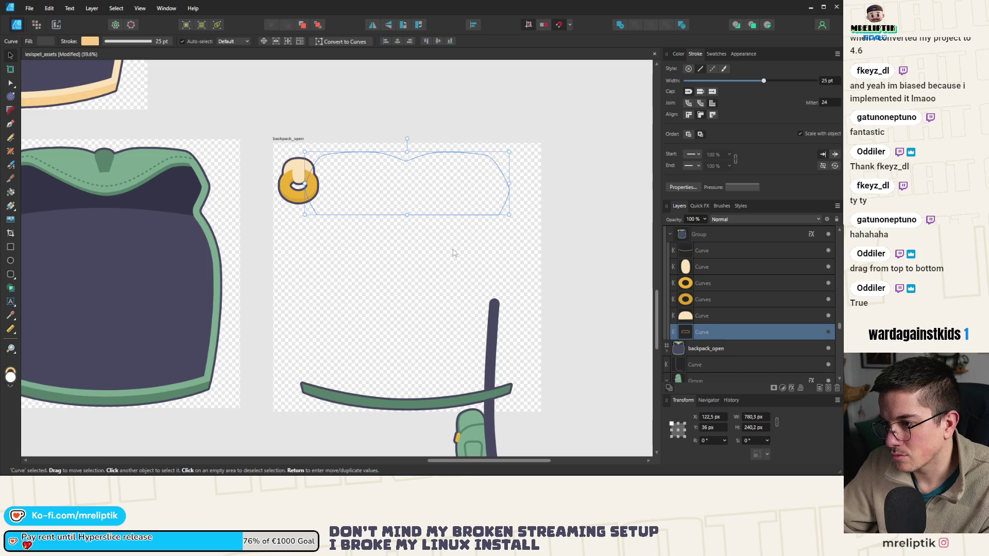
pyautogui.click(451, 249)
# Cut the ring-and-strap group and paste it back onto the artboard
pyautogui.click(490, 338)
pyautogui.scroll(-3, 448, 340)
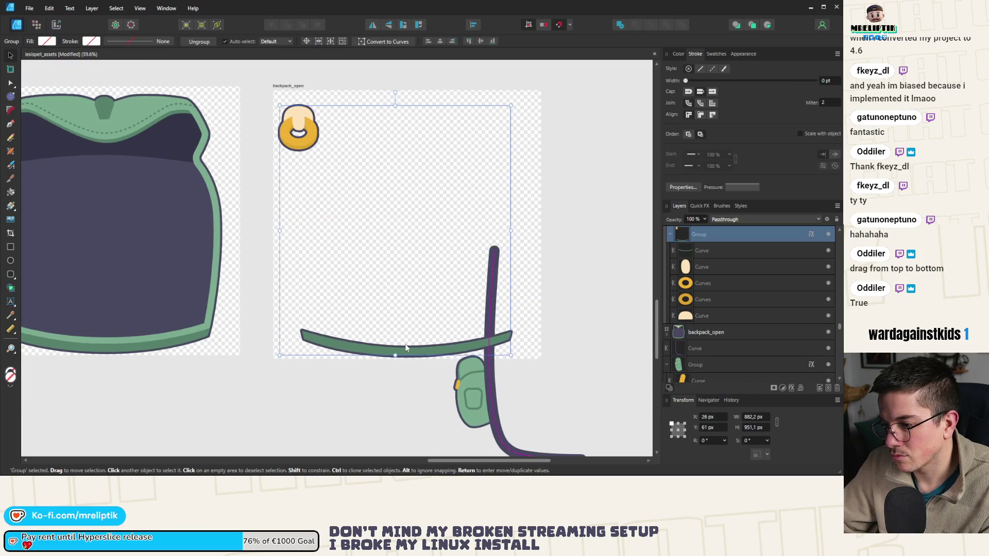
pyautogui.hotkey('ctrl', 'z')
pyautogui.hotkey('ctrl', 'a')
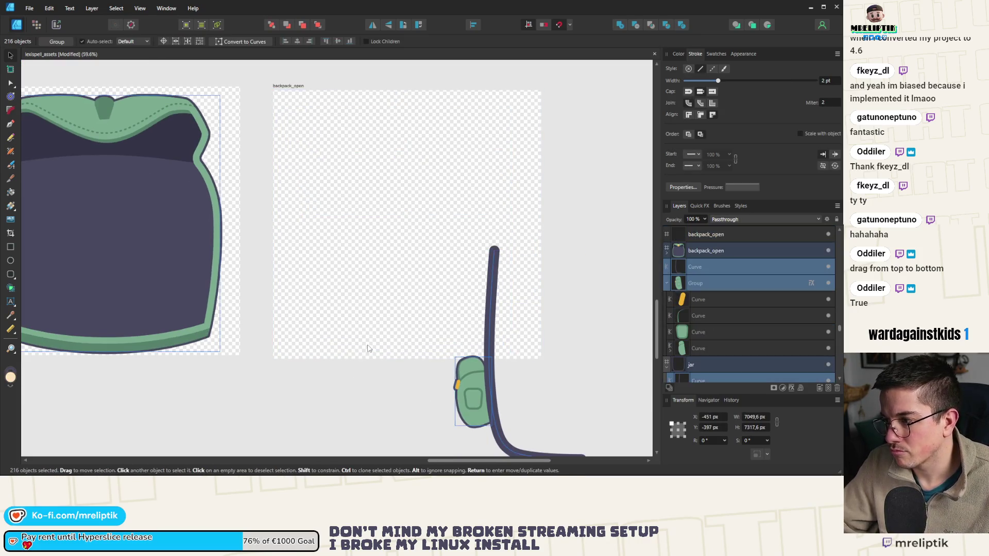
pyautogui.click(368, 349)
pyautogui.hotkey('ctrl', 'v')
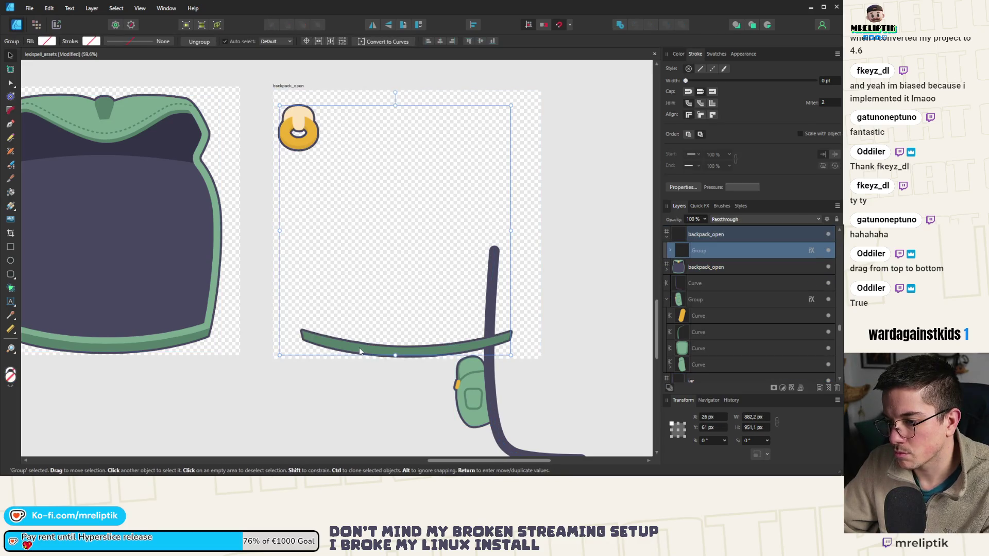
# Remove the green strap band from the clasp group, keep its ring pieces, and collapse the group in Layers
pyautogui.click(670, 250)
pyautogui.click(707, 265)
pyautogui.press('Delete')
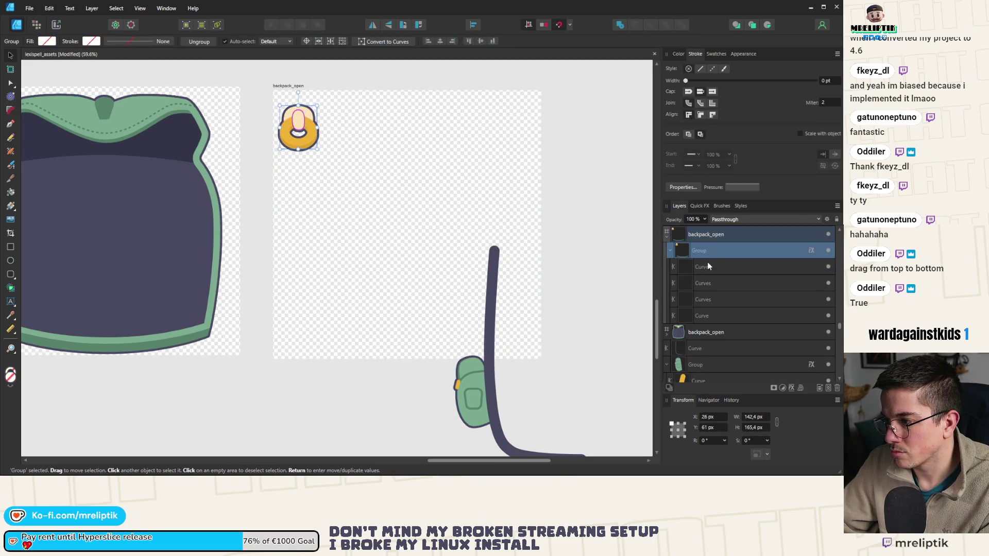
pyautogui.click(708, 266)
pyautogui.keyDown('shift'); pyautogui.click(706, 316); pyautogui.keyUp('shift')
pyautogui.press('Delete')
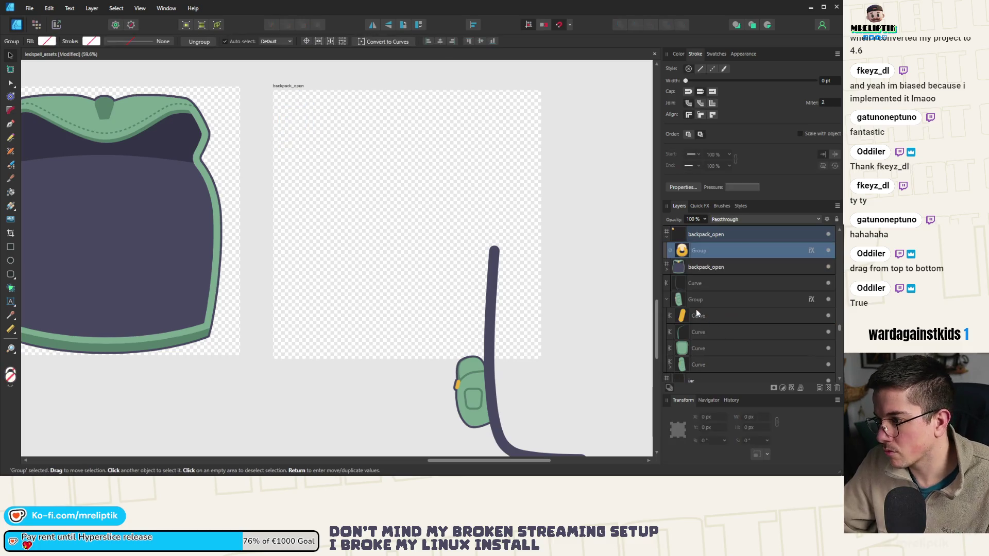
pyautogui.hotkey('ctrl', 'z')
pyautogui.click(707, 257)
pyautogui.moveTo(706, 256); pyautogui.dragTo(707, 308)
pyautogui.click(670, 300)
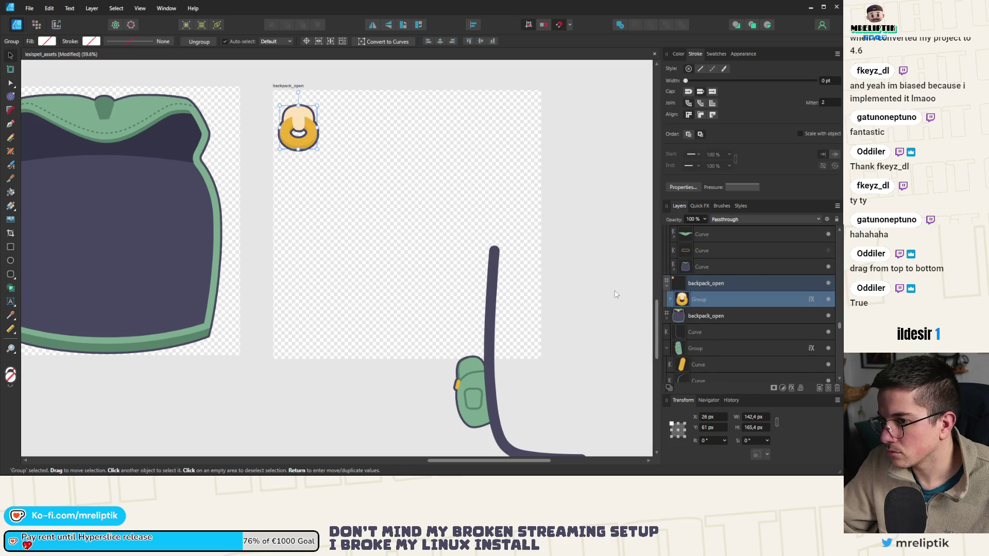
pyautogui.scroll(-5, 384, 262)
# Move the dark strap and side bag together off to the left
pyautogui.moveTo(415, 323)
pyautogui.mouseDown()
pyautogui.moveTo(342, 388)
pyautogui.moveTo(206, 368)
pyautogui.moveTo(208, 383)
pyautogui.moveTo(416, 325)
pyautogui.mouseUp()
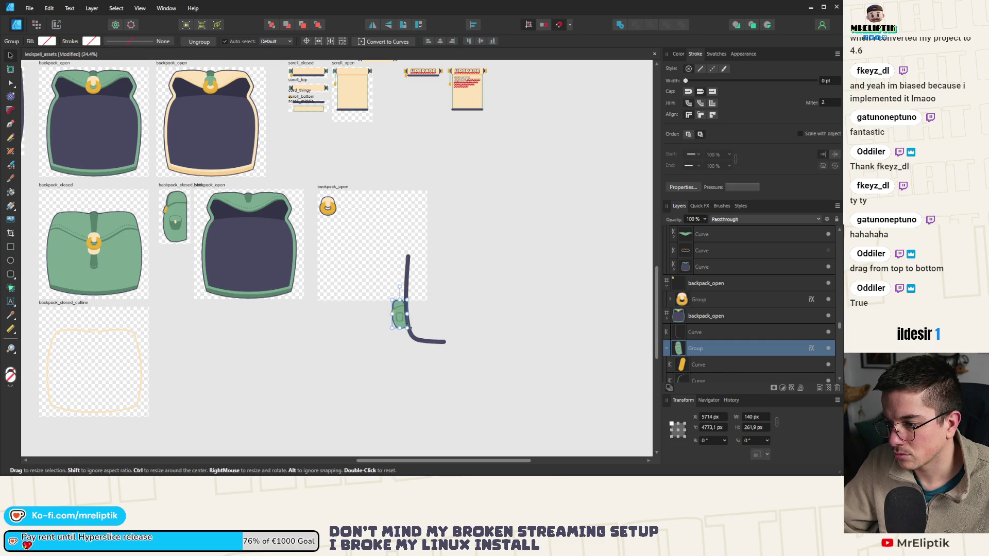
pyautogui.keyDown('shift'); pyautogui.click(417, 340); pyautogui.keyUp('shift')
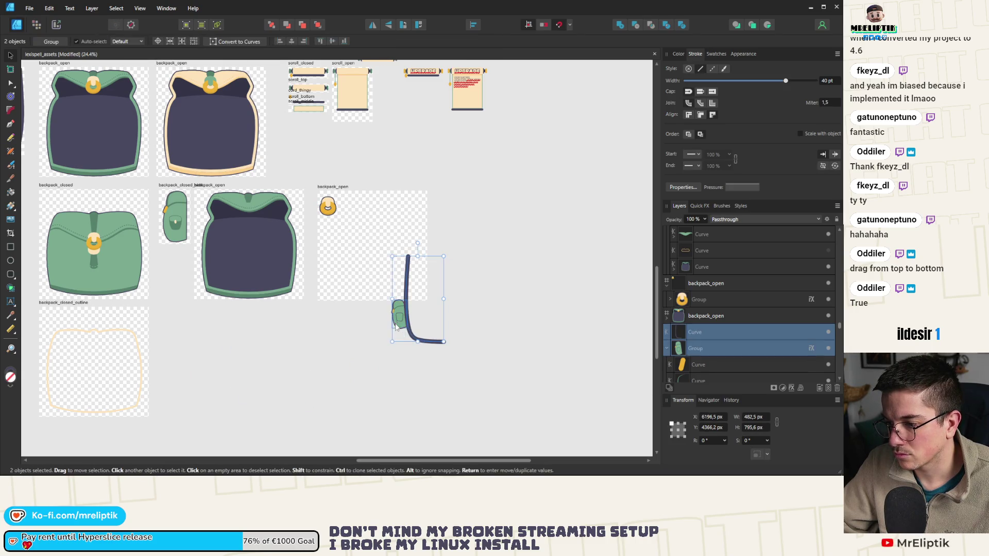
pyautogui.moveTo(418, 340); pyautogui.dragTo(191, 401)
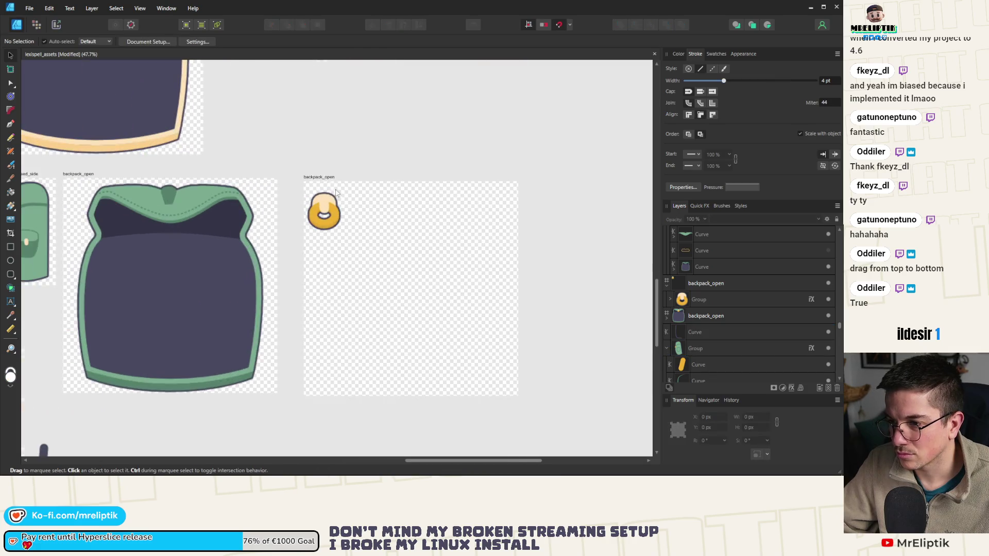
pyautogui.scroll(3, 331, 201)
pyautogui.click(325, 179)
pyautogui.scroll(3, 328, 205)
# Shrink the clasp's artboard around the button to a width of 192 px
pyautogui.click(329, 206)
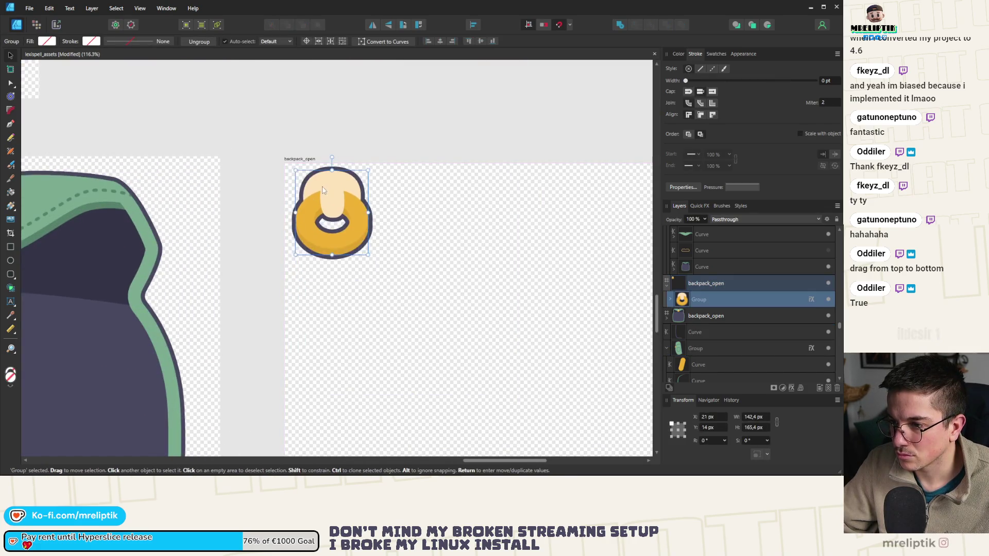
pyautogui.click(301, 160)
pyautogui.scroll(-3, 320, 216)
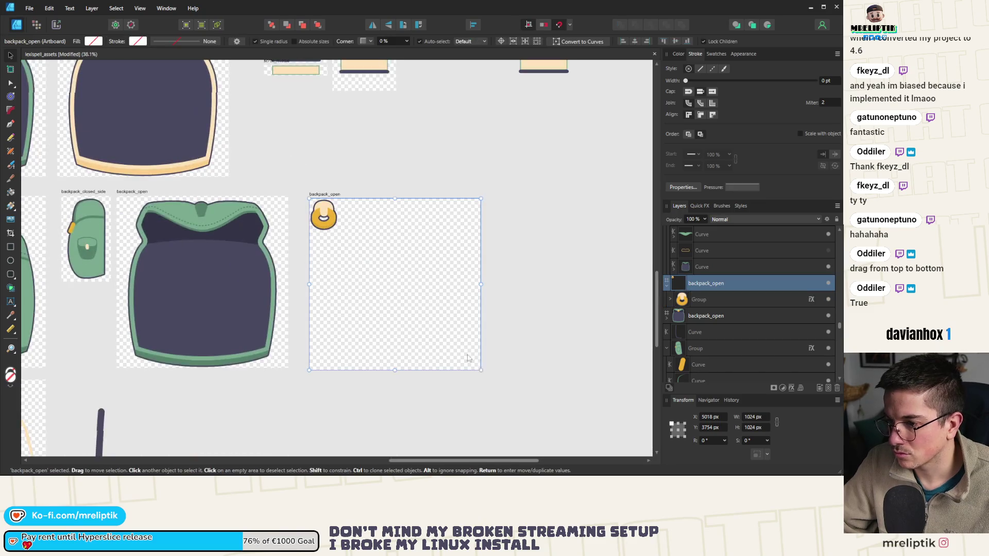
pyautogui.moveTo(481, 430); pyautogui.dragTo(338, 231)
pyautogui.scroll(3, 309, 211)
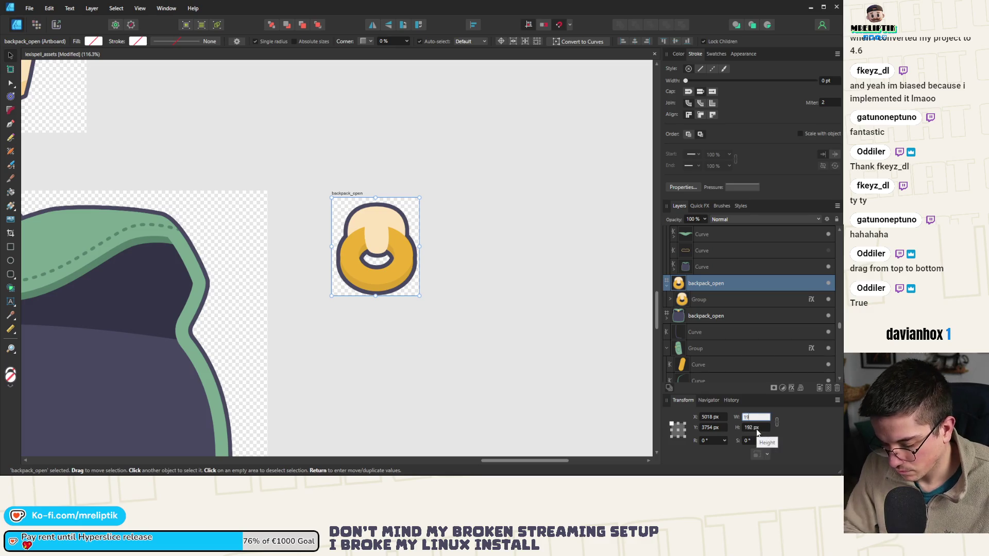
pyautogui.write('2')
pyautogui.press('Return')
# Center the clasp group horizontally and vertically within its artboard
pyautogui.click(721, 299)
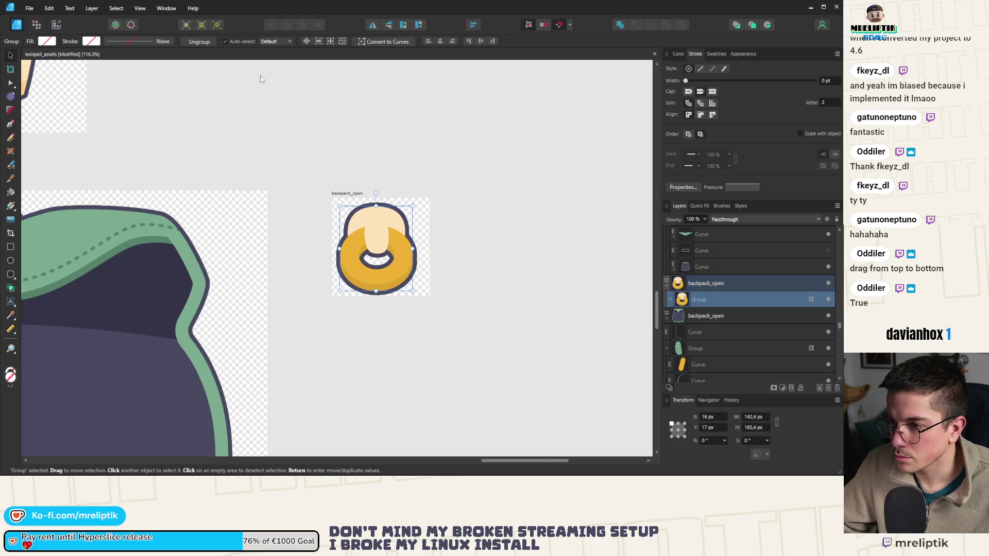
pyautogui.click(443, 41)
pyautogui.click(468, 41)
pyautogui.click(464, 219)
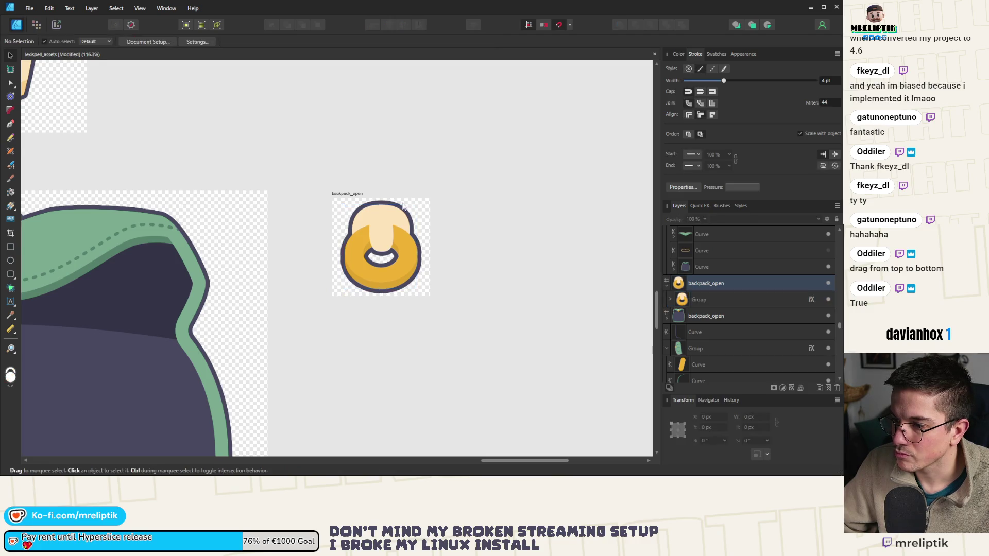
pyautogui.scroll(-3, 399, 206)
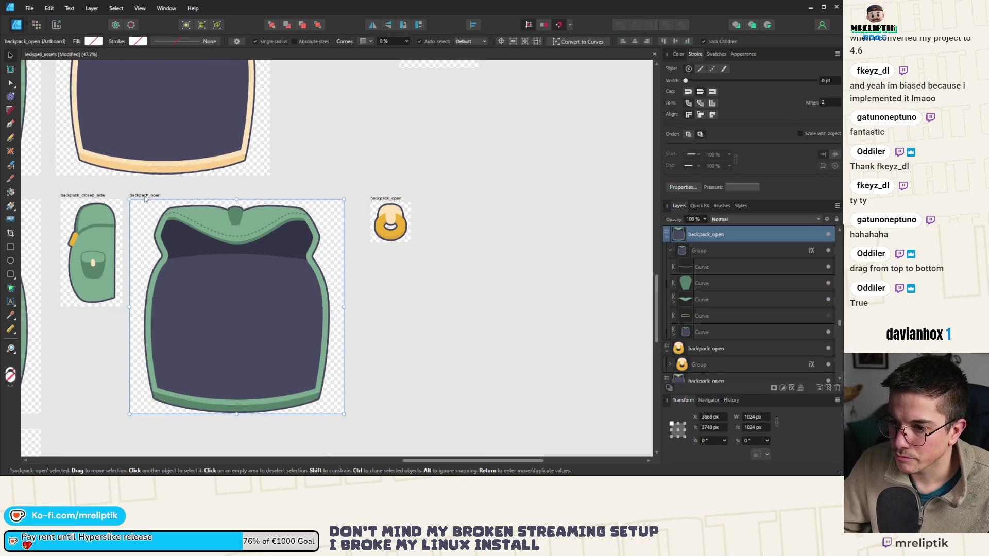
pyautogui.scroll(-2, 518, 229)
# Rename the bag's artboard to backpack_open_no_button
pyautogui.click(350, 234)
pyautogui.scroll(2, 350, 232)
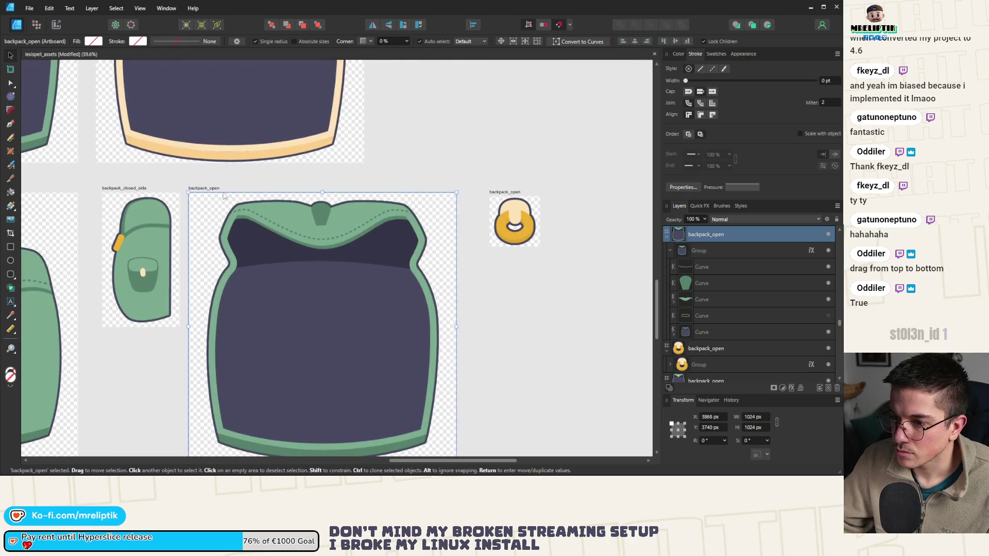
pyautogui.doubleClick(216, 190)
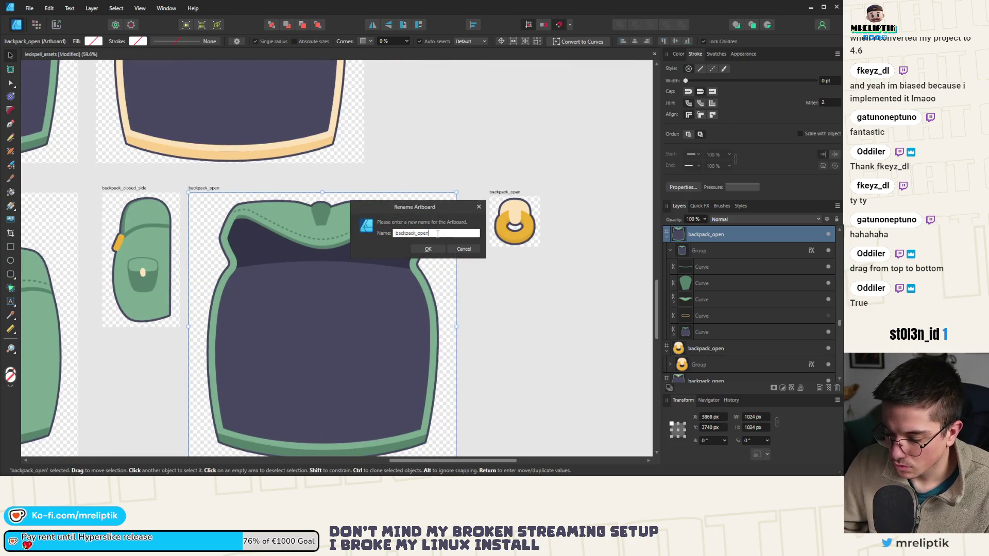
pyautogui.write('ton')
pyautogui.press('Return')
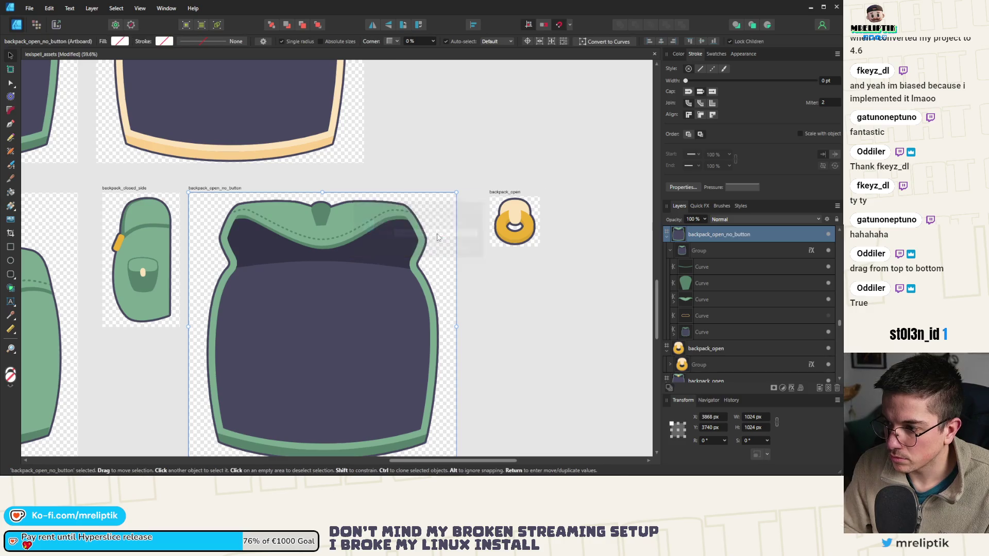
# Export the artboard as PNG, saving into the word_game folder
pyautogui.hotkey('ctrl', 'alt', 'shift', 's')
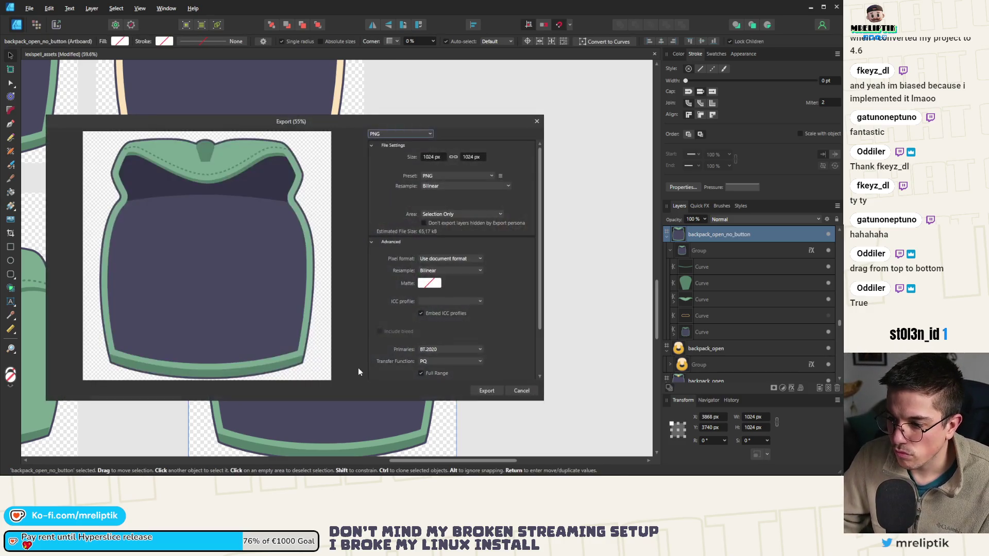
pyautogui.click(484, 394)
pyautogui.click(251, 112)
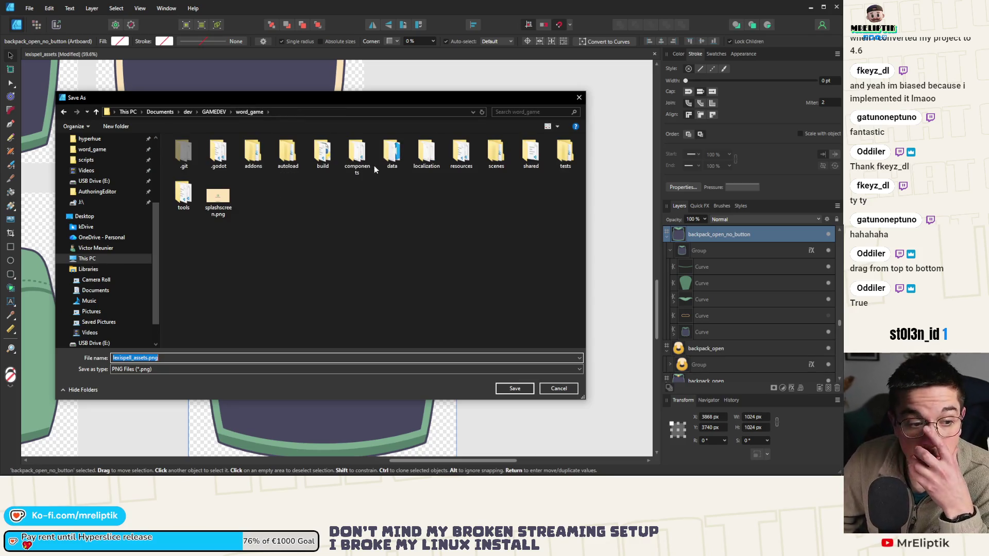
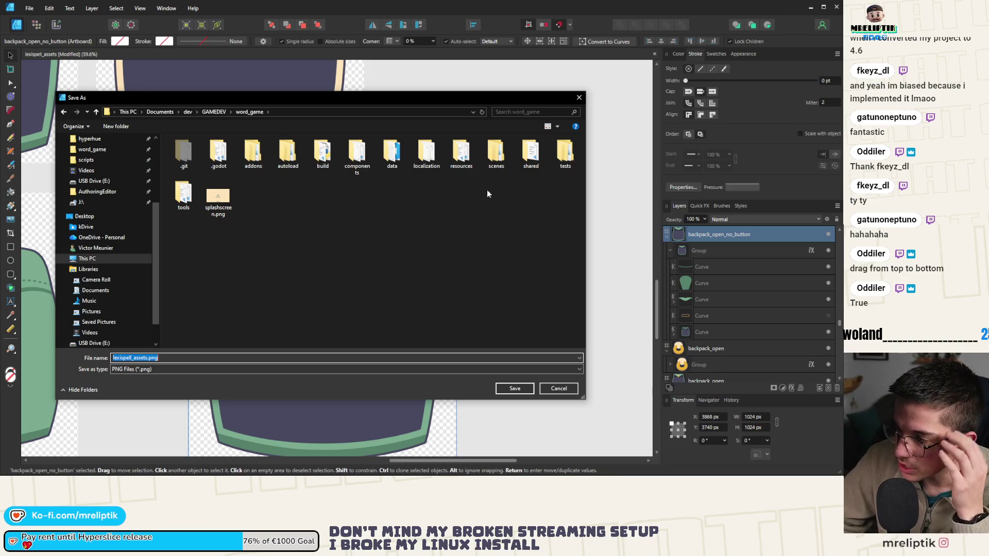
# Save the export as backpack_no_button.png in word_game/scenes/for_later/visuals, reusing backpack.png's name
pyautogui.doubleClick(494, 163)
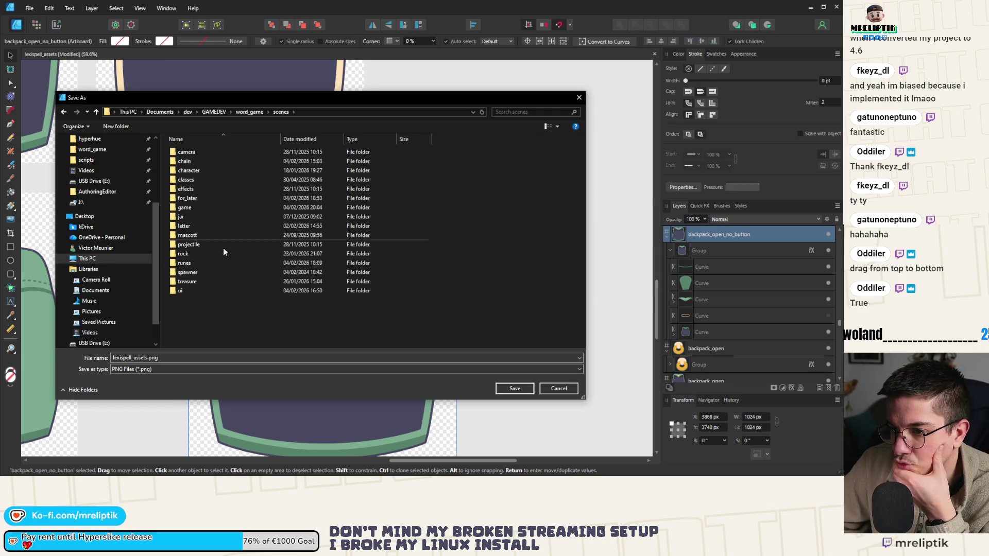
pyautogui.doubleClick(195, 198)
pyautogui.doubleClick(199, 160)
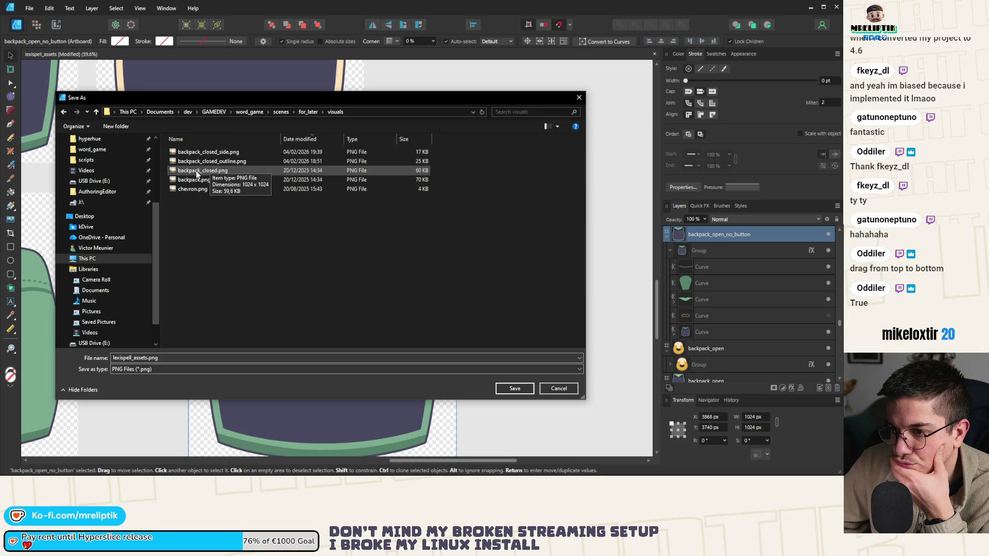
pyautogui.click(195, 180)
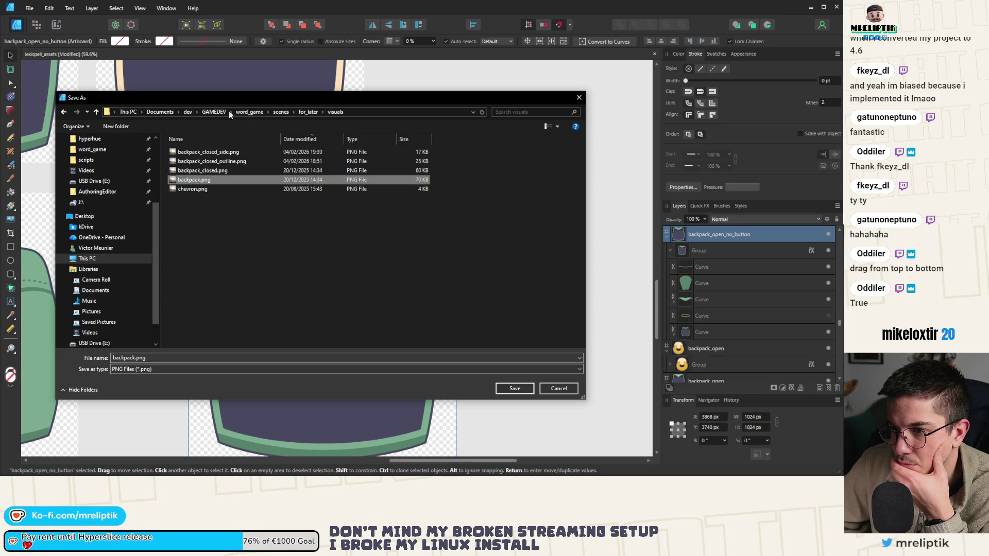
pyautogui.click(129, 358)
pyautogui.moveTo(222, 97)
pyautogui.mouseDown()
pyautogui.moveTo(239, 346)
pyautogui.moveTo(214, 145)
pyautogui.mouseUp()
pyautogui.write('_no_button')
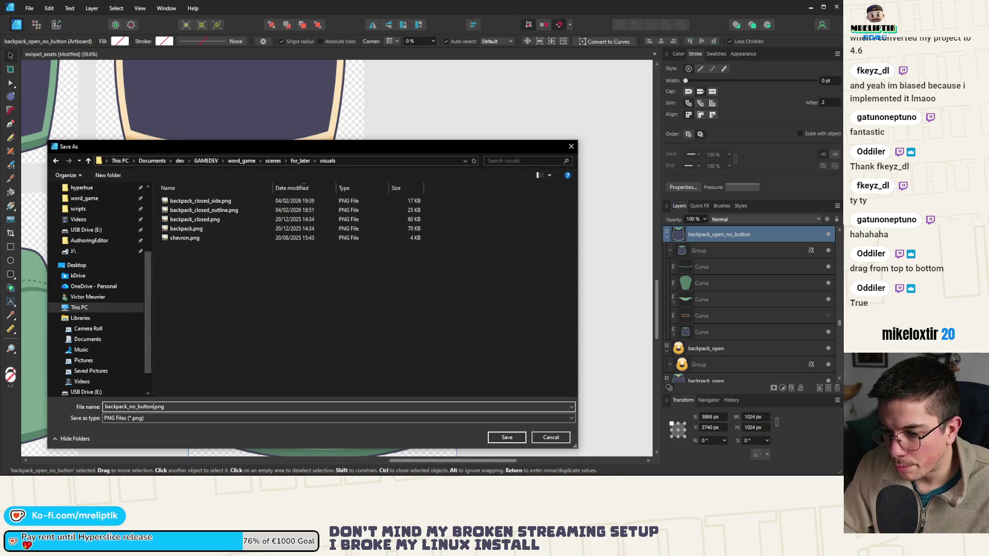
pyautogui.press('Return')
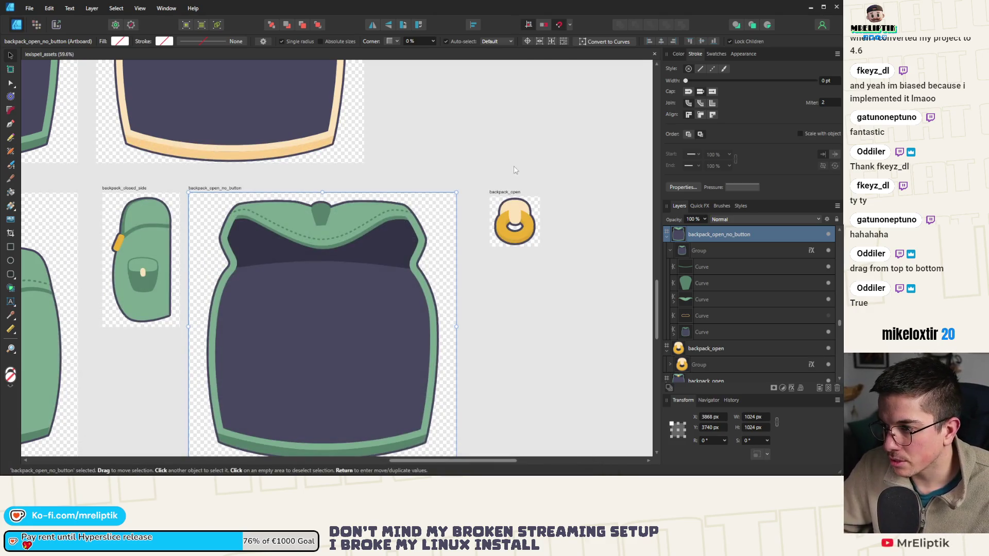
# Rename the small backpack_open artboard to backpack_button
pyautogui.doubleClick(502, 192)
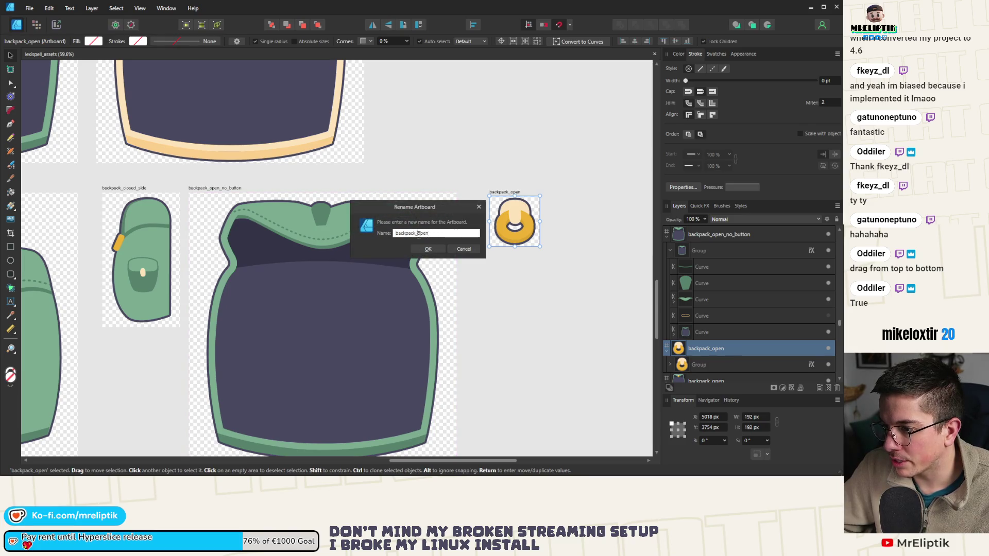
pyautogui.write('n')
pyautogui.press('Return')
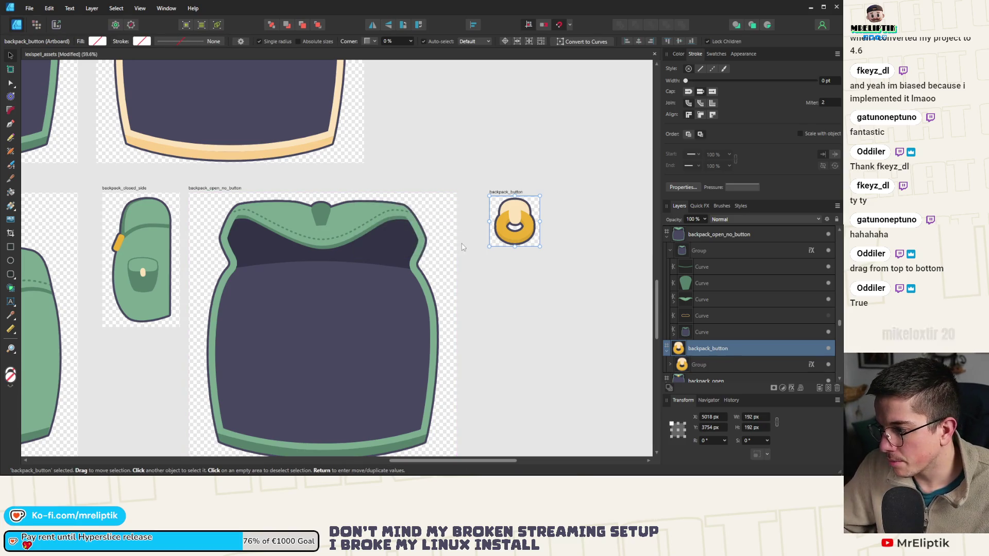
# Export the backpack_button artboard as backpack_button.png in the visuals folder
pyautogui.hotkey('ctrl', 'alt', 'shift', 's')
pyautogui.click(484, 390)
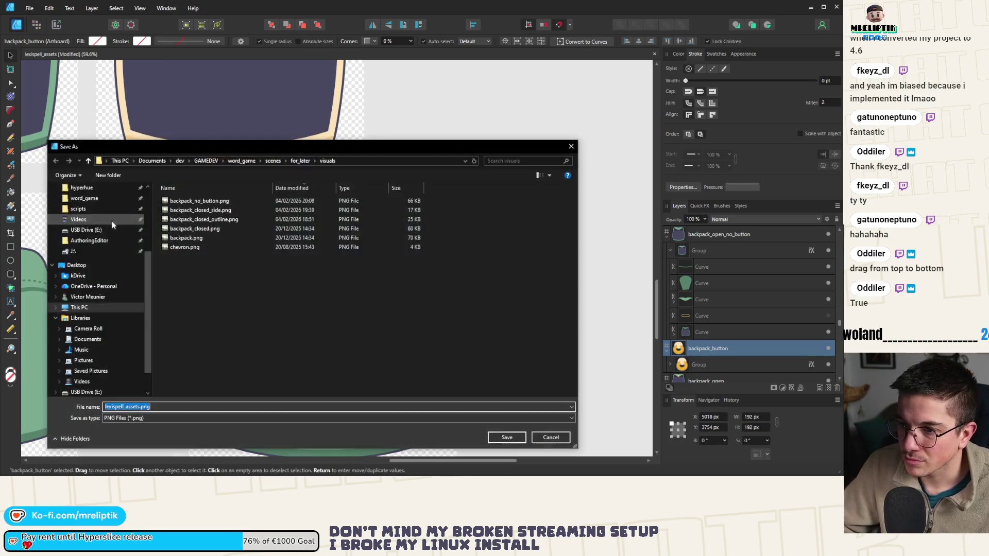
pyautogui.click(195, 228)
pyautogui.click(144, 407)
pyautogui.hotkey('ctrl', 'Left')
pyautogui.press('Delete')
pyautogui.press('Delete')
pyautogui.press('Delete')
pyautogui.write('button')
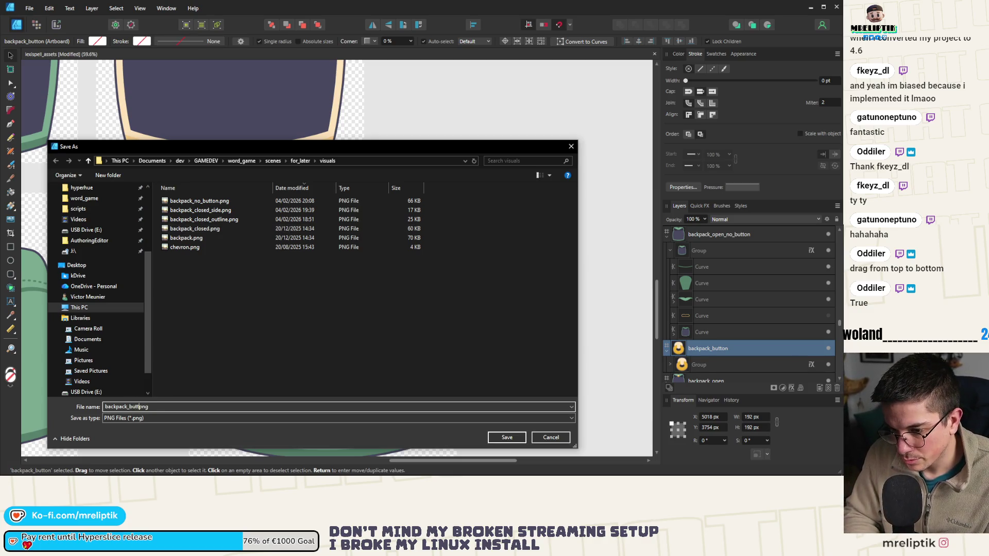
pyautogui.press('Return')
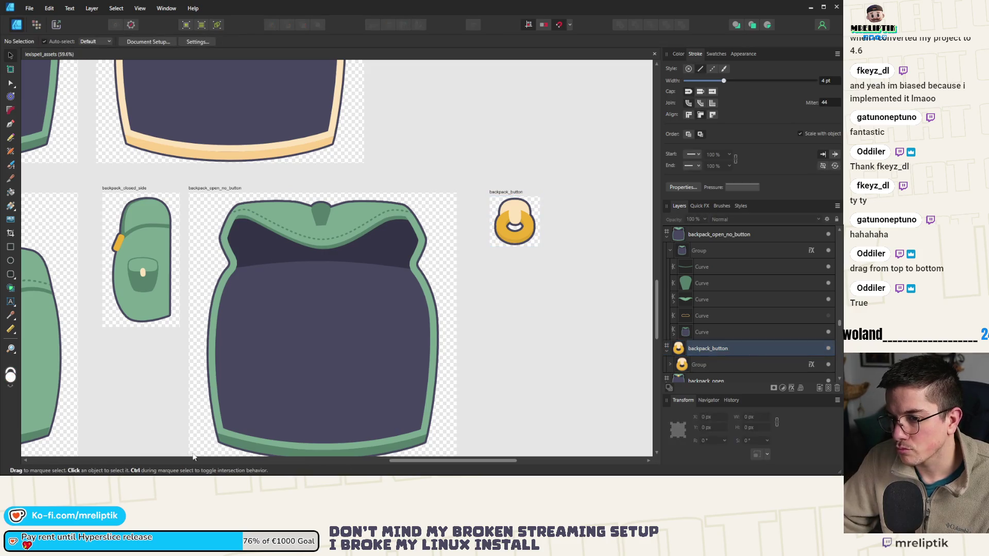
pyautogui.hotkey('alt', 'Tab')
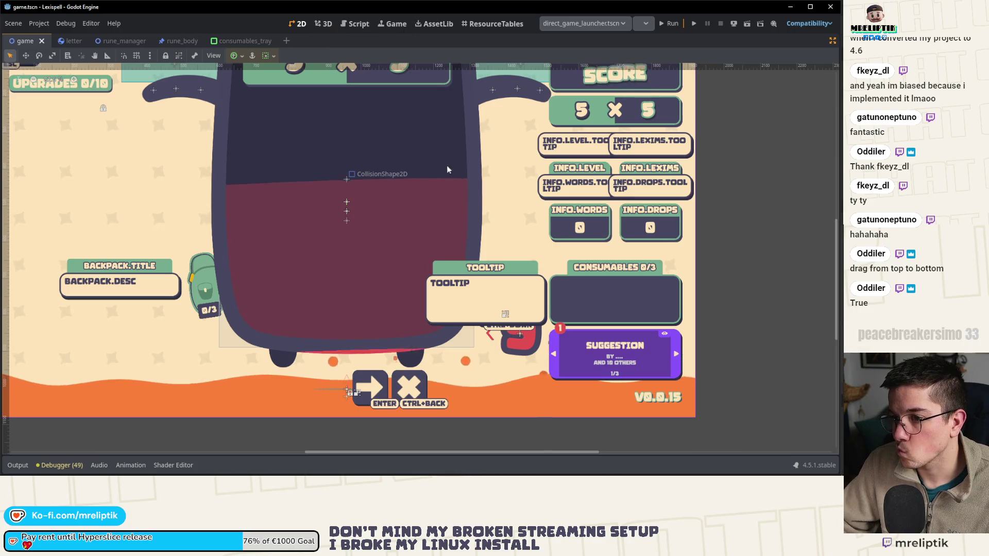
# Make BackpackOpen visible, duplicate it as BackpackOpen2, and save the scene
pyautogui.scroll(-3, 422, 156)
pyautogui.hotkey('ctrl', 'shift', 'F11')
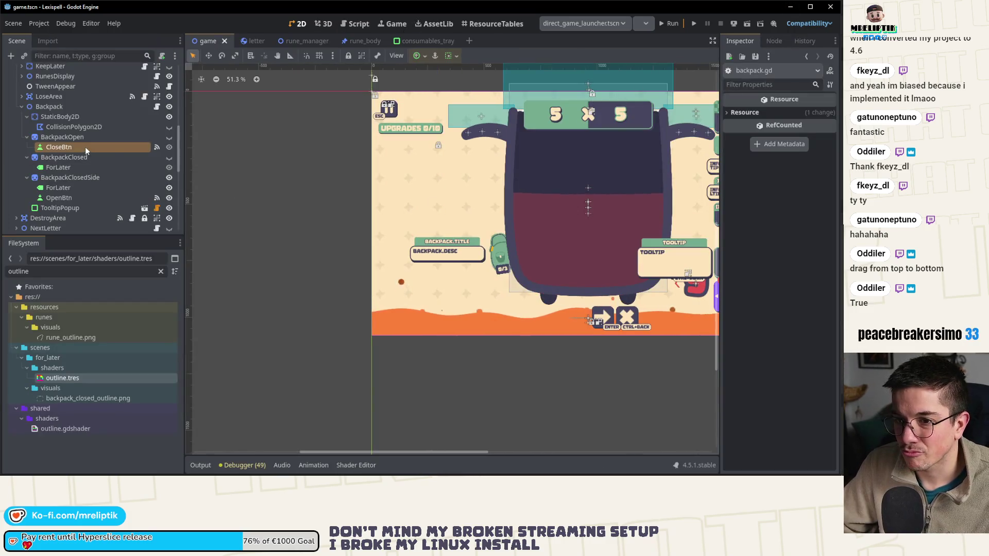
pyautogui.click(169, 137)
pyautogui.scroll(2, 70, 164)
pyautogui.click(77, 179)
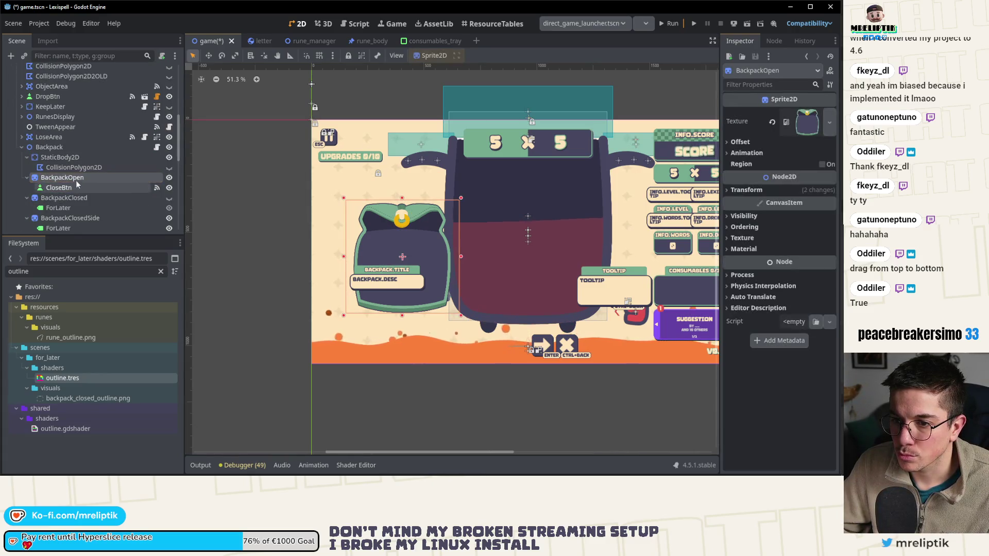
pyautogui.hotkey('ctrl', 'd')
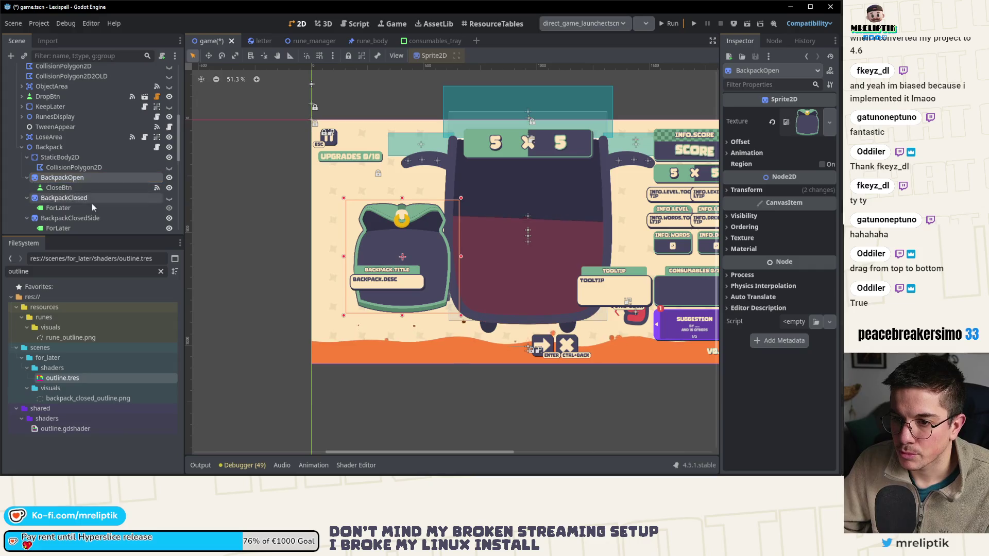
pyautogui.hotkey('ctrl', 's')
pyautogui.moveTo(71, 197); pyautogui.dragTo(73, 174)
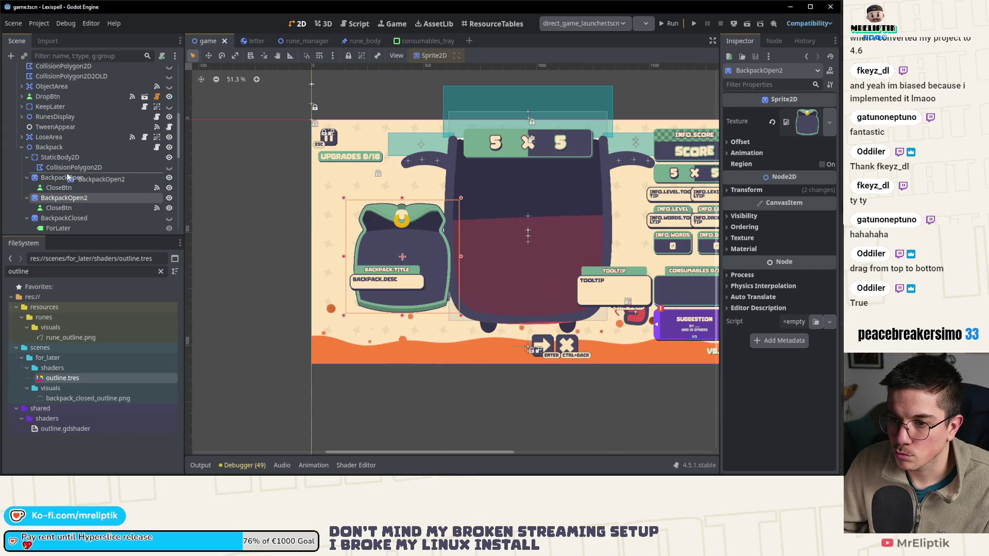
# Delete BackpackOpen2's copied close button, place it below BackpackOpen, and lower its self-modulate alpha to 130
pyautogui.click(66, 188)
pyautogui.press('Delete')
pyautogui.press('Return')
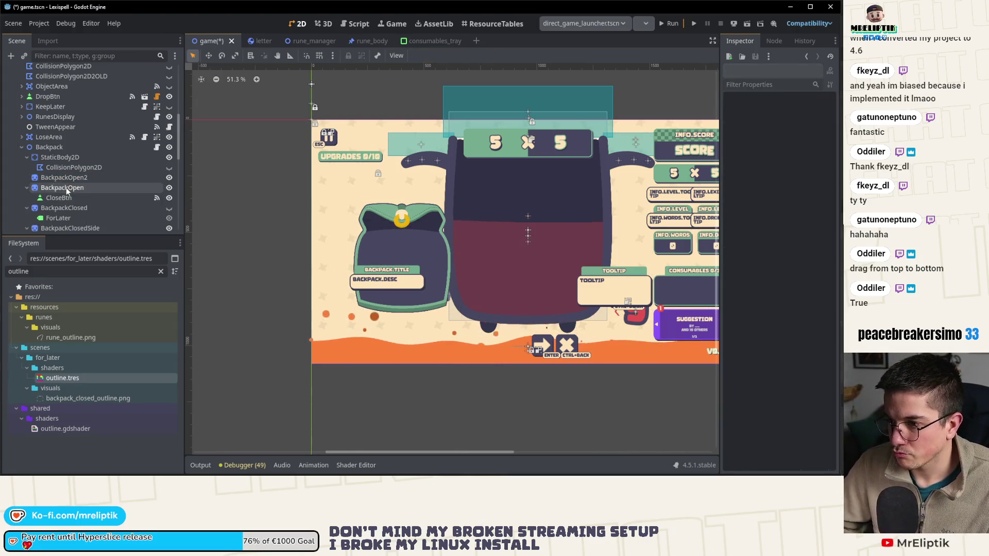
pyautogui.click(75, 178)
pyautogui.scroll(5, 390, 212)
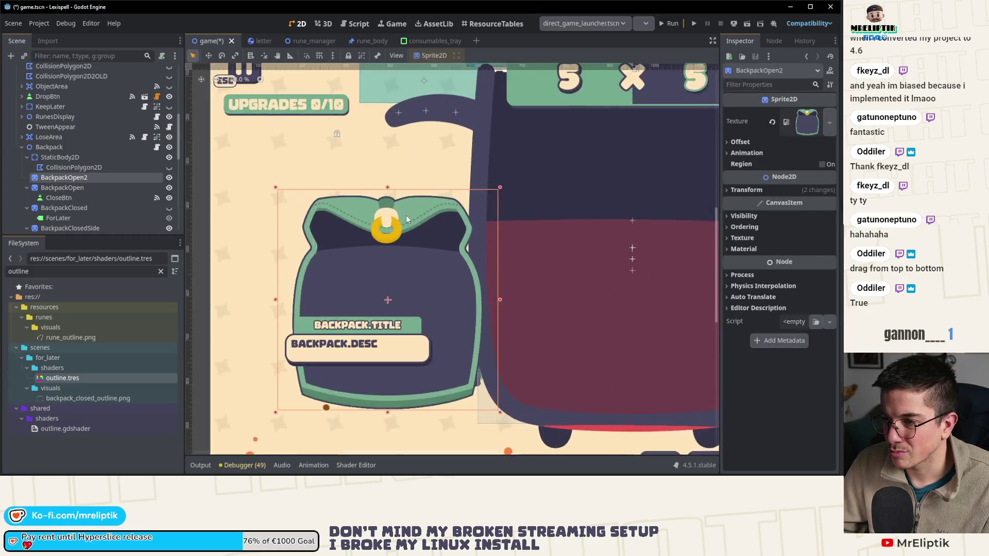
pyautogui.moveTo(79, 181); pyautogui.dragTo(59, 205)
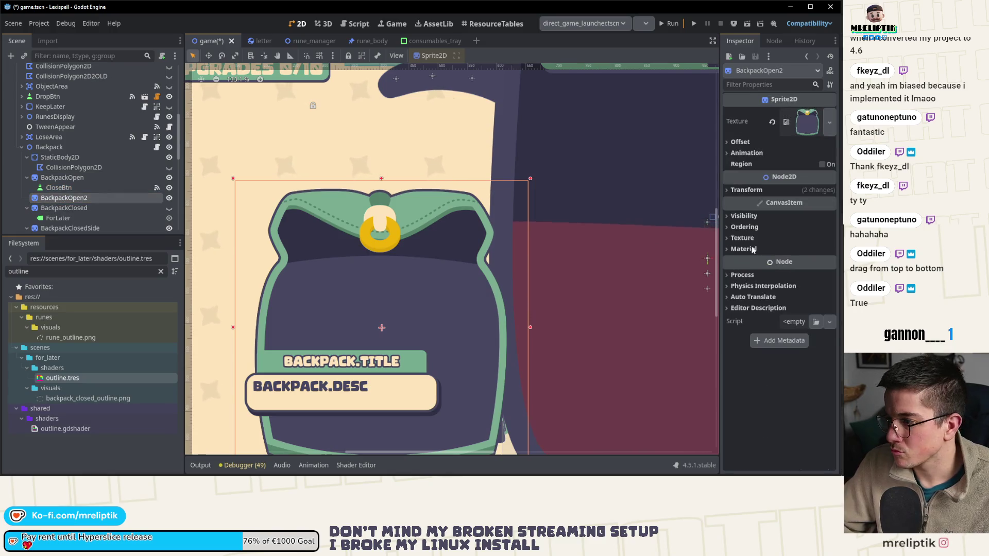
pyautogui.click(742, 216)
pyautogui.click(802, 257)
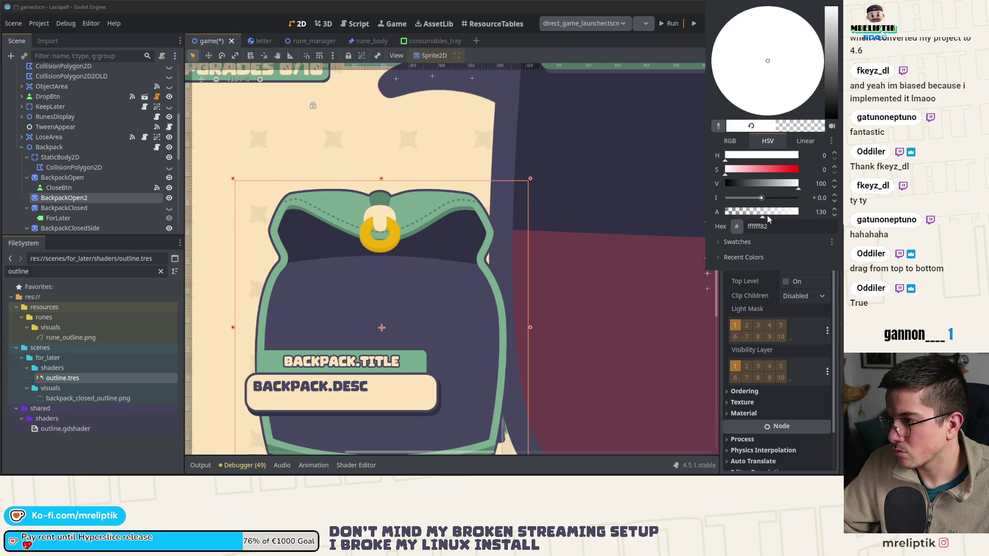
# Bring up Quick Load for BackpackOpen's texture
pyautogui.click(67, 178)
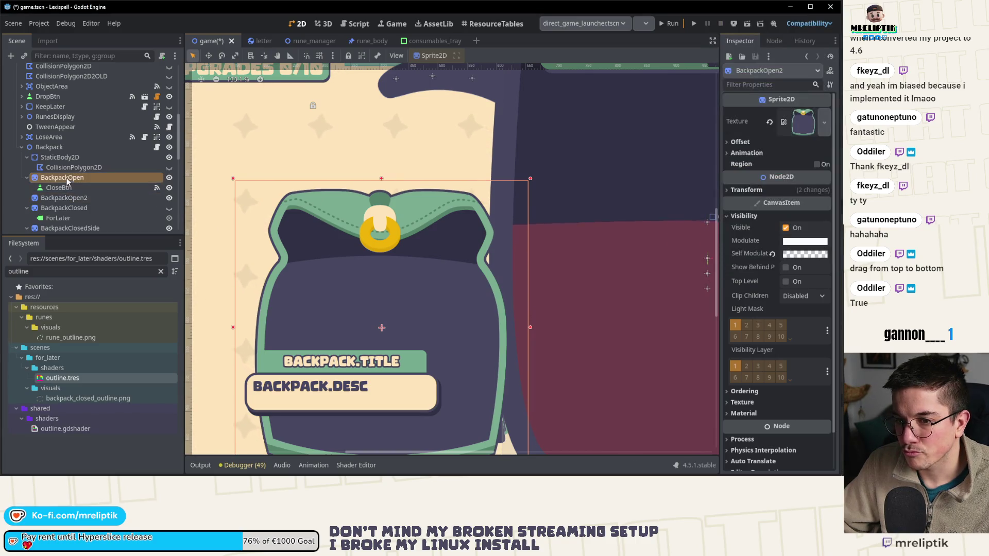
pyautogui.click(828, 122)
pyautogui.click(743, 372)
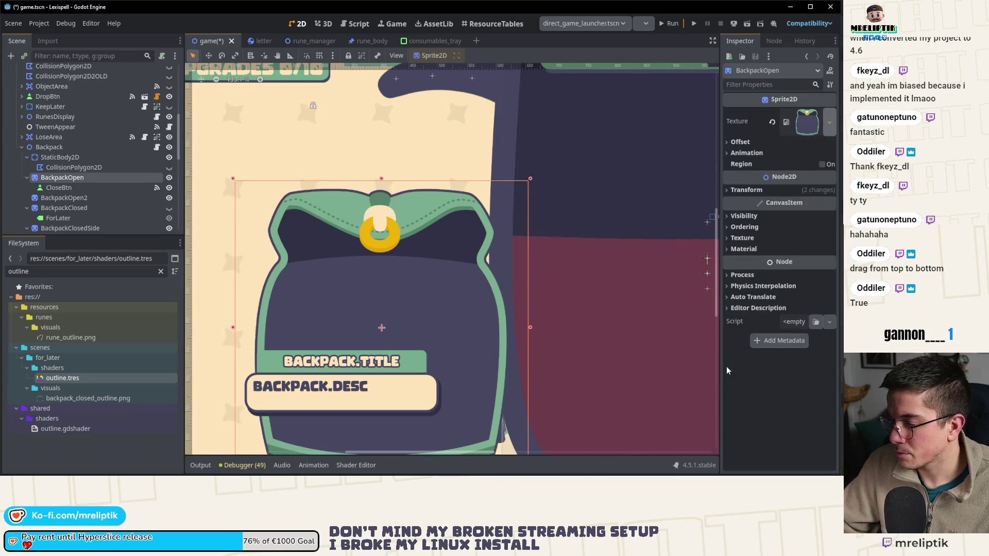
# Set BackpackOpen's texture to backpack_no_button and save the scene
pyautogui.write('back')
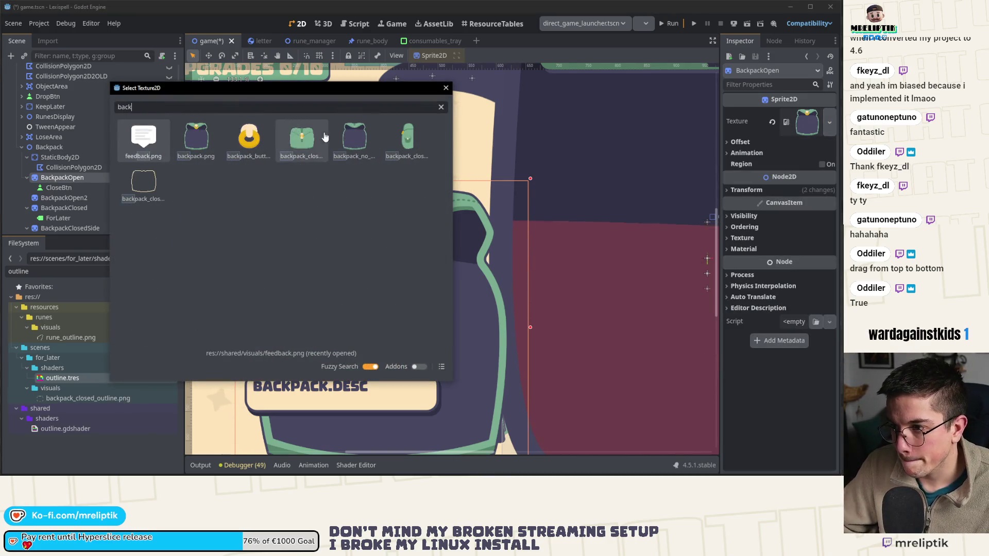
pyautogui.doubleClick(355, 137)
pyautogui.hotkey('ctrl', 's')
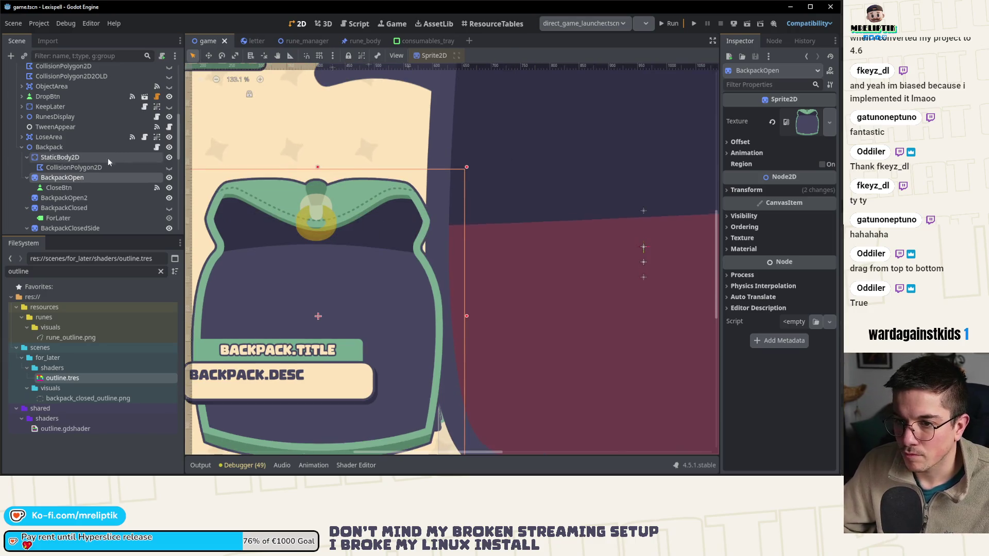
# Add a BackpackButton sprite from backpack_button.png under BackpackOpen and shrink it
pyautogui.rightClick(62, 198)
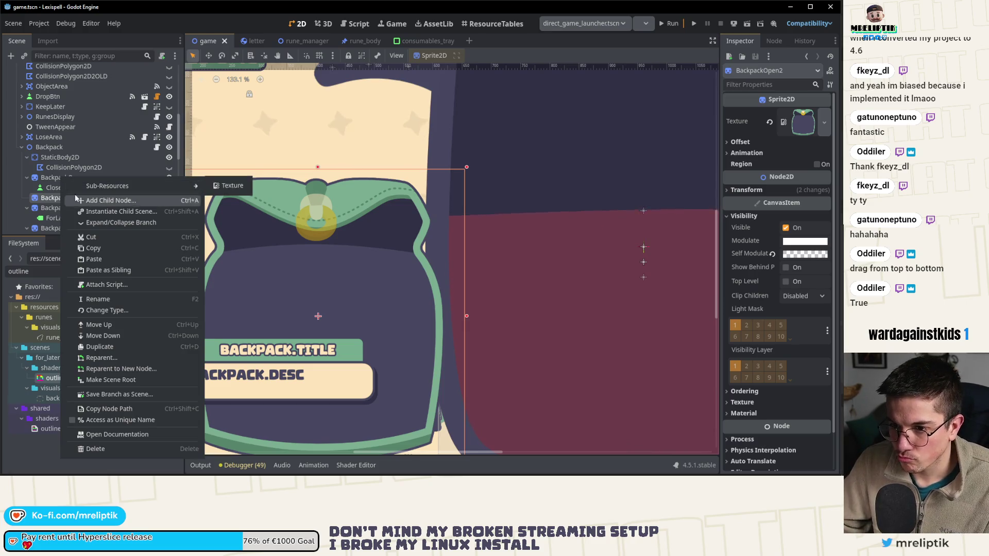
pyautogui.click(50, 180)
pyautogui.doubleClick(51, 270)
pyautogui.write('button')
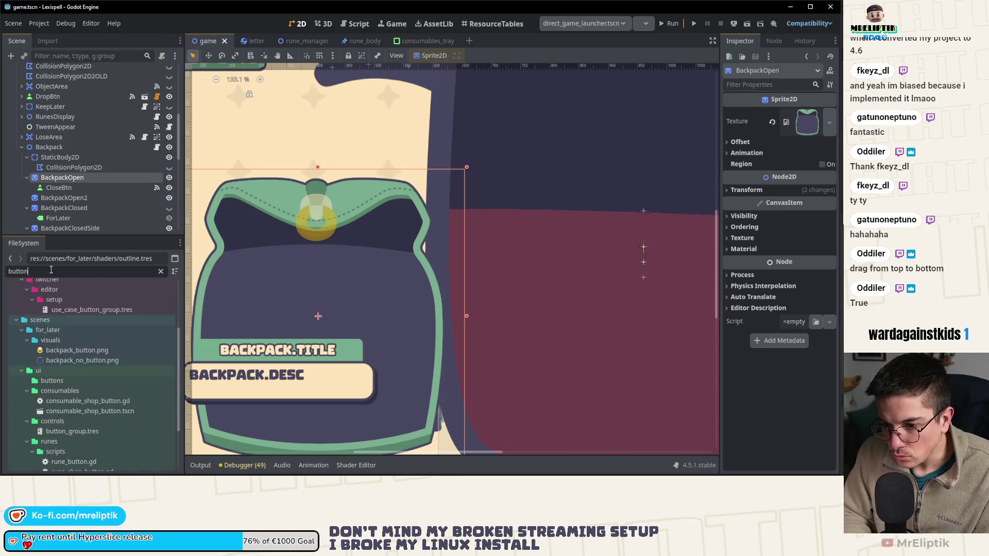
pyautogui.moveTo(78, 351)
pyautogui.mouseDown()
pyautogui.moveTo(260, 288)
pyautogui.moveTo(319, 209)
pyautogui.mouseUp()
pyautogui.moveTo(64, 221); pyautogui.dragTo(91, 107)
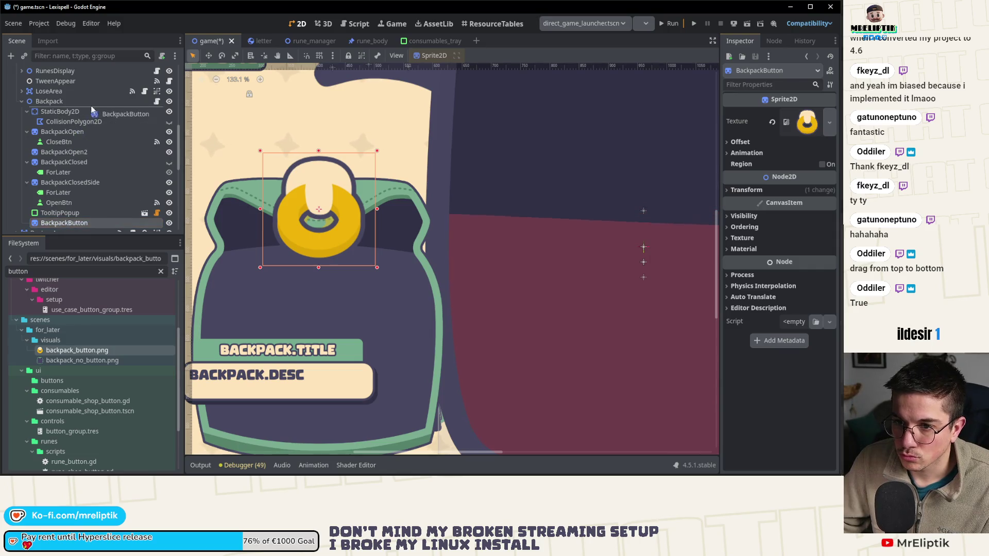
pyautogui.moveTo(67, 138); pyautogui.dragTo(61, 143)
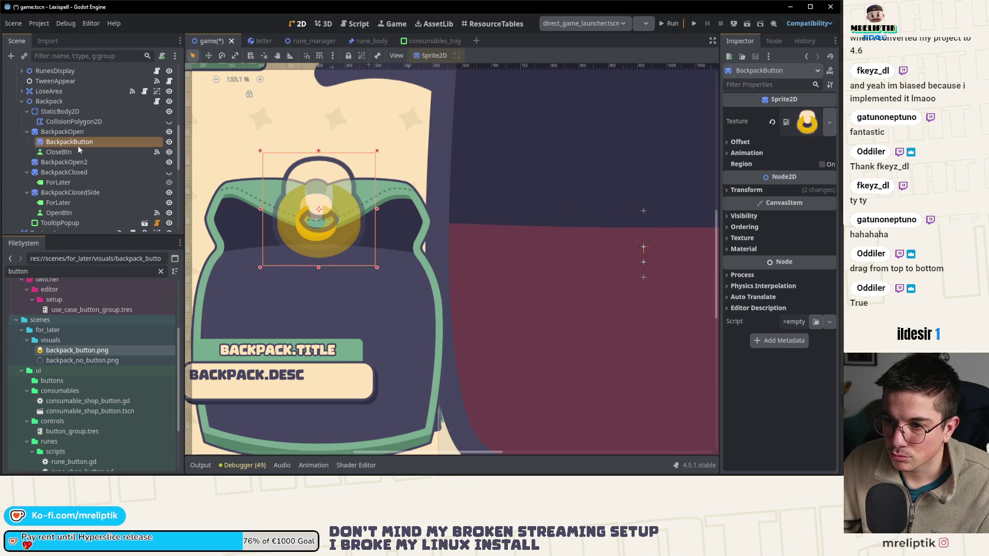
pyautogui.scroll(4, 322, 202)
pyautogui.moveTo(402, 130)
pyautogui.mouseDown()
pyautogui.moveTo(355, 178)
pyautogui.moveTo(366, 170)
pyautogui.moveTo(355, 169)
pyautogui.mouseUp()
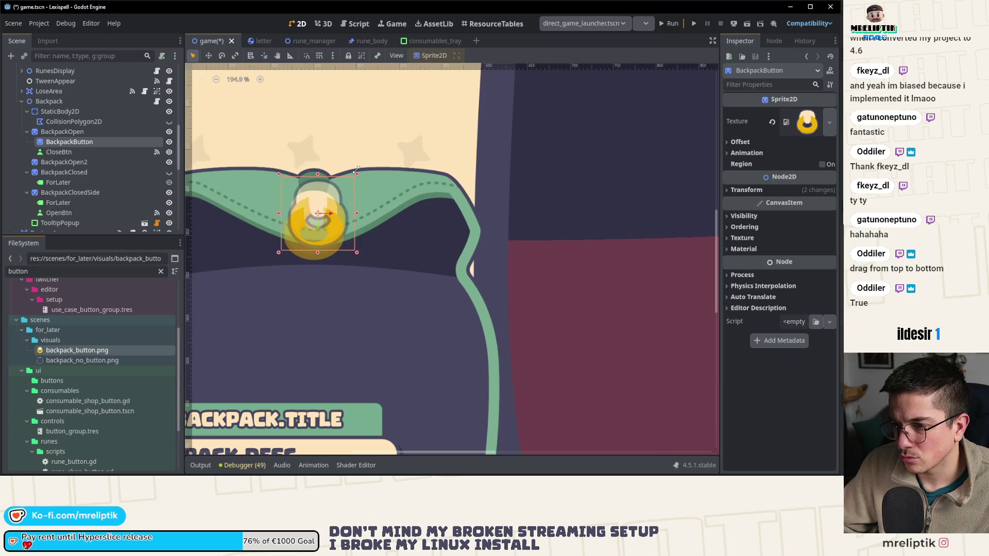
# Lock BackpackOpen2 against edits and shift BackpackOpen slightly
pyautogui.click(345, 188)
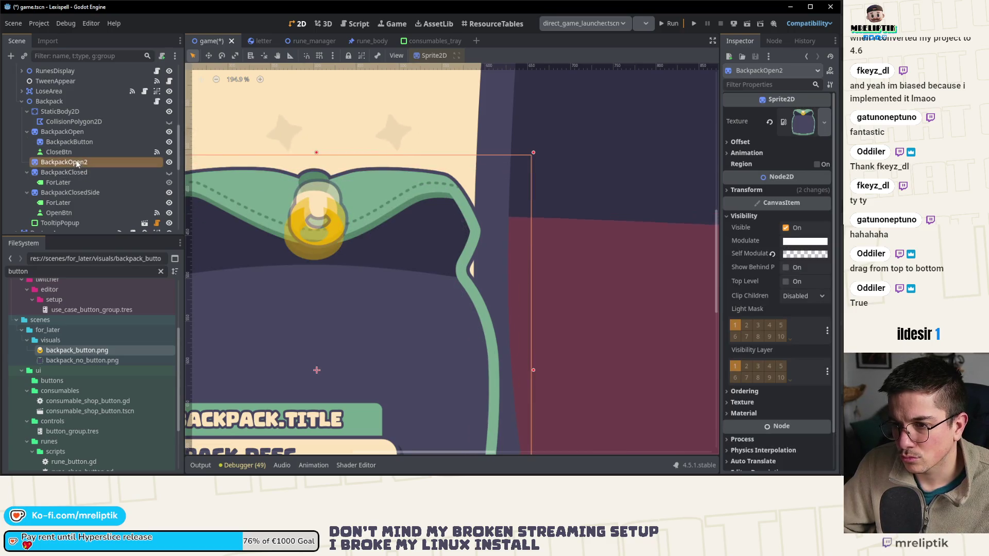
pyautogui.click(348, 55)
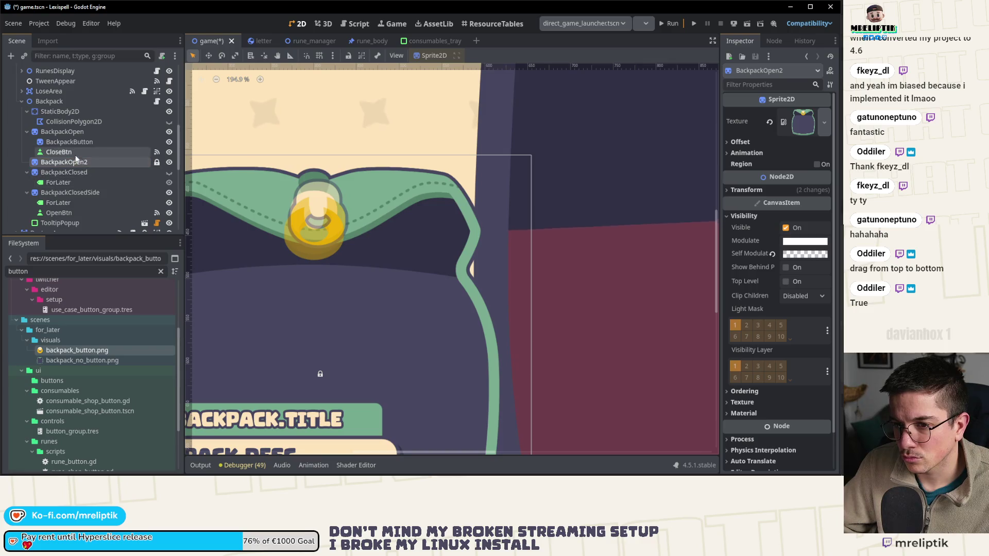
pyautogui.click(109, 143)
pyautogui.scroll(4, 338, 183)
pyautogui.moveTo(367, 180)
pyautogui.mouseDown()
pyautogui.moveTo(357, 210)
pyautogui.moveTo(345, 212)
pyautogui.mouseUp()
# Scale BackpackButton down, nudge it onto the backpack's clasp, and save the scene
pyautogui.click(109, 141)
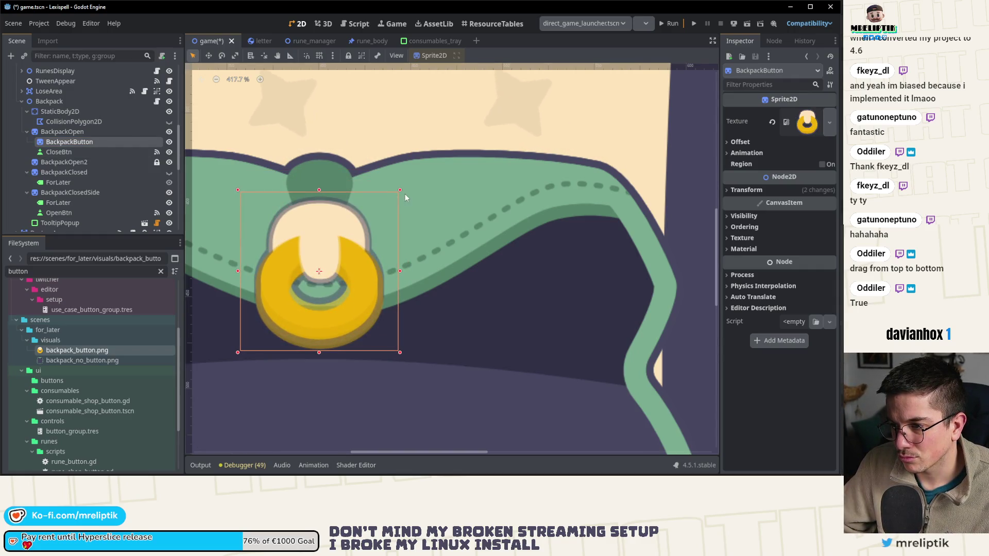
pyautogui.moveTo(400, 190)
pyautogui.mouseDown()
pyautogui.moveTo(368, 218)
pyautogui.moveTo(402, 182)
pyautogui.mouseUp()
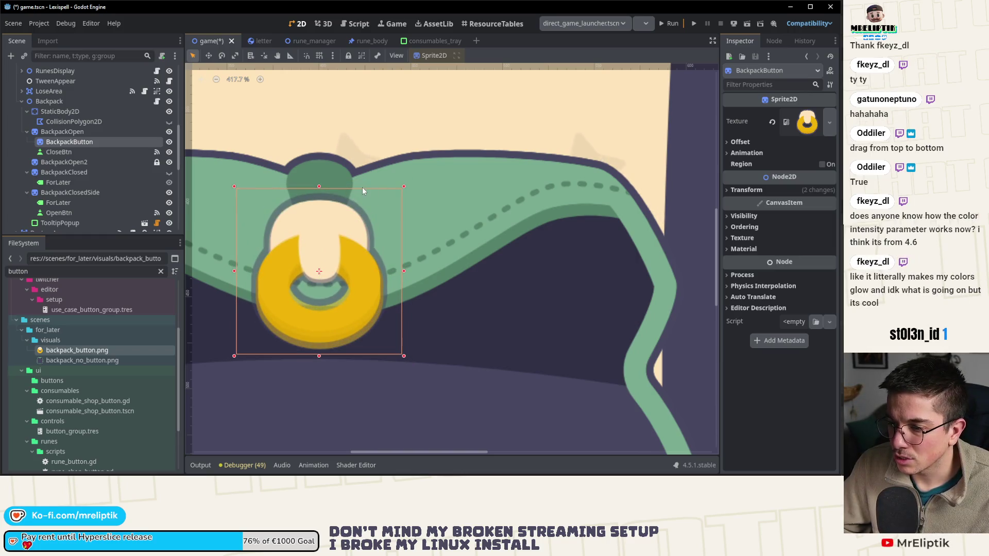
pyautogui.press('Down')
pyautogui.press('Down')
pyautogui.press('Up')
pyautogui.press('Up')
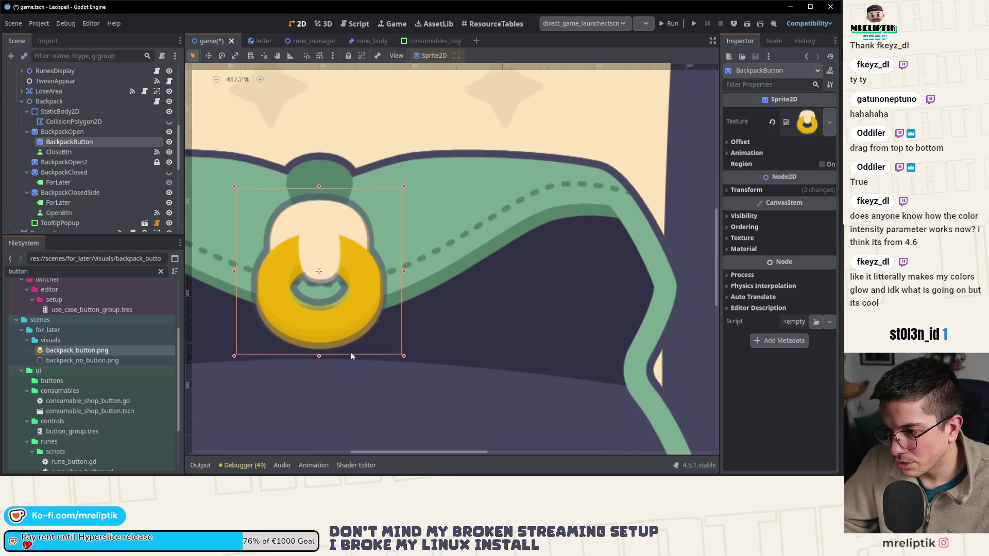
pyautogui.moveTo(404, 191)
pyautogui.mouseDown()
pyautogui.moveTo(390, 204)
pyautogui.moveTo(404, 199)
pyautogui.mouseUp()
pyautogui.moveTo(301, 236); pyautogui.dragTo(302, 241)
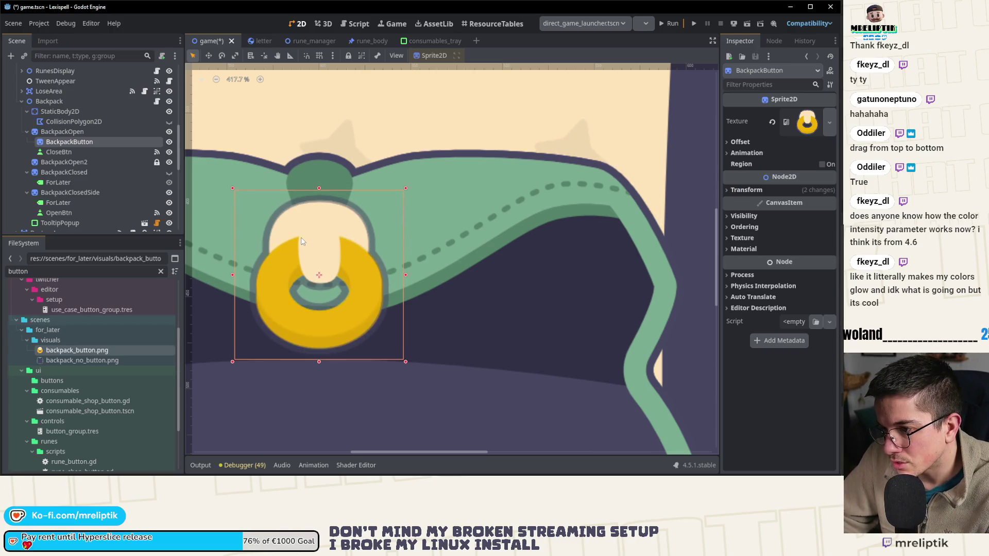
pyautogui.press('Up')
pyautogui.scroll(-5, 300, 238)
pyautogui.hotkey('ctrl', 's')
pyautogui.hotkey('alt', 'Tab')
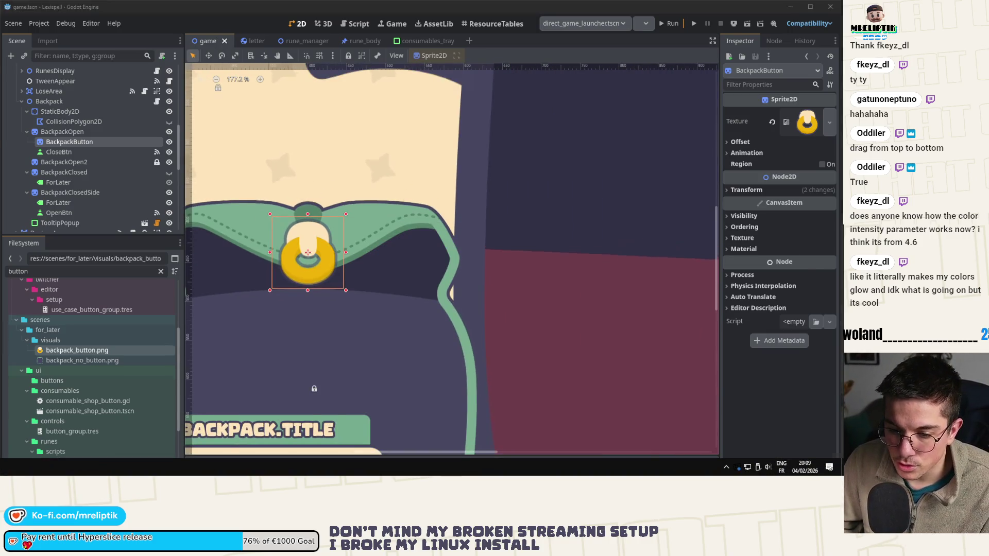
# Select the backpack button artwork and its backpack_button layer in Affinity Designer
pyautogui.click(511, 198)
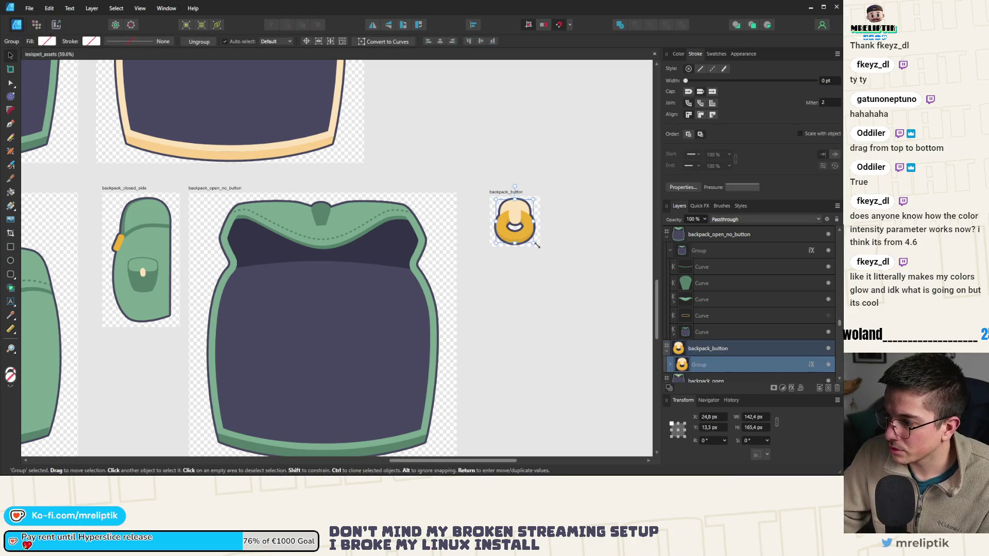
pyautogui.click(721, 350)
pyautogui.hotkey('alt', 'Tab')
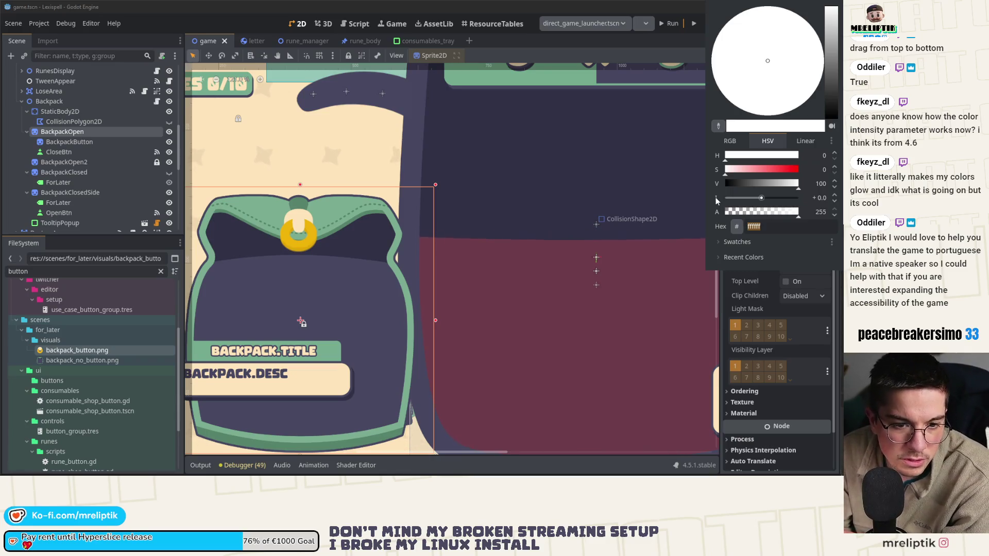
# Add a WorldEnvironment child to Game, undo it, then expand the existing WorldEnvironment's Environment resource
pyautogui.scroll(10, 77, 144)
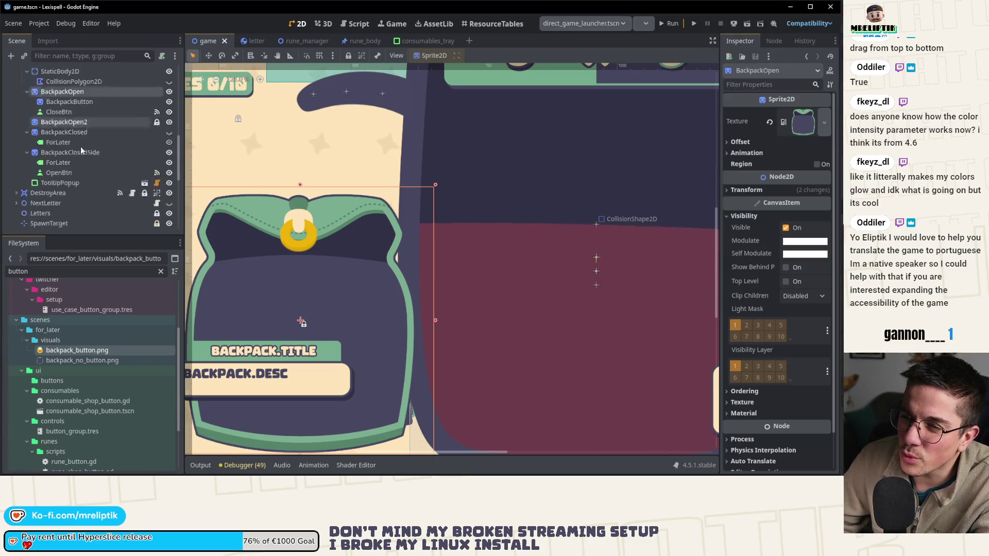
pyautogui.click(17, 131)
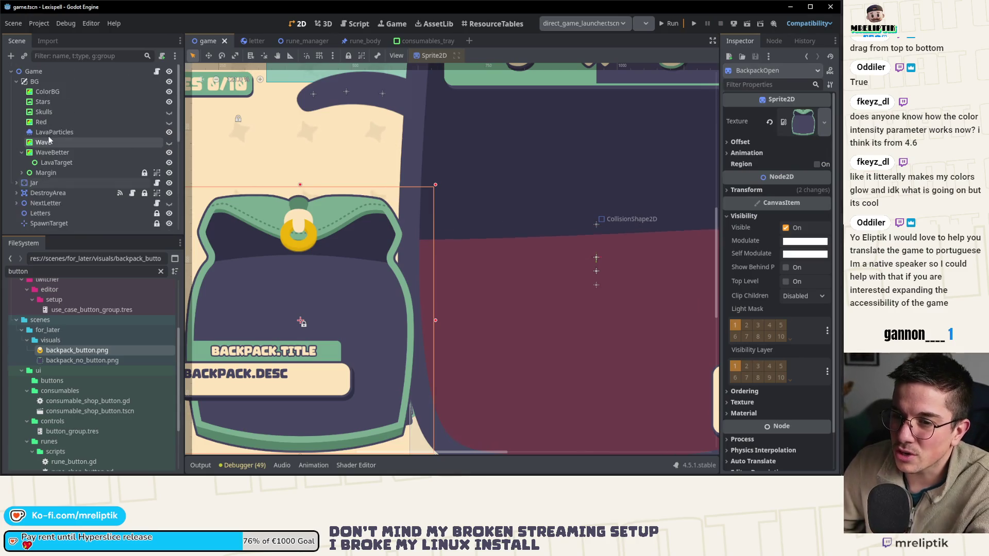
pyautogui.scroll(3, 55, 103)
pyautogui.rightClick(54, 72)
pyautogui.click(98, 97)
pyautogui.write('worldenv')
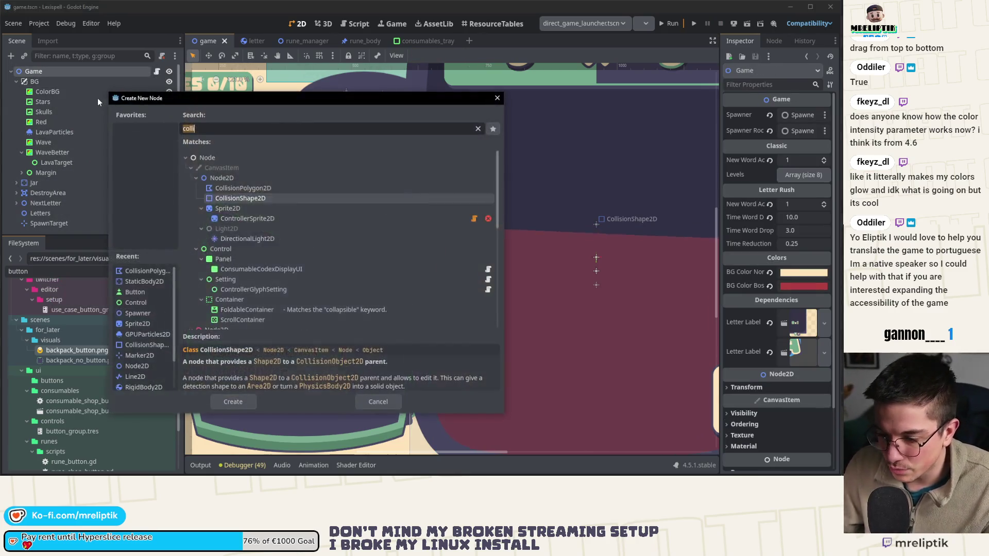
pyautogui.press('Return')
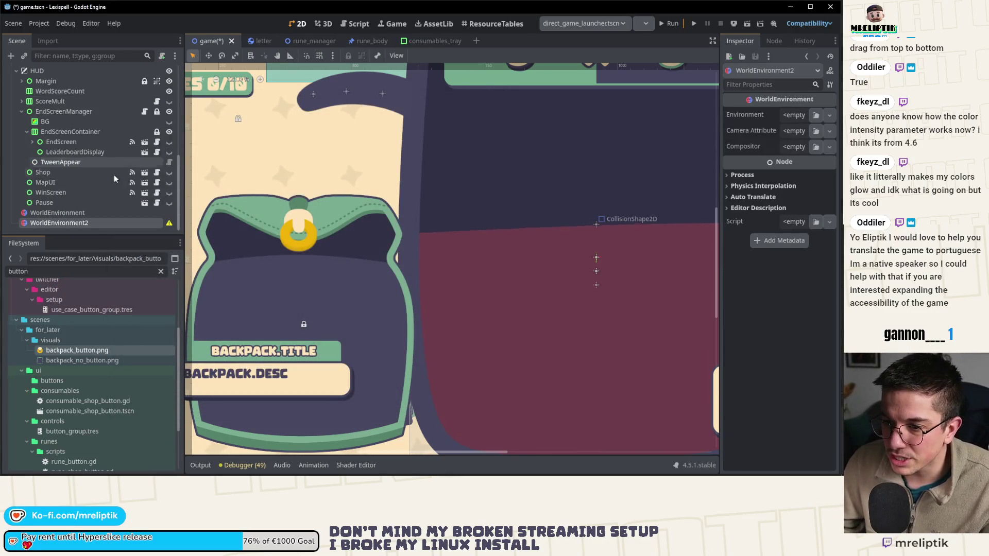
pyautogui.hotkey('ctrl', 'z')
pyautogui.click(70, 224)
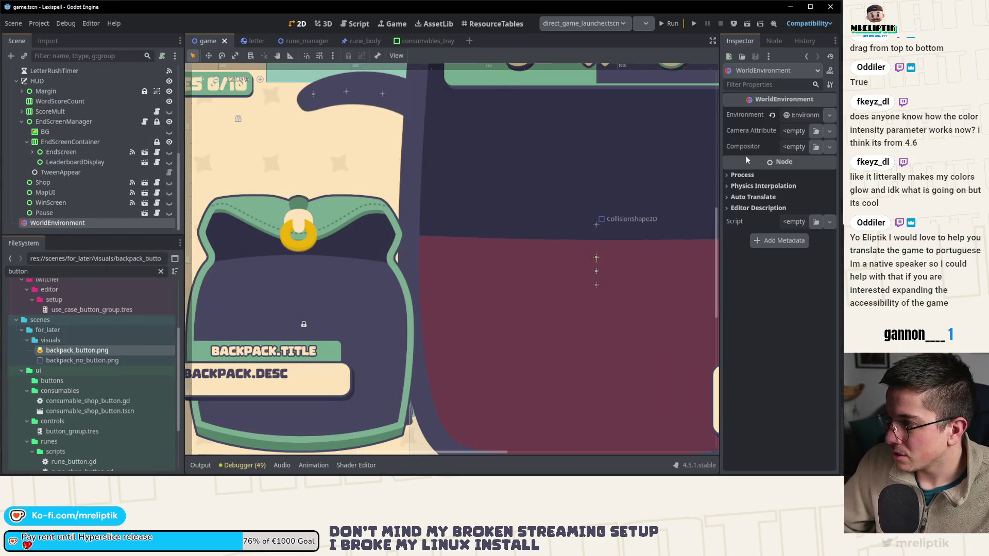
pyautogui.click(802, 115)
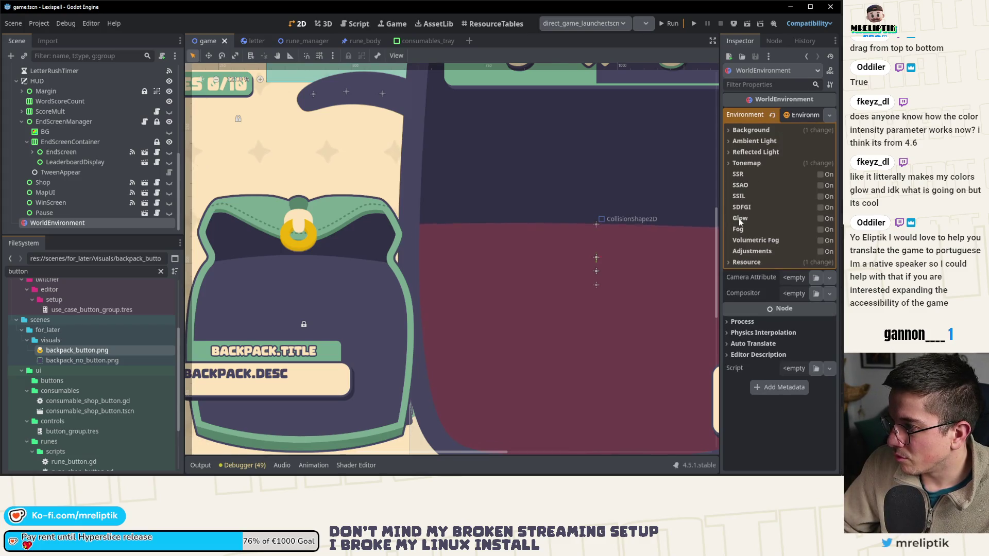
# Turn Glow on, raise its HDR Threshold to 1.41, then turn Glow off again
pyautogui.click(820, 218)
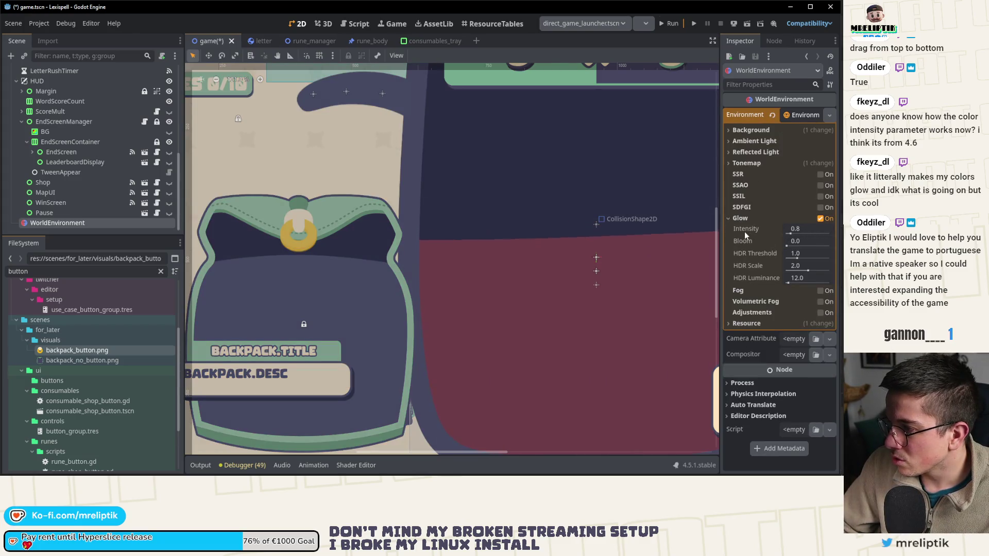
pyautogui.moveTo(734, 231)
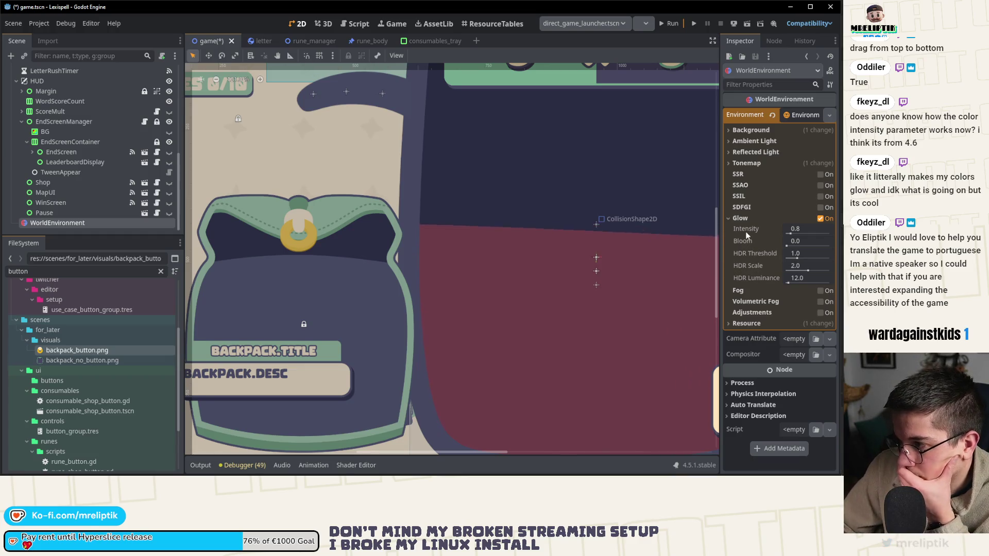
pyautogui.moveTo(746, 257)
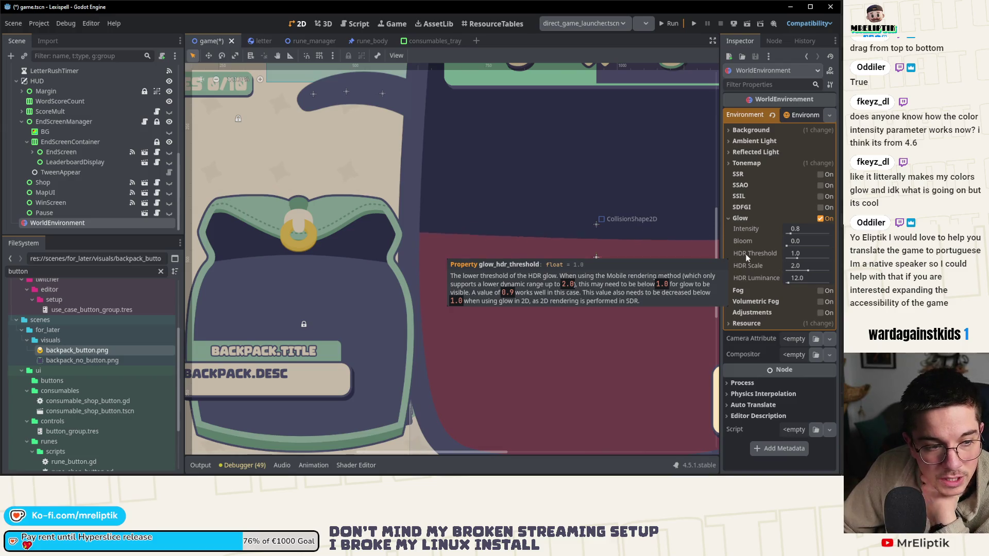
pyautogui.moveTo(720, 253); pyautogui.dragTo(679, 255)
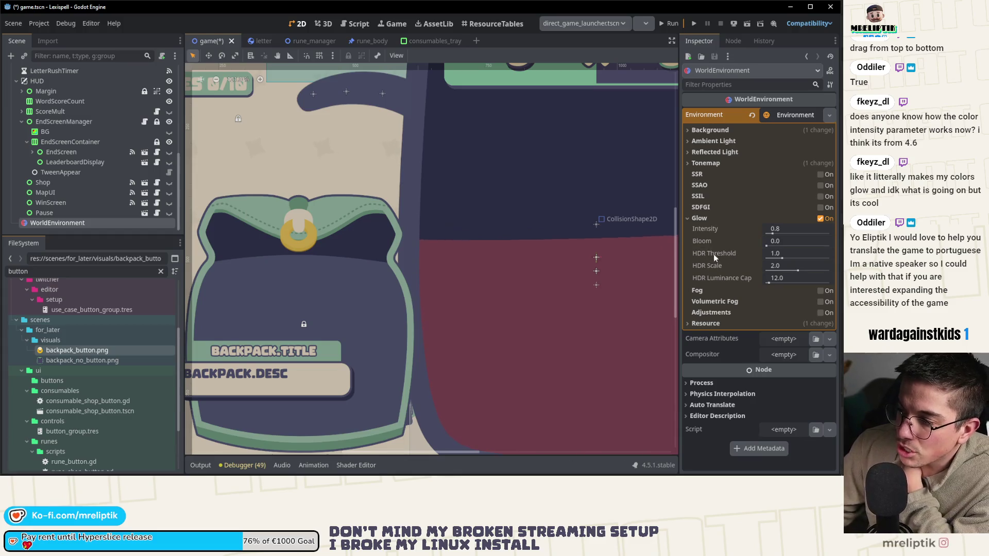
pyautogui.moveTo(720, 253)
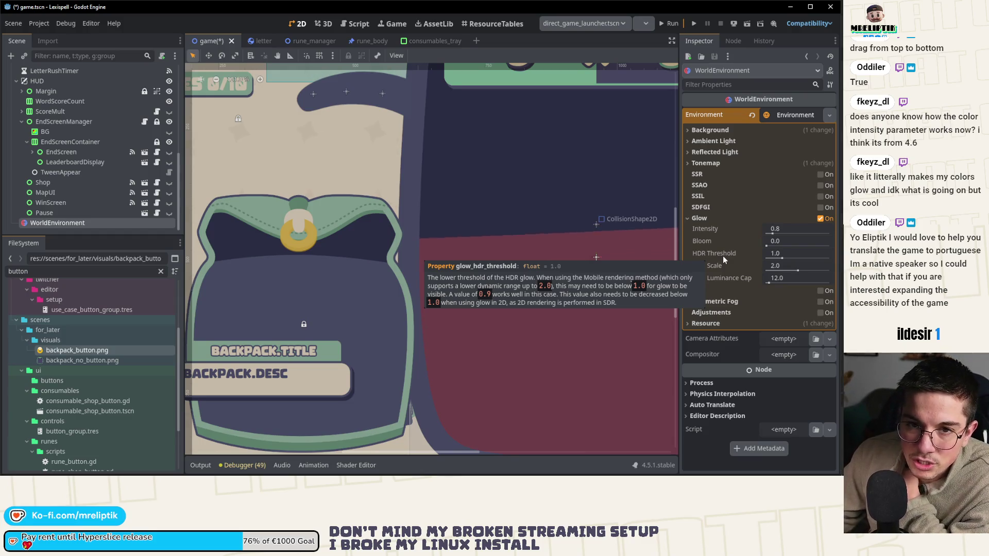
pyautogui.moveTo(783, 258); pyautogui.dragTo(779, 261)
pyautogui.click(820, 218)
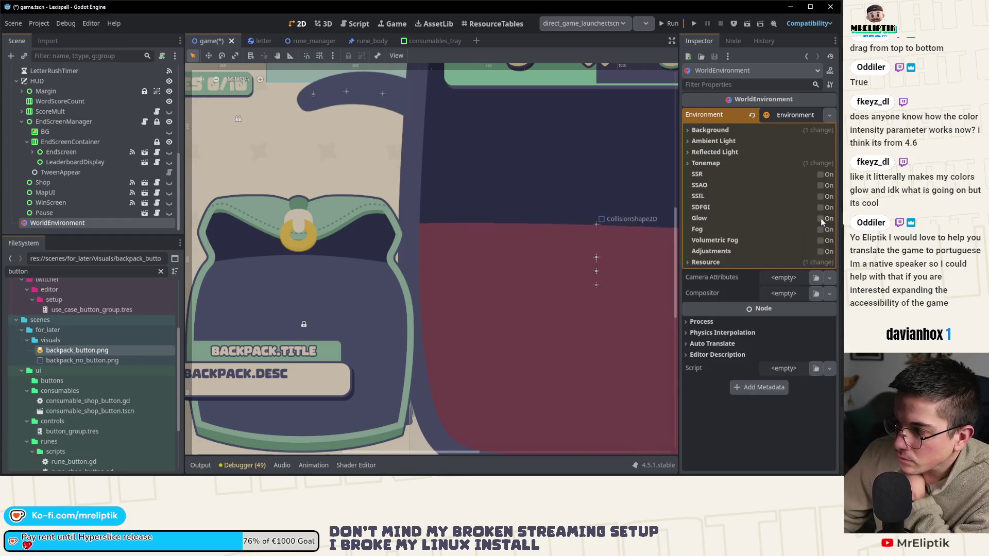
pyautogui.scroll(-5, 433, 238)
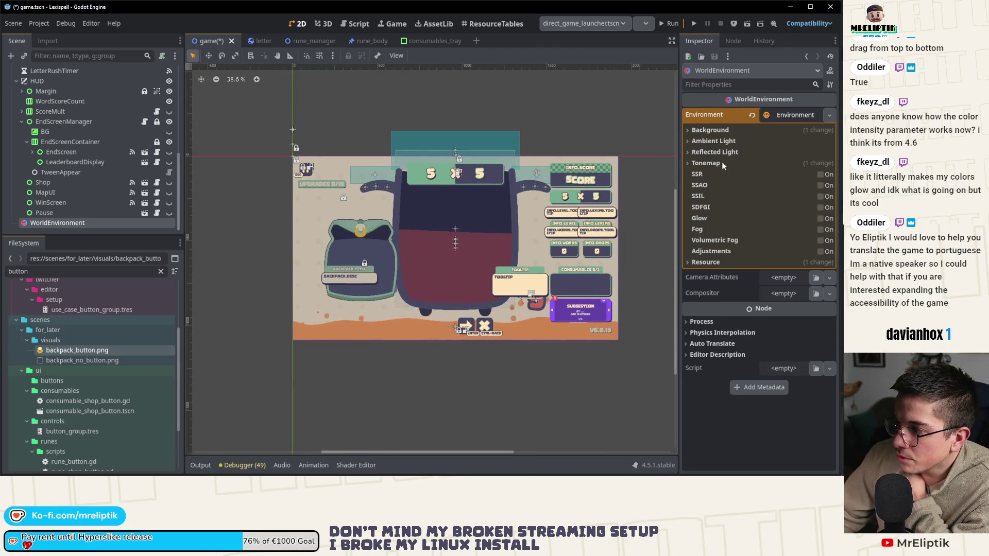
# Close the game scene without saving the environment changes
pyautogui.click(704, 163)
pyautogui.click(704, 163)
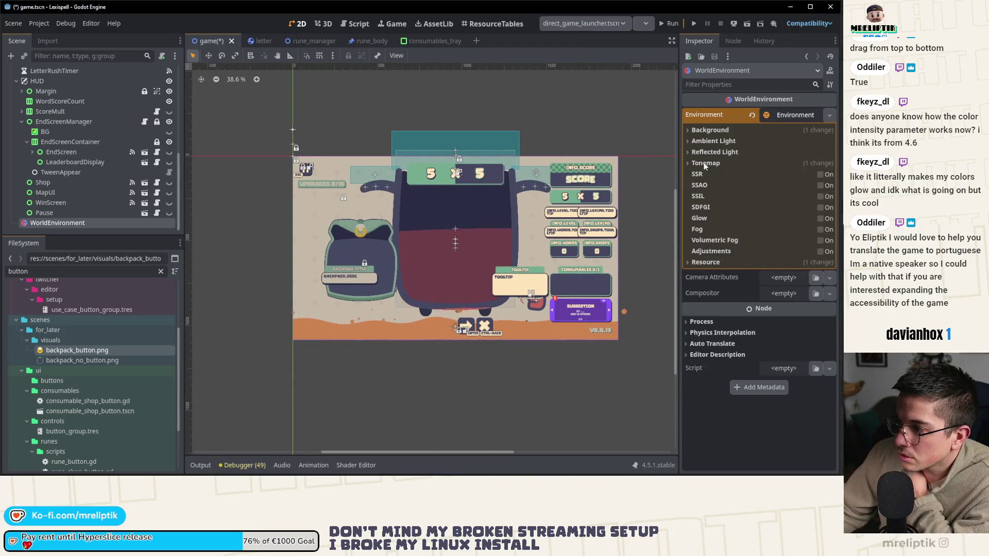
pyautogui.scroll(2, 436, 238)
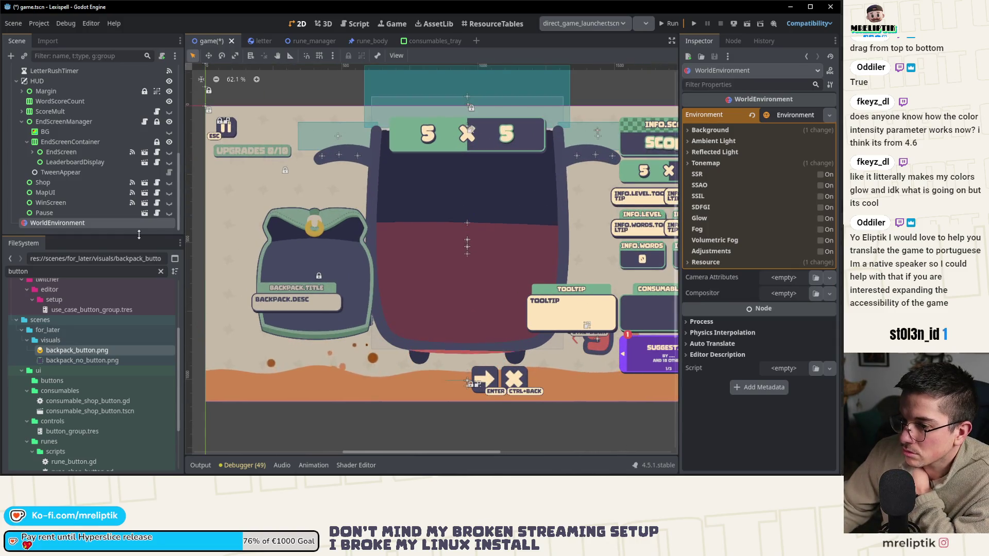
pyautogui.click(231, 41)
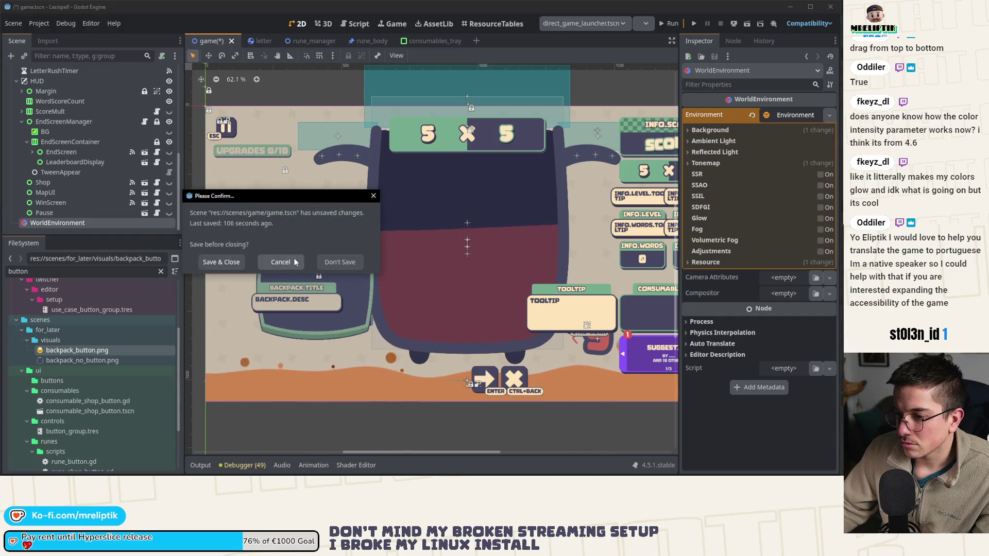
pyautogui.click(326, 260)
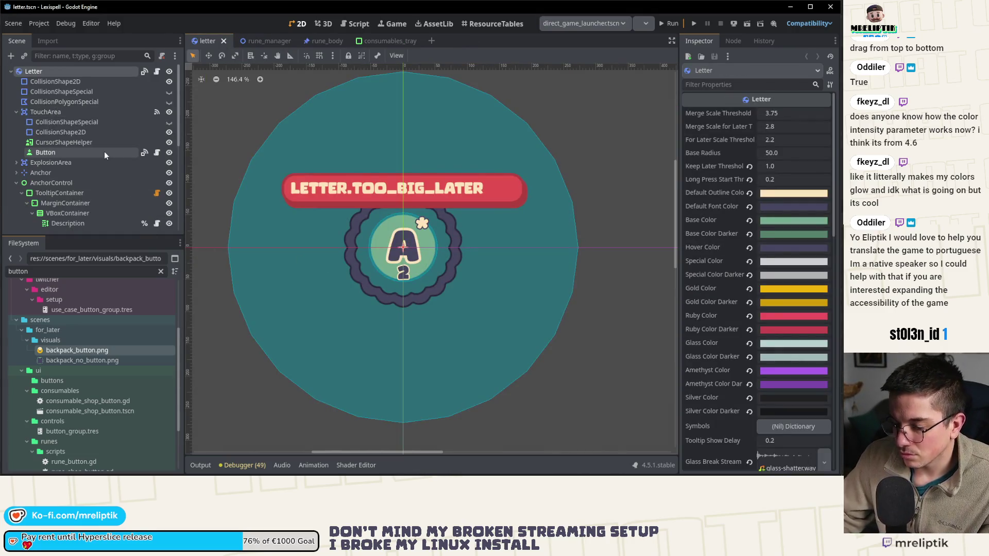
# Select the WorldEnvironment node in the reloaded game scene
pyautogui.scroll(-6, 423, 219)
pyautogui.scroll(-10, 65, 200)
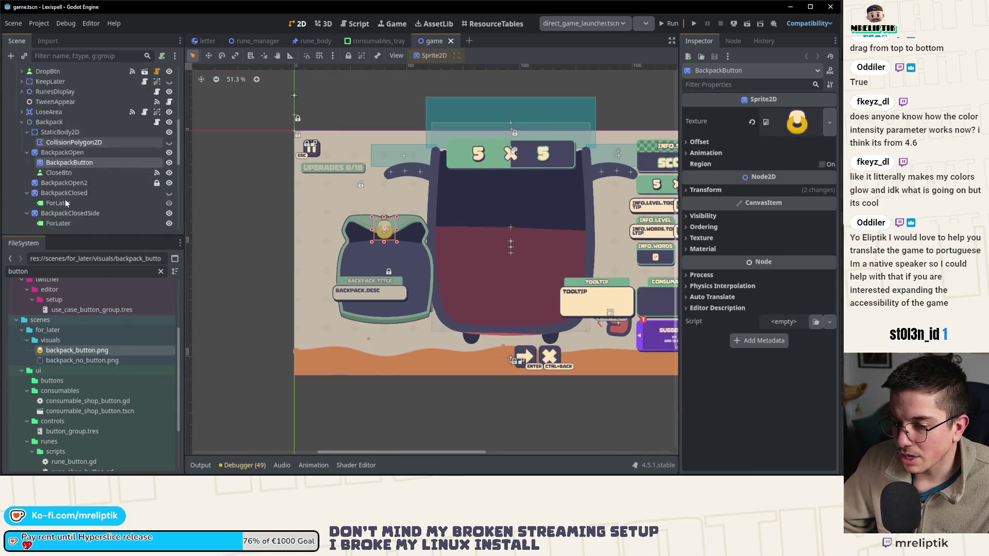
pyautogui.click(82, 223)
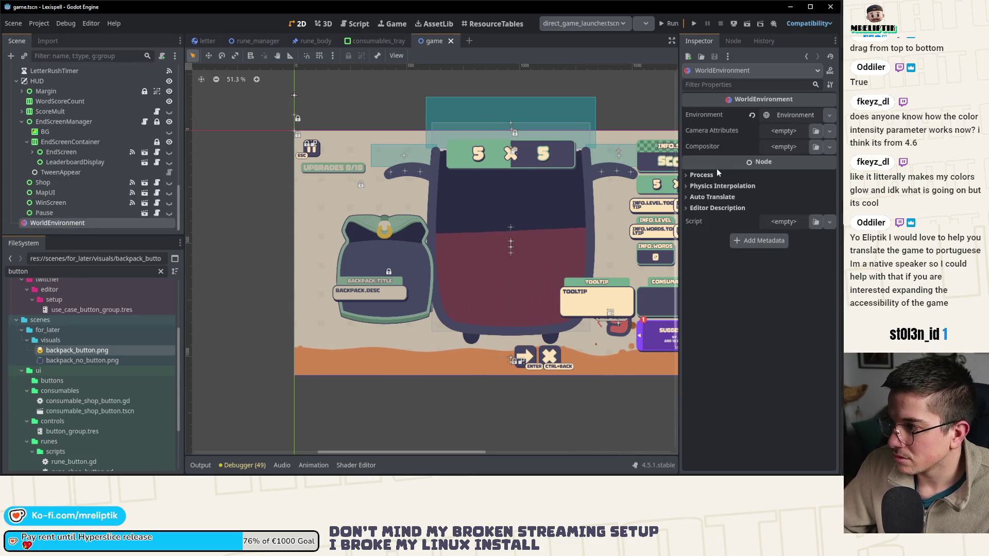
pyautogui.hotkey('alt', 'Tab')
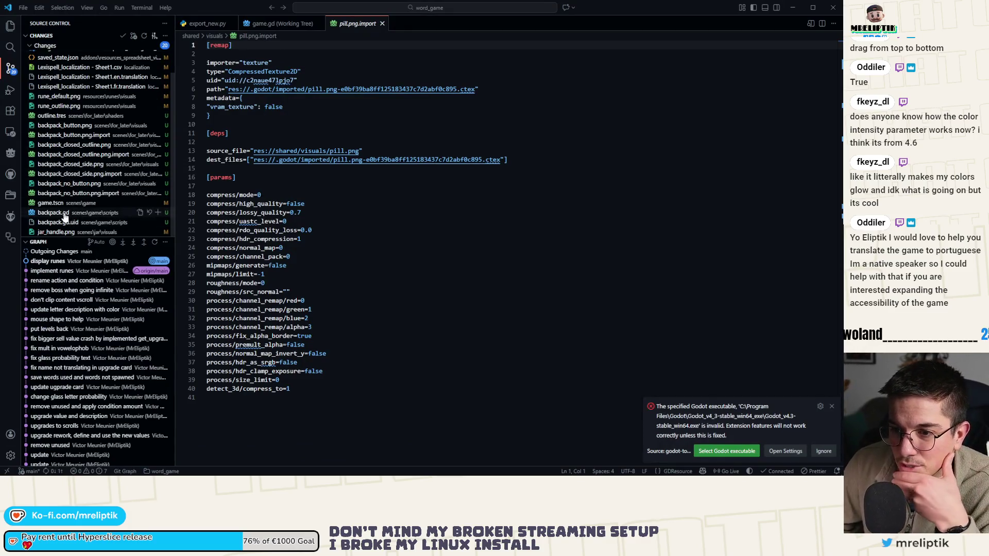
# Scroll through the game.tscn working-tree diff, dismissing the Godot executable error notification
pyautogui.click(66, 204)
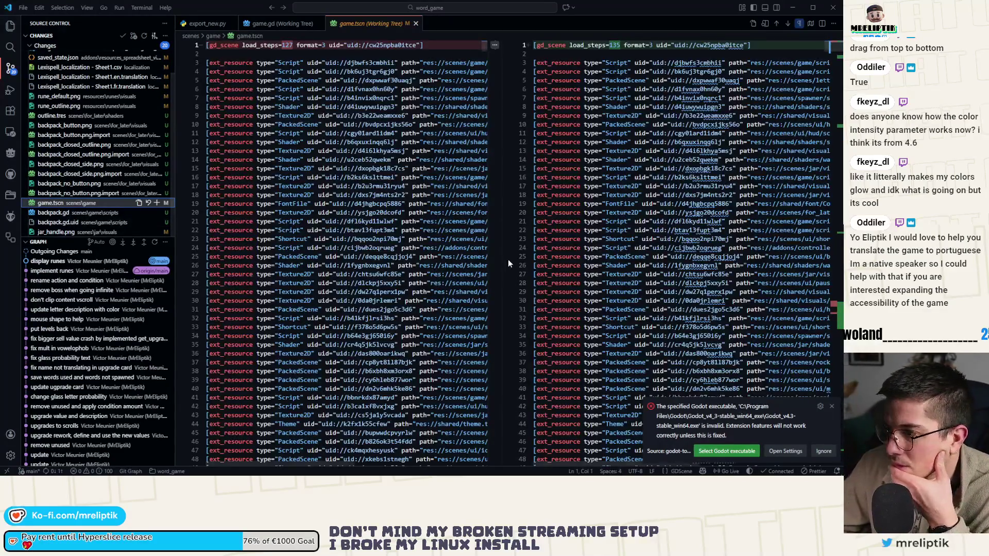
pyautogui.scroll(-10, 479, 190)
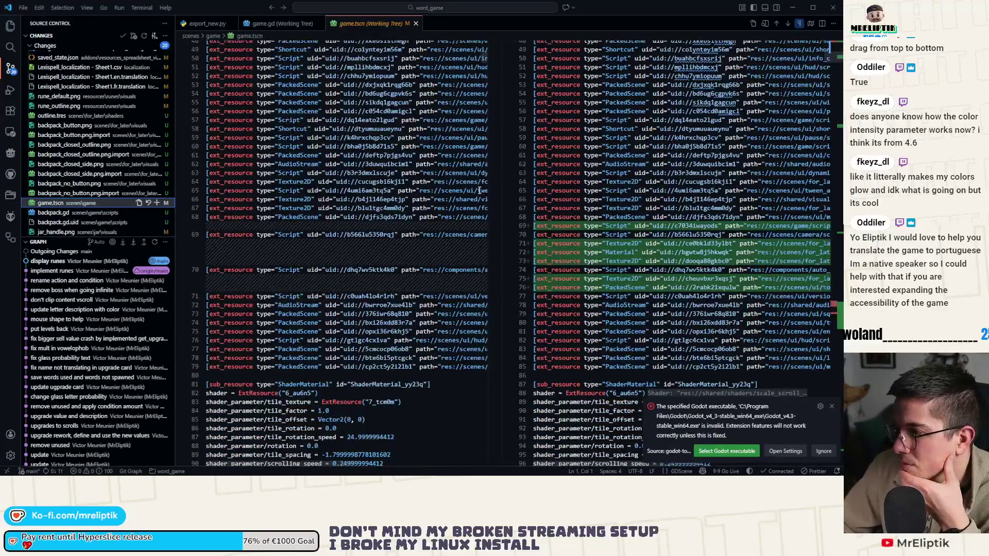
pyautogui.click(839, 240)
pyautogui.moveTo(839, 269); pyautogui.dragTo(837, 329)
pyautogui.scroll(-1, 838, 308)
pyautogui.scroll(-10, 837, 360)
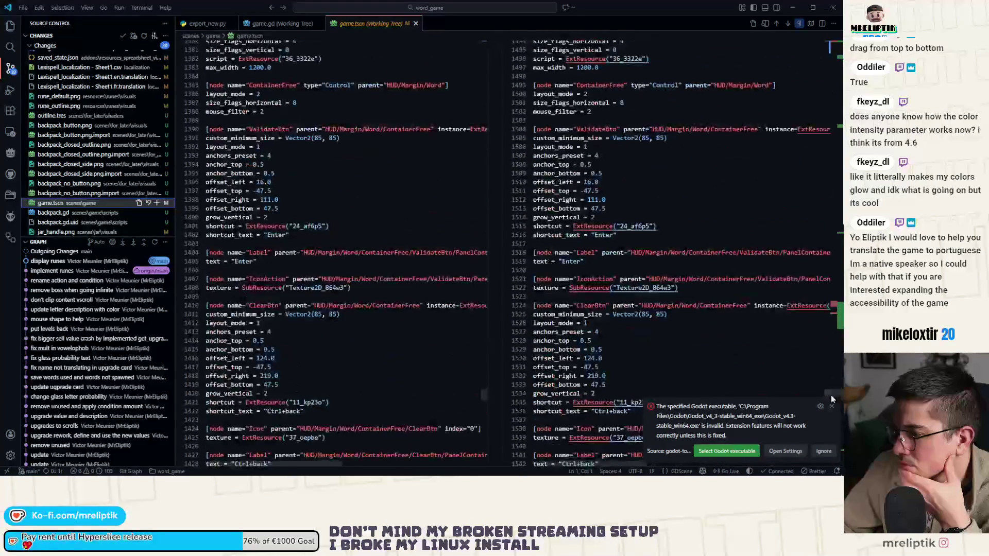
pyautogui.click(832, 407)
pyautogui.click(836, 450)
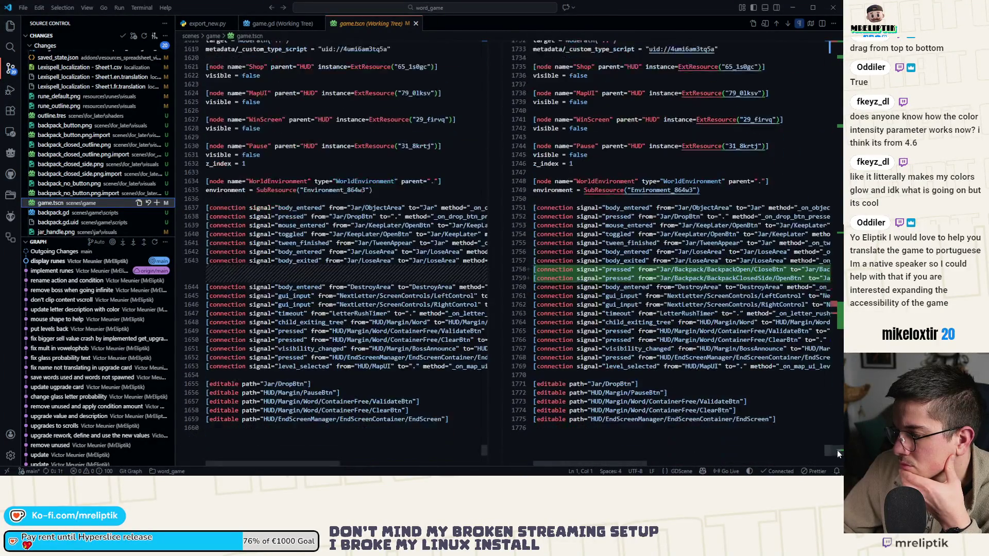
pyautogui.moveTo(836, 450); pyautogui.dragTo(836, 325)
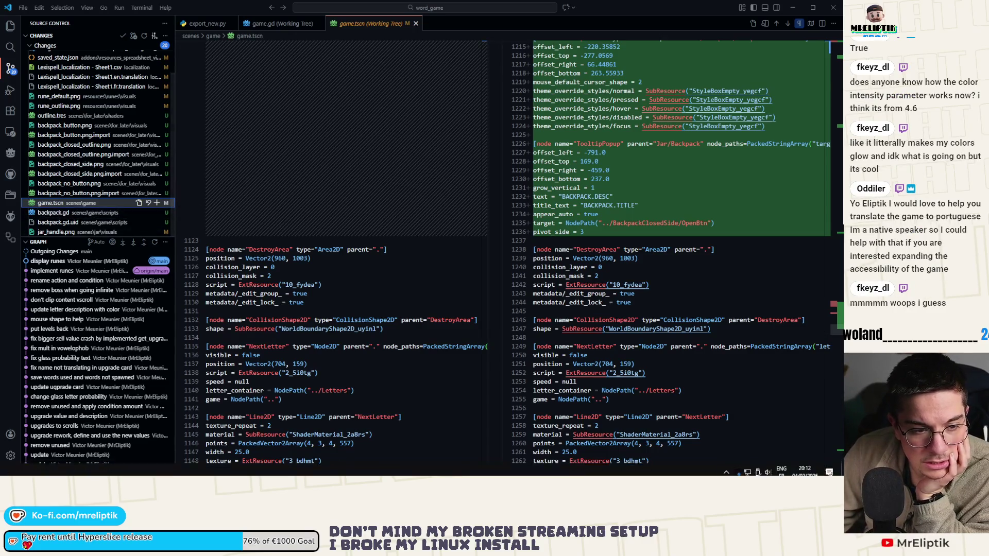
pyautogui.hotkey('alt', 'Tab')
pyautogui.scroll(-2, 280, 183)
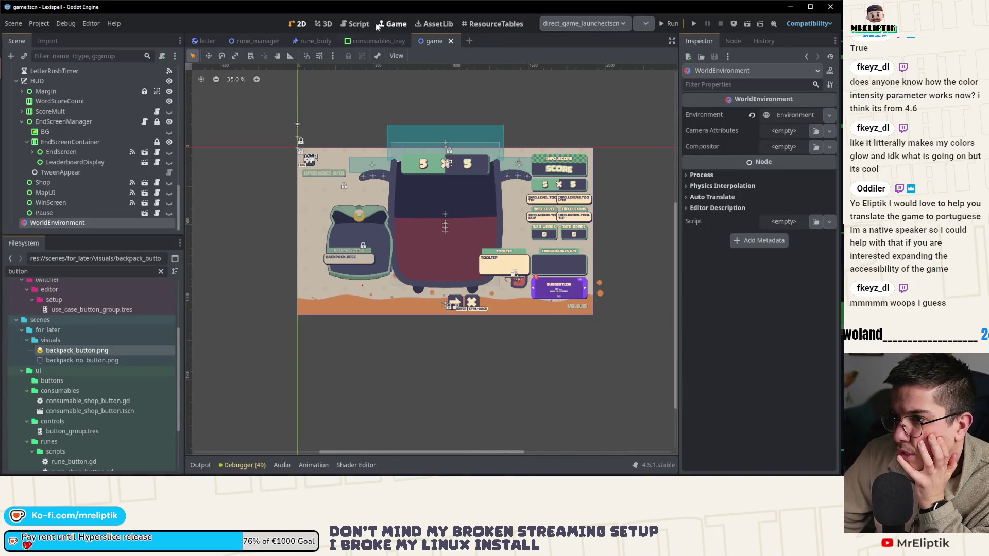
# Switch to the game scene and turn off Glow on its WorldEnvironment
pyautogui.click(381, 41)
pyautogui.click(441, 40)
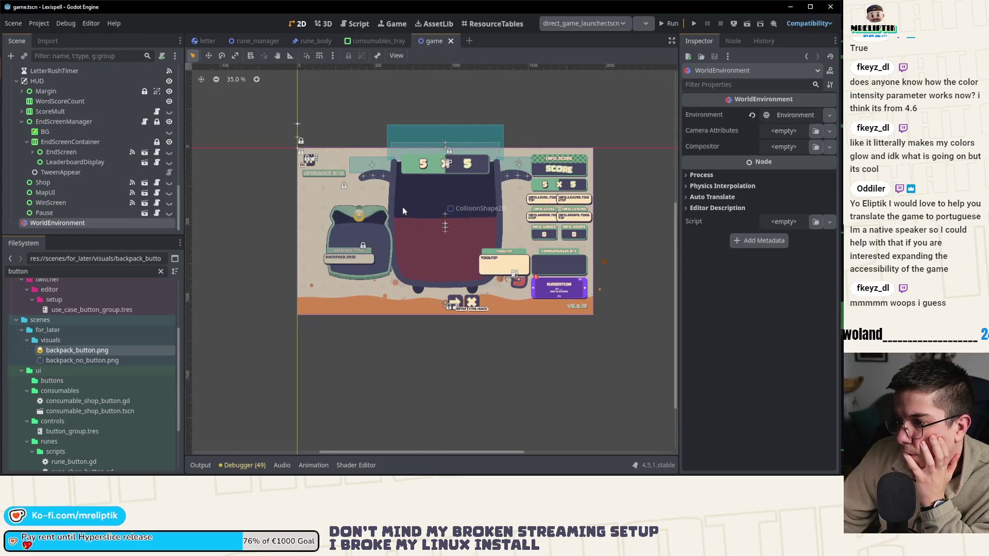
pyautogui.scroll(-2, 402, 206)
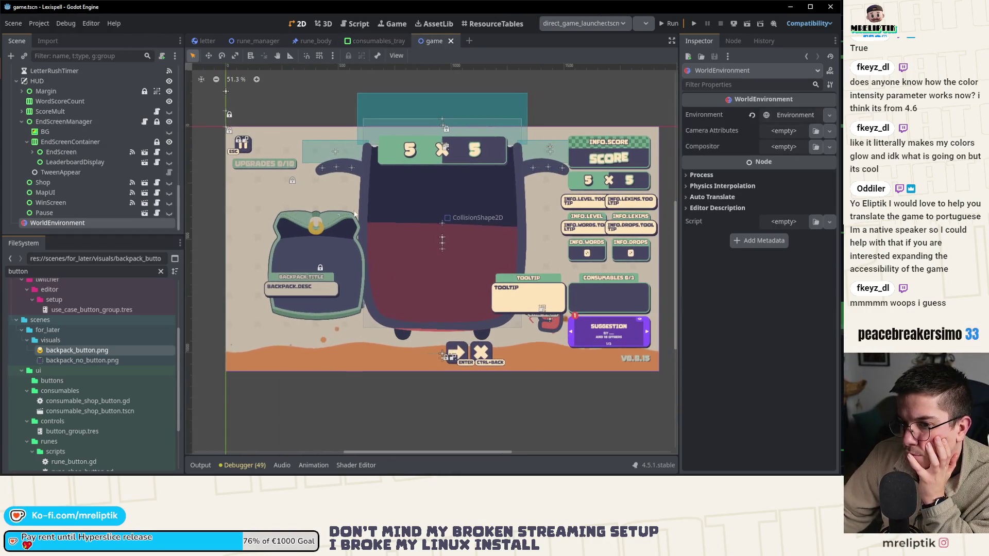
pyautogui.click(786, 118)
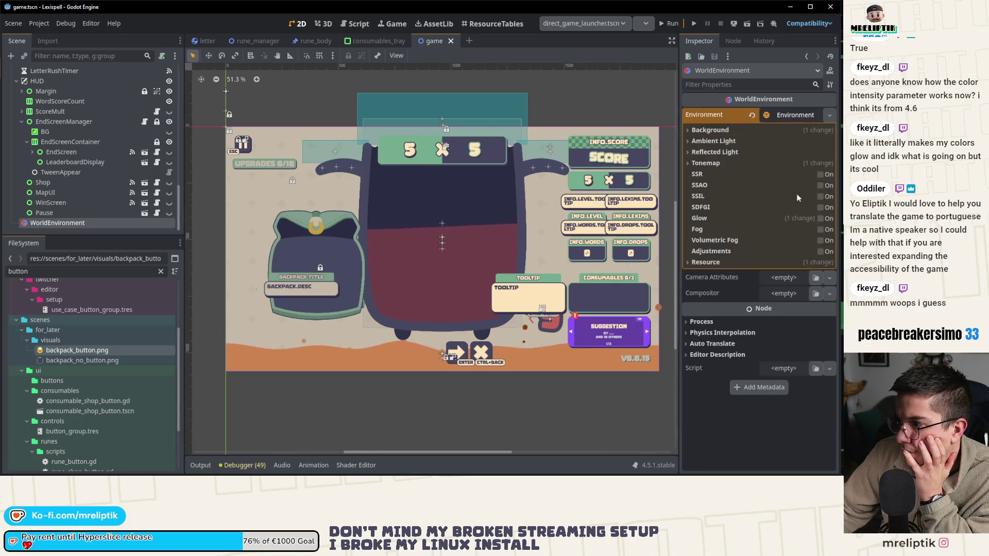
pyautogui.click(821, 219)
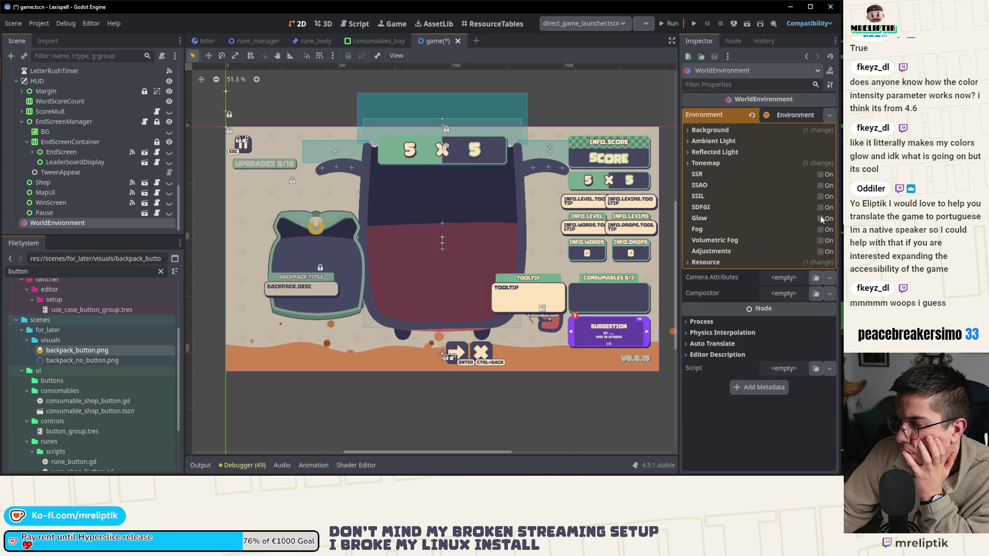
# Try the Tonemap modes AgX, Linear, Reinhard, Filmic and ACES on the WorldEnvironment
pyautogui.click(757, 163)
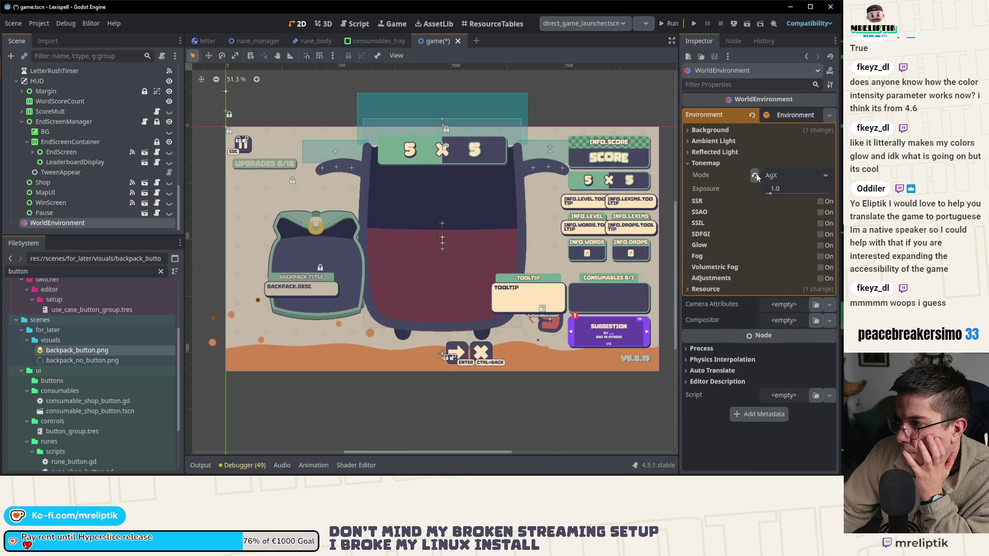
pyautogui.click(754, 175)
pyautogui.click(775, 176)
pyautogui.click(795, 236)
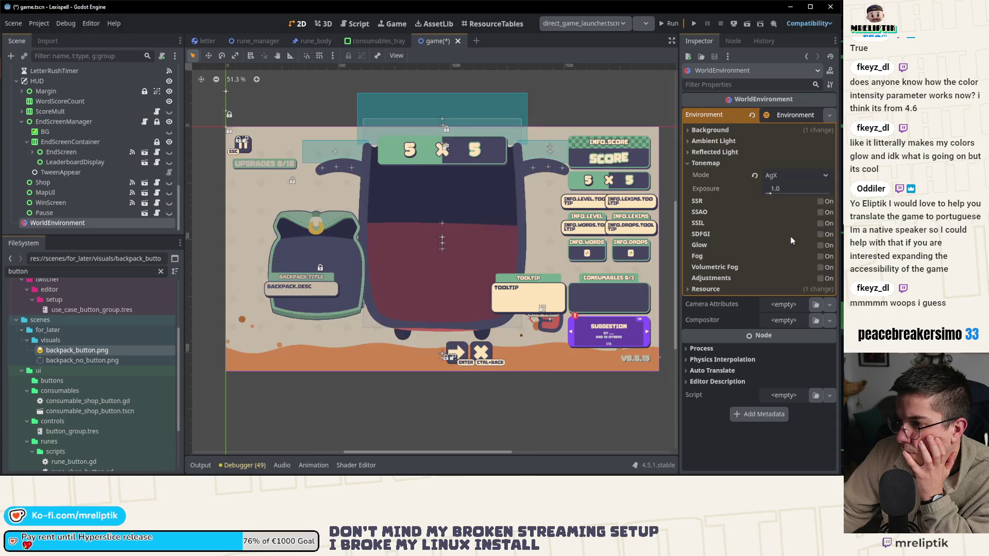
pyautogui.click(781, 174)
pyautogui.click(780, 191)
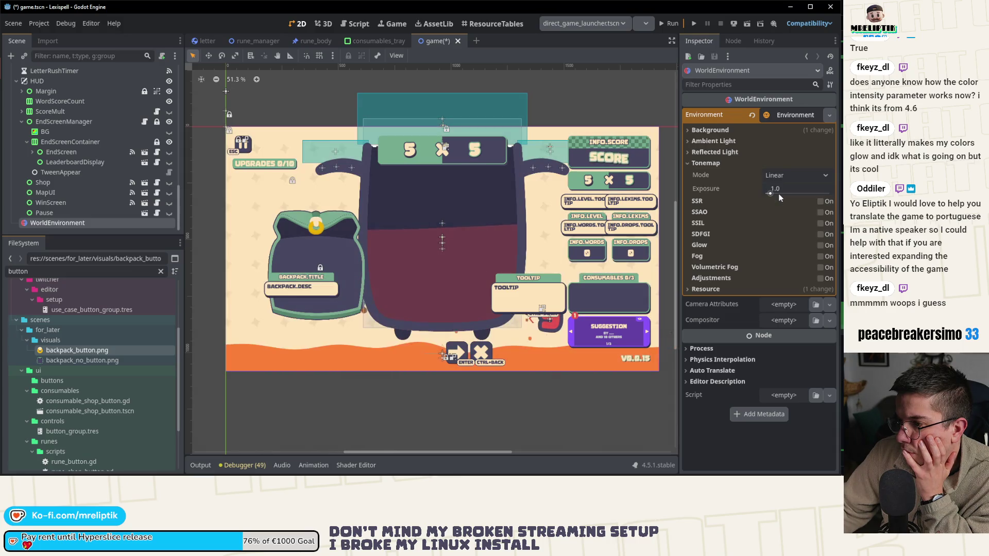
pyautogui.click(785, 175)
pyautogui.click(798, 204)
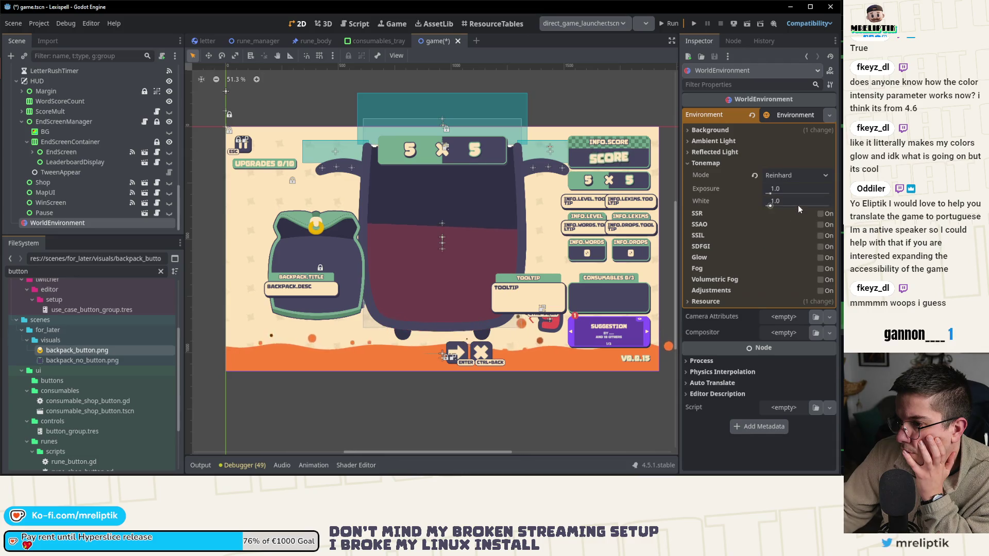
pyautogui.click(781, 174)
pyautogui.click(792, 215)
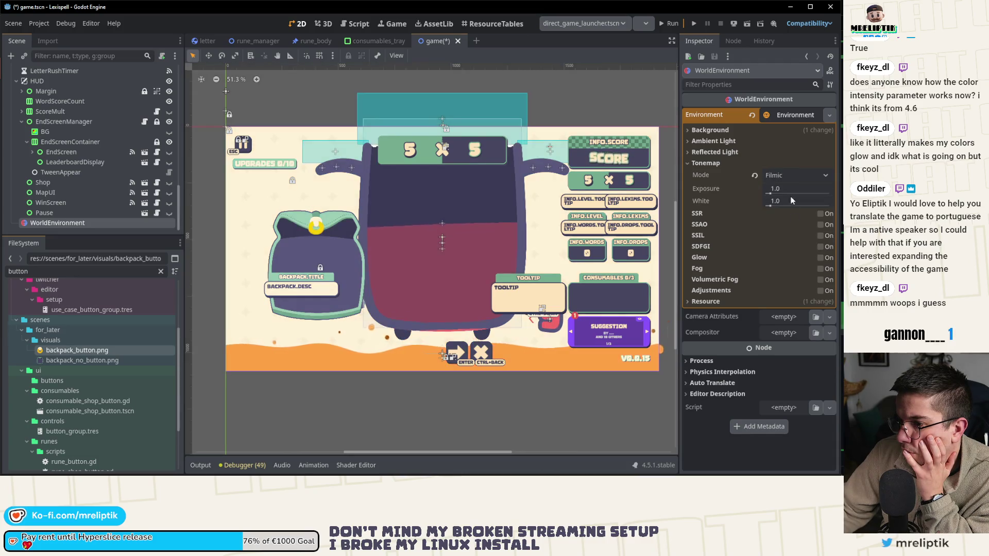
pyautogui.click(783, 176)
pyautogui.click(788, 226)
# Settle the Tonemap mode on Reinhard and collapse the Tonemap section
pyautogui.click(781, 176)
pyautogui.click(782, 203)
pyautogui.click(780, 176)
pyautogui.click(729, 188)
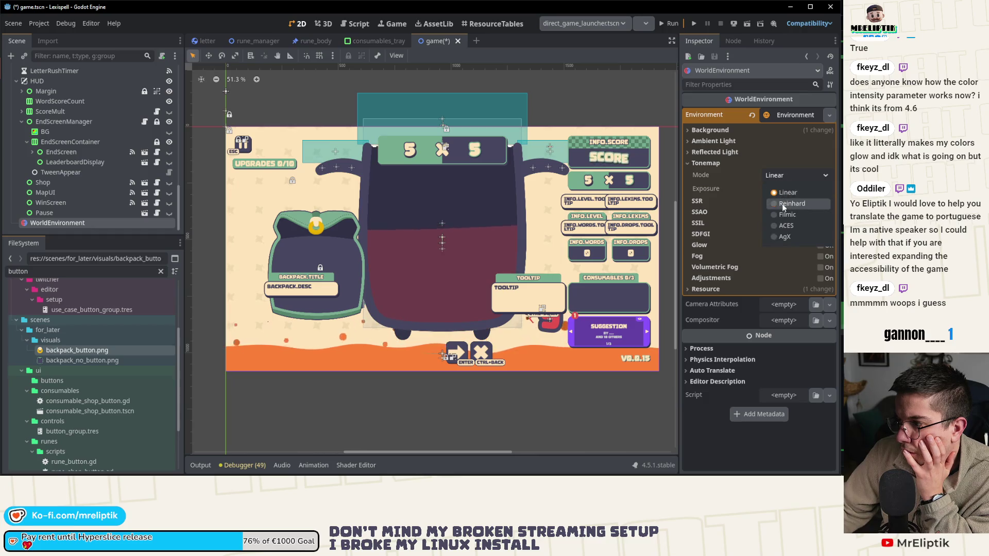
pyautogui.click(711, 161)
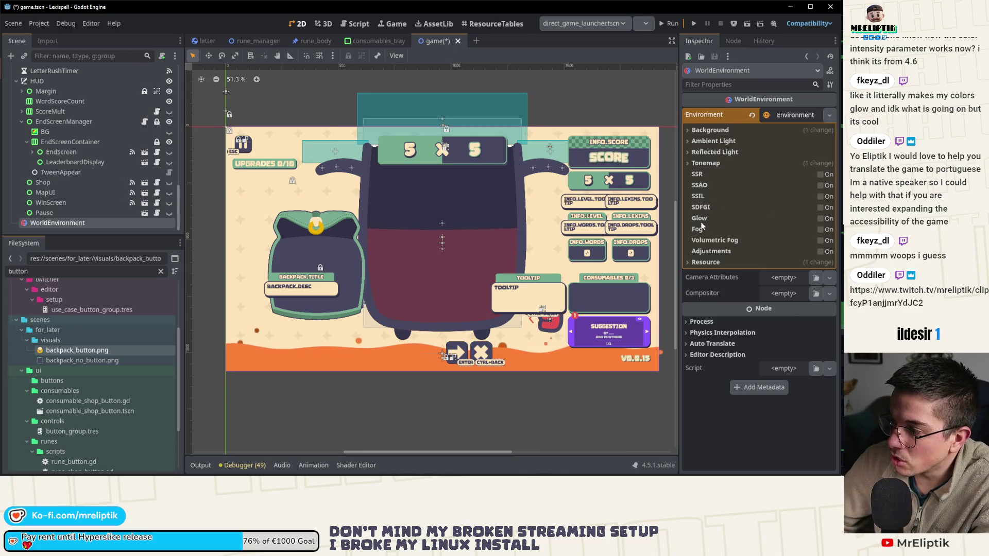
# Confirm Reinhard tonemapping, save the game scene and move its tab to first position
pyautogui.click(704, 164)
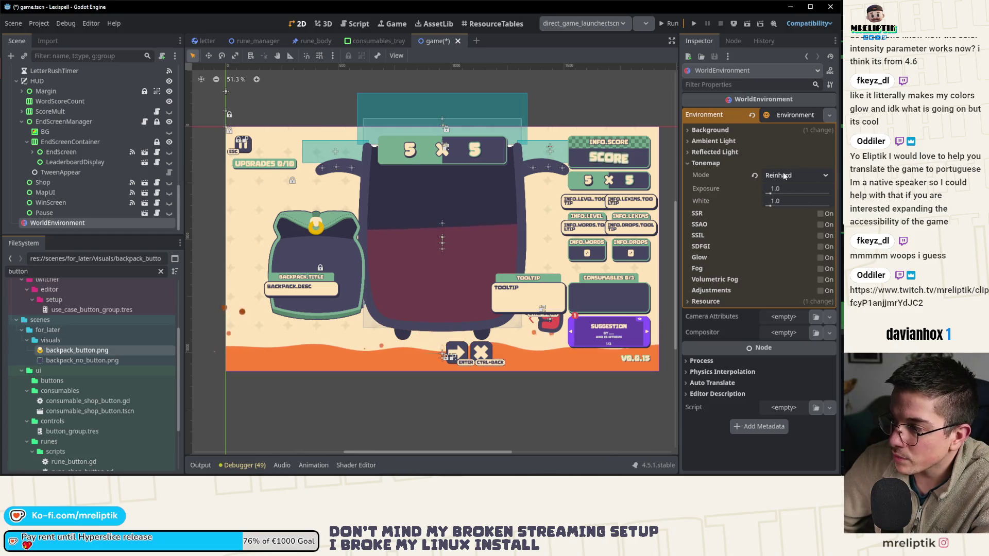
pyautogui.hotkey('ctrl', 's')
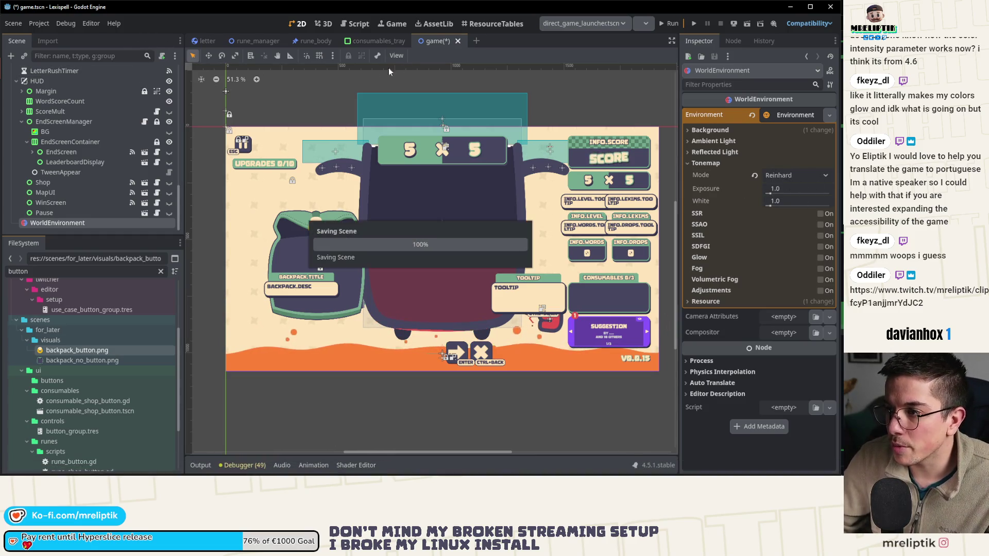
pyautogui.moveTo(423, 44); pyautogui.dragTo(206, 41)
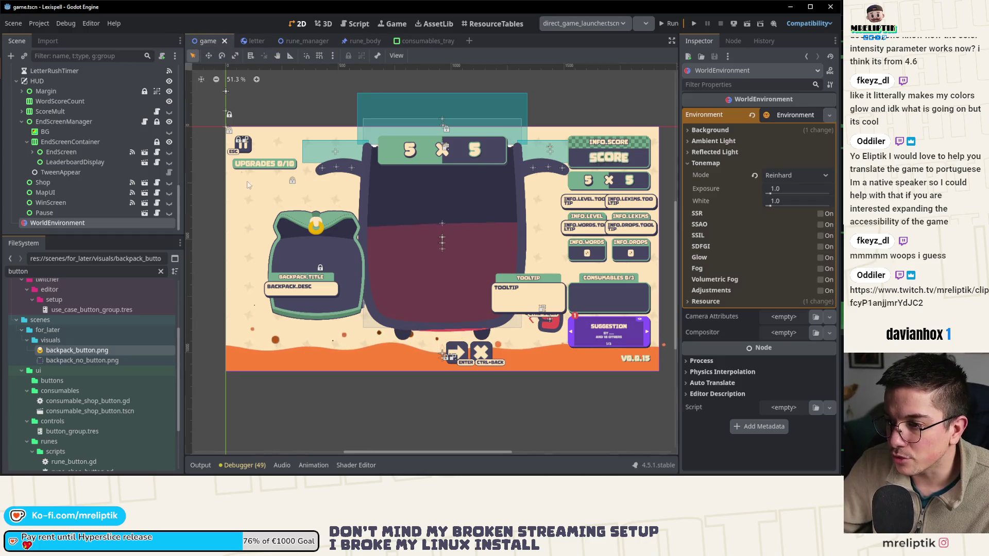
pyautogui.click(701, 163)
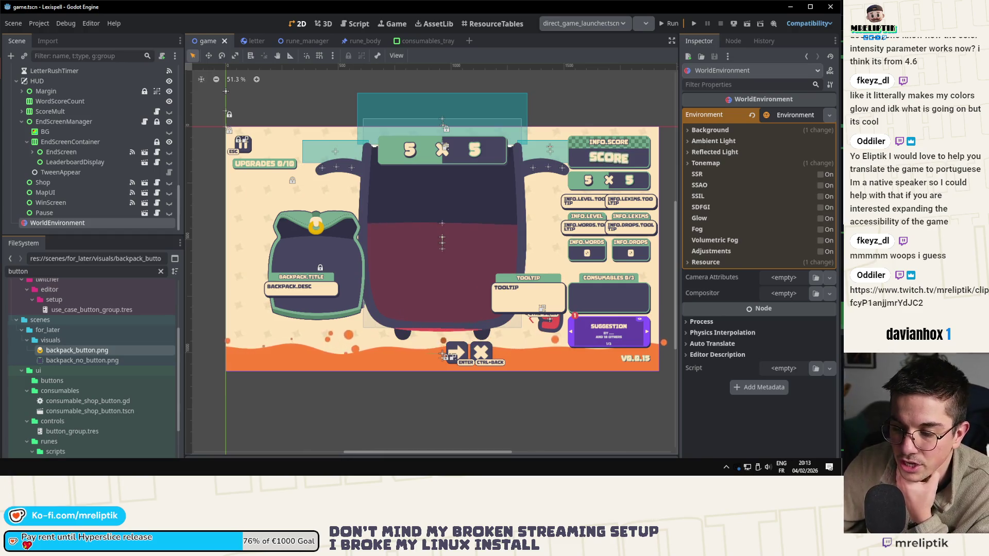
# Compare the backpack art in Affinity Designer, then nudge BackpackButton down and back up
pyautogui.hotkey('alt', 'Tab')
pyautogui.hotkey('alt', 'Tab')
pyautogui.scroll(5, 309, 227)
pyautogui.click(316, 229)
pyautogui.scroll(3, 322, 214)
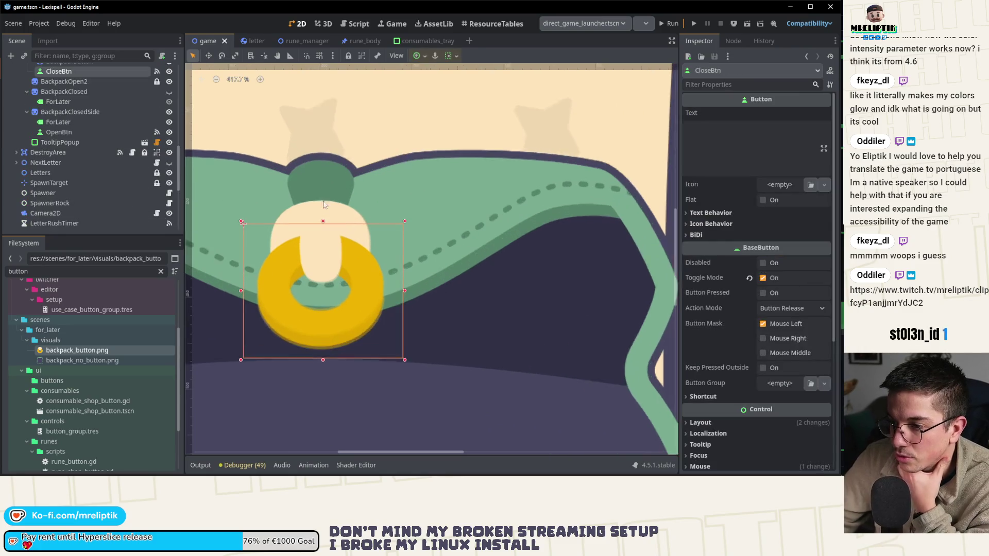
pyautogui.scroll(5, 77, 138)
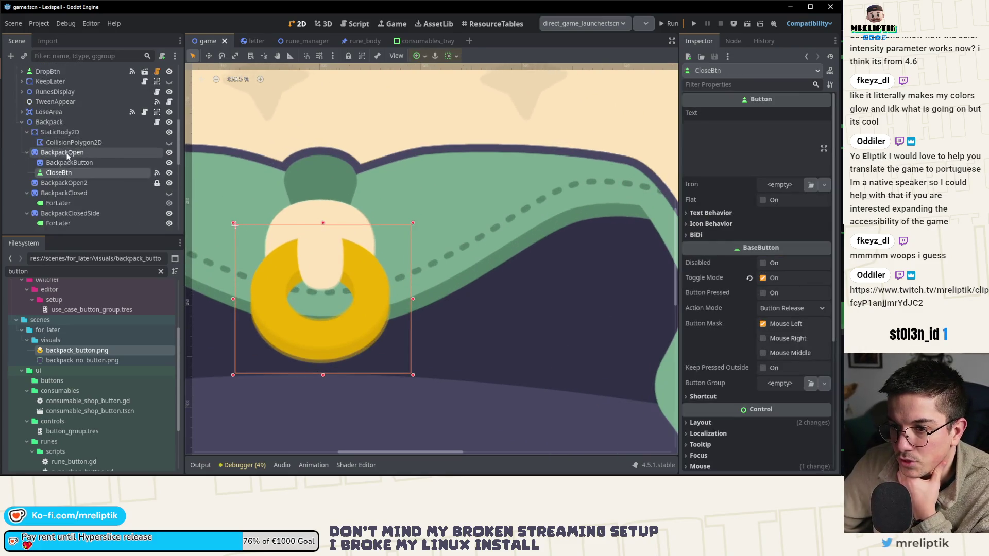
pyautogui.click(62, 184)
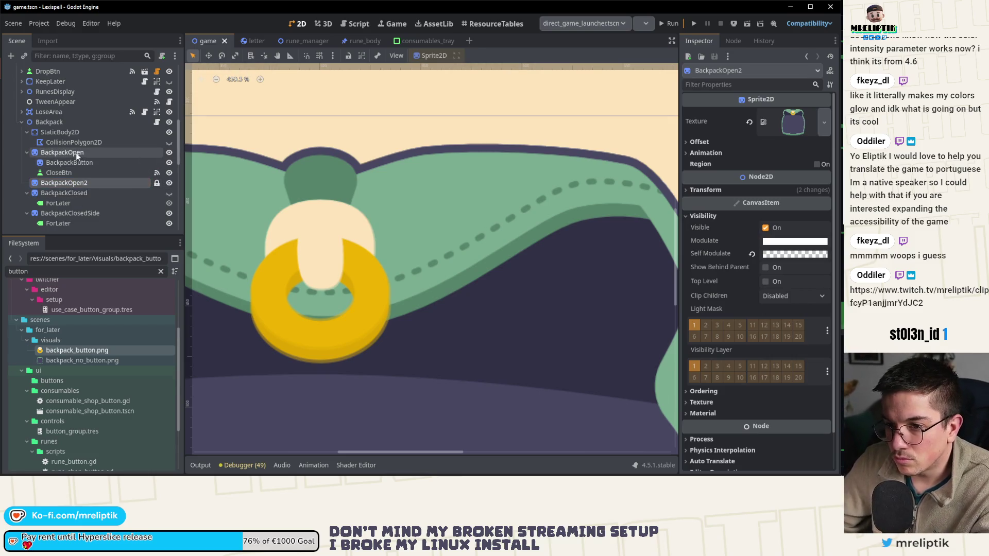
pyautogui.click(66, 162)
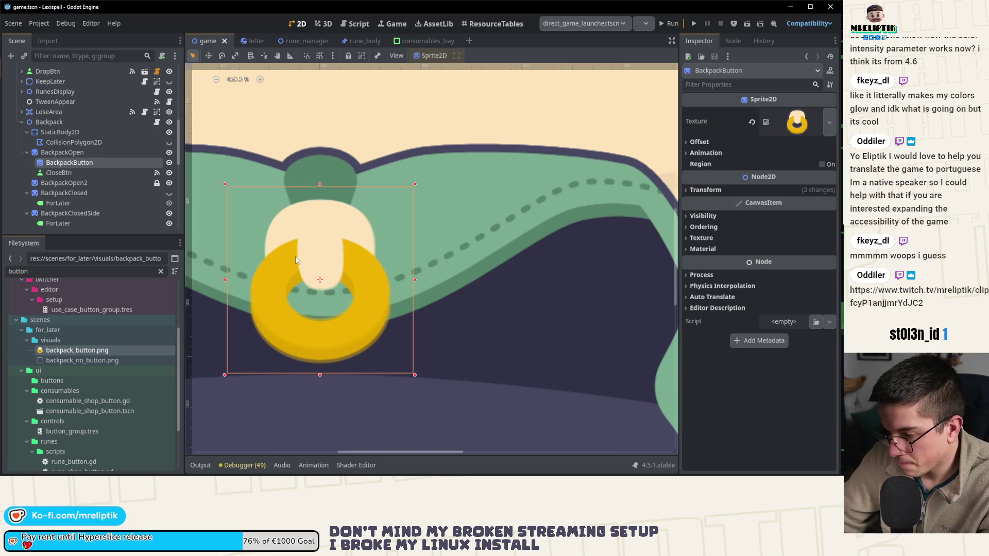
pyautogui.press('Down')
pyautogui.press('Down')
pyautogui.press('Up')
pyautogui.press('Up')
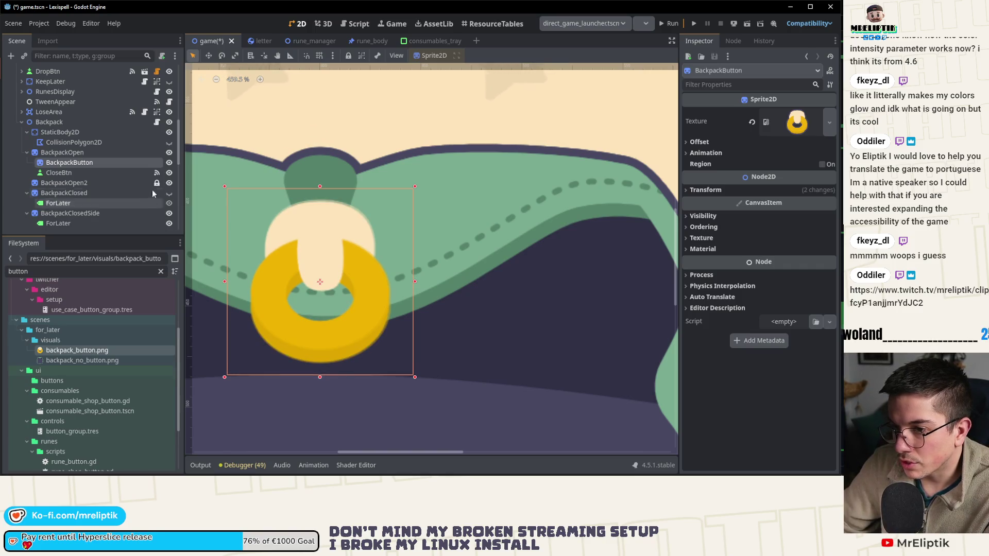
# Delete the BackpackOpen2 node and save the game scene
pyautogui.click(66, 183)
pyautogui.press('Delete')
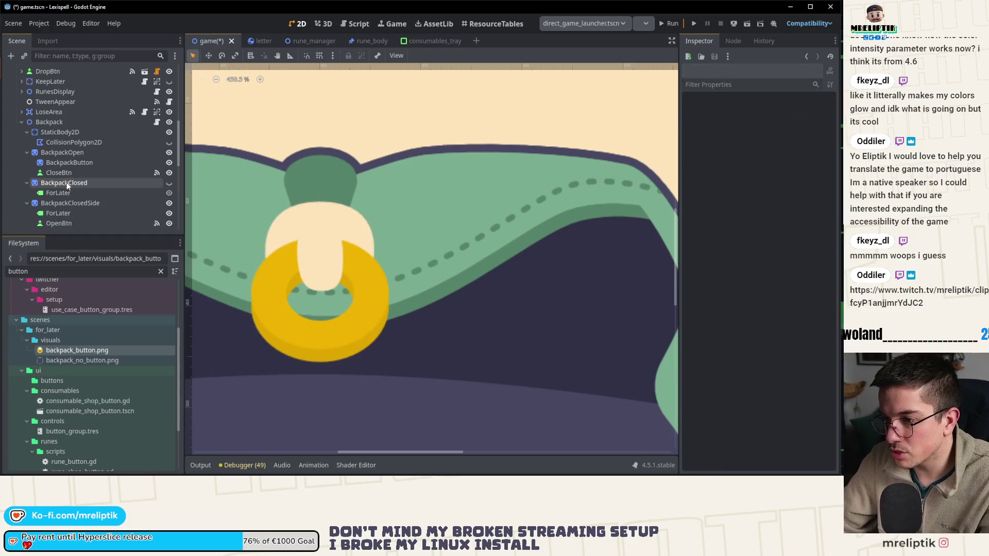
pyautogui.hotkey('ctrl', 's')
pyautogui.click(290, 237)
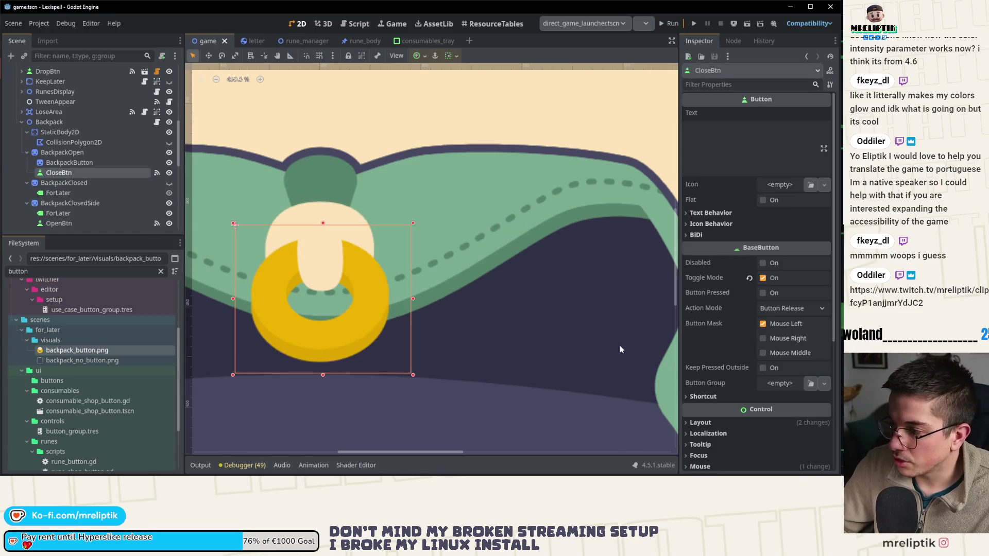
pyautogui.click(327, 217)
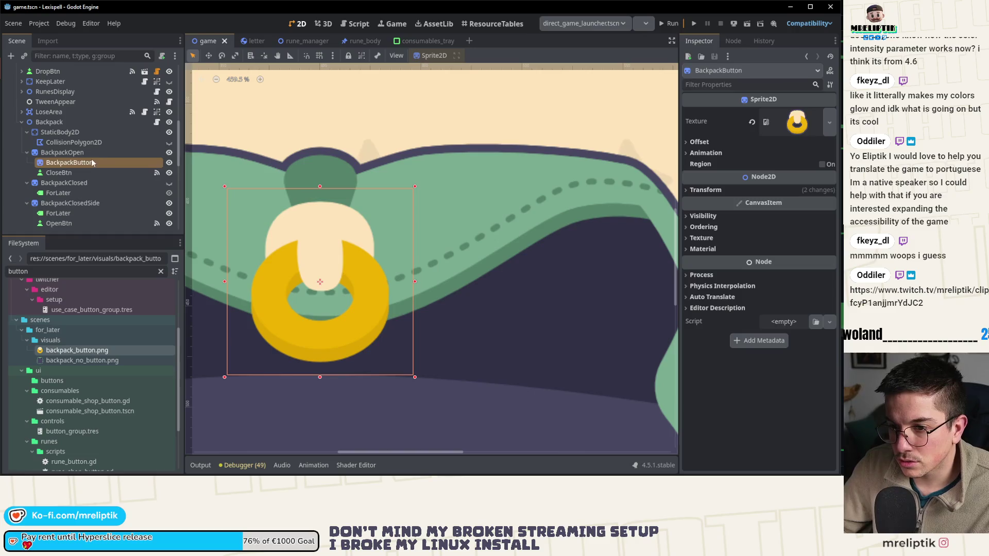
# Expand BackpackButton's Material and dismiss the material picker without choosing one
pyautogui.click(702, 248)
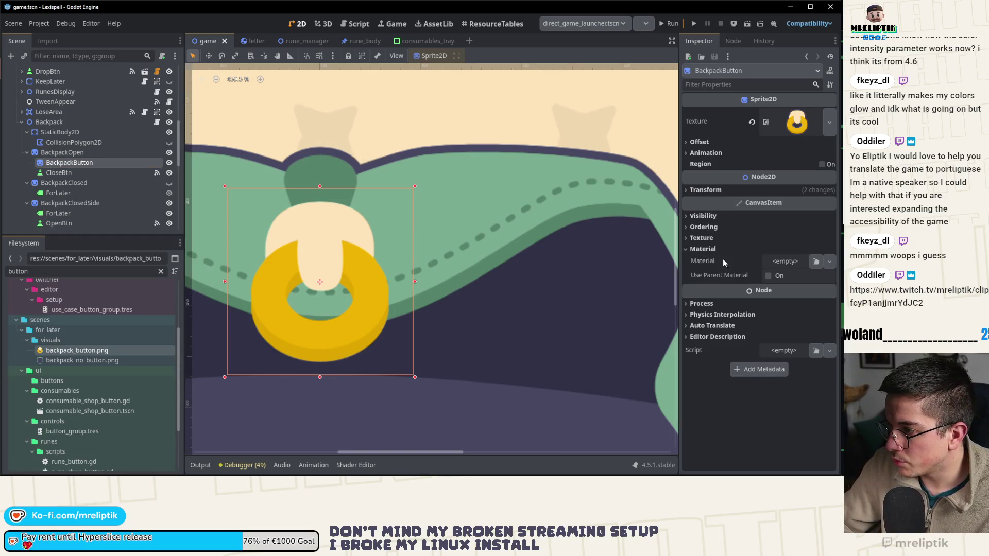
pyautogui.click(815, 261)
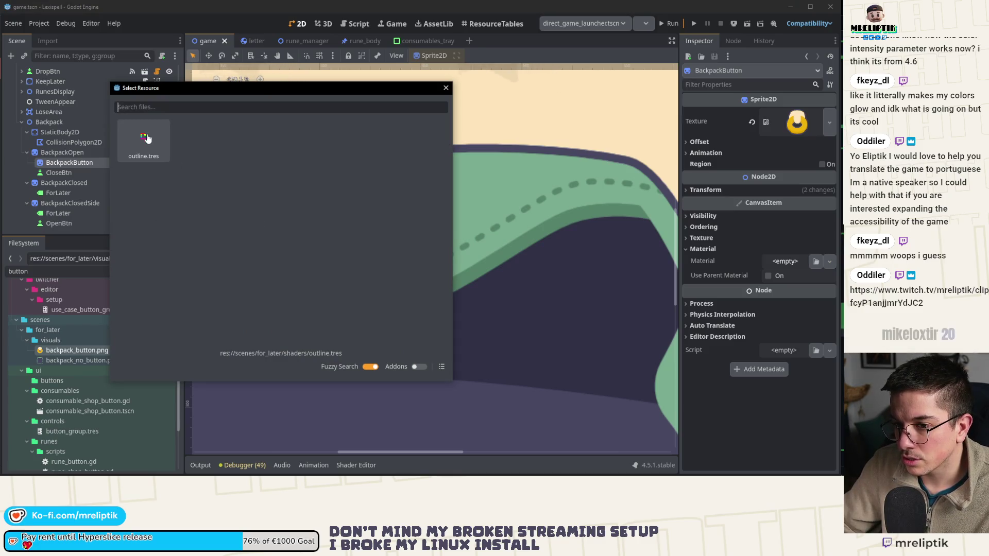
pyautogui.click(81, 149)
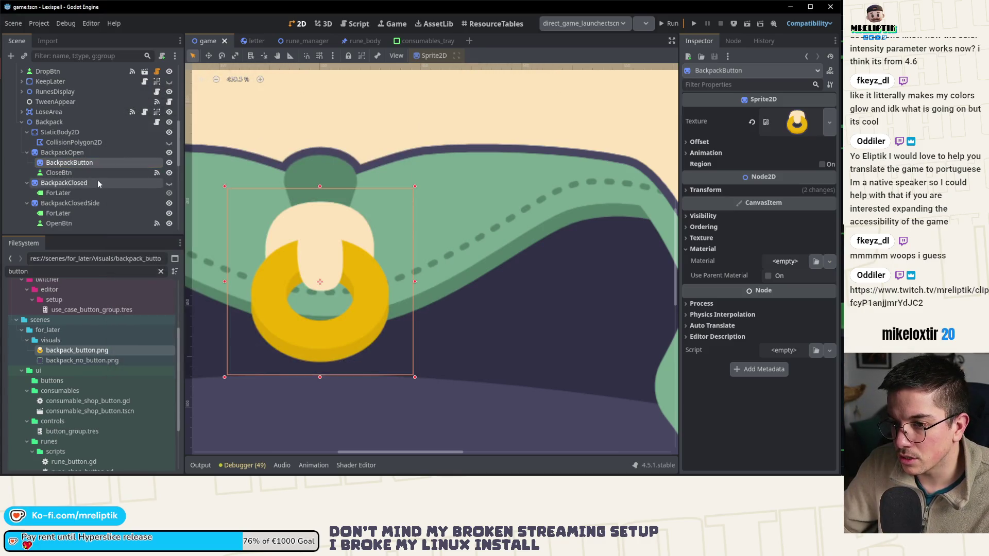
# Review CloseBtn's signals and open backpack.gd at its _ready function
pyautogui.click(79, 174)
pyautogui.click(731, 43)
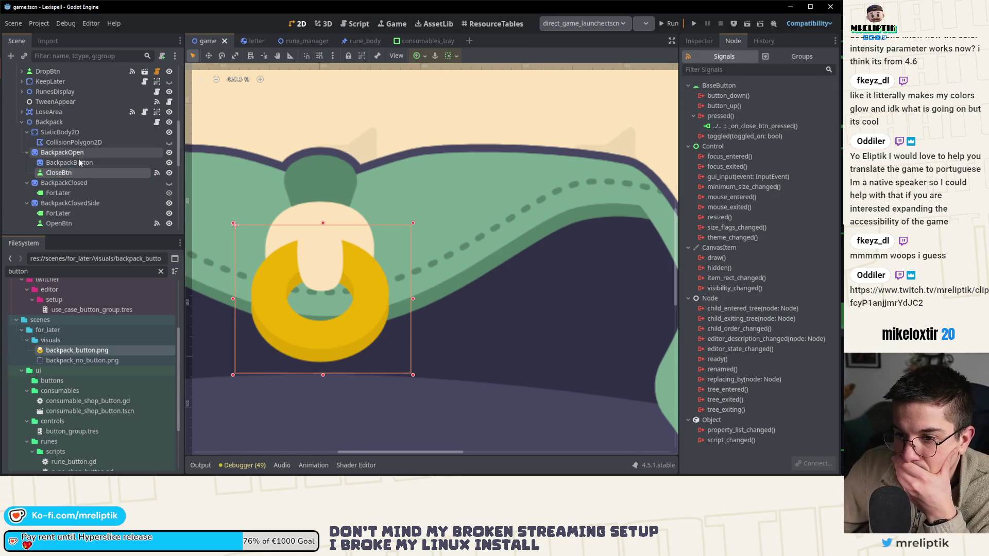
pyautogui.scroll(2, 93, 167)
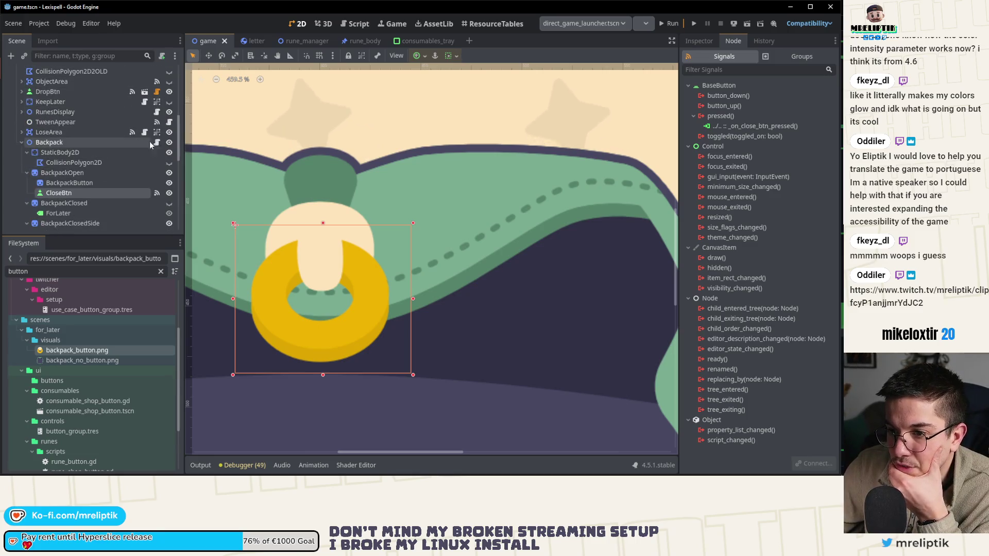
pyautogui.click(158, 142)
pyautogui.click(438, 275)
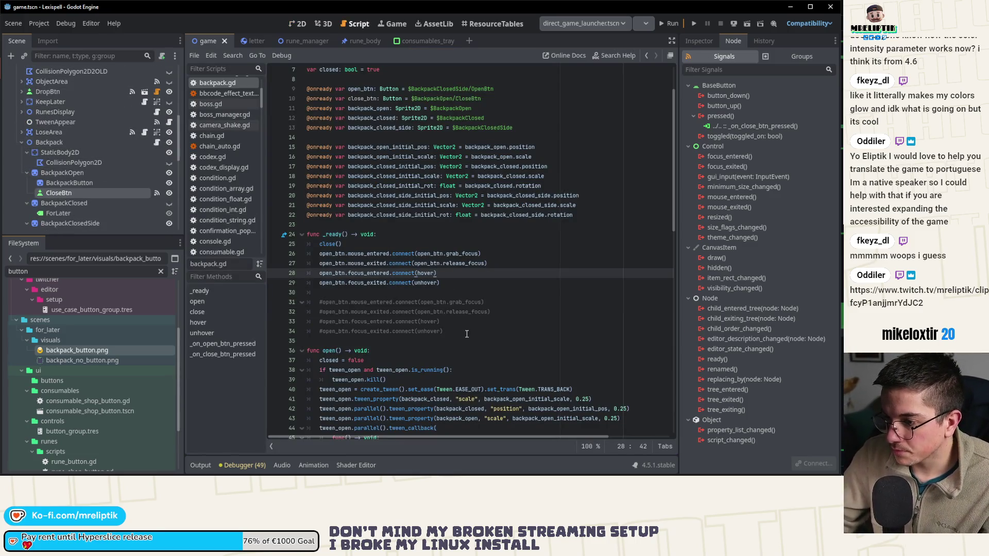
# Uncomment lines 31–34 and change their open_btn references to close_btn
pyautogui.moveTo(464, 329); pyautogui.dragTo(280, 302)
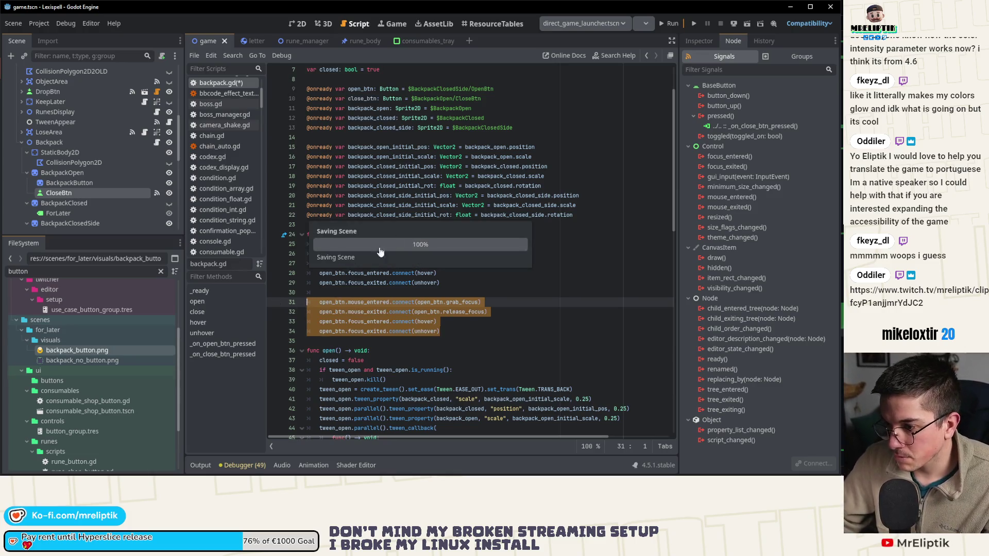
pyautogui.hotkey('ctrl', 'k')
pyautogui.click(365, 99)
pyautogui.hotkey('ctrl', 'c')
pyautogui.doubleClick(330, 302)
pyautogui.hotkey('ctrl', 'v')
pyautogui.doubleClick(329, 312)
pyautogui.hotkey('ctrl', 'v')
pyautogui.doubleClick(329, 321)
pyautogui.hotkey('ctrl', 'v')
pyautogui.doubleClick(330, 331)
pyautogui.hotkey('ctrl', 'v')
pyautogui.doubleClick(431, 302)
pyautogui.hotkey('ctrl', 'v')
pyautogui.doubleClick(431, 312)
pyautogui.hotkey('ctrl', 'v')
# Rename the focus callbacks to close_btn_hover and close_btn_unhover, and save
pyautogui.click(421, 321)
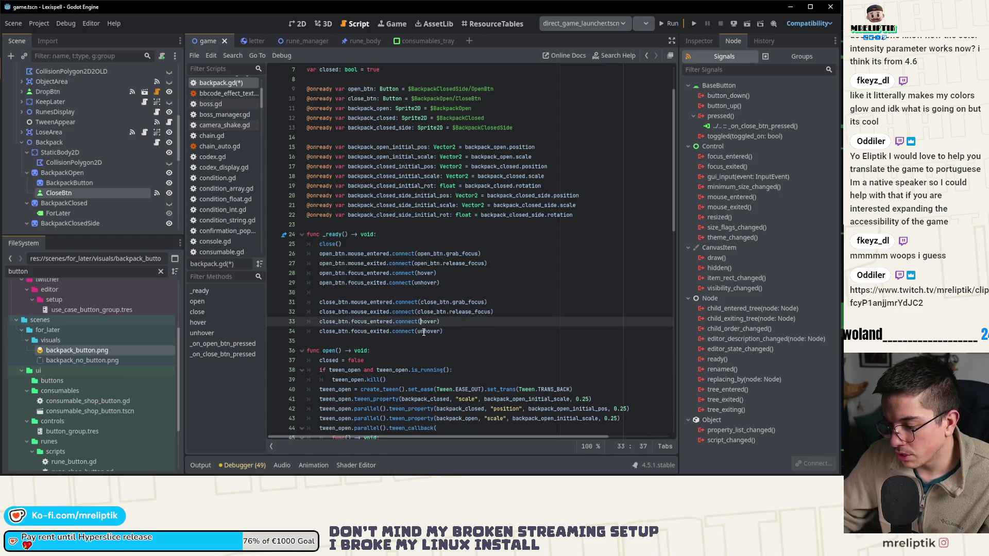
pyautogui.write('close_btn_')
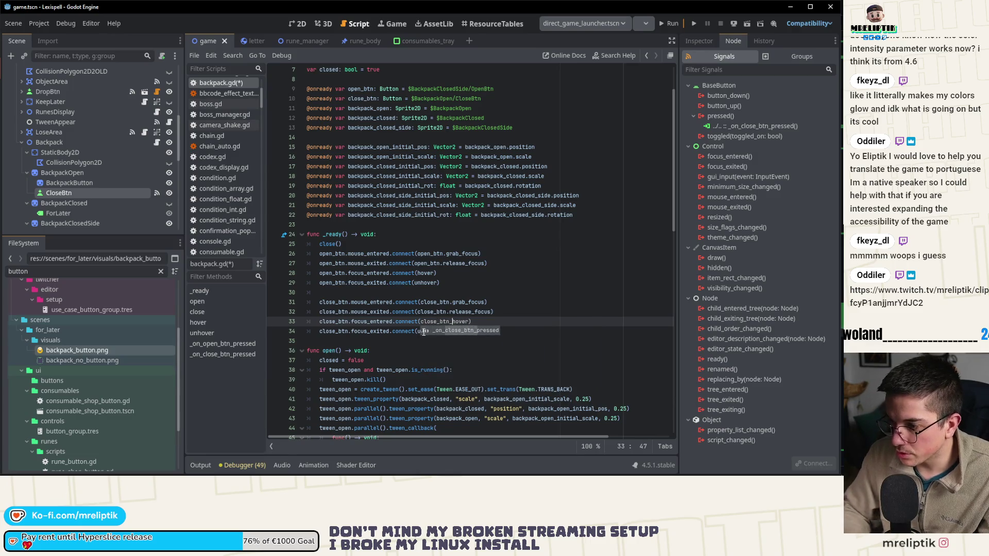
pyautogui.click(418, 332)
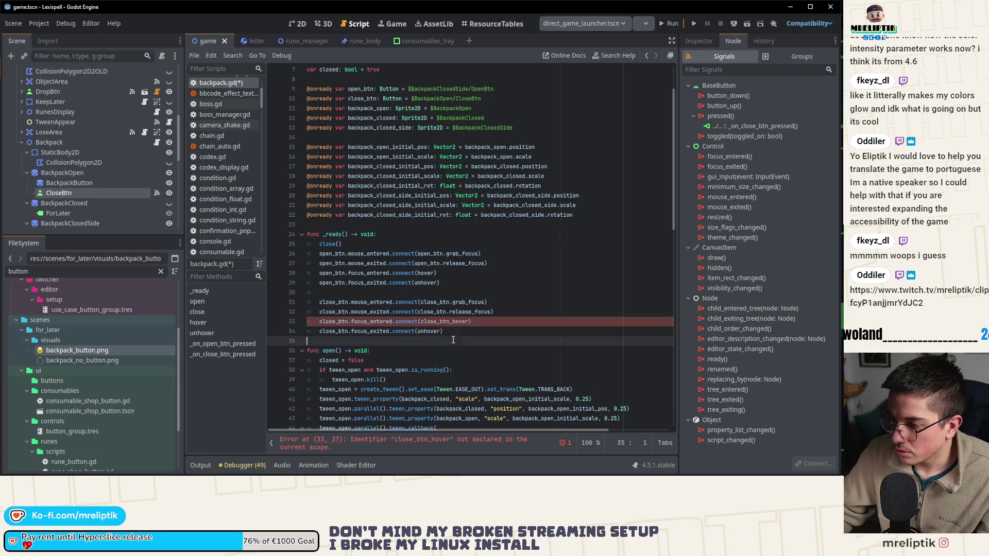
pyautogui.write('close_btn_')
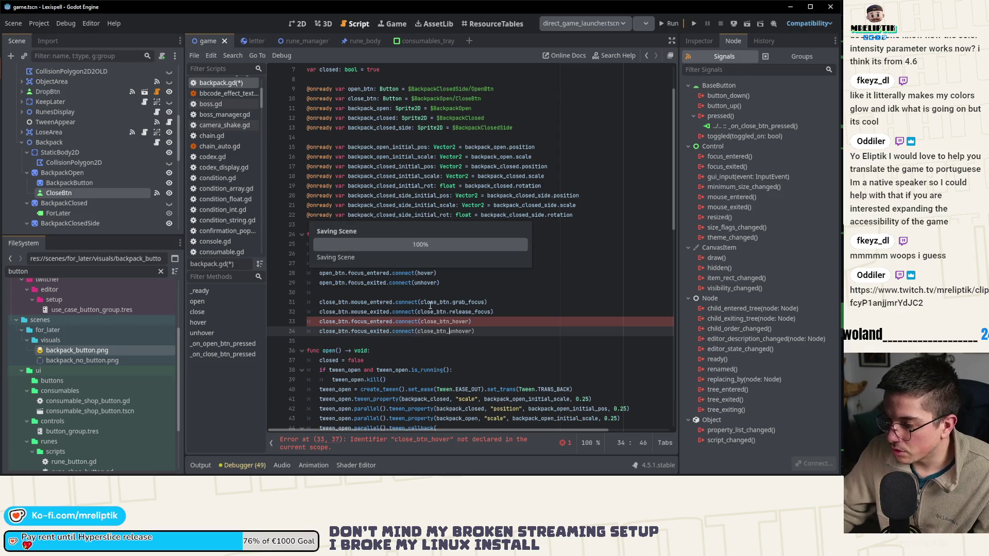
pyautogui.hotkey('ctrl', 's')
# Duplicate hover() and unhover() at the file end as close_btn_hover and close_btn_unhover
pyautogui.scroll(-10, 382, 302)
pyautogui.moveTo(433, 321)
pyautogui.mouseDown()
pyautogui.moveTo(309, 226)
pyautogui.moveTo(288, 77)
pyautogui.moveTo(268, 147)
pyautogui.mouseUp()
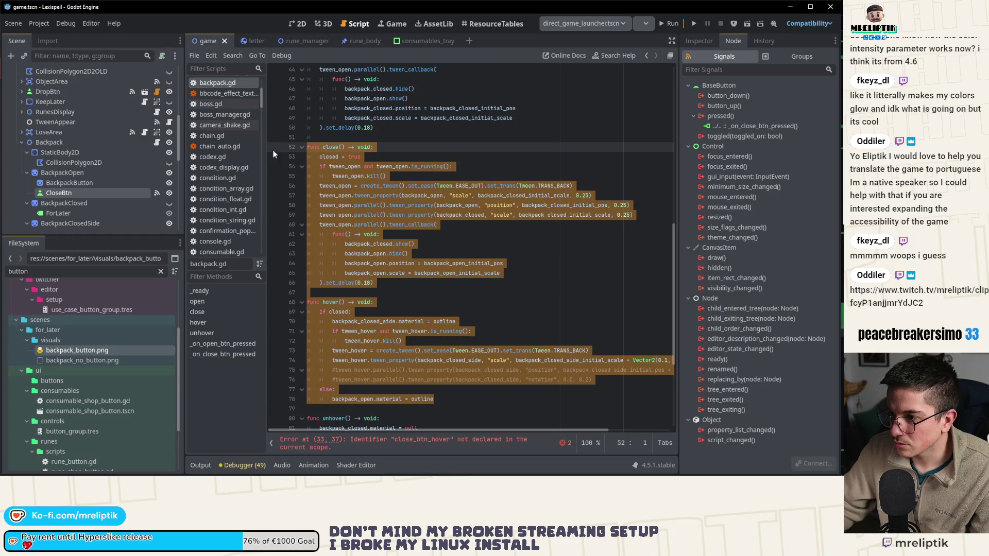
pyautogui.scroll(-5, 397, 245)
pyautogui.moveTo(410, 355)
pyautogui.mouseDown()
pyautogui.moveTo(360, 299)
pyautogui.moveTo(289, 133)
pyautogui.moveTo(278, 146)
pyautogui.moveTo(281, 137)
pyautogui.mouseUp()
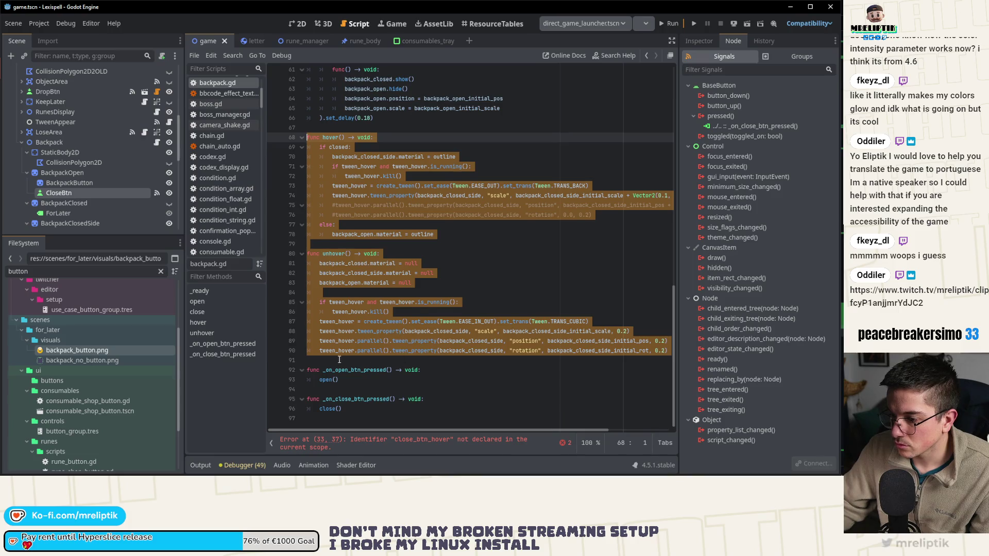
pyautogui.hotkey('ctrl', 'c')
pyautogui.click(339, 359)
pyautogui.press('Return')
pyautogui.hotkey('ctrl', 'v')
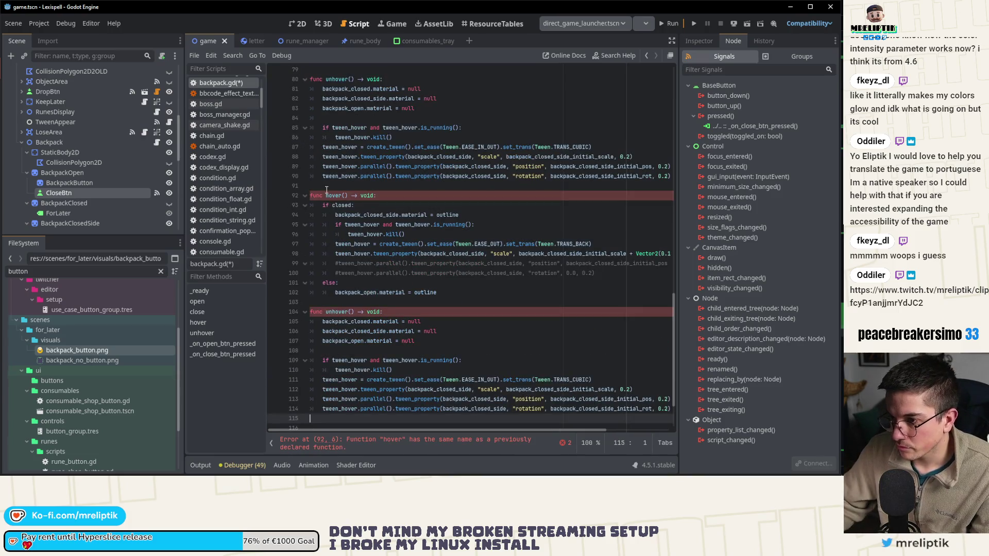
pyautogui.click(326, 198)
pyautogui.write('close_btn_')
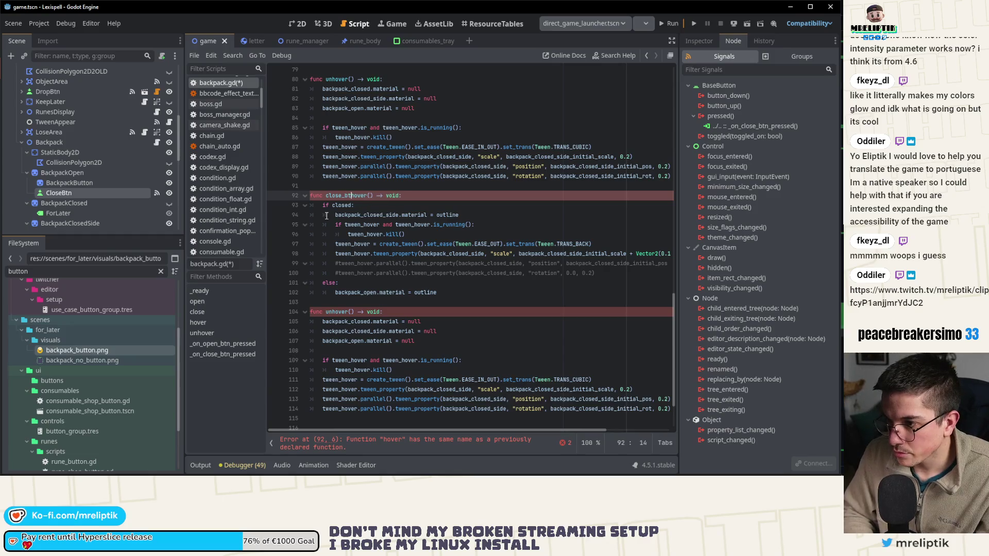
pyautogui.click(325, 311)
pyautogui.write('close_btn_')
pyautogui.hotkey('ctrl', 's')
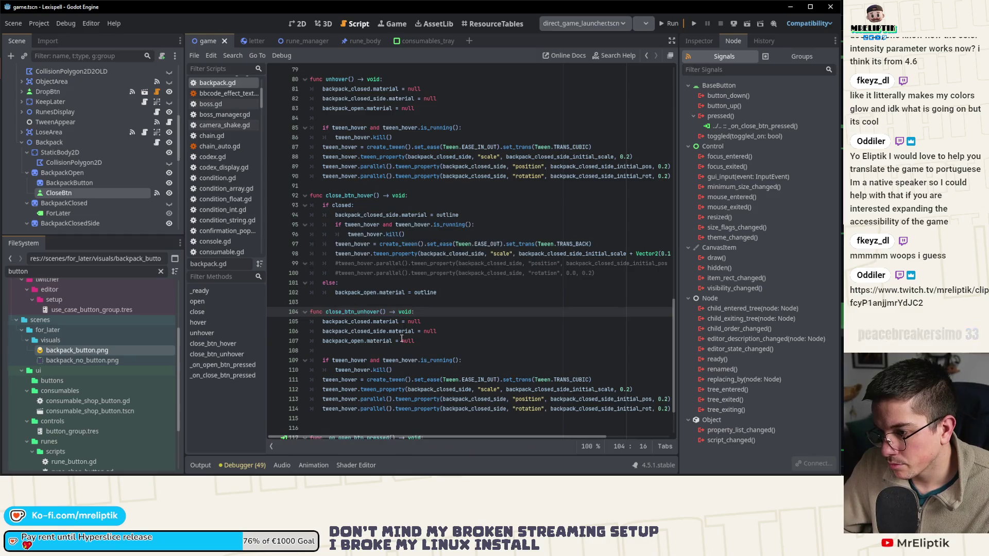
# Delete the three material = null lines from close_btn_unhover and save
pyautogui.scroll(-2, 443, 338)
pyautogui.scroll(2, 444, 337)
pyautogui.click(444, 319)
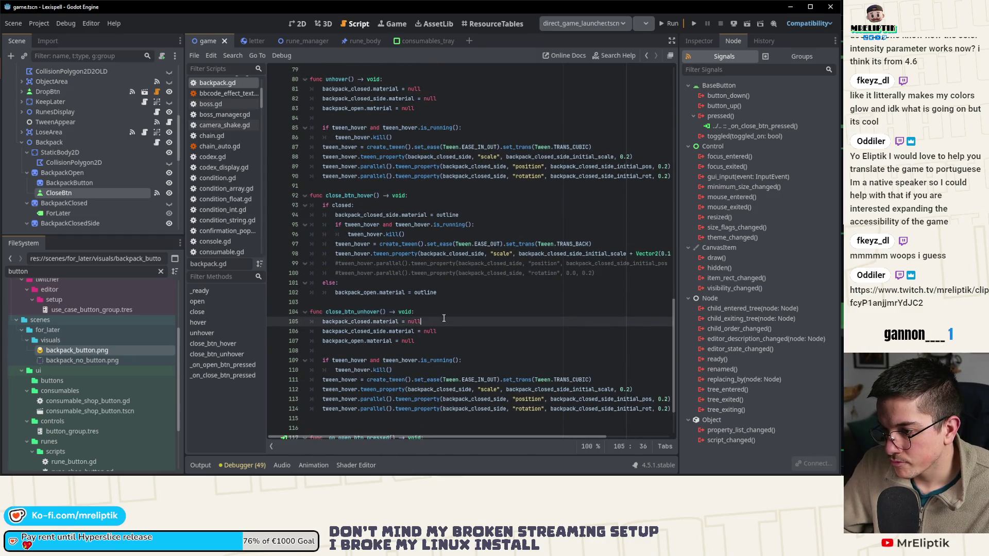
pyautogui.hotkey('ctrl', 'shift', 'k')
pyautogui.hotkey('ctrl', 'shift', 'k')
pyautogui.hotkey('ctrl', 'shift', 'k')
pyautogui.hotkey('ctrl', 's')
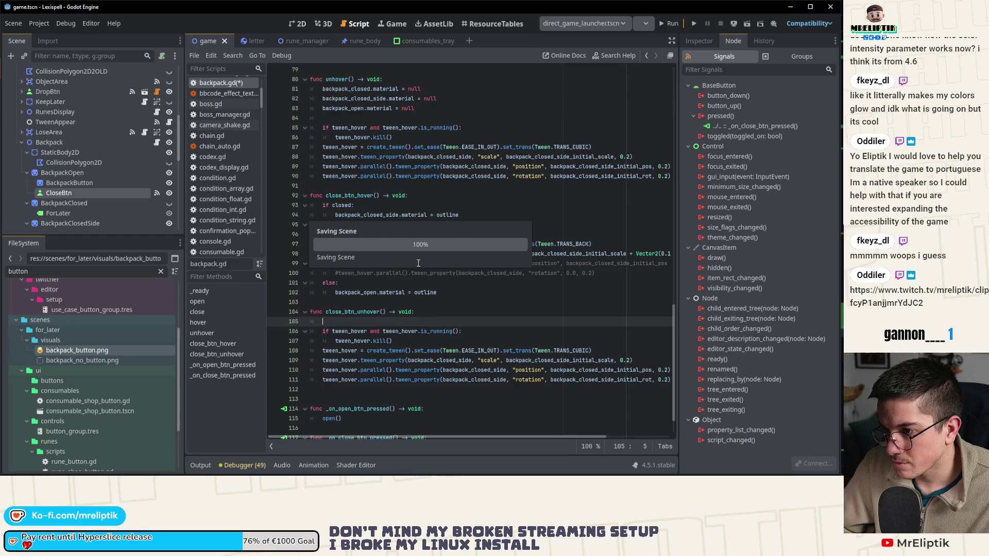
# Remove the else branch and the 'if closed' check from close_btn_hover
pyautogui.click(362, 206)
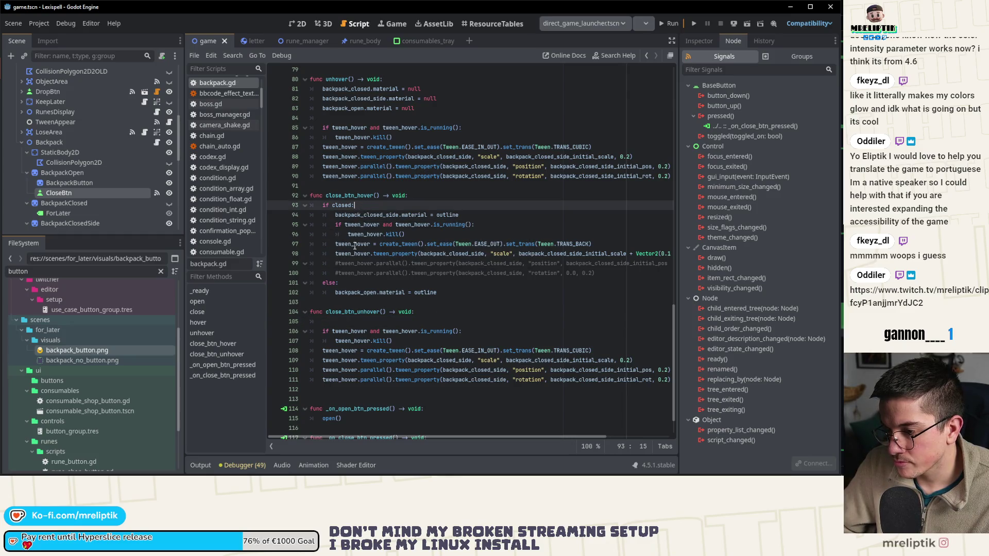
pyautogui.click(349, 285)
pyautogui.hotkey('ctrl', 'shift', 'k')
pyautogui.hotkey('ctrl', 'shift', 'k')
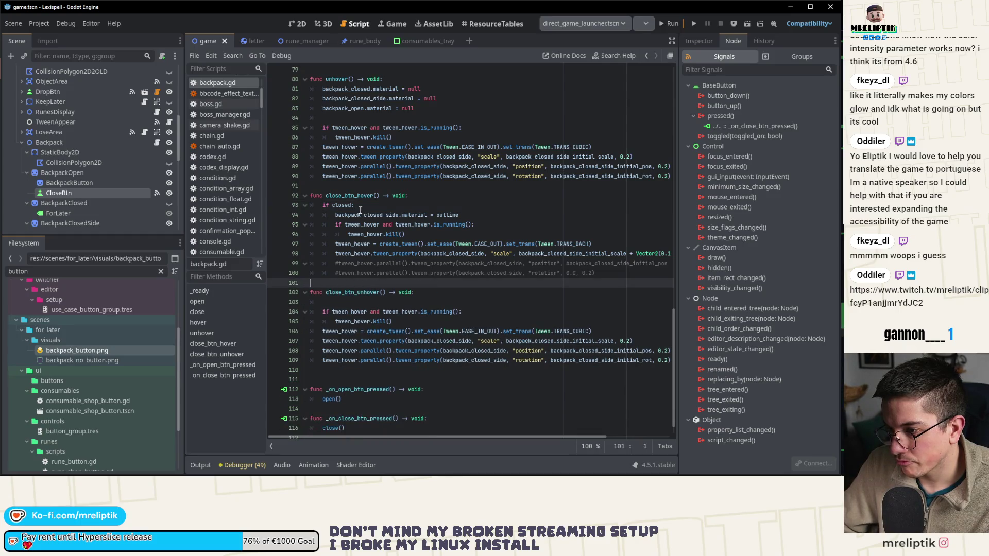
pyautogui.click(362, 205)
pyautogui.hotkey('ctrl', 'shift', 'k')
pyautogui.moveTo(383, 234); pyautogui.dragTo(381, 246)
# Unindent close_btn_hover's body, delete the commented-out tween lines, and save
pyautogui.hotkey('shift', 'Tab')
pyautogui.click(355, 255)
pyautogui.hotkey('ctrl', 'shift', 'k')
pyautogui.hotkey('ctrl', 'shift', 'k')
pyautogui.hotkey('ctrl', 's')
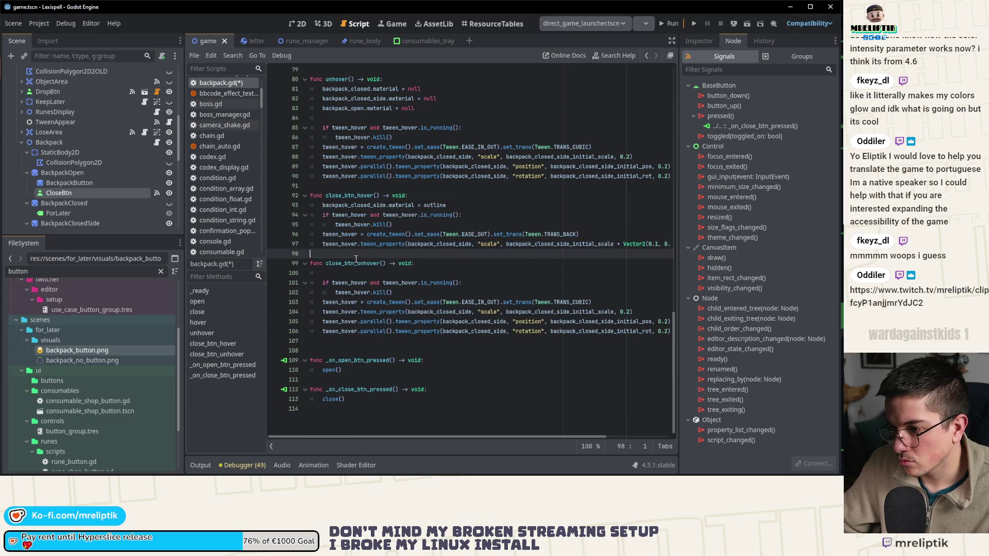
# Replace backpack_closed_side with $BackpackOpen/BackpackButton in close_btn_hover's outline material line
pyautogui.click(432, 205)
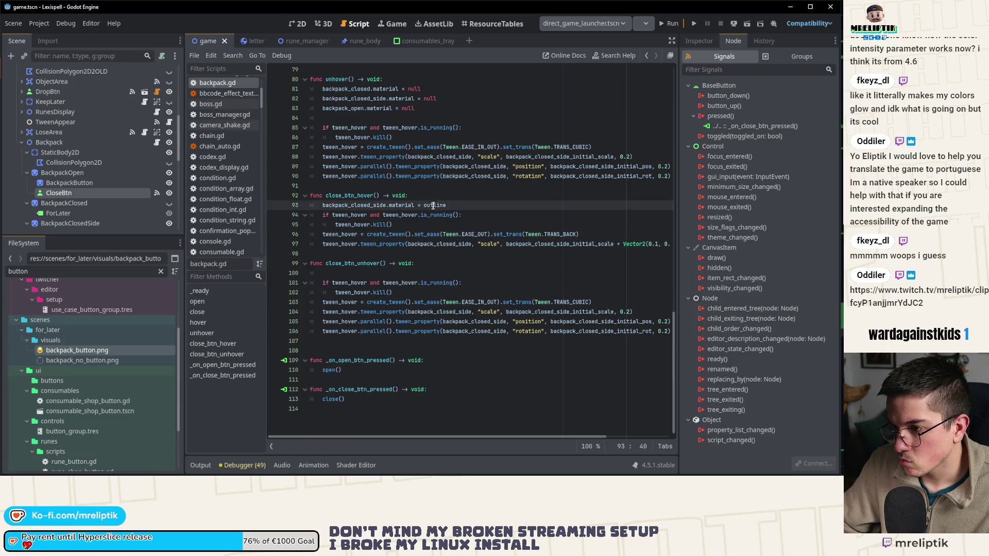
pyautogui.press('Home')
pyautogui.hotkey('ctrl', 'shift', 'Right')
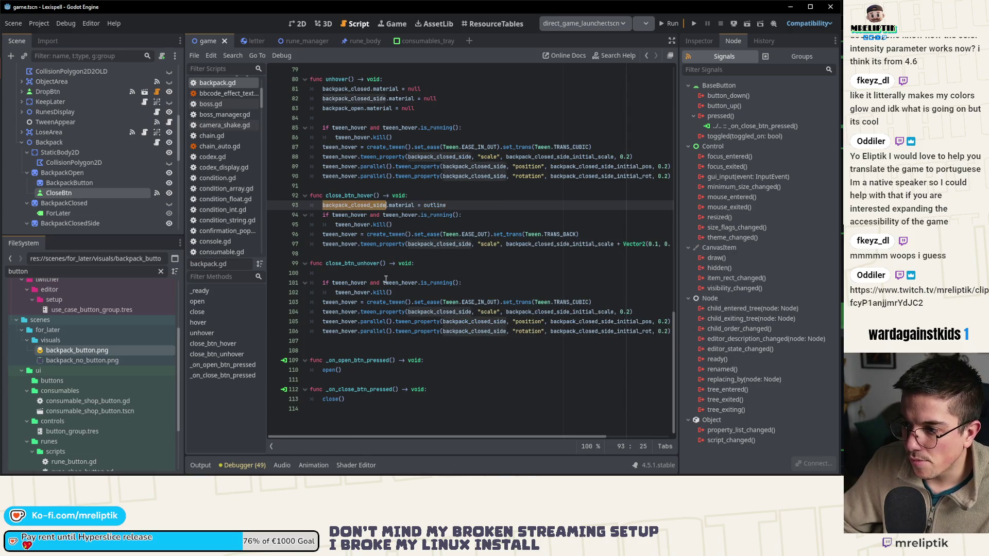
pyautogui.write('clos')
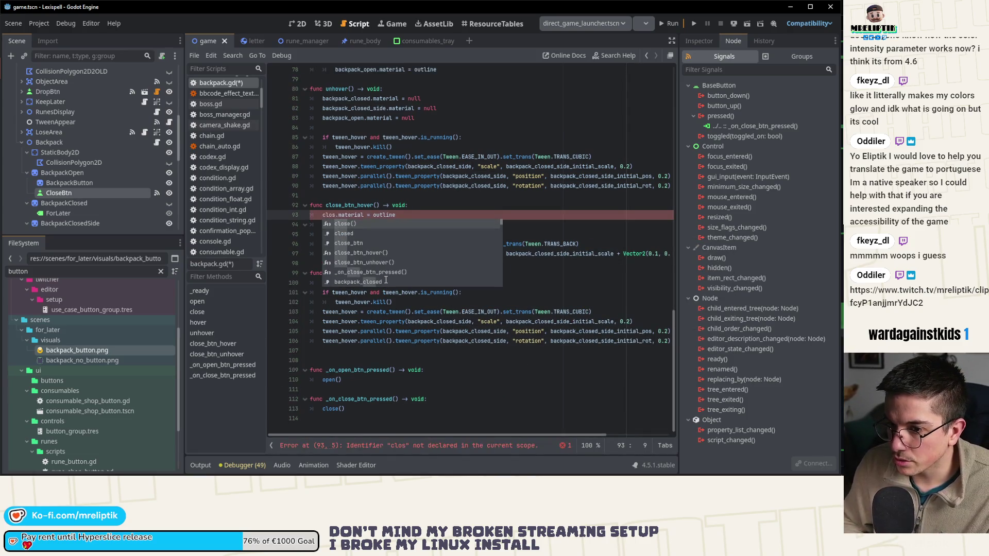
pyautogui.press('BackSpace')
pyautogui.press('BackSpace')
pyautogui.press('BackSpace')
pyautogui.write('$Back')
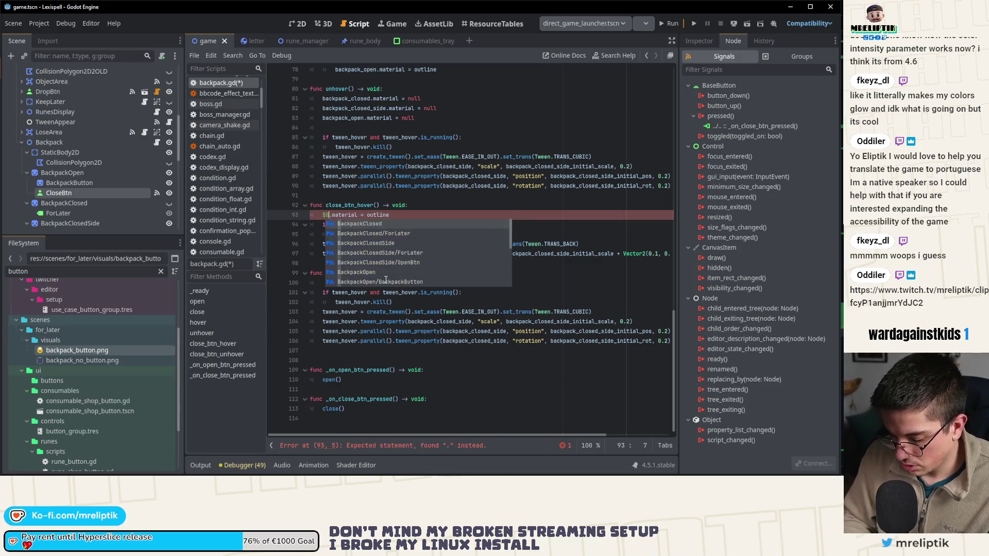
pyautogui.write('P')
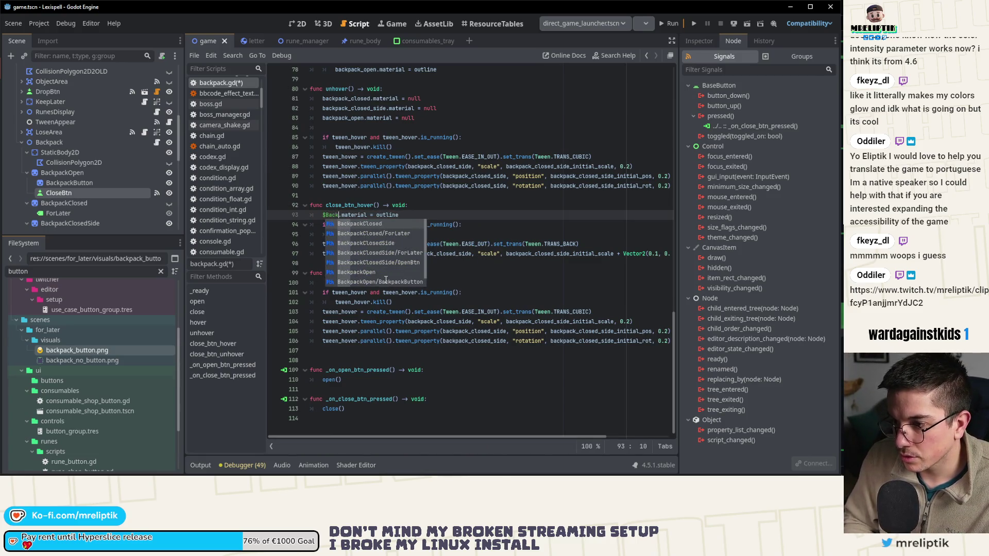
pyautogui.press('Down')
pyautogui.press('Down')
pyautogui.press('Down')
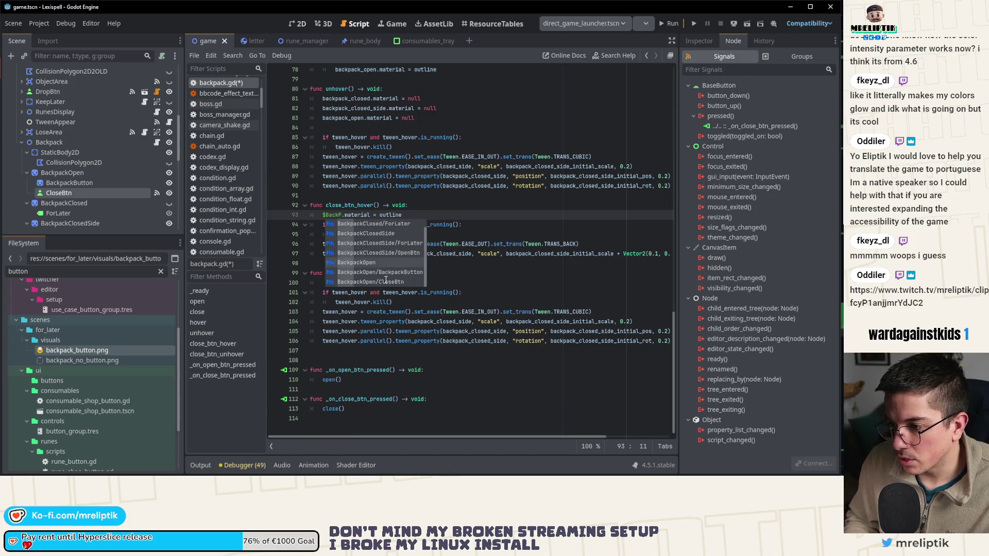
pyautogui.press('Return')
pyautogui.hotkey('ctrl', 's')
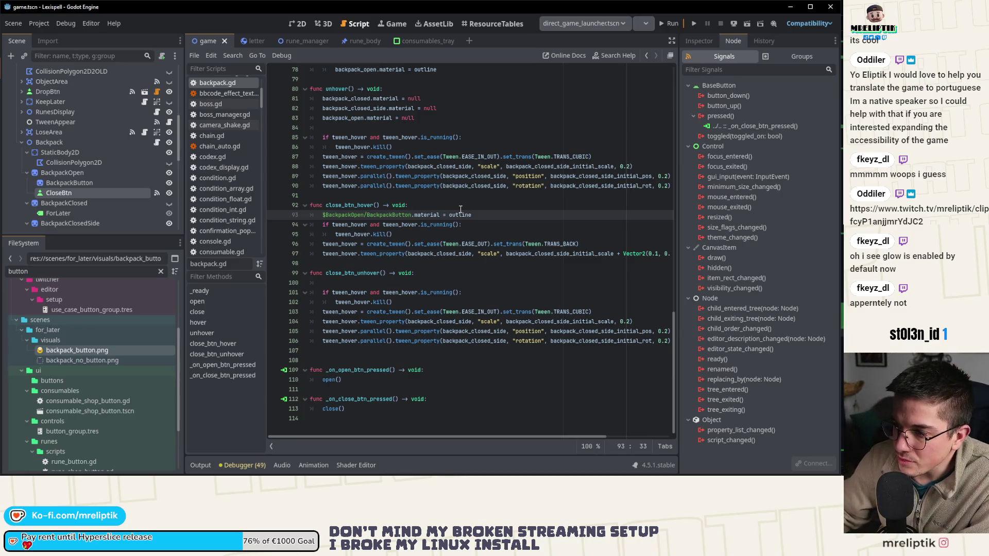
# Copy that line into close_btn_unhover with material set to null, and save
pyautogui.moveTo(472, 214); pyautogui.dragTo(323, 215)
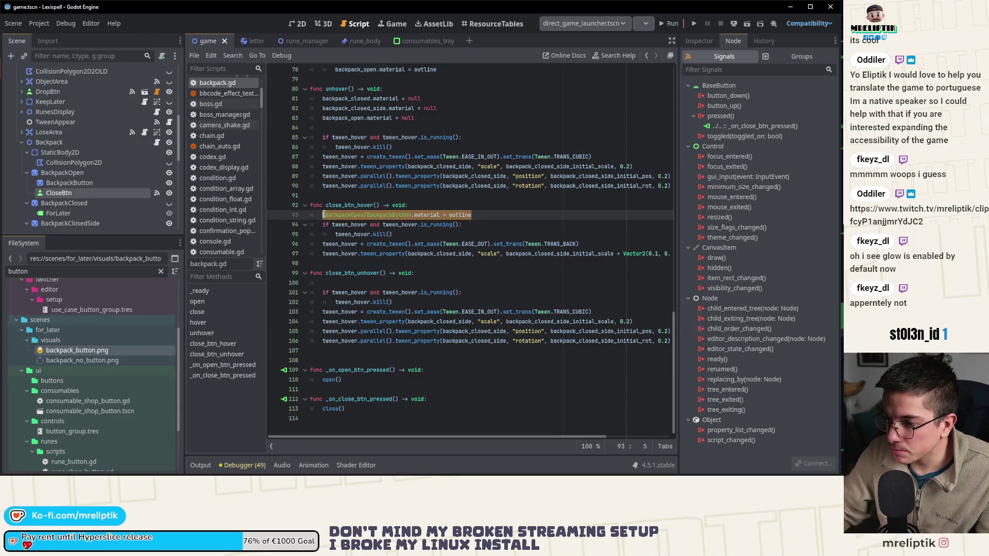
pyautogui.hotkey('ctrl', 'c')
pyautogui.click(381, 282)
pyautogui.hotkey('ctrl', 'v')
pyautogui.doubleClick(460, 284)
pyautogui.press('BackSpace')
pyautogui.write('null')
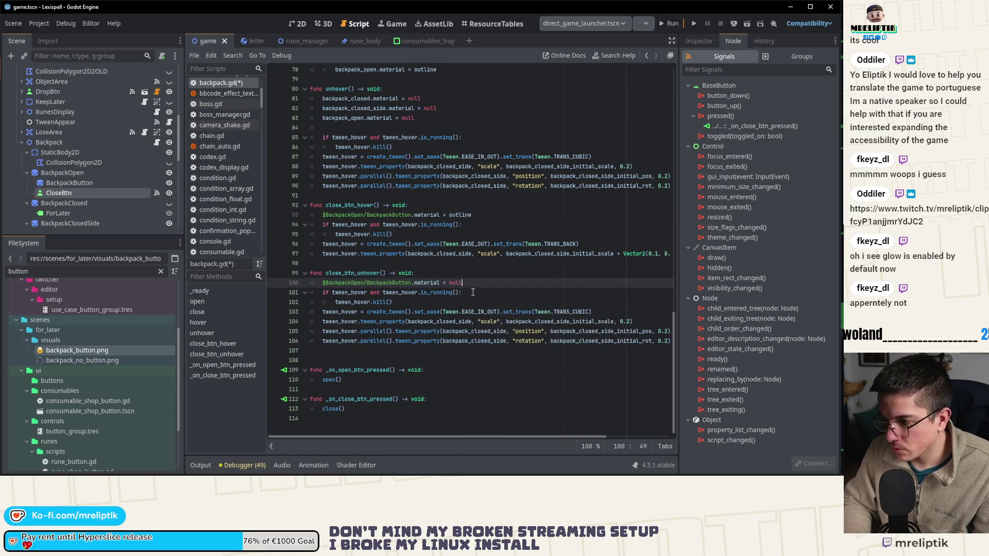
pyautogui.hotkey('ctrl', 's')
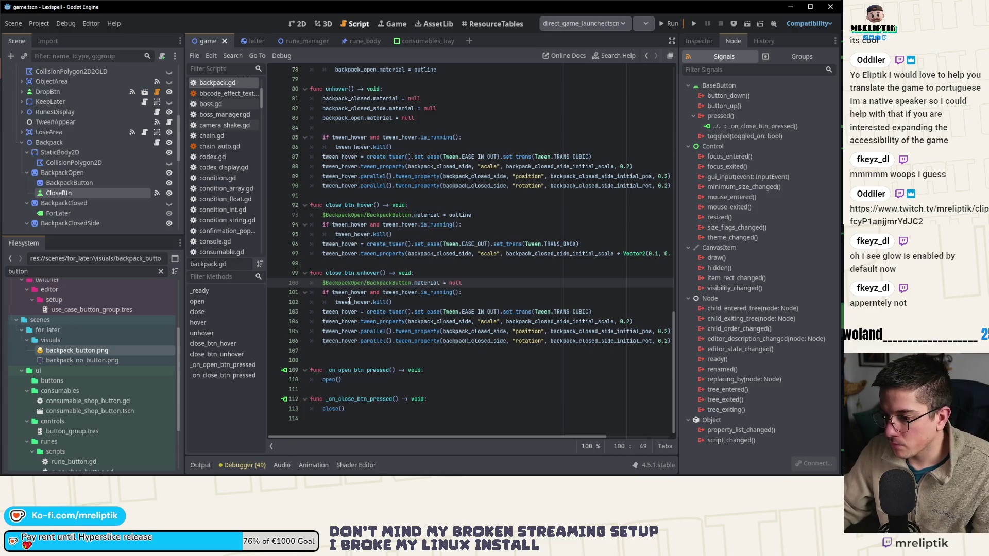
pyautogui.scroll(20, 349, 301)
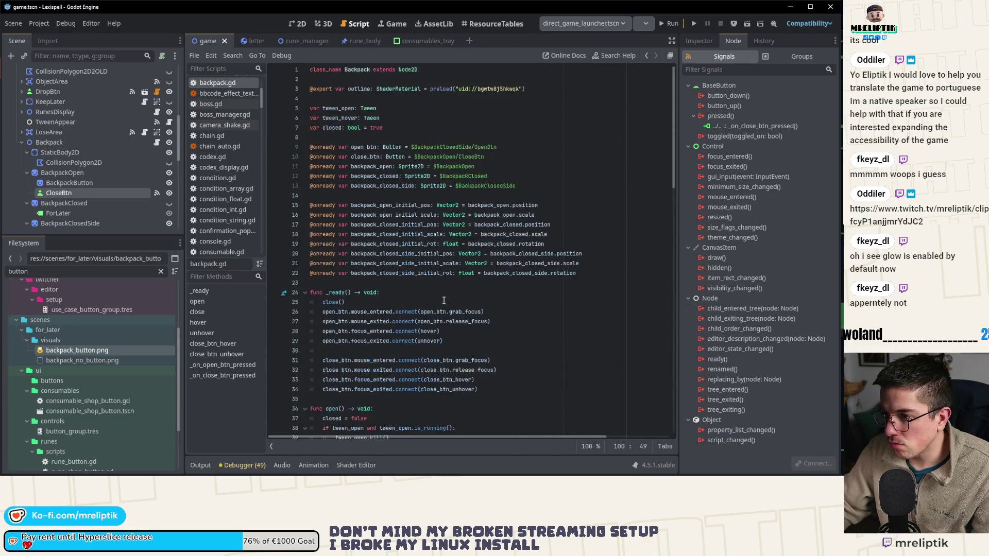
# Add an onready backpack_button reference on new line 11 by dragging in BackpackButton
pyautogui.scroll(-20, 383, 259)
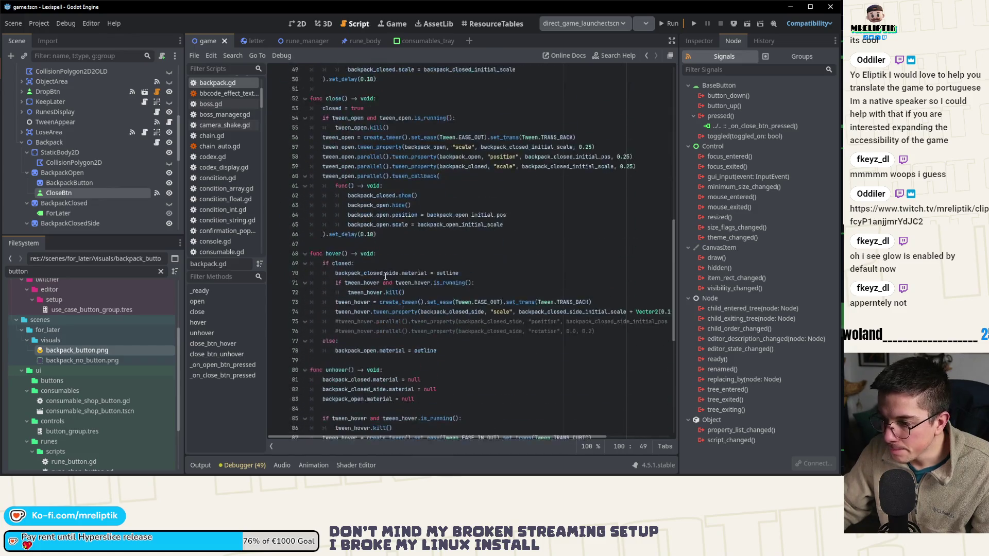
pyautogui.scroll(-2, 371, 258)
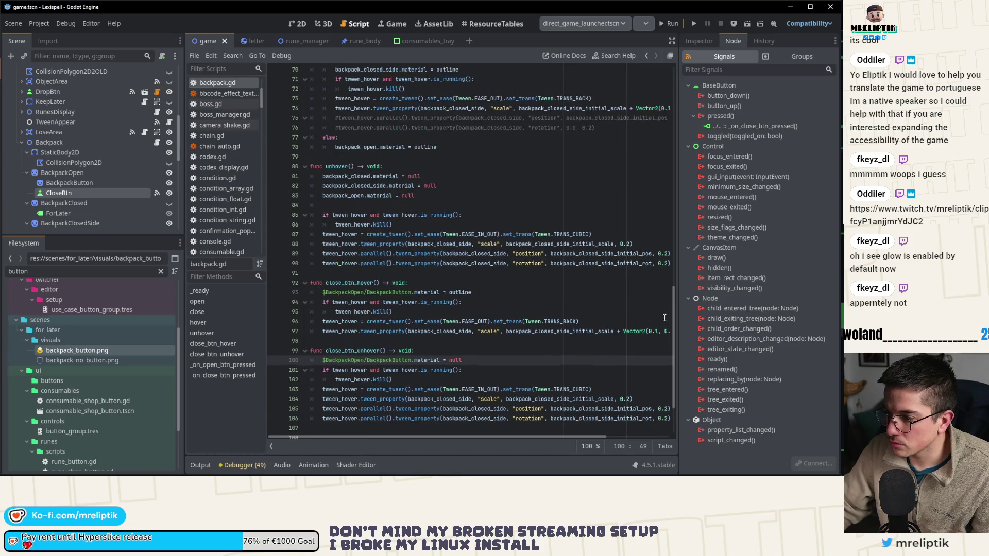
pyautogui.scroll(20, 578, 133)
pyautogui.click(364, 196)
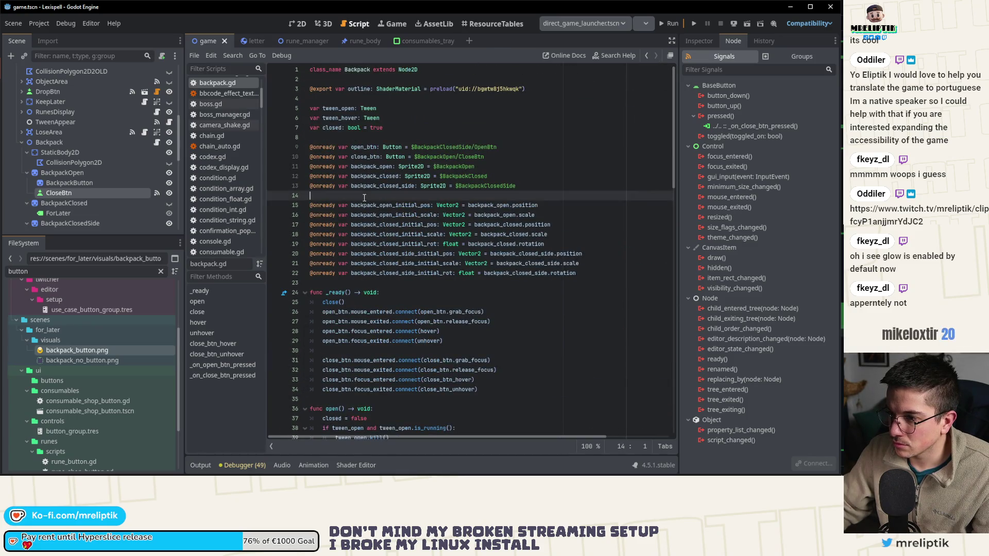
pyautogui.click(464, 148)
pyautogui.click(513, 158)
pyautogui.press('Return')
pyautogui.click(85, 185)
pyautogui.moveTo(85, 185); pyautogui.dragTo(370, 167)
pyautogui.hotkey('ctrl', 's')
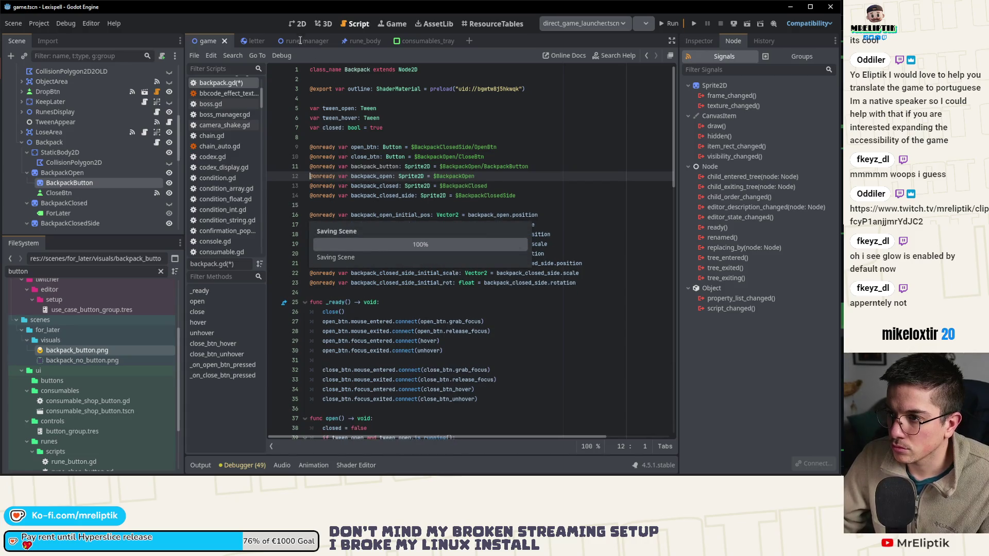
# Replace close_btn's old $BackpackOpen/CloseBtn path on line 10 with a freshly dropped CloseBtn reference
pyautogui.moveTo(65, 194); pyautogui.dragTo(72, 184)
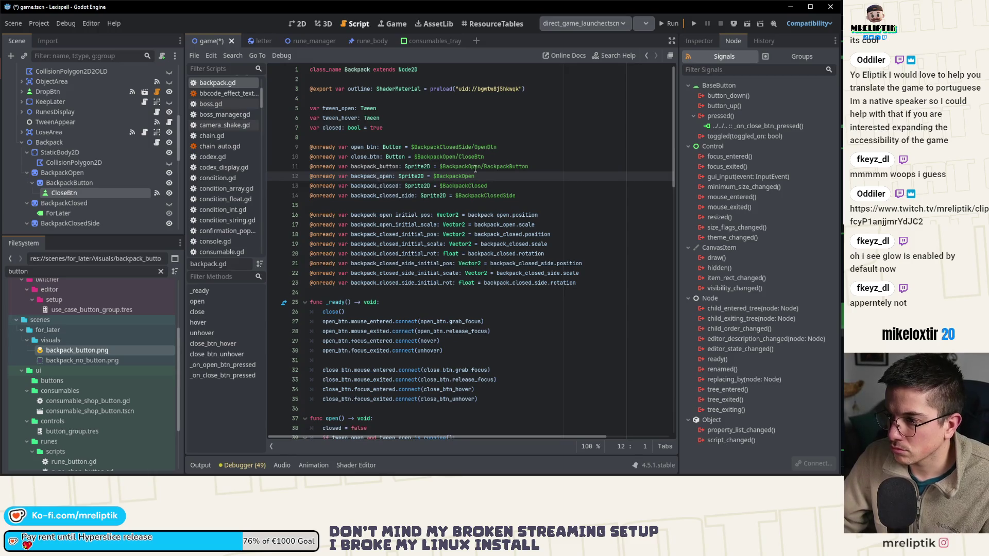
pyautogui.moveTo(485, 155); pyautogui.dragTo(412, 157)
pyautogui.press('BackSpace')
pyautogui.moveTo(64, 192); pyautogui.dragTo(422, 156)
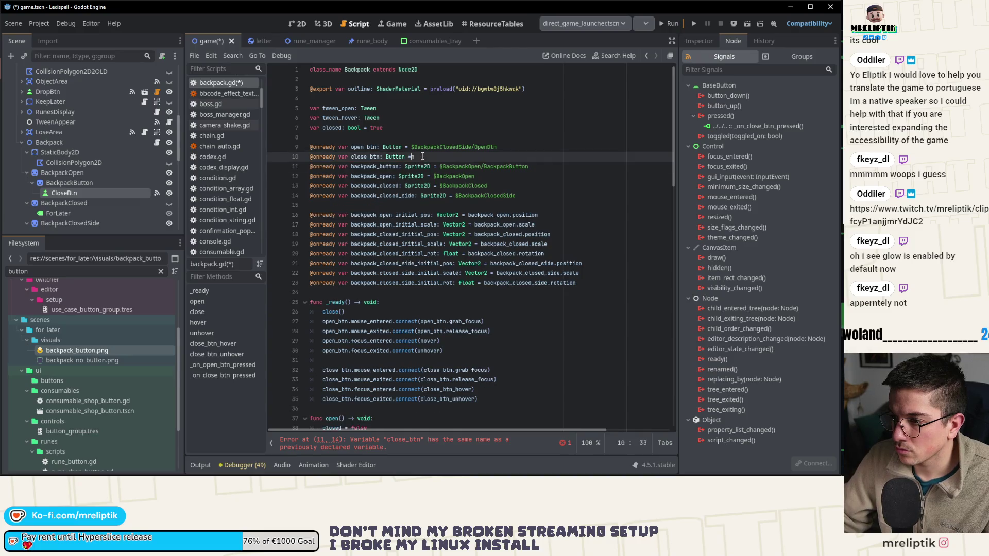
pyautogui.write('n')
pyautogui.press('BackSpace')
pyautogui.moveTo(64, 193); pyautogui.dragTo(435, 160)
# Save, select BackpackButton, and reopen backpack.gd at the backpack_button declaration
pyautogui.hotkey('ctrl', 's')
pyautogui.click(298, 24)
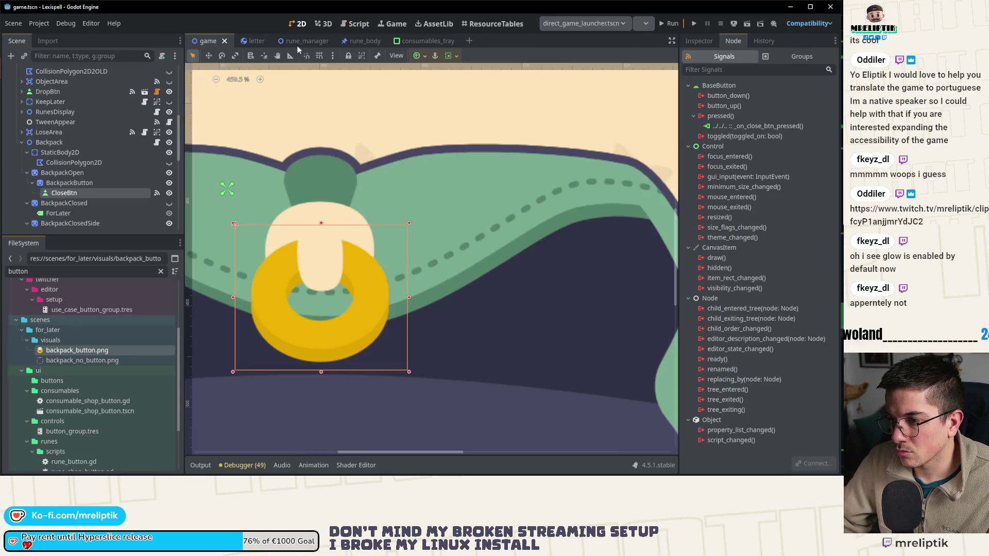
pyautogui.click(94, 183)
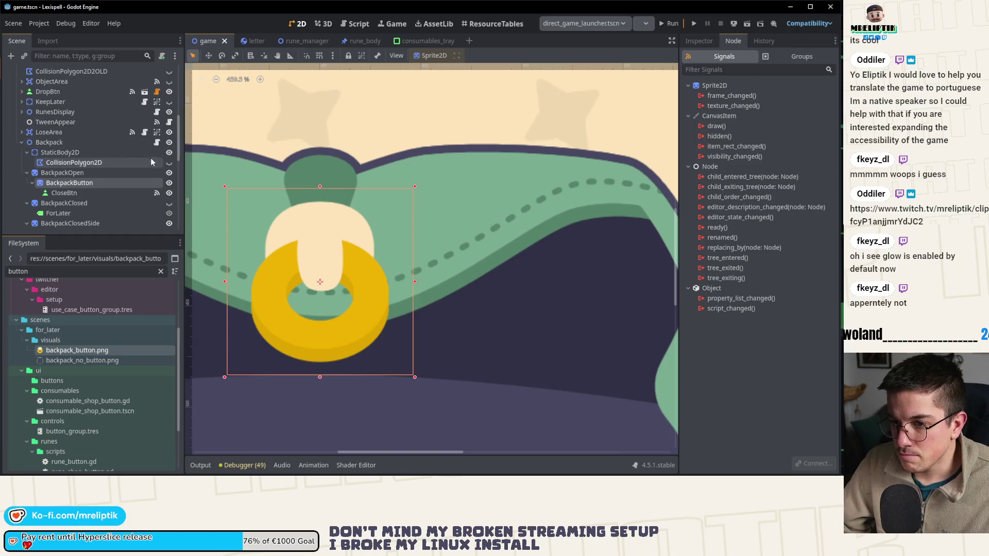
pyautogui.click(156, 143)
pyautogui.click(368, 167)
# Multi-select the backpack_closed_side occurrences in the close-button tweens, starting on line 98
pyautogui.scroll(-15, 385, 288)
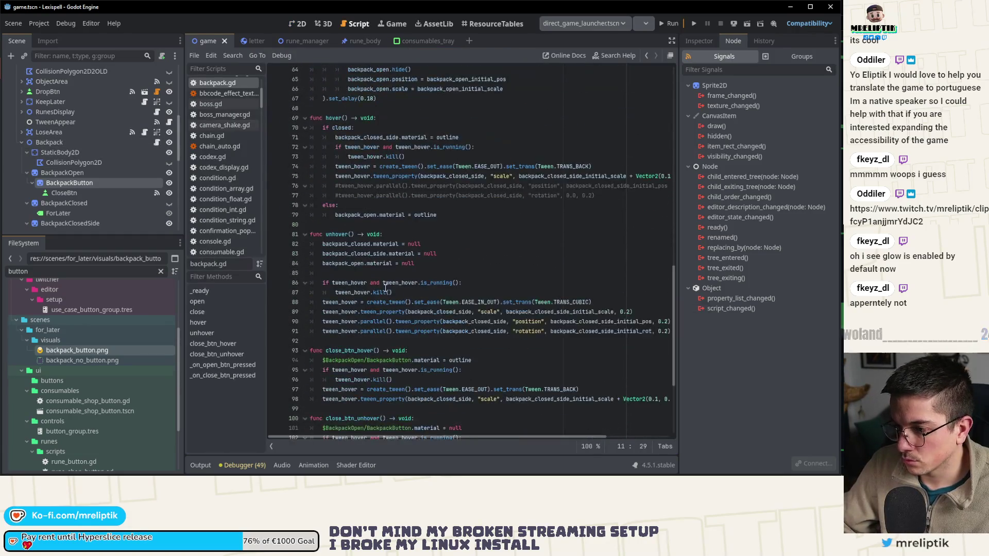
pyautogui.scroll(-5, 385, 287)
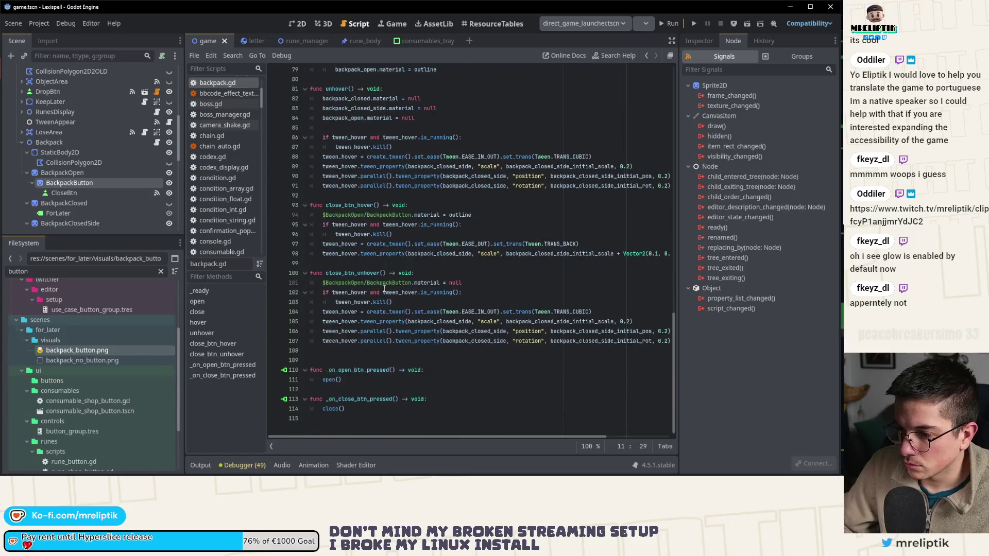
pyautogui.doubleClick(439, 252)
pyautogui.hotkey('ctrl', 'v')
pyautogui.doubleClick(463, 322)
# Rename the remaining backpack_closed_side references to backpack_button, delete the position and rotation tween lines, and save
pyautogui.hotkey('ctrl', 'v')
pyautogui.doubleClick(463, 331)
pyautogui.hotkey('ctrl', 'v')
pyautogui.press('Home')
pyautogui.hotkey('shift', 'Down')
pyautogui.hotkey('shift', 'Down')
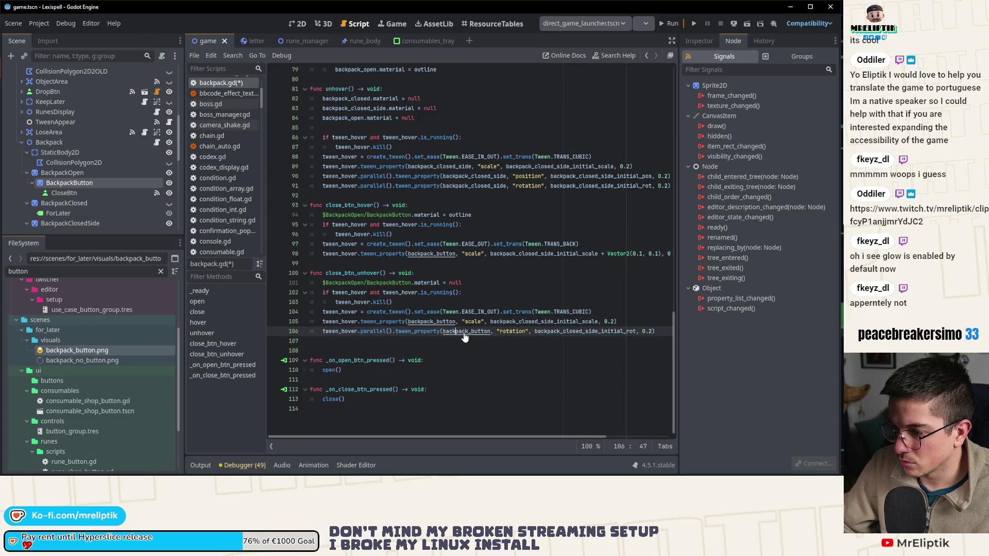
pyautogui.press('BackSpace')
pyautogui.hotkey('ctrl', 's')
# Remove the initial-scale term from line 98, then check CloseBtn's Layout size, position and scale
pyautogui.doubleClick(541, 253)
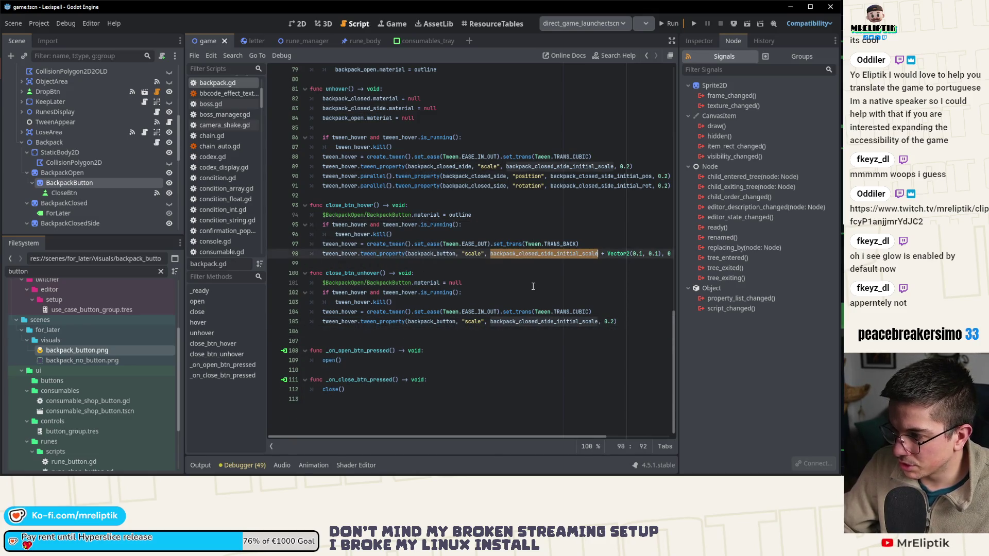
pyautogui.press('Delete')
pyautogui.press('Delete')
pyautogui.press('Delete')
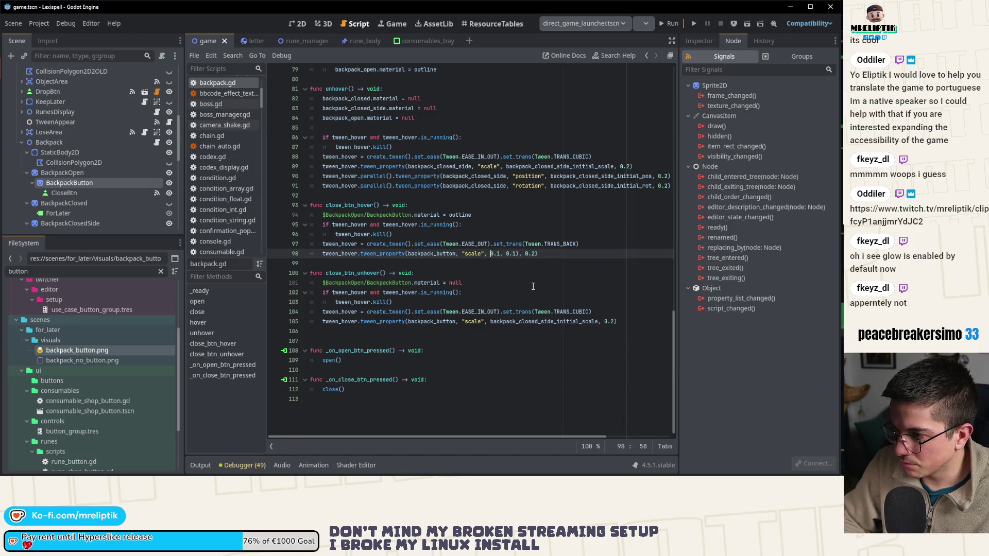
pyautogui.hotkey('ctrl', 's')
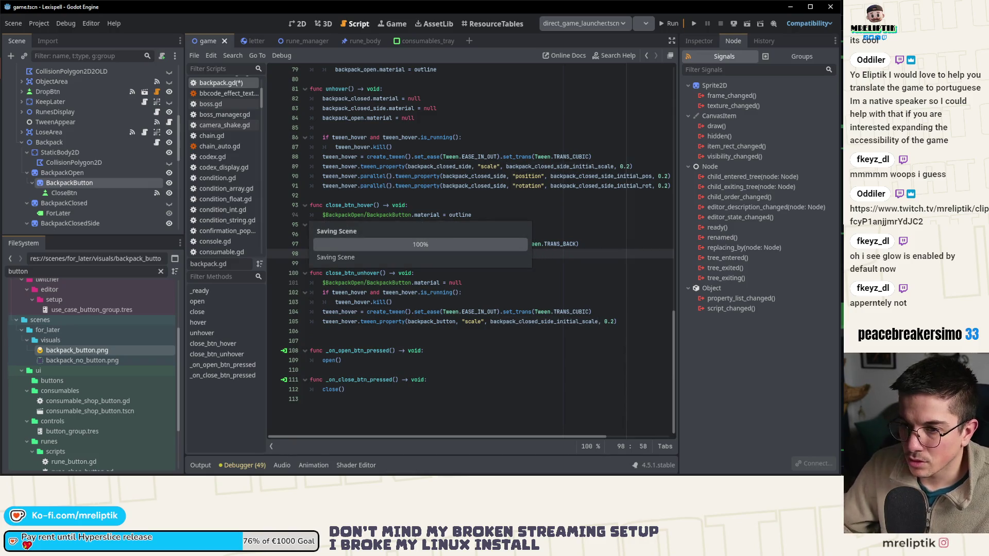
pyautogui.click(72, 193)
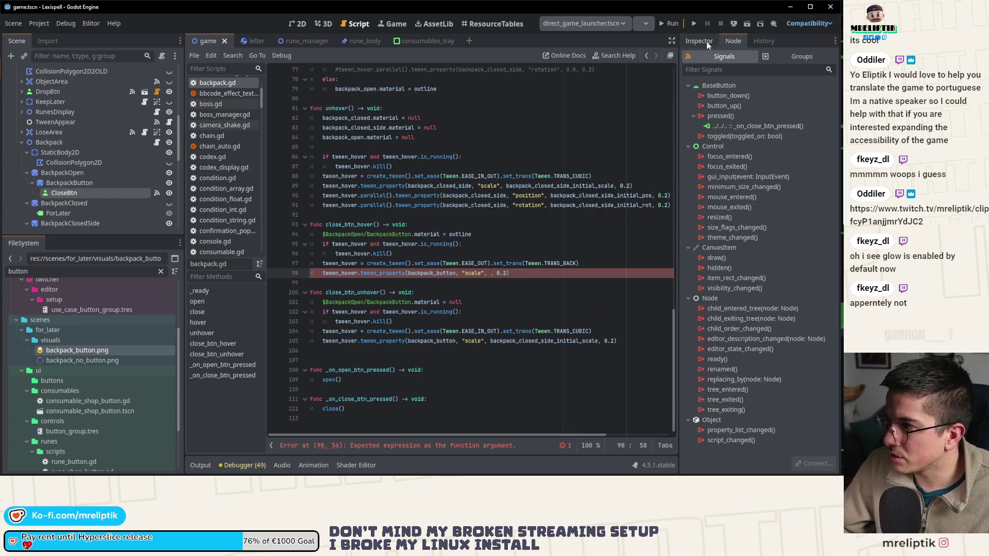
pyautogui.click(698, 41)
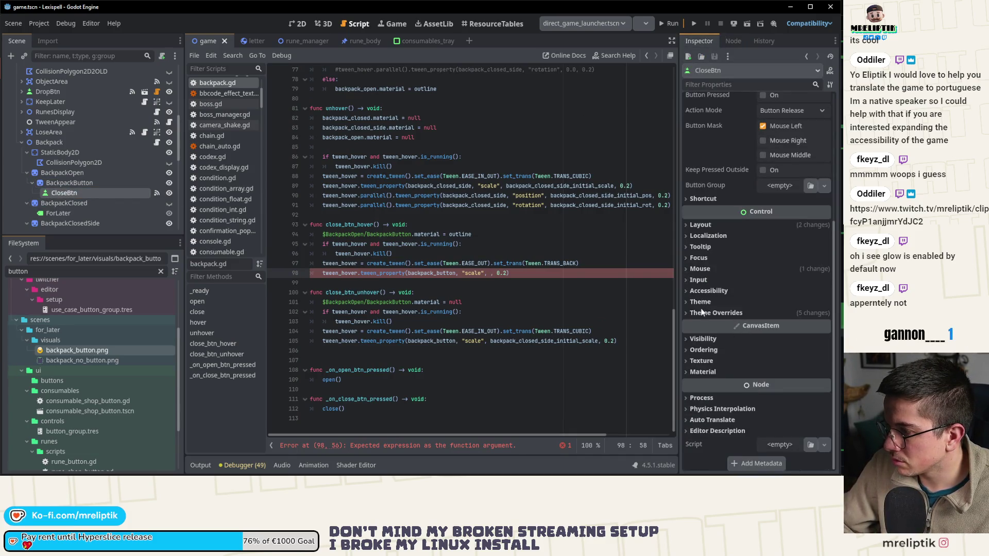
pyautogui.click(700, 224)
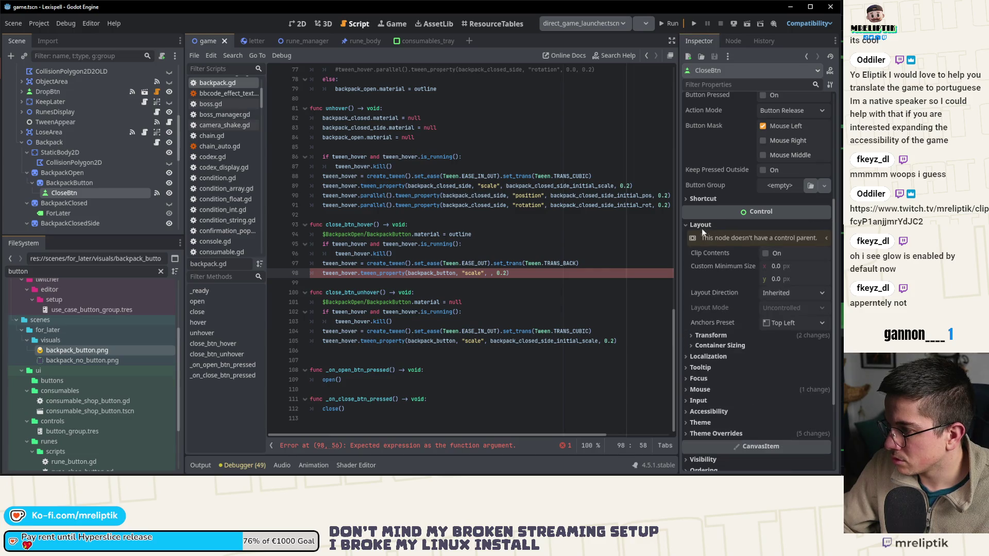
pyautogui.click(709, 334)
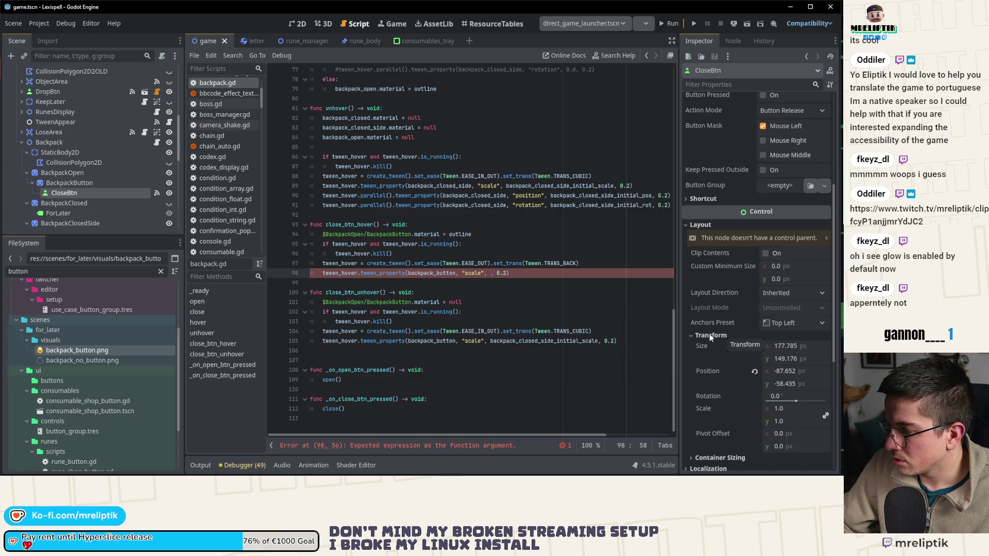
pyautogui.click(709, 336)
# Set line 98's scale target to Vector2.ONE * 1.1 and save
pyautogui.write('Vector2.')
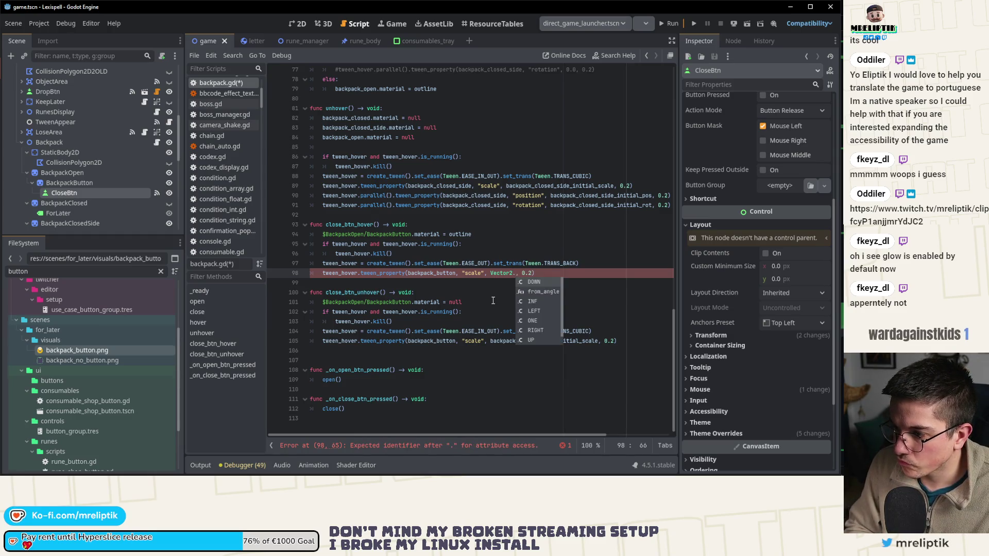
pyautogui.write('O')
pyautogui.press('Return')
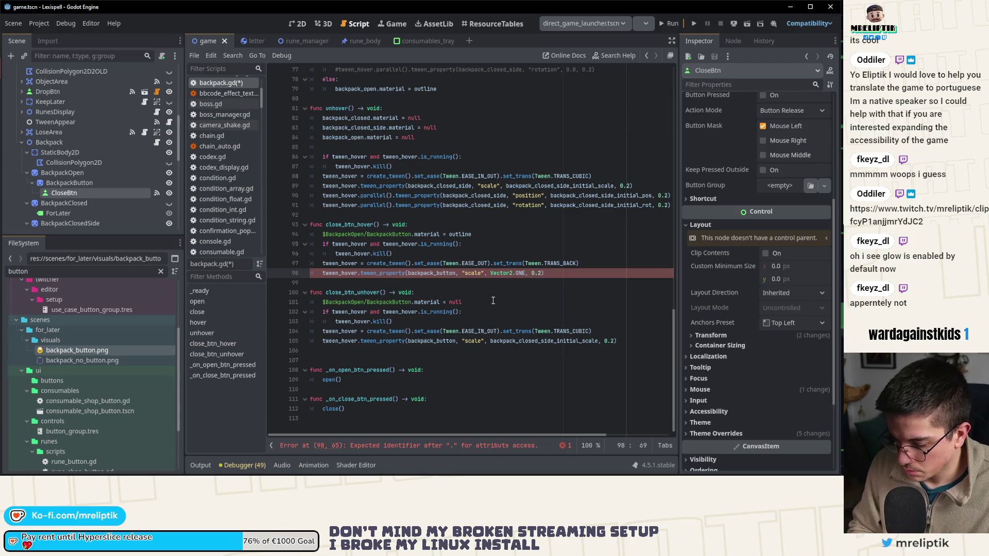
pyautogui.write('* 1.1')
pyautogui.hotkey('ctrl', 's')
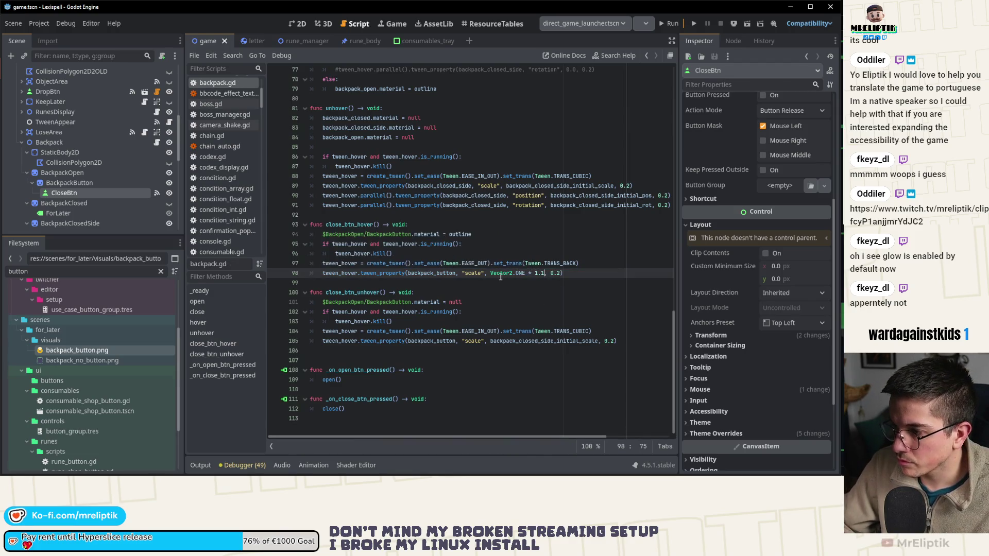
# Replace line 105's scale target with Vector2.ONE, save, and run the game
pyautogui.moveTo(490, 274); pyautogui.dragTo(525, 273)
pyautogui.hotkey('ctrl', 'c')
pyautogui.moveTo(490, 341); pyautogui.dragTo(600, 341)
pyautogui.hotkey('ctrl', 'v')
pyautogui.hotkey('ctrl', 's')
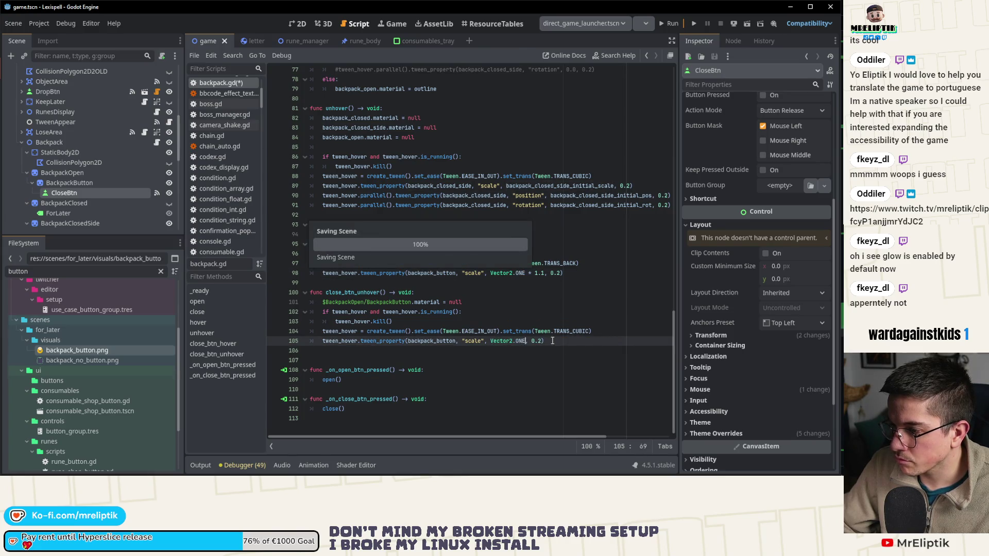
pyautogui.click(485, 292)
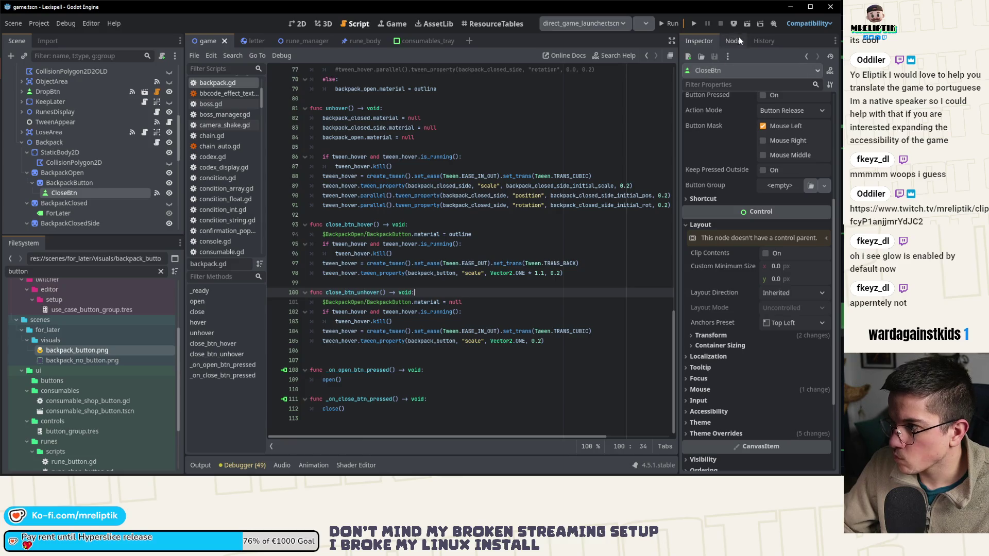
pyautogui.click(662, 26)
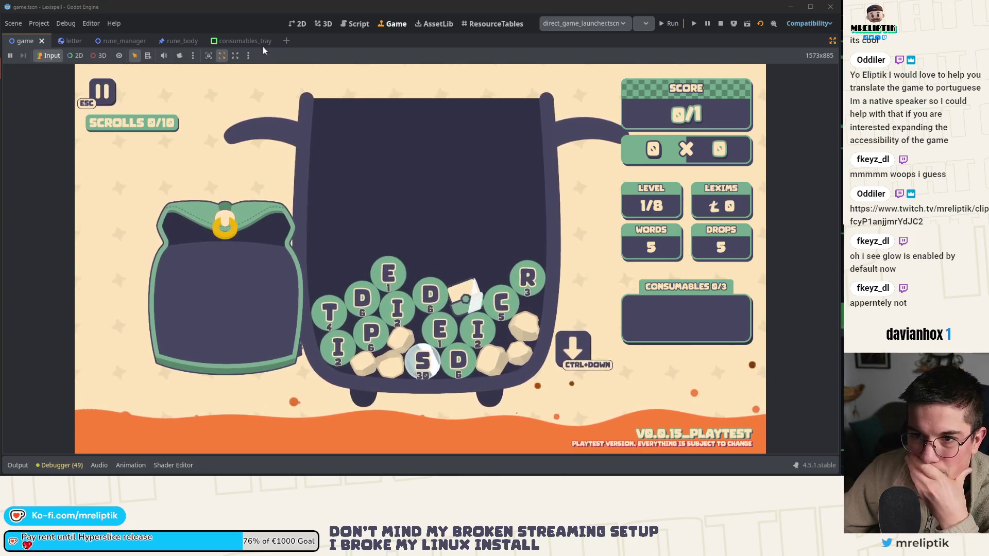
# Watch the backpack in the running game, then stop it to return to the editor
pyautogui.click(222, 229)
# Bring back the side docks with Ctrl+Shift+F11 and select CloseBtn in the Scene tree
pyautogui.scroll(-6, 246, 184)
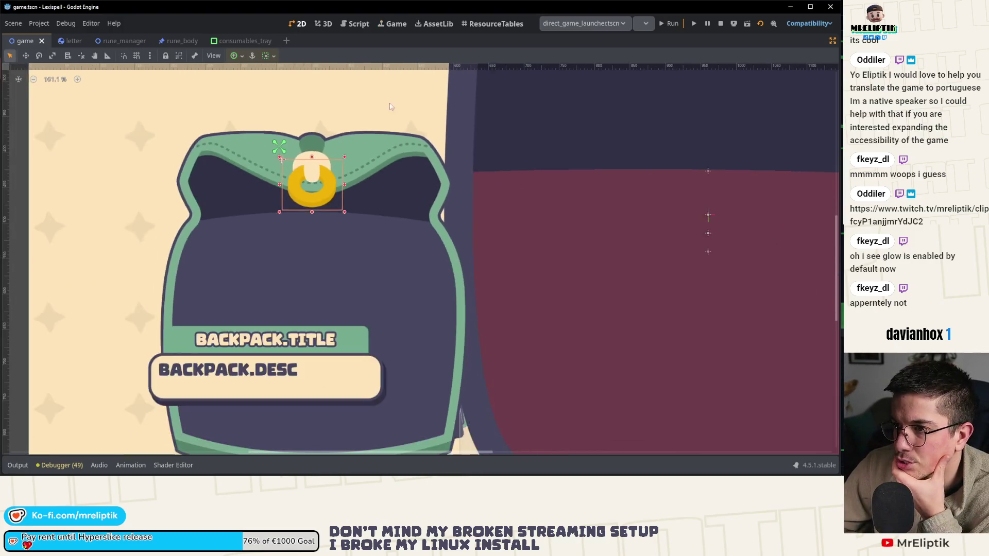
pyautogui.hotkey('ctrl', 'shift', 'F11')
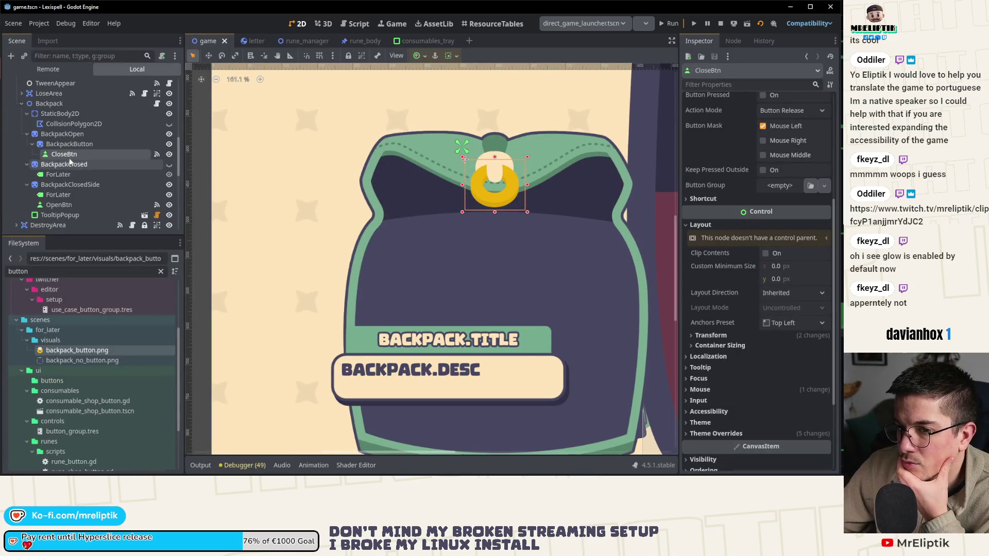
pyautogui.scroll(-4, 719, 311)
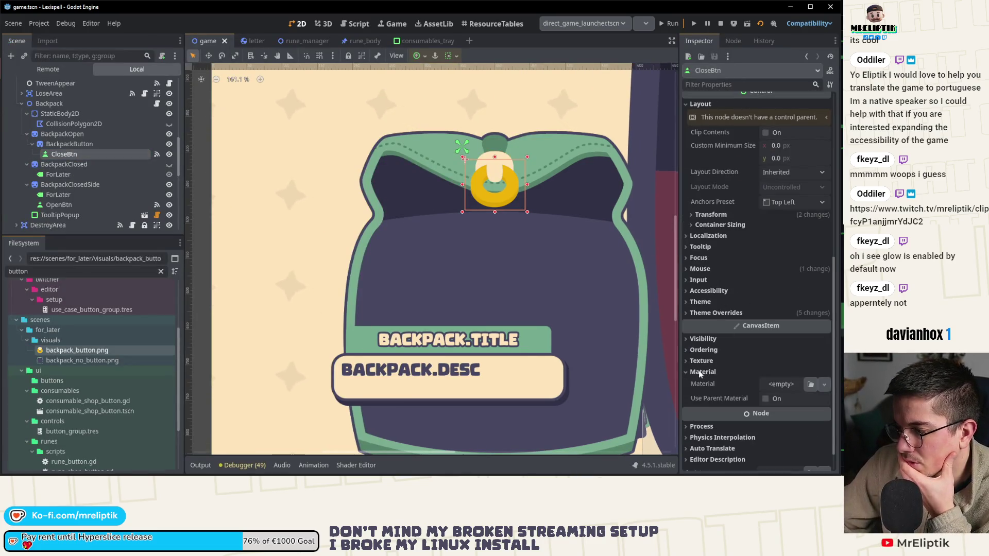
pyautogui.click(63, 166)
pyautogui.click(68, 153)
# Browse CloseBtn's Theme Overrides styles and Material sections, then select the FileSystem filter text
pyautogui.click(716, 313)
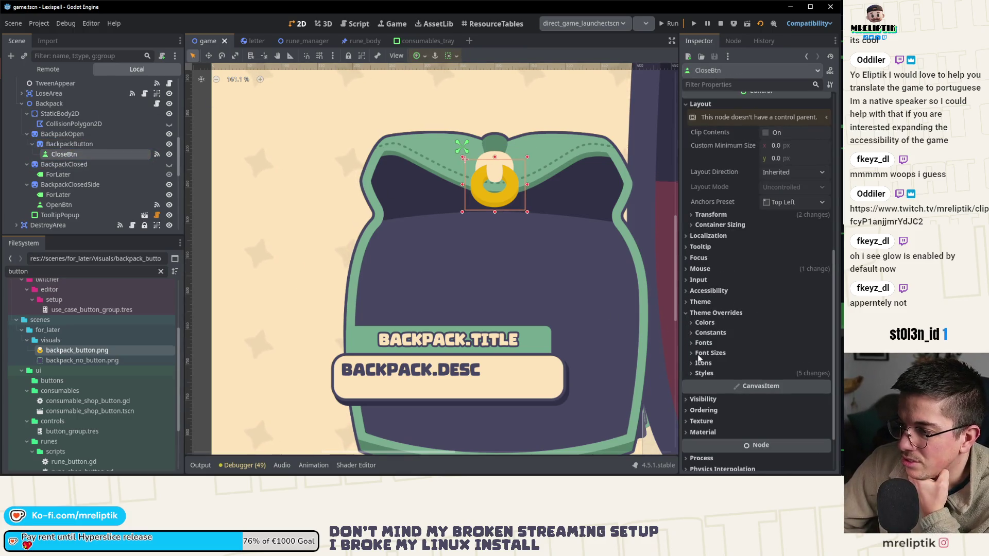
pyautogui.click(692, 373)
pyautogui.click(694, 373)
pyautogui.scroll(-2, 708, 372)
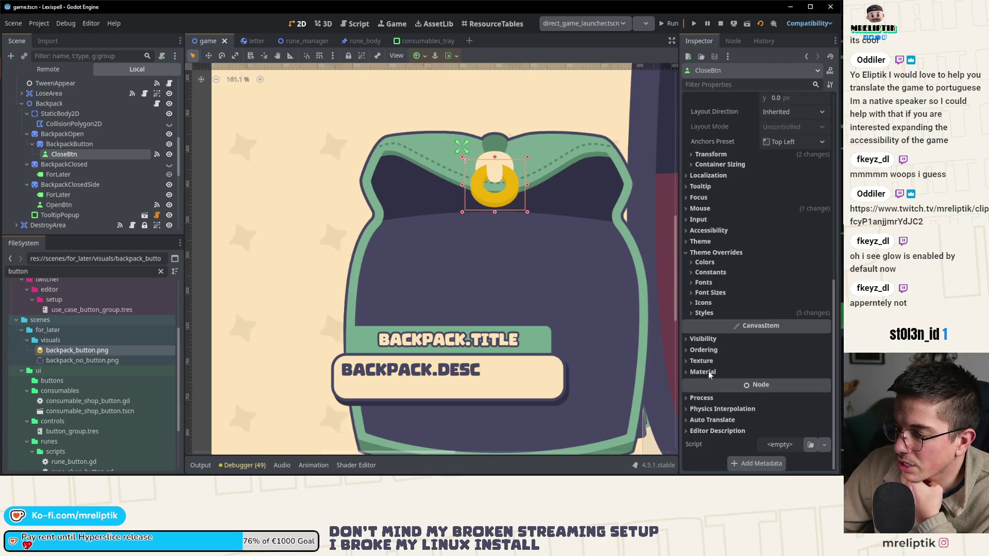
pyautogui.click(687, 371)
pyautogui.click(687, 372)
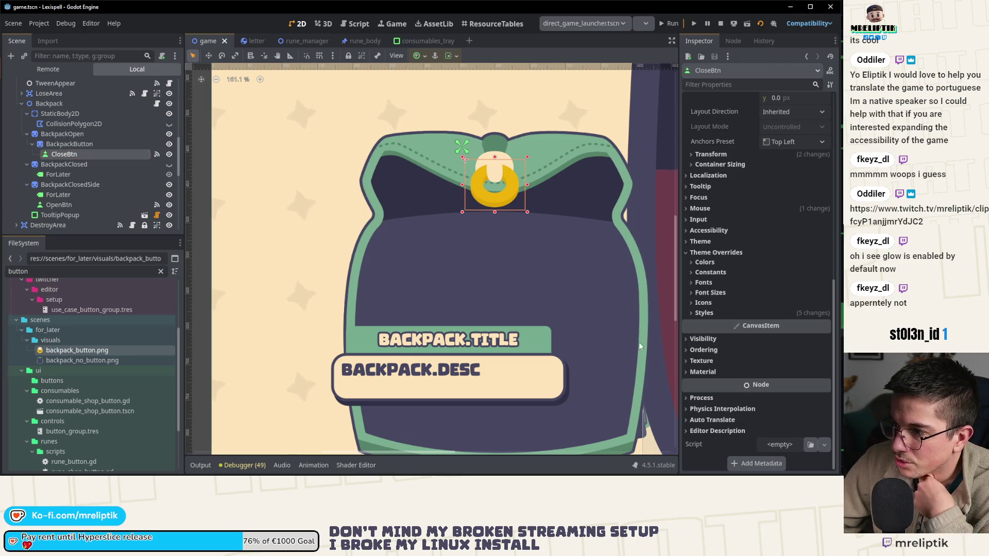
pyautogui.moveTo(697, 328)
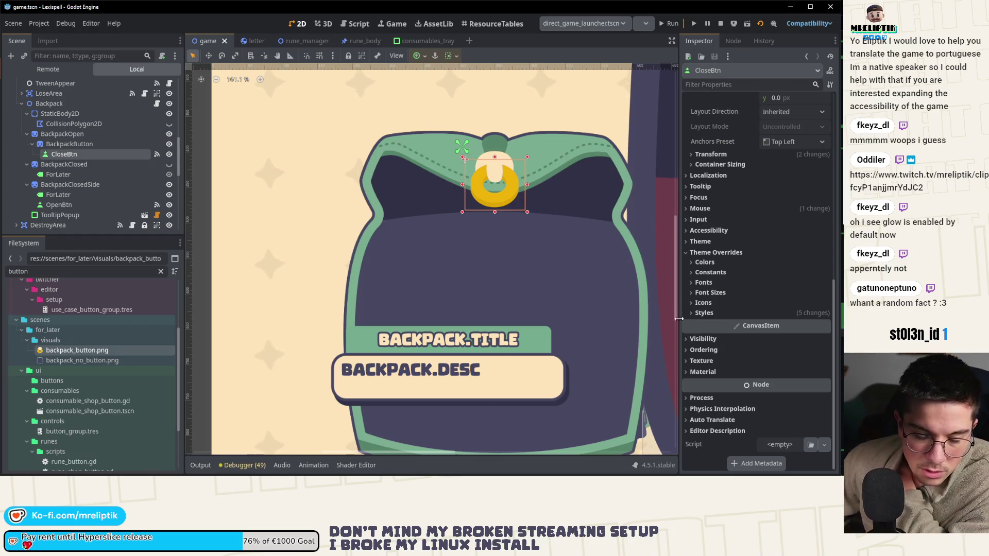
pyautogui.scroll(-3, 575, 346)
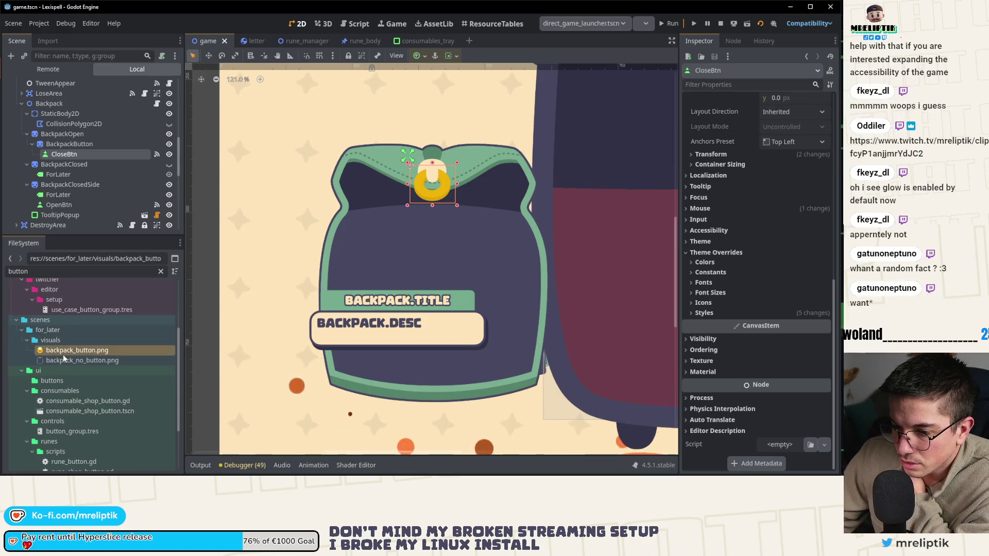
pyautogui.doubleClick(55, 271)
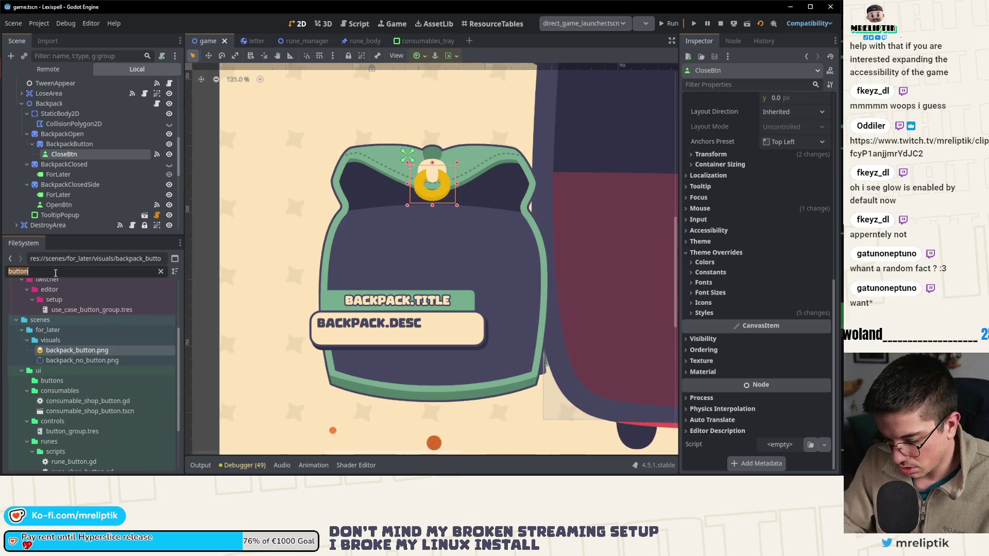
# Filter the FileSystem by 'outline' and start, then cancel, duplicating outline.tres
pyautogui.write('outline')
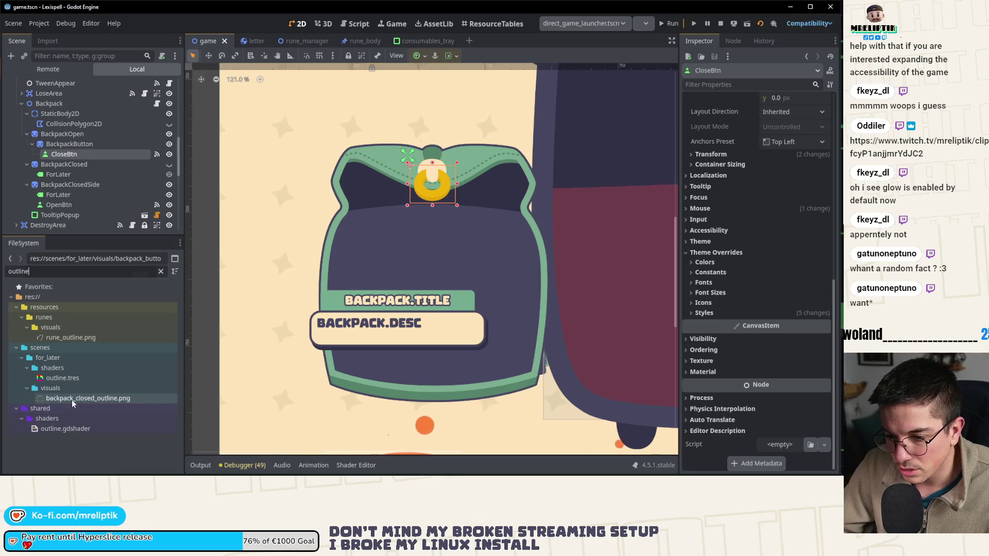
pyautogui.click(72, 399)
pyautogui.rightClick(68, 380)
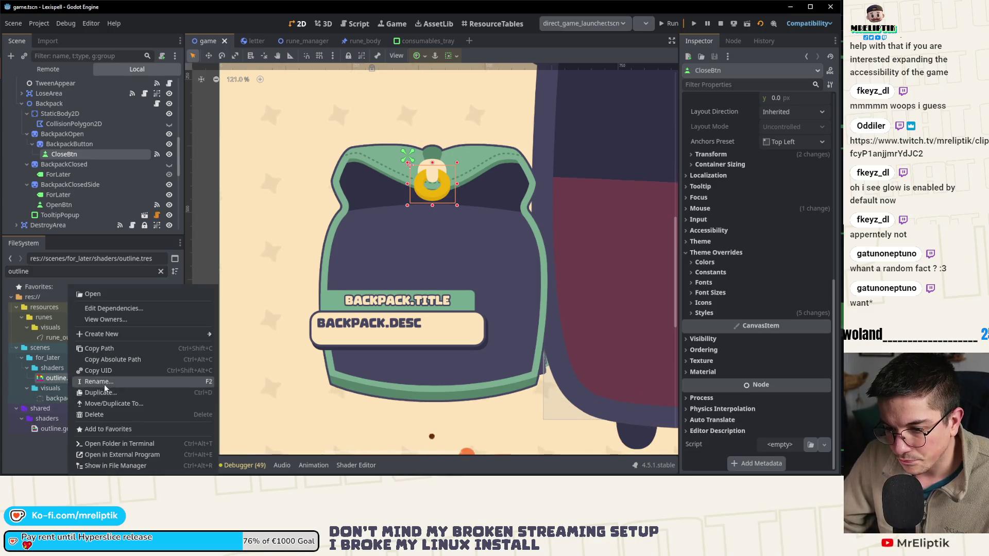
pyautogui.click(87, 392)
pyautogui.press('Right')
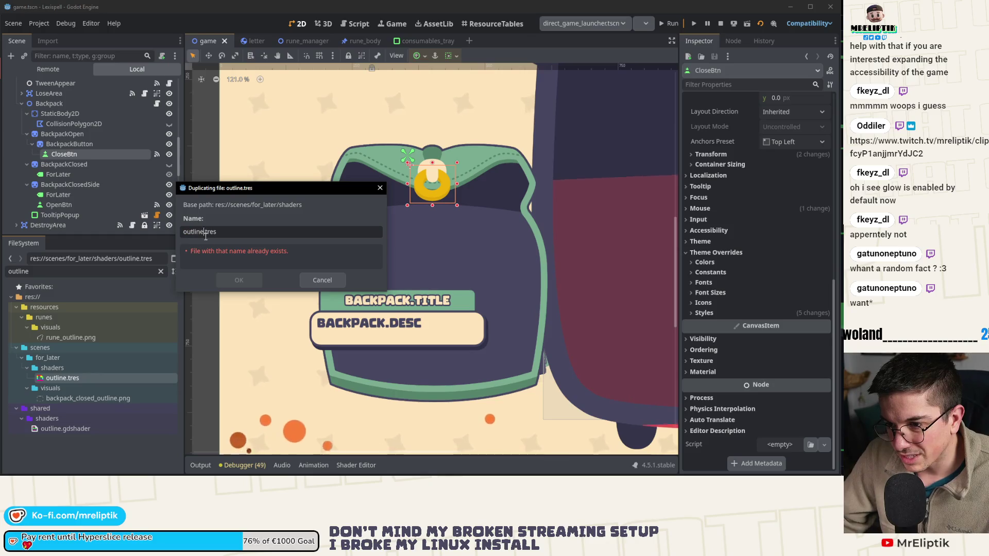
pyautogui.press('Escape')
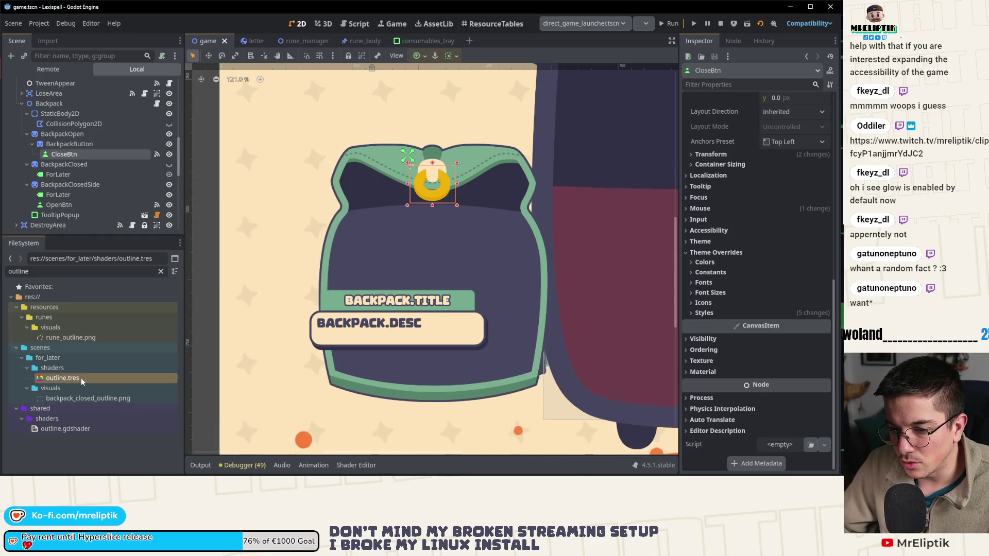
# Open outline.tres and its outline.gdshader, adding blank lines below the shader type
pyautogui.doubleClick(81, 378)
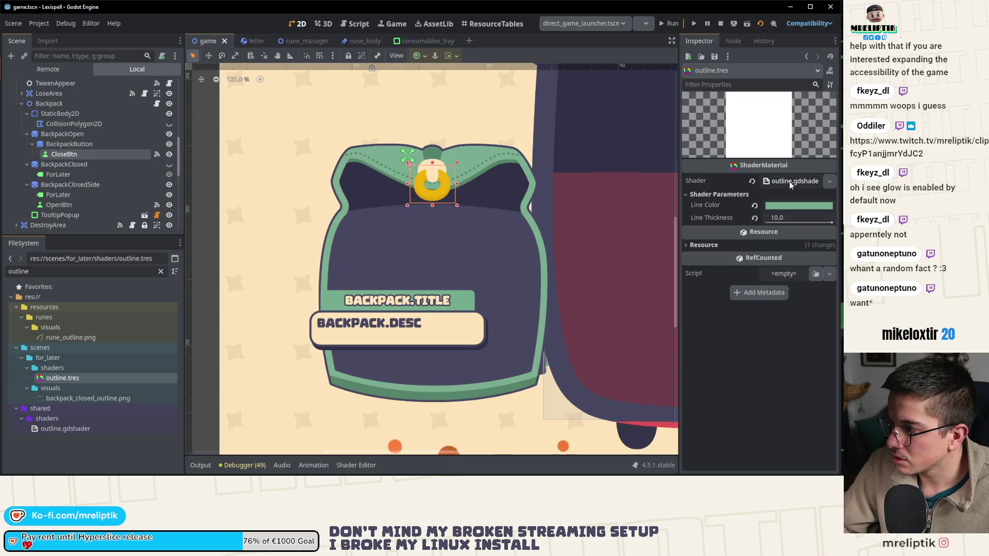
pyautogui.click(788, 181)
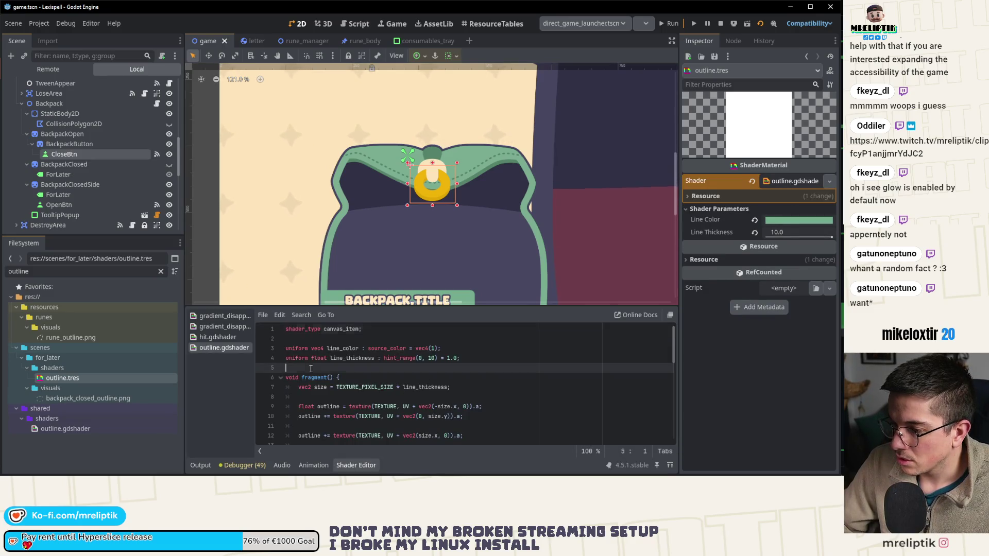
pyautogui.click(384, 339)
pyautogui.press('Return')
pyautogui.press('Return')
pyautogui.press('Up')
pyautogui.write('global')
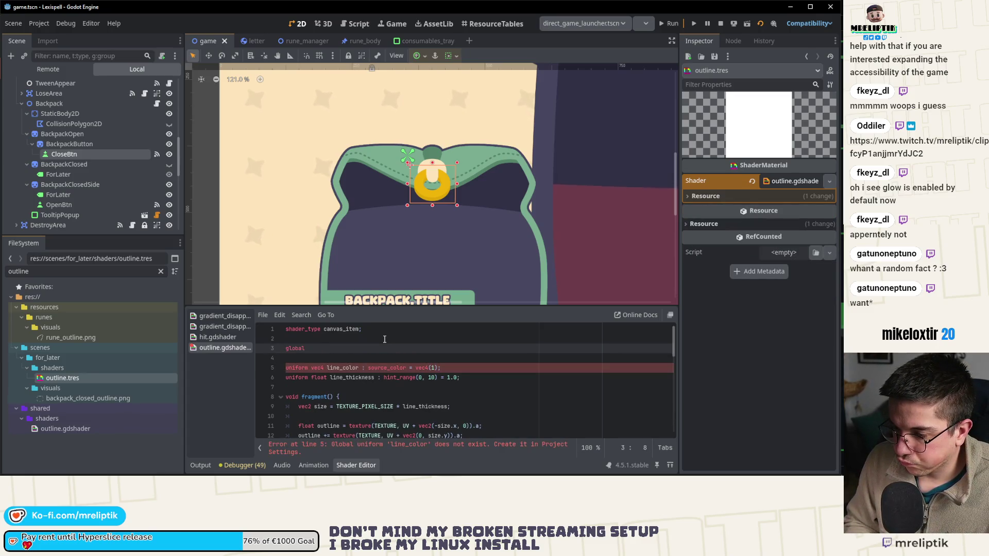
pyautogui.press('BackSpace')
pyautogui.press('BackSpace')
pyautogui.press('BackSpace')
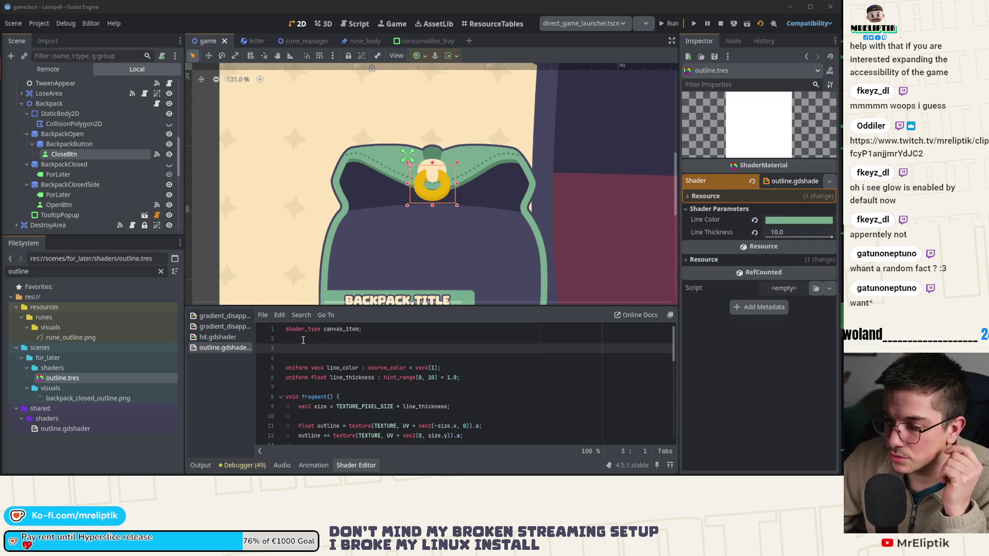
# Save the shader and duplicate outline.tres as outline_bright.tres
pyautogui.press('Delete')
pyautogui.press('Delete')
pyautogui.hotkey('ctrl', 's')
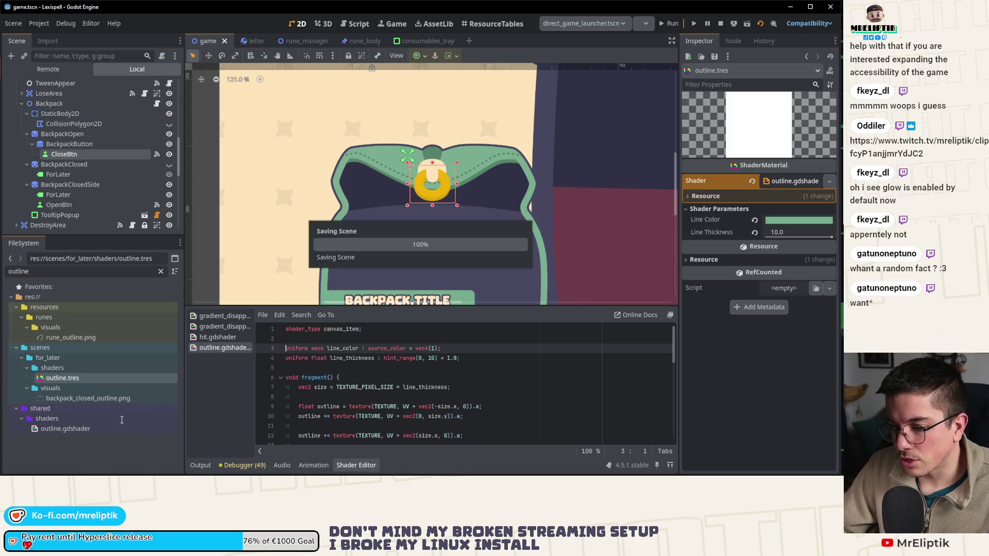
pyautogui.rightClick(70, 381)
pyautogui.click(106, 394)
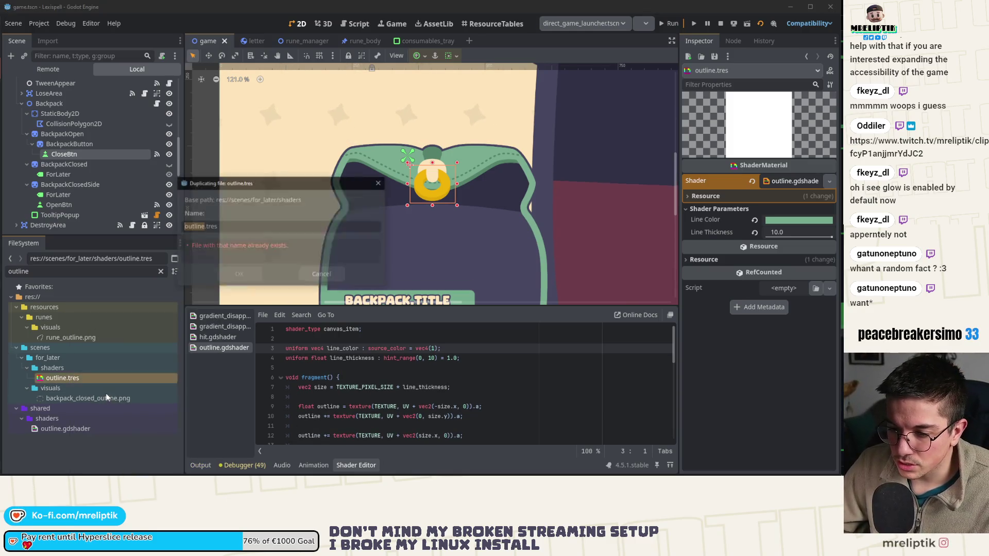
pyautogui.write('_bright')
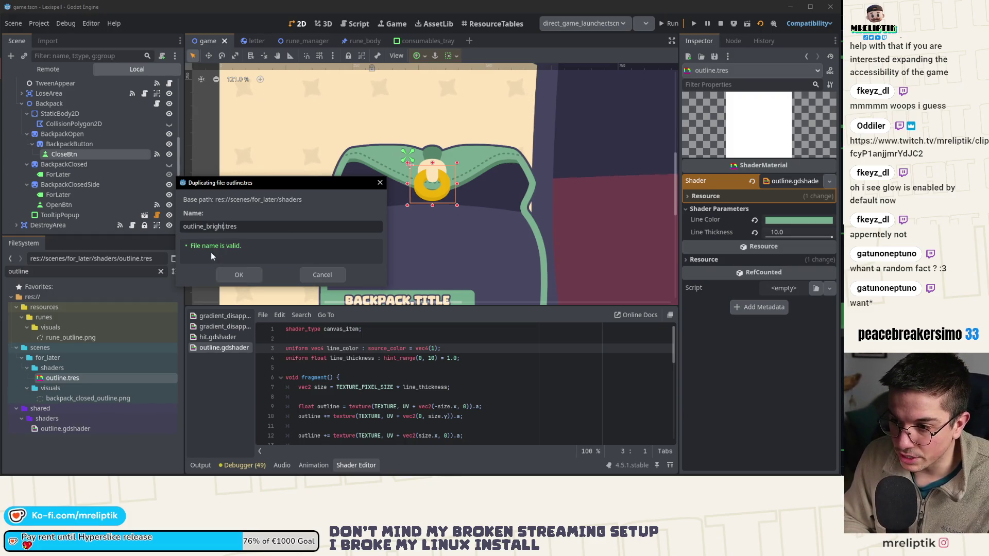
pyautogui.press('Return')
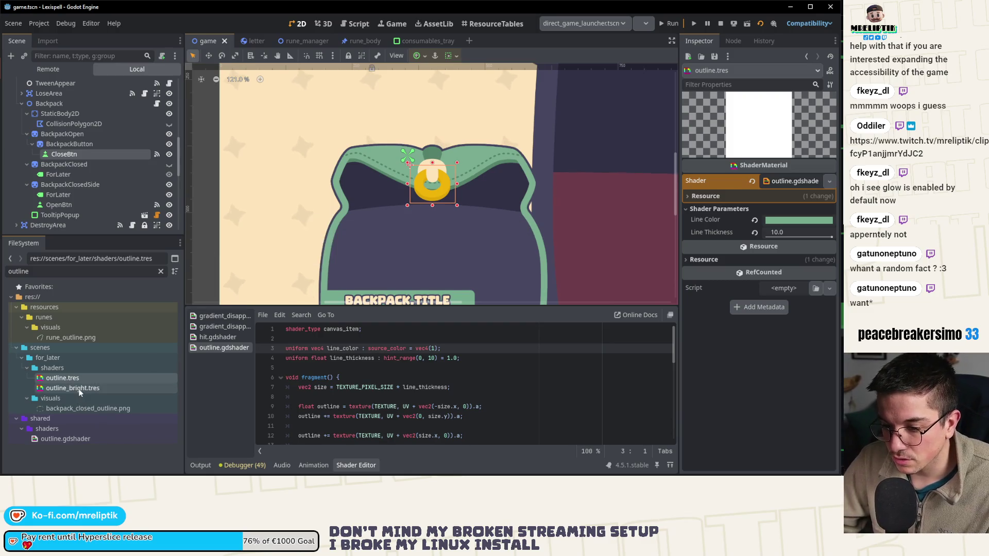
# Set outline_bright.tres's Line Color to the pale peach swatch and save
pyautogui.click(779, 221)
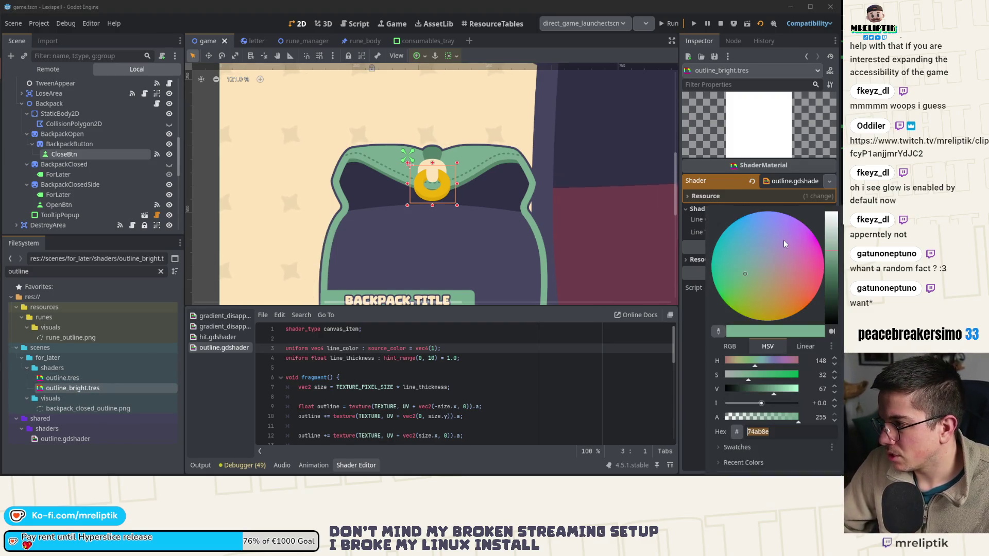
pyautogui.click(737, 447)
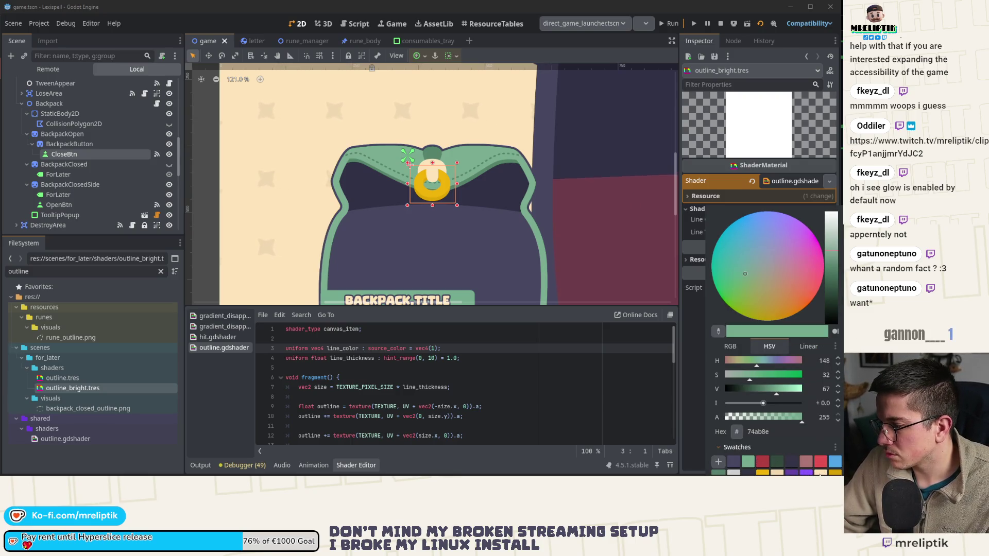
pyautogui.click(821, 473)
pyautogui.click(73, 377)
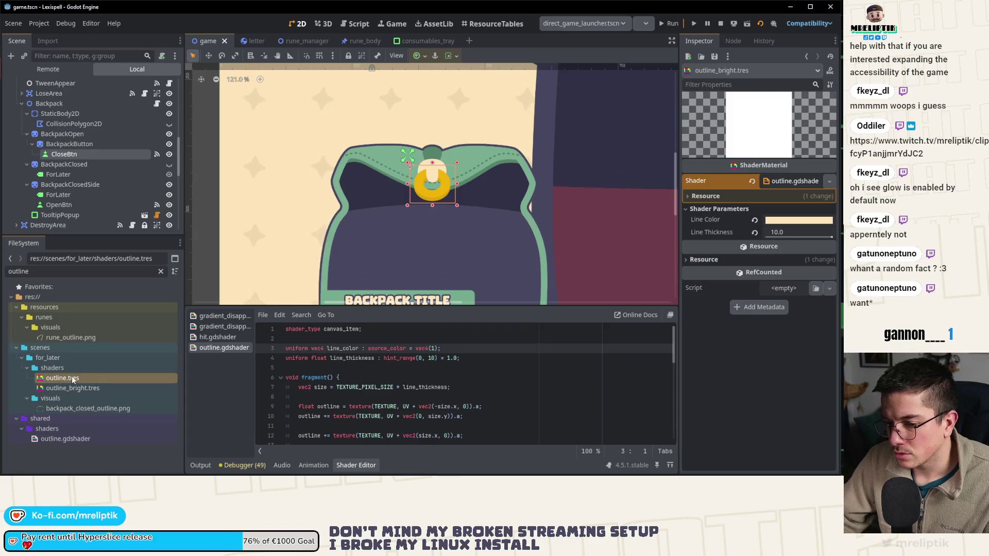
pyautogui.click(73, 388)
pyautogui.hotkey('ctrl', 's')
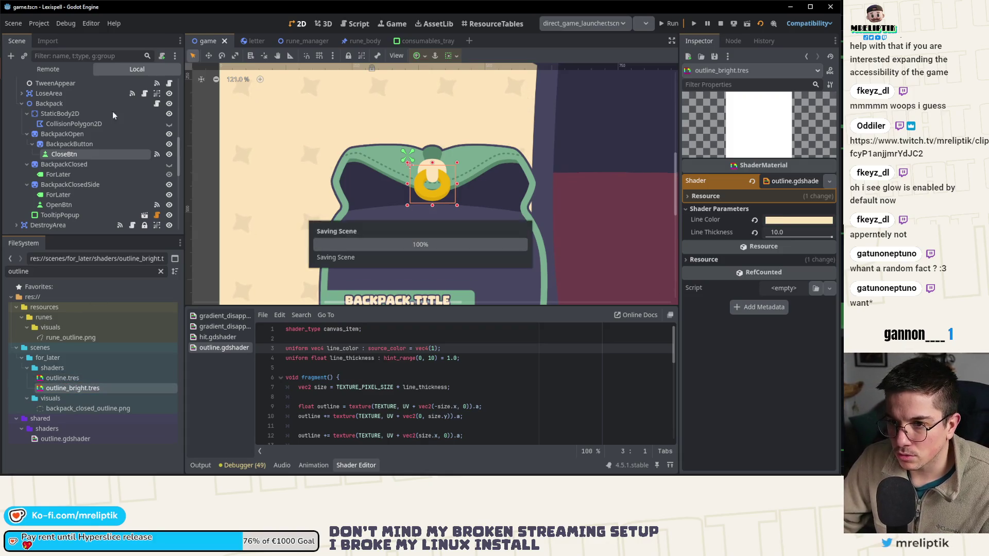
pyautogui.scroll(1, 96, 159)
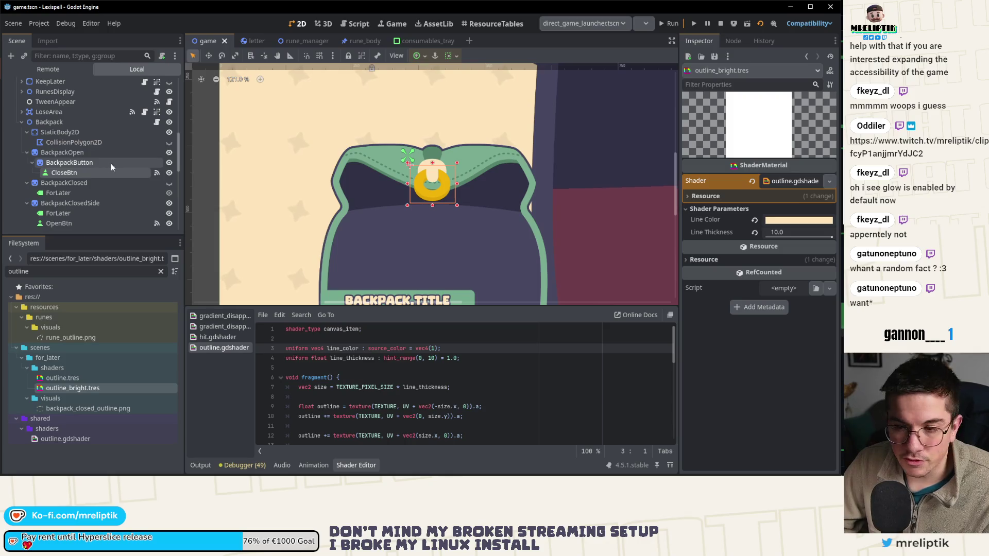
# In backpack.gd, duplicate the outline export line as outline_bright and save
pyautogui.click(68, 123)
pyautogui.click(157, 122)
pyautogui.scroll(20, 428, 182)
pyautogui.click(539, 86)
pyautogui.hotkey('ctrl', 'shift', 'd')
pyautogui.click(372, 99)
pyautogui.write('_bright: ShaderMaterial = preload("uid://bgwtw8j5hkwqk')
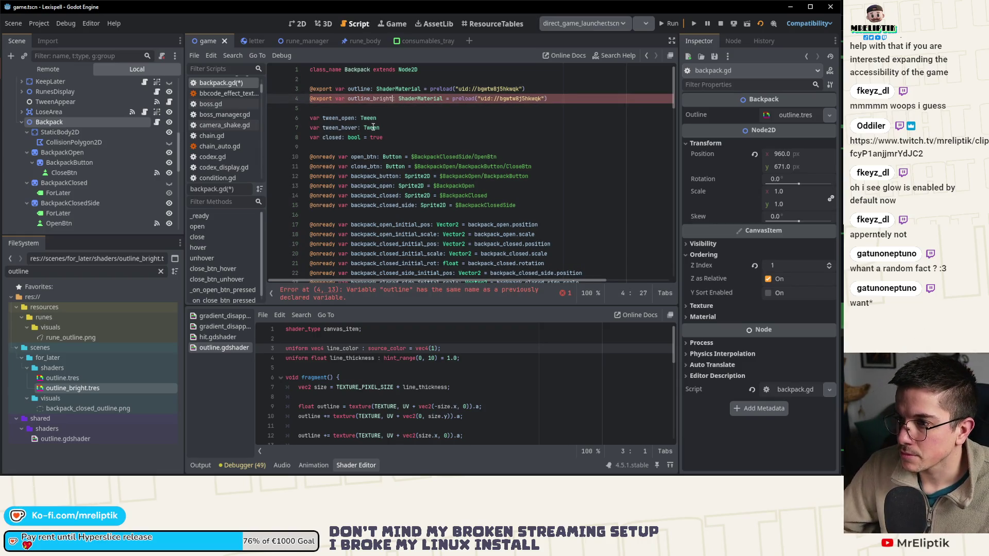
pyautogui.hotkey('ctrl', 's')
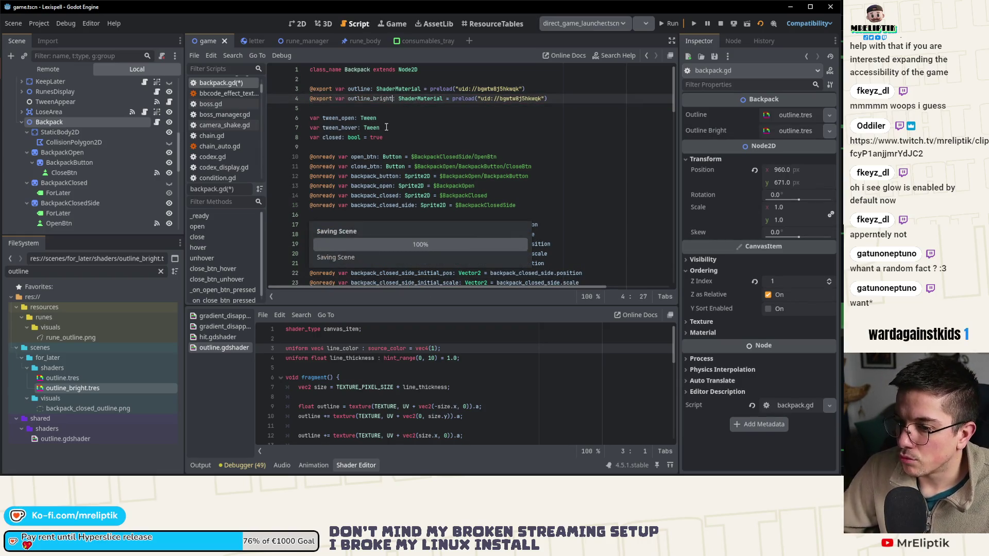
# Make outline_bright.tres the preload value on line 4, save, and stop the running game
pyautogui.moveTo(78, 388)
pyautogui.mouseDown()
pyautogui.moveTo(251, 355)
pyautogui.moveTo(530, 98)
pyautogui.moveTo(396, 99)
pyautogui.moveTo(452, 98)
pyautogui.mouseUp()
pyautogui.hotkey('ctrl', 'z')
pyautogui.press('BackSpace')
pyautogui.moveTo(81, 388); pyautogui.dragTo(473, 99)
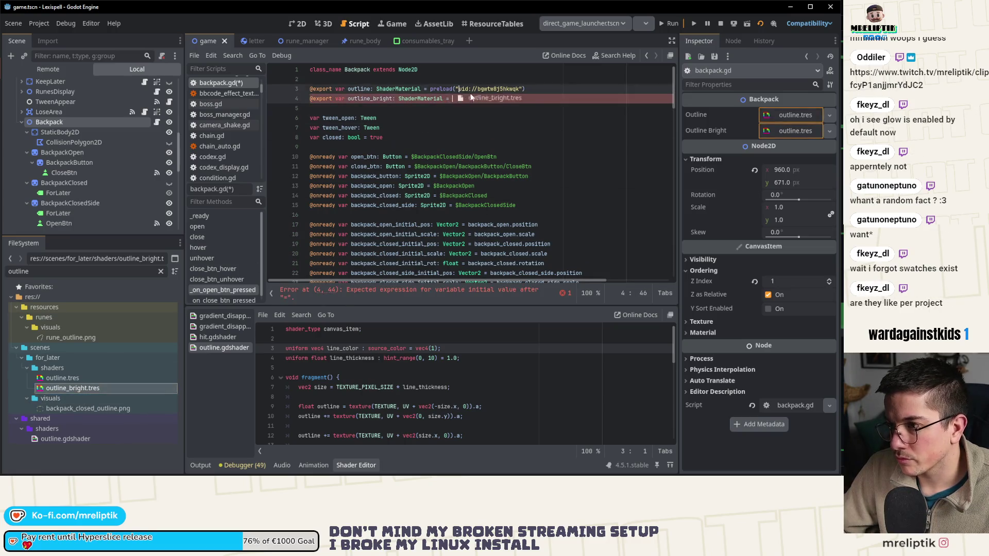
pyautogui.click(473, 117)
pyautogui.hotkey('ctrl', 's')
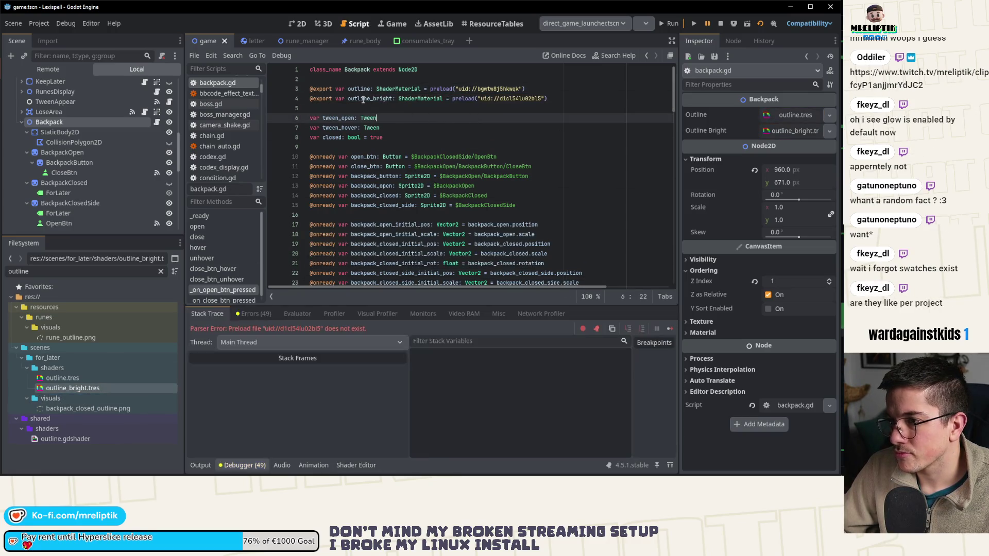
pyautogui.click(200, 465)
pyautogui.click(201, 465)
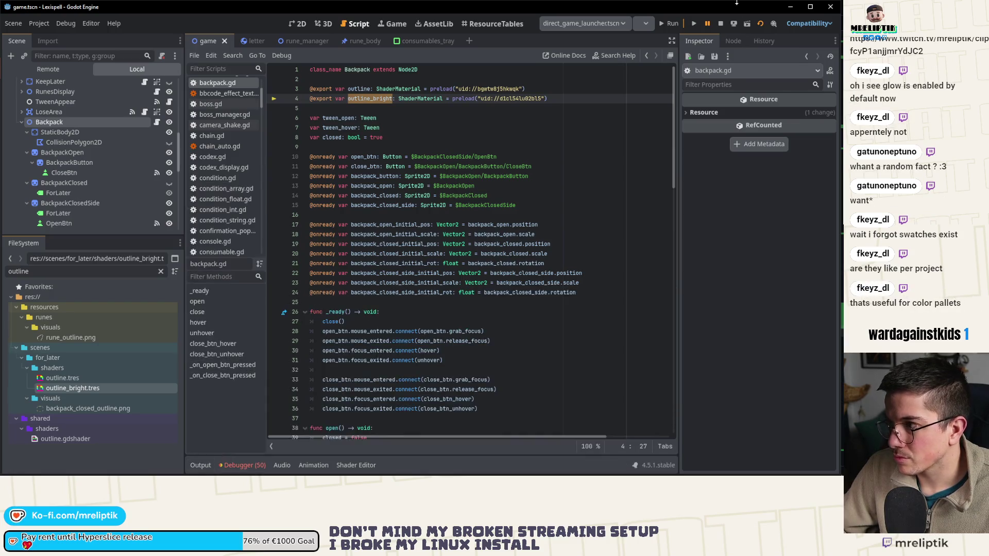
pyautogui.click(721, 24)
# Change line 95 to apply outline_bright to backpack_button
pyautogui.scroll(-20, 381, 283)
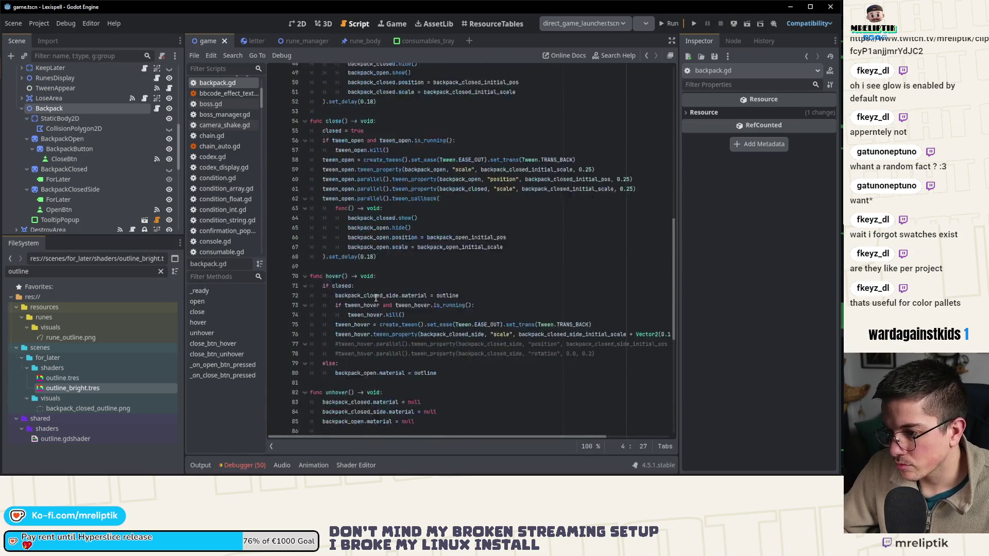
pyautogui.scroll(-6, 382, 282)
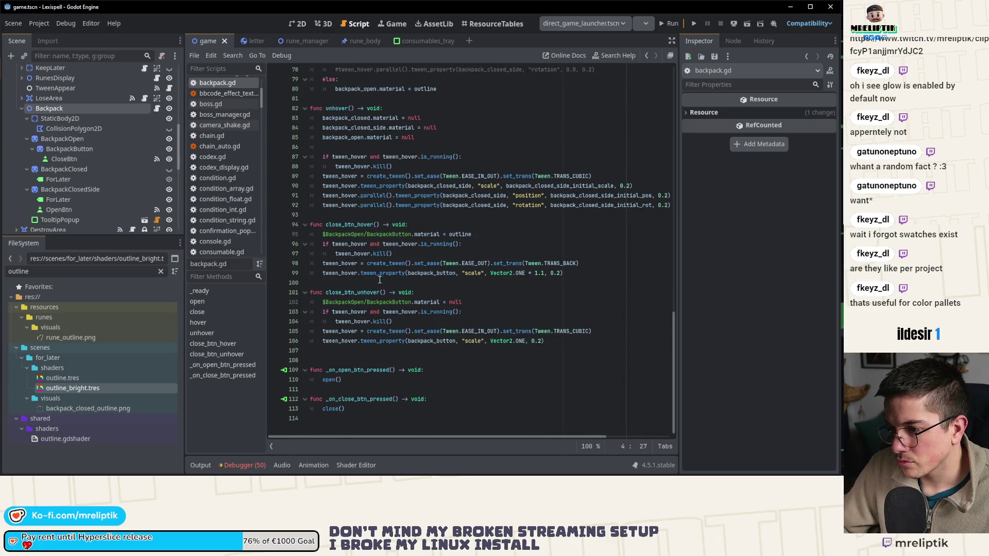
pyautogui.doubleClick(460, 234)
pyautogui.write('outline_bright')
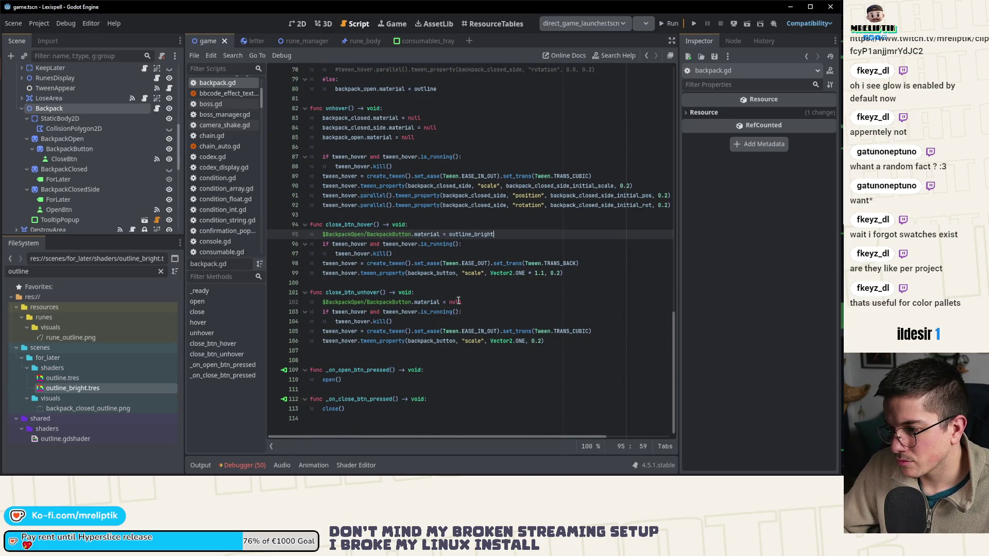
pyautogui.moveTo(409, 234); pyautogui.dragTo(324, 236)
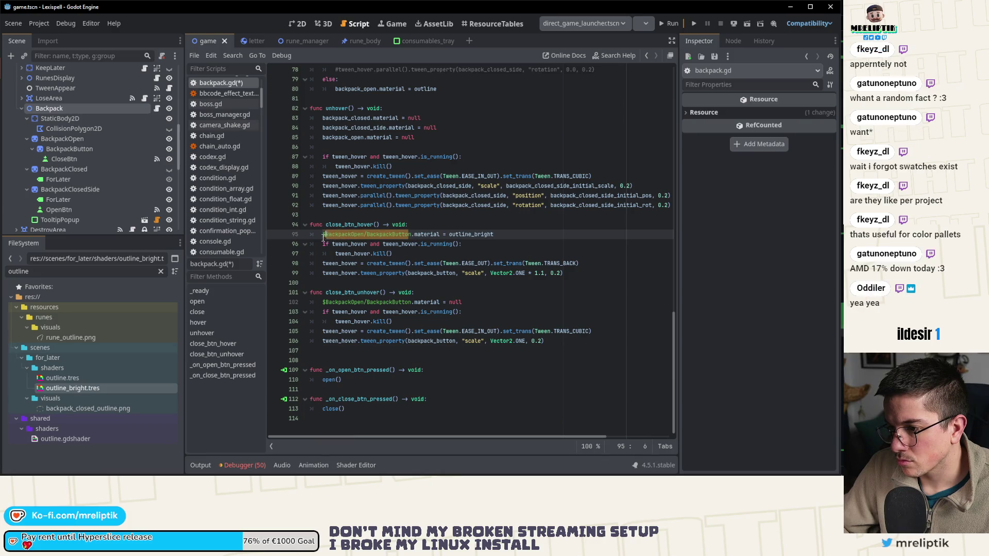
pyautogui.press('BackSpace')
pyautogui.write('backpack_button')
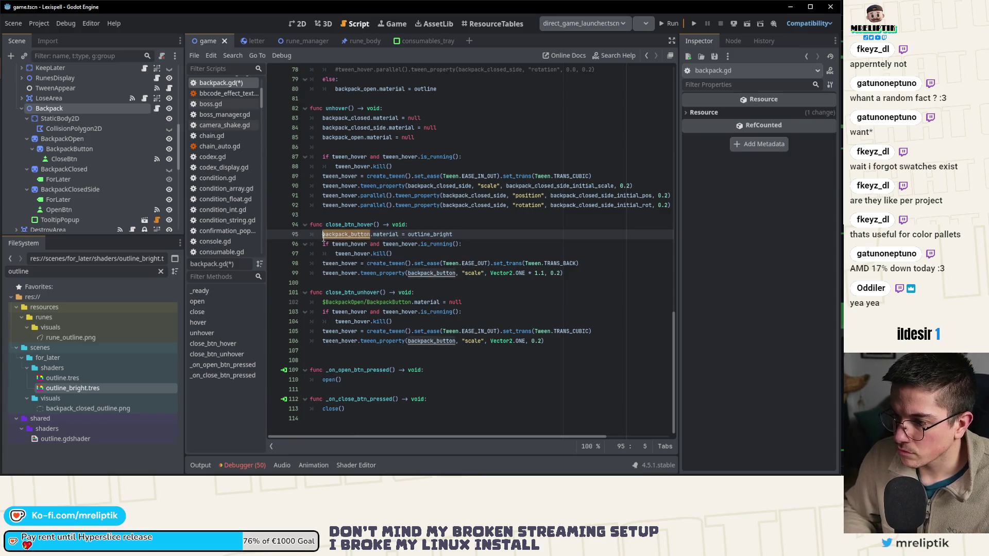
# Retarget line 102 to backpack_button, save, and run the game
pyautogui.press('Down')
pyautogui.press('Down')
pyautogui.press('Down')
pyautogui.press('Home')
pyautogui.hotkey('ctrl', 'shift', 'Right')
pyautogui.hotkey('ctrl', 'shift', 'Right')
pyautogui.hotkey('ctrl', 'shift', 'Right')
pyautogui.hotkey('ctrl', 'shift', 'Right')
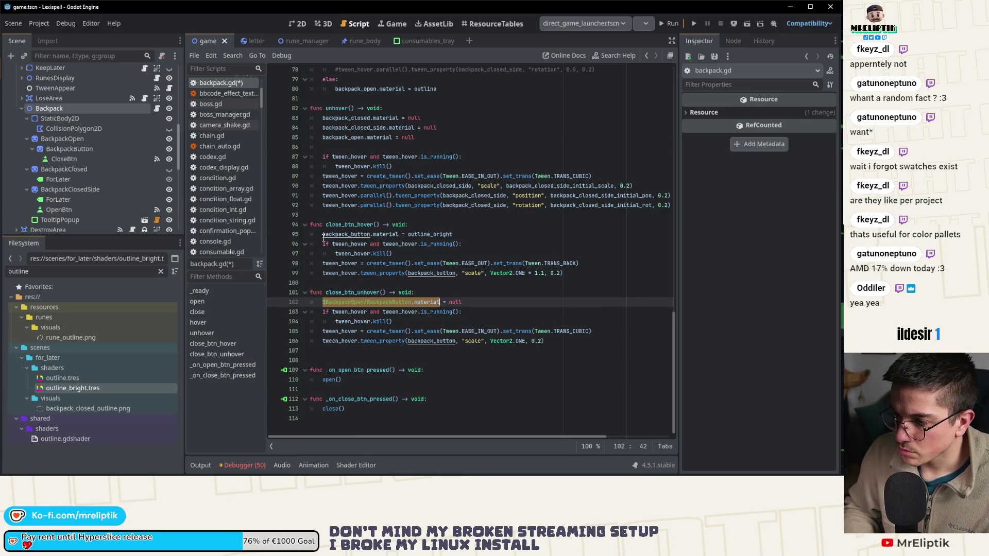
pyautogui.write('backpack_button')
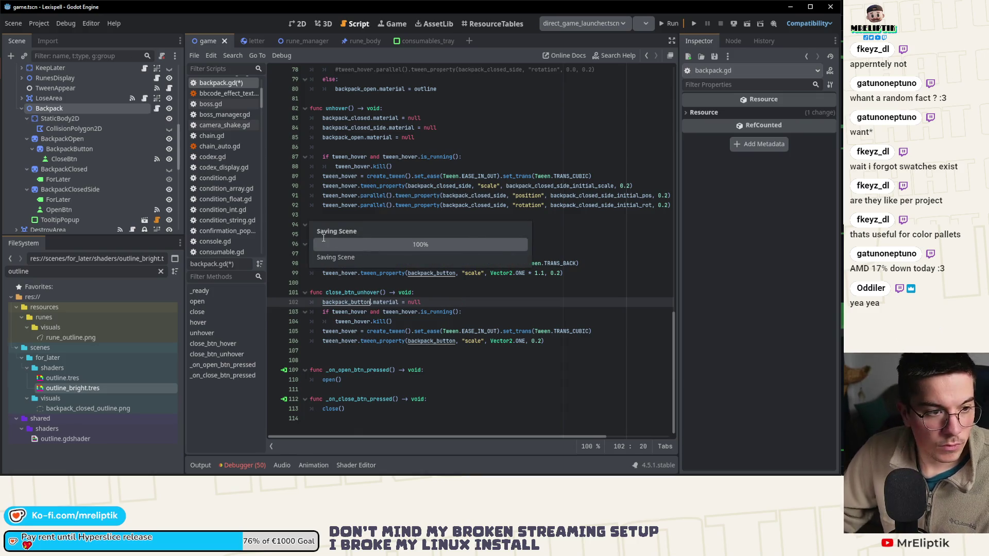
pyautogui.hotkey('ctrl', 's')
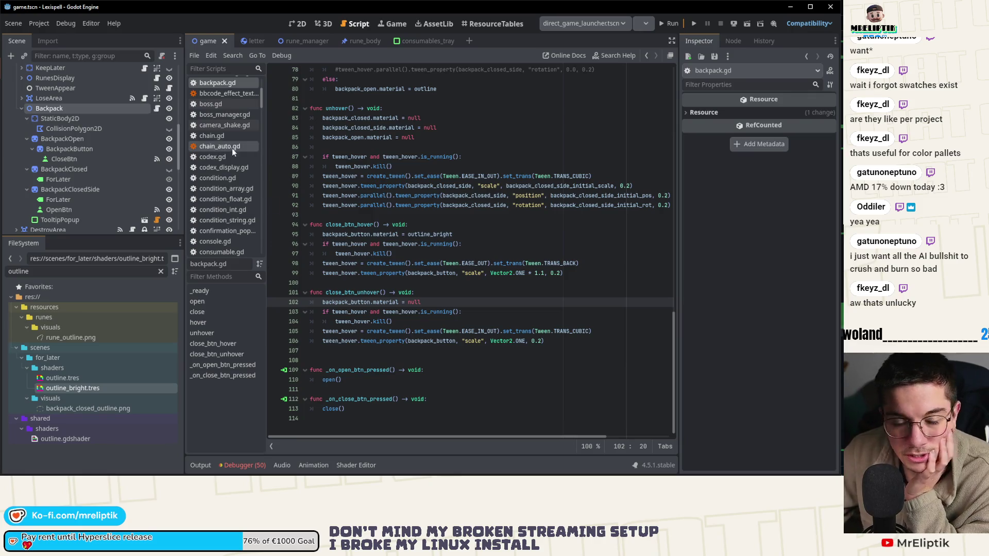
pyautogui.click(663, 24)
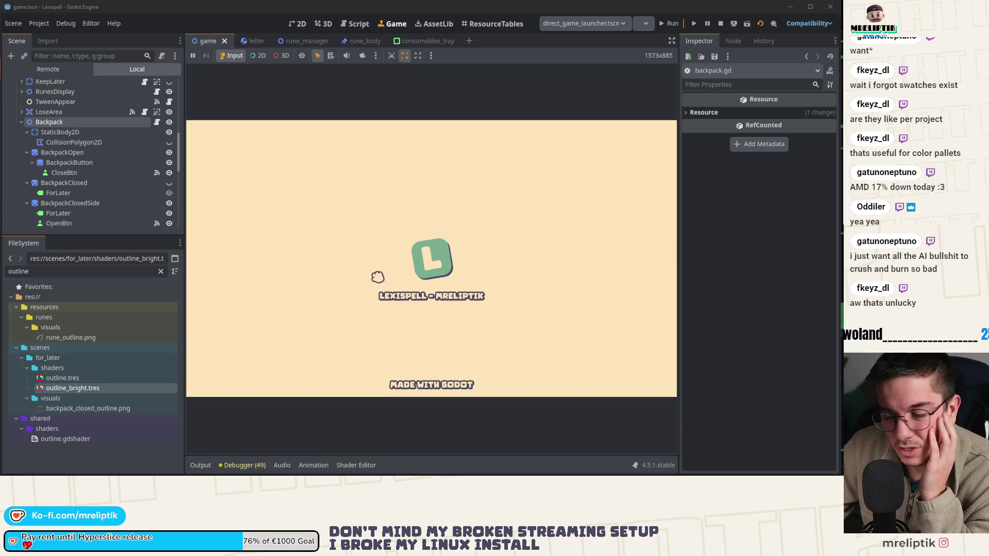
# Start level 1, open the backpack in game, and select the Backpack node
pyautogui.click(340, 268)
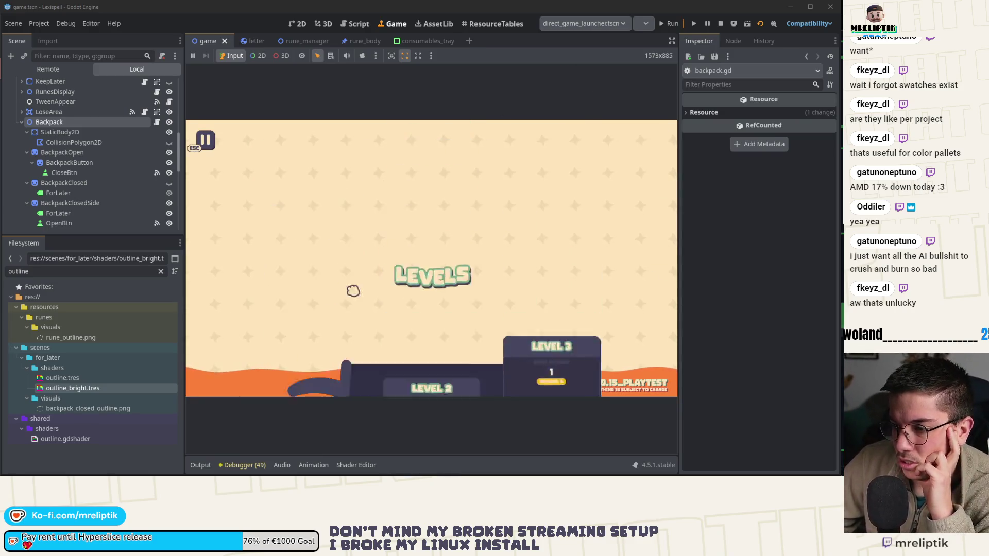
pyautogui.moveTo(328, 312)
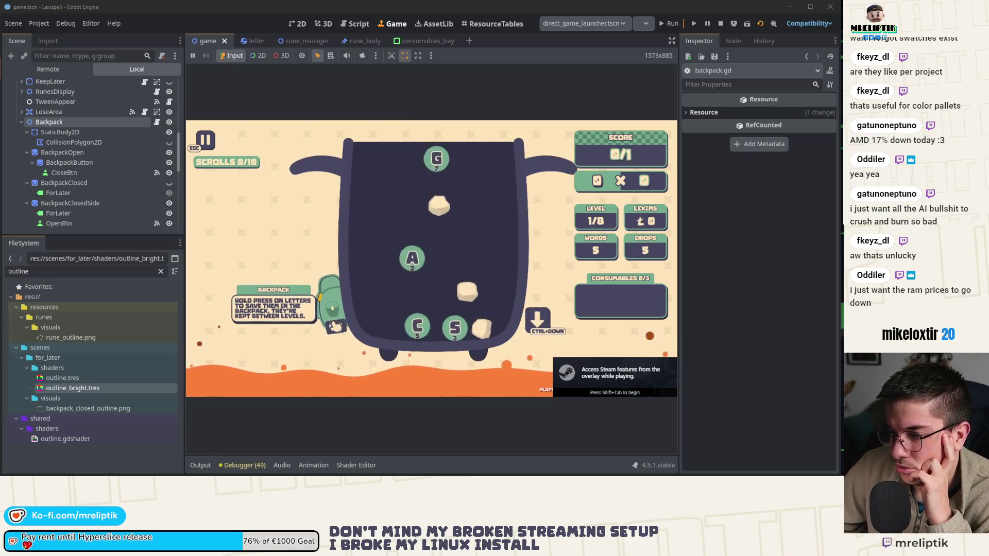
pyautogui.click(327, 315)
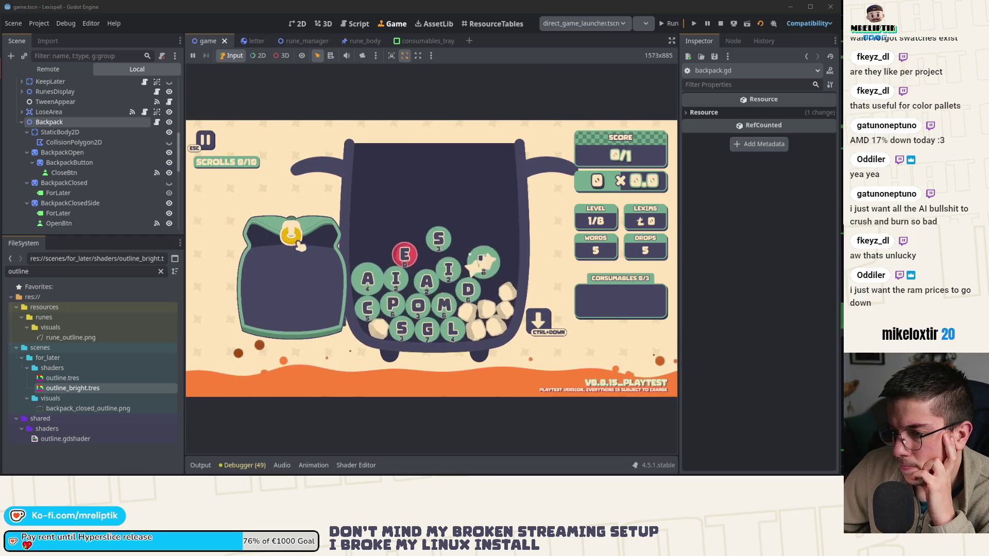
pyautogui.click(60, 123)
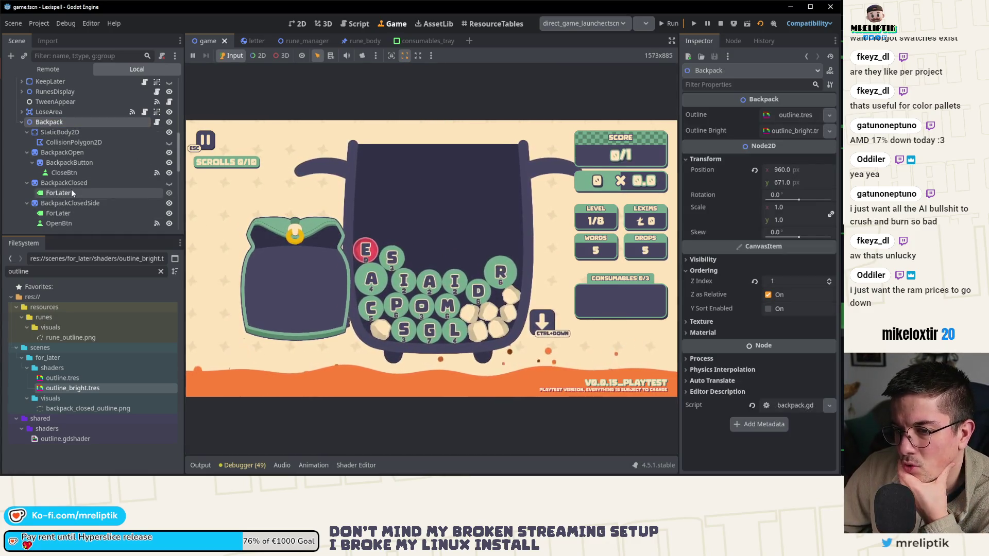
# Give outline_bright.tres a red Line Color (e35252) and Line Thickness 8.0, then restart the game
pyautogui.click(72, 388)
pyautogui.click(798, 220)
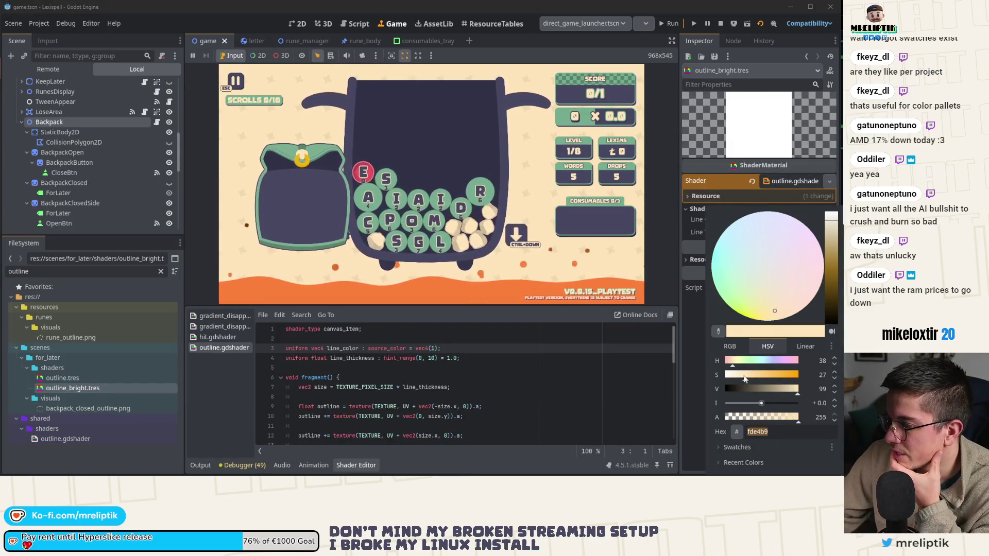
pyautogui.click(727, 447)
pyautogui.click(798, 452)
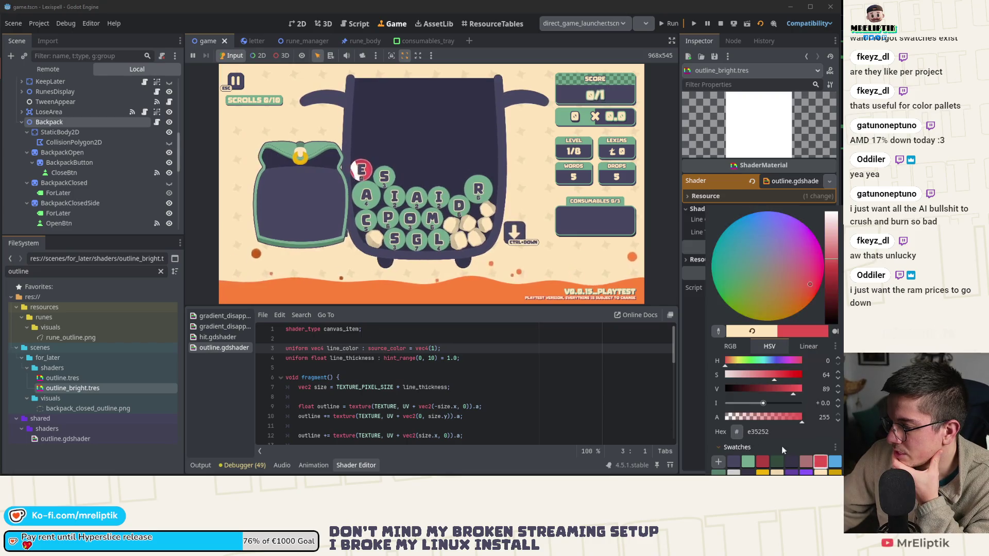
pyautogui.click(703, 367)
pyautogui.click(789, 232)
pyautogui.write('8')
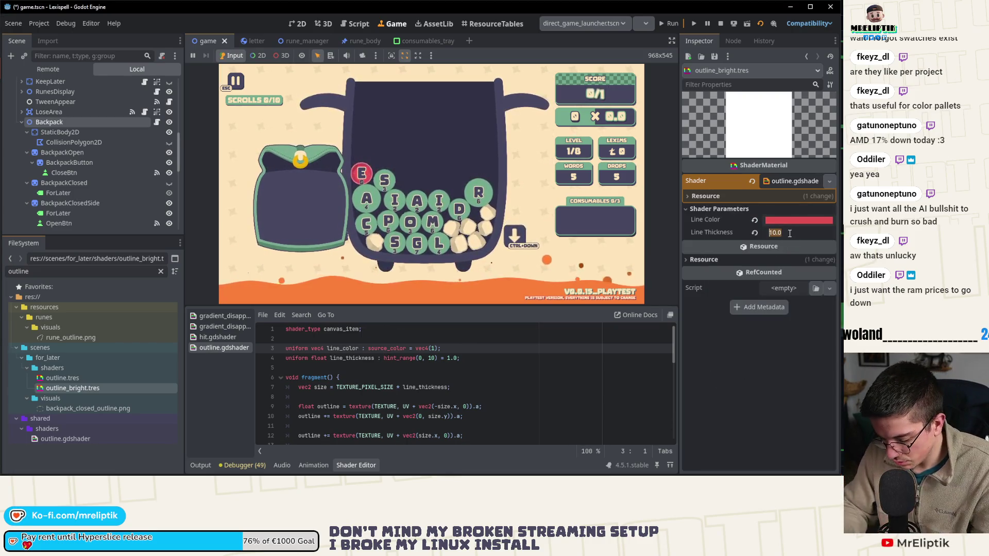
pyautogui.press('Return')
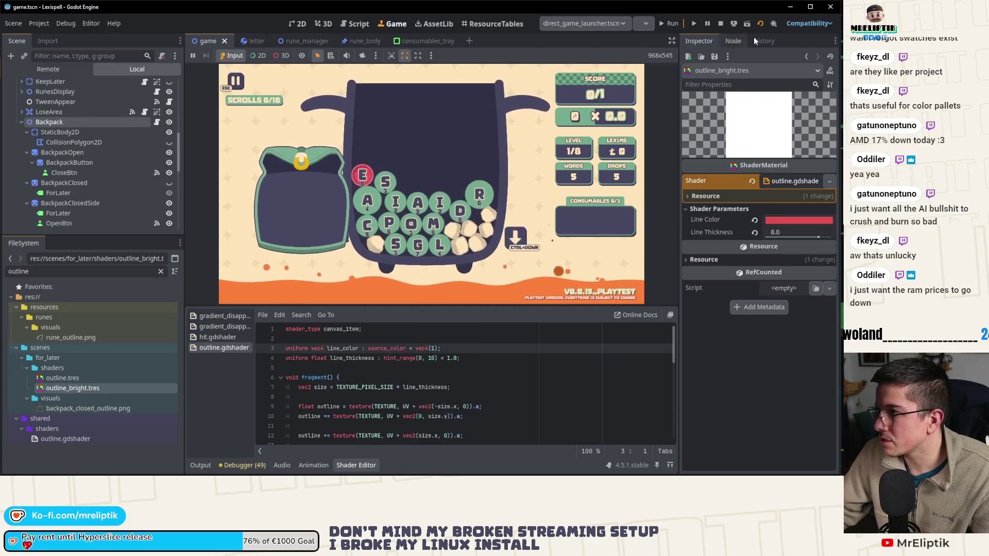
pyautogui.click(721, 23)
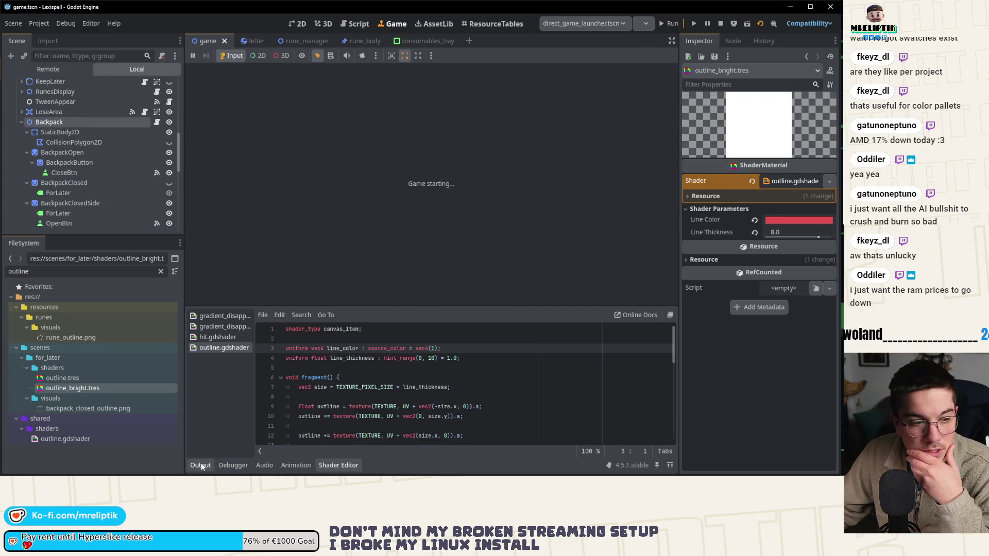
# Restart the game with F5 and enter level 1 with an enlarged game view
pyautogui.press('F5')
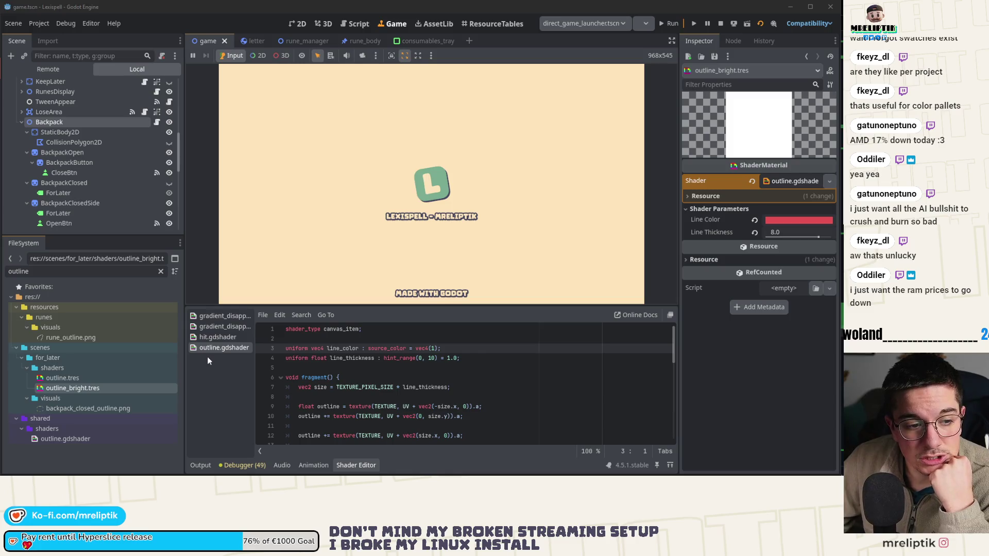
pyautogui.click(193, 465)
pyautogui.click(200, 465)
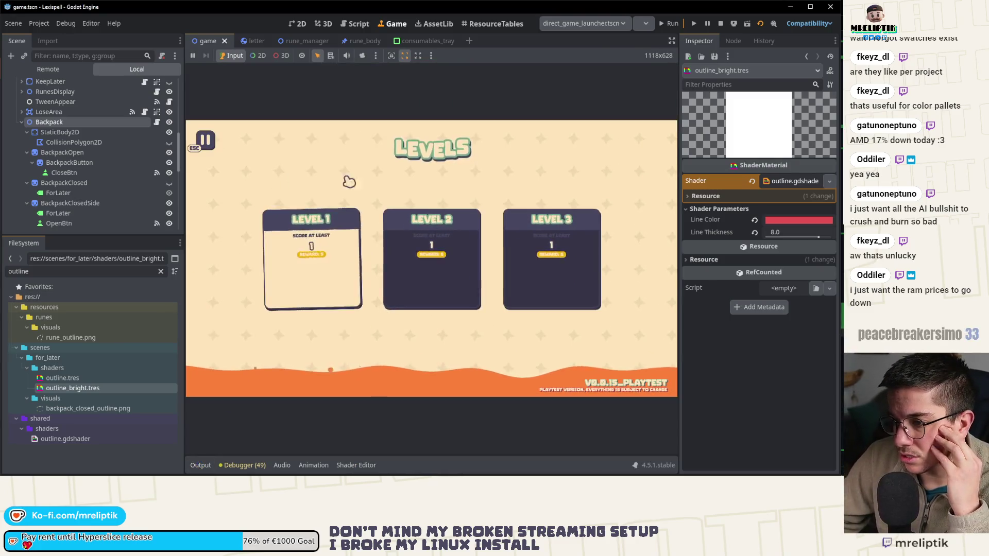
pyautogui.click(326, 239)
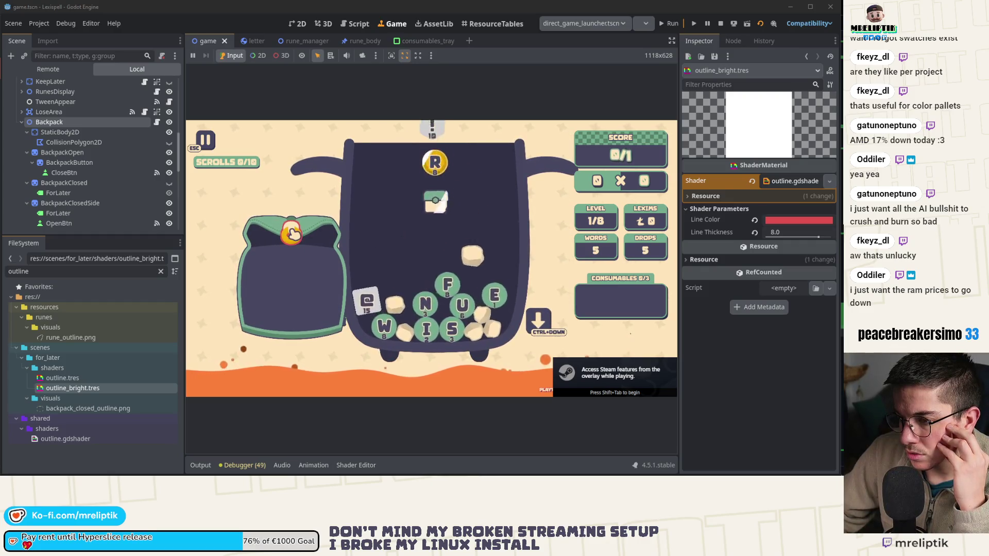
# Open and close the backpack several times, then open the backpack.gd script
pyautogui.click(293, 234)
pyautogui.click(337, 330)
pyautogui.click(334, 340)
pyautogui.click(322, 278)
pyautogui.click(321, 278)
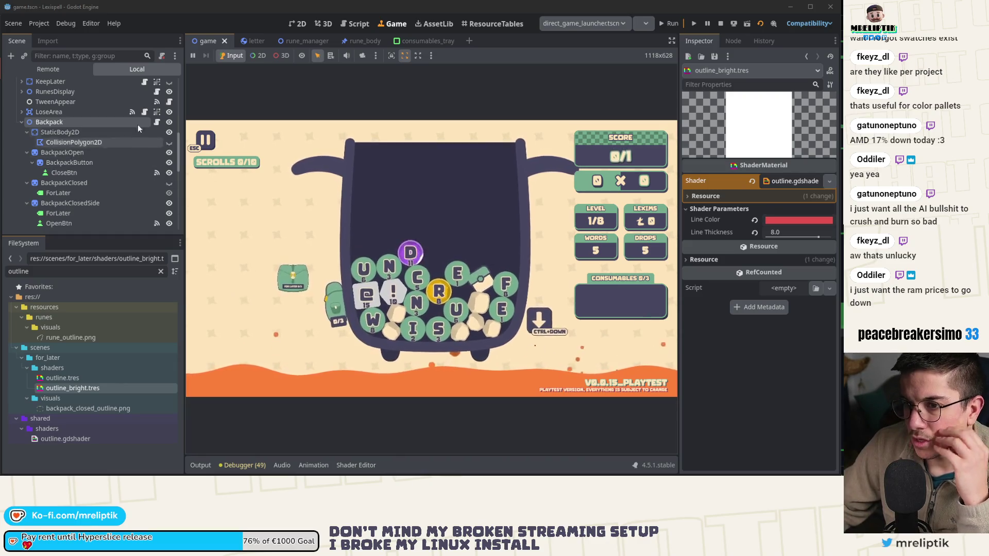
pyautogui.click(156, 122)
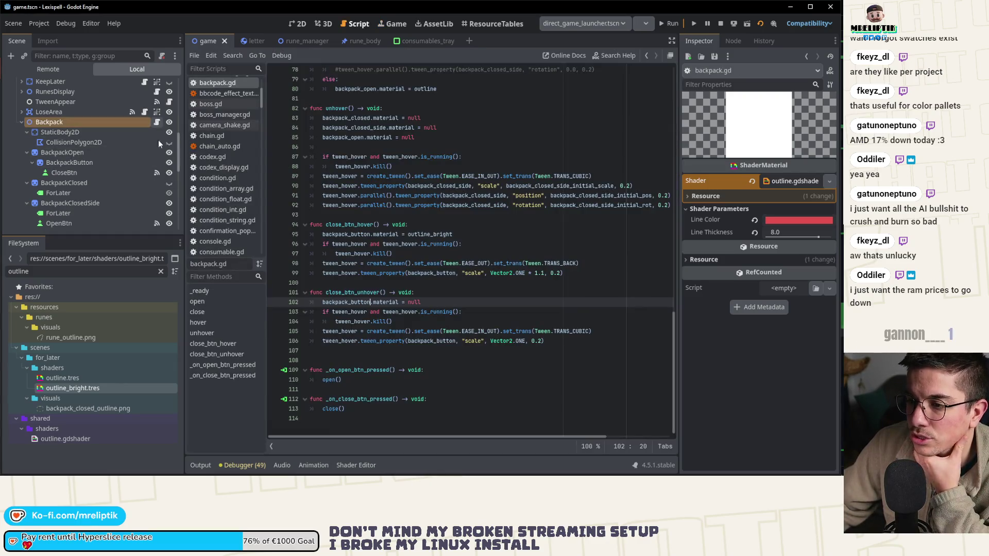
# Review backpack.gd, selecting the backpack_closed_side_initial_pos variable name
pyautogui.click(445, 291)
pyautogui.scroll(20, 531, 302)
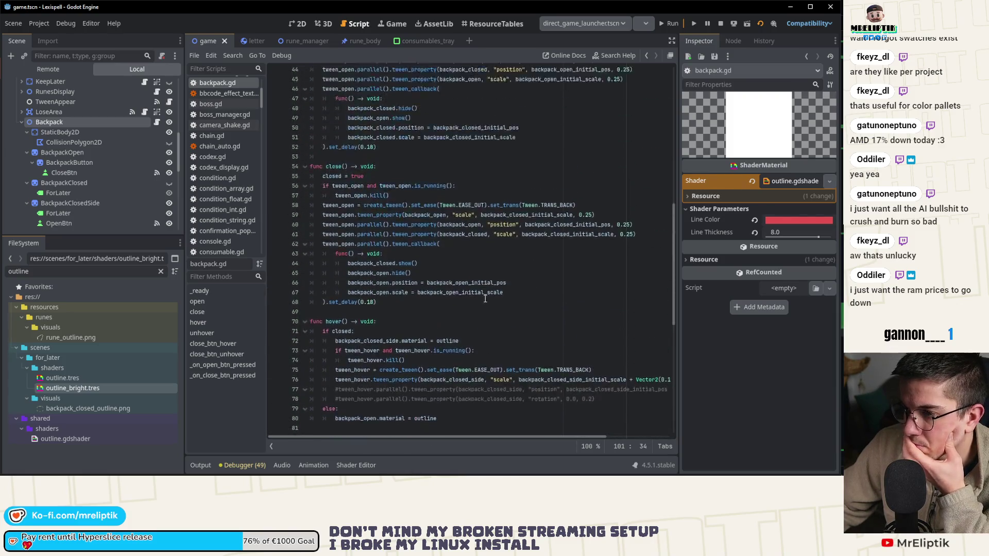
pyautogui.doubleClick(392, 224)
pyautogui.scroll(-8, 388, 261)
pyautogui.scroll(-6, 388, 260)
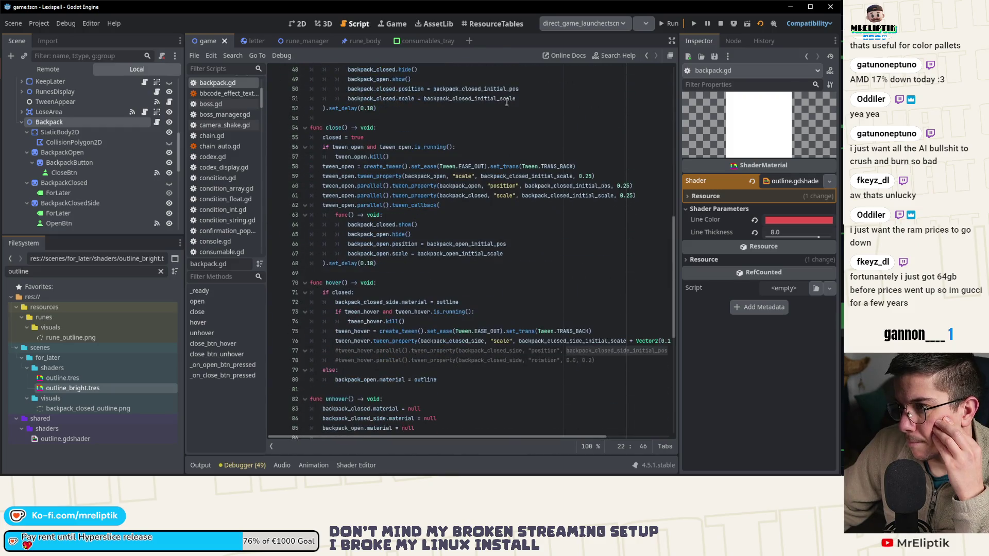
# Return to the running game, click the backpack, and select the BackpackOpen node
pyautogui.click(393, 24)
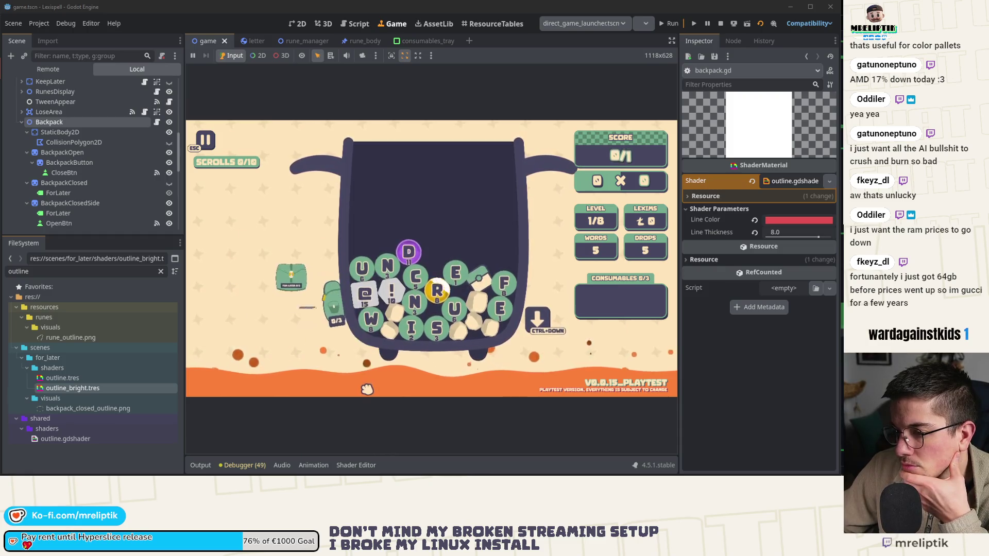
pyautogui.moveTo(334, 316)
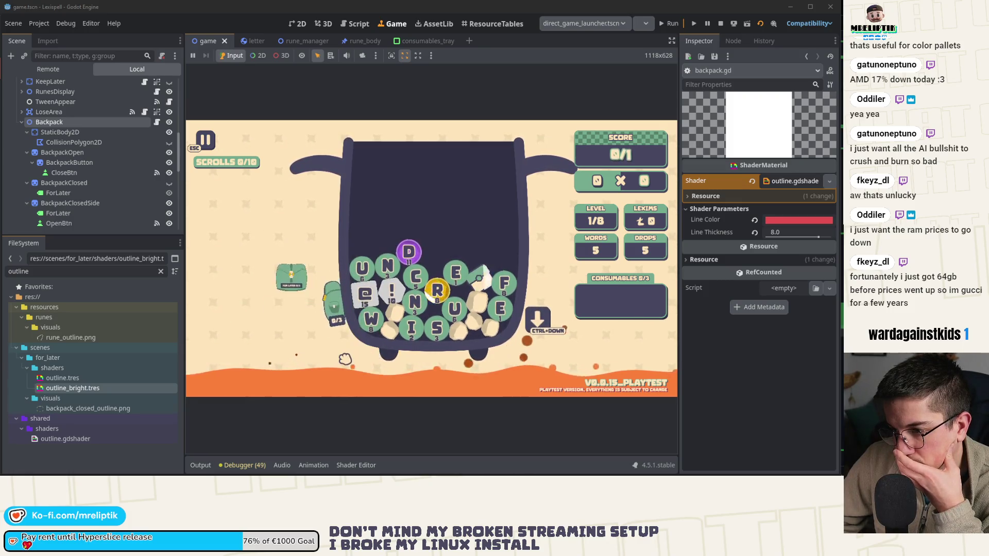
pyautogui.click(336, 309)
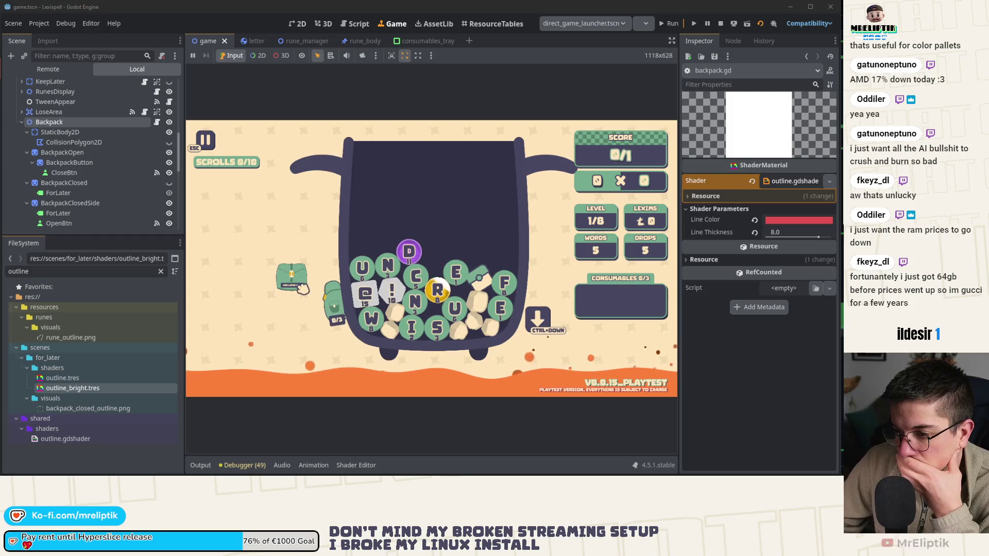
pyautogui.click(80, 153)
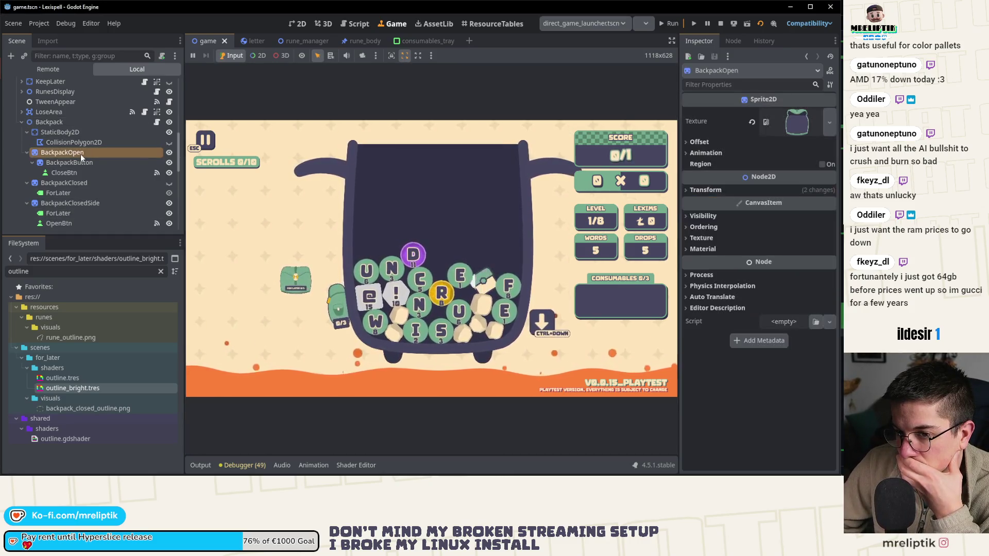
# Toggle the BackpackOpen sprite's visibility off and back on in the 2D view
pyautogui.click(298, 27)
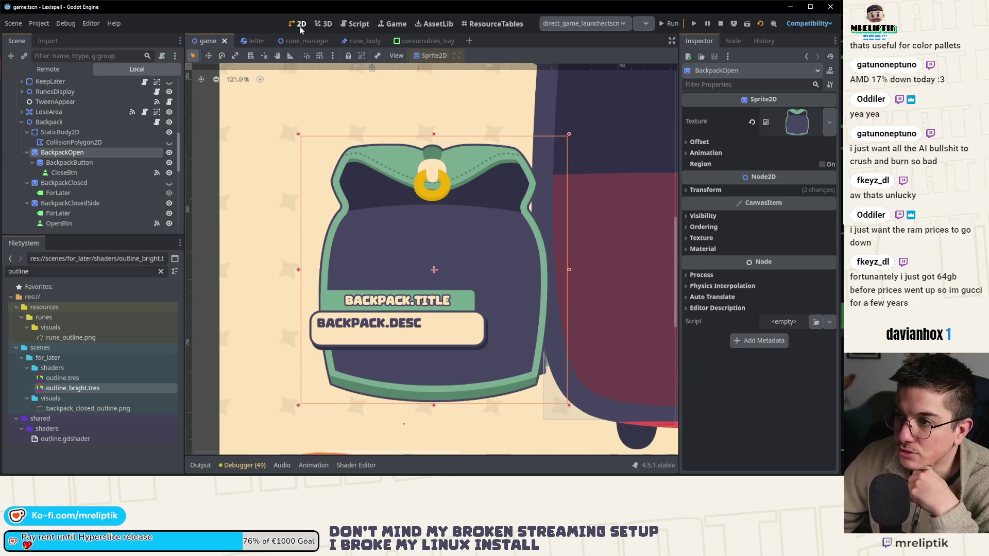
pyautogui.scroll(-5, 316, 262)
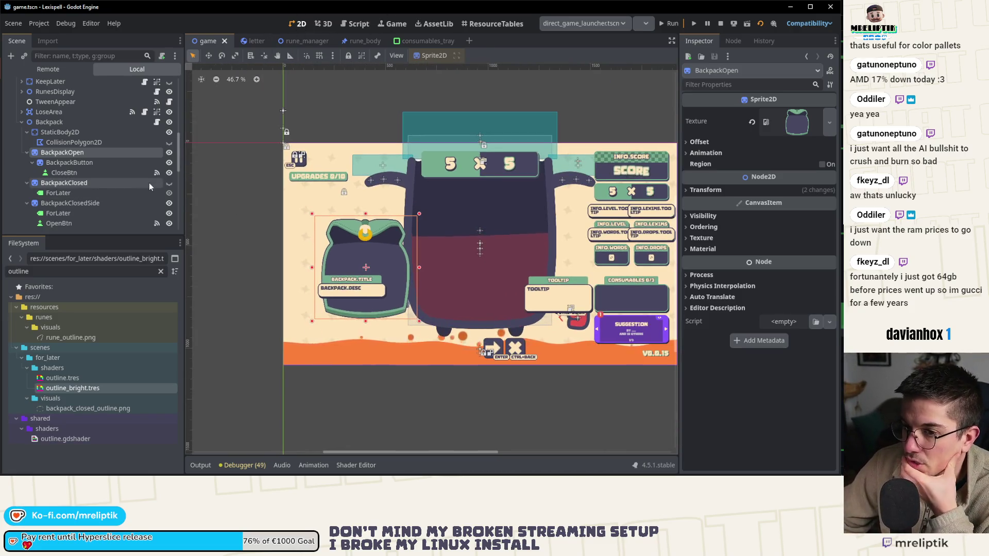
pyautogui.click(169, 153)
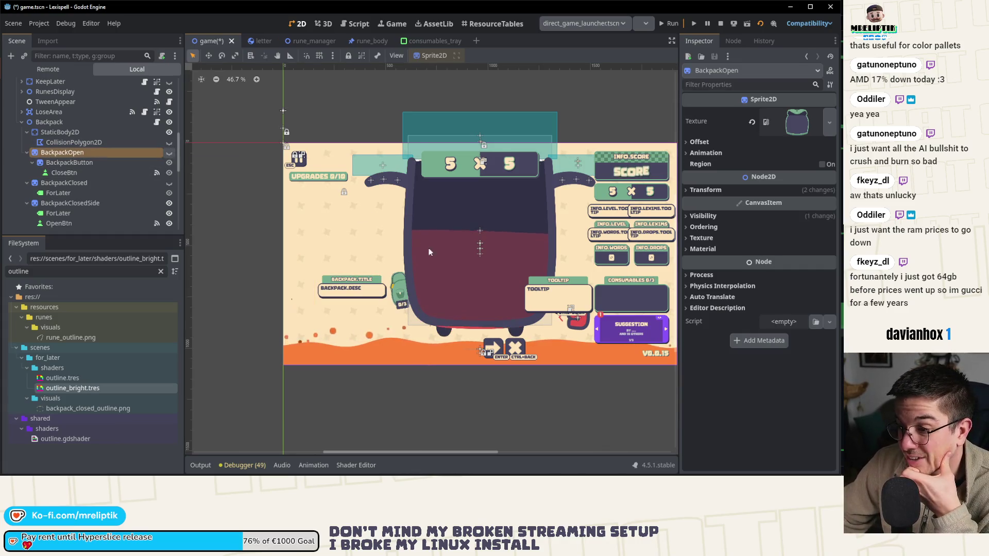
pyautogui.scroll(1, 422, 292)
pyautogui.scroll(-2, 392, 232)
pyautogui.scroll(3, 370, 193)
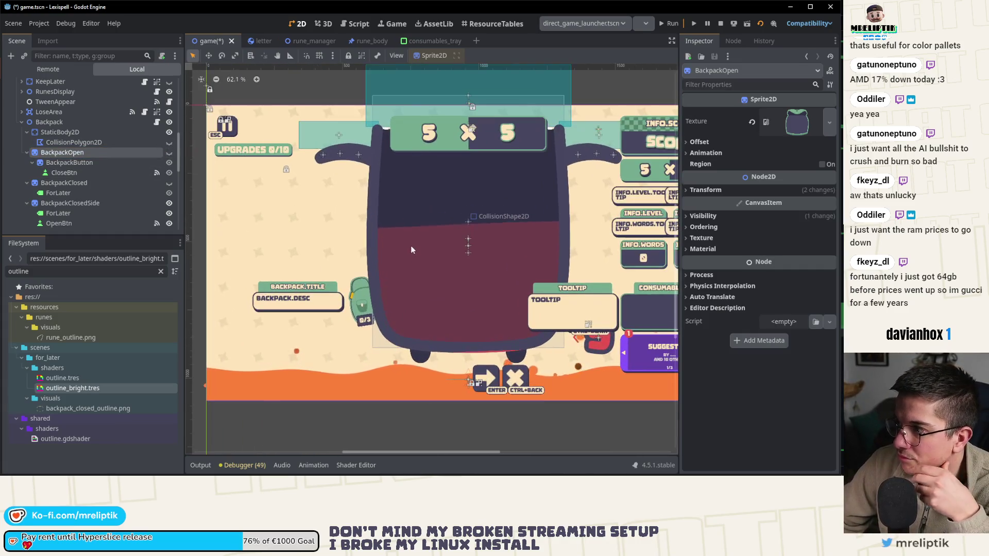
pyautogui.scroll(-2, 391, 186)
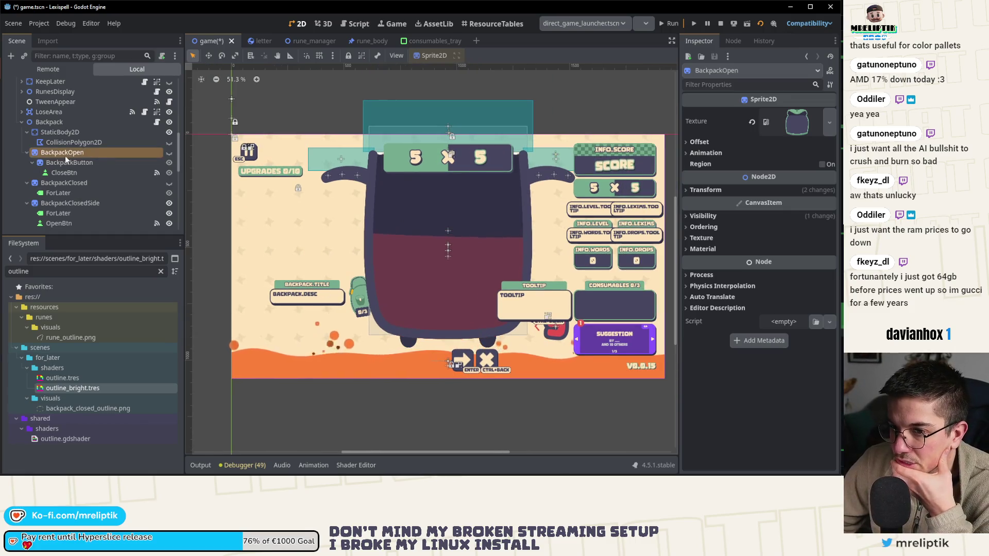
pyautogui.click(168, 152)
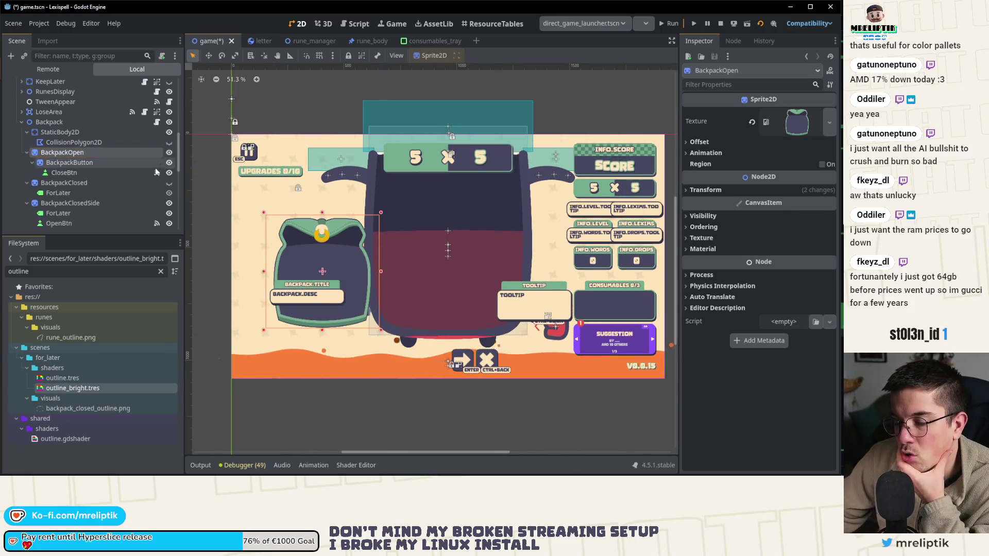
# Delete the BackpackClosed node from under Backpack and save the game scene
pyautogui.click(63, 183)
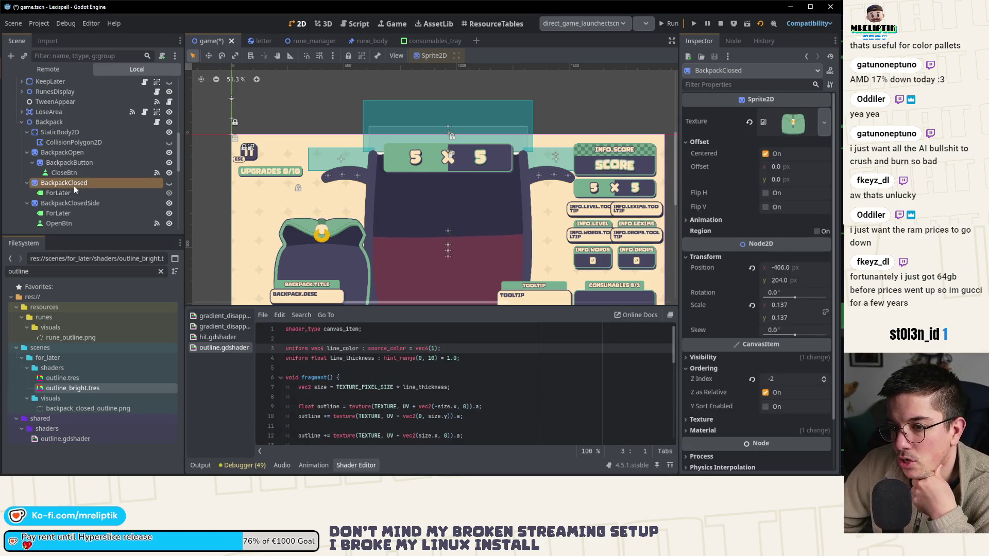
pyautogui.press('Delete')
pyautogui.hotkey('ctrl', 's')
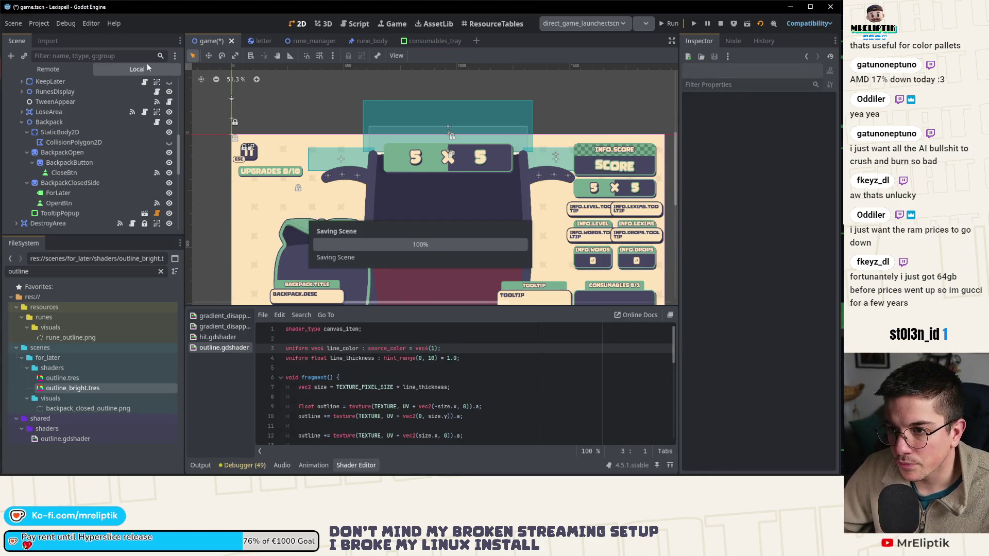
pyautogui.scroll(2, 105, 183)
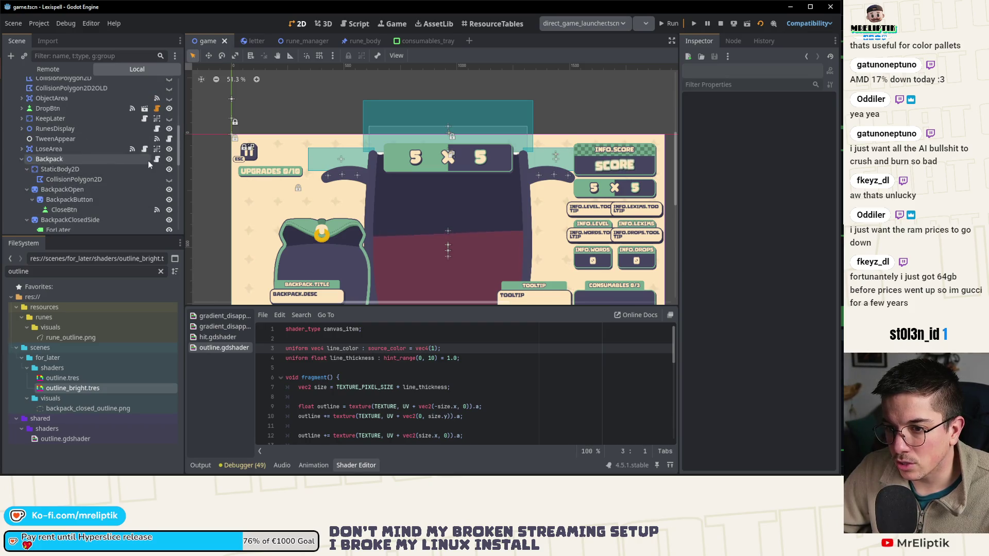
pyautogui.click(156, 160)
pyautogui.click(356, 465)
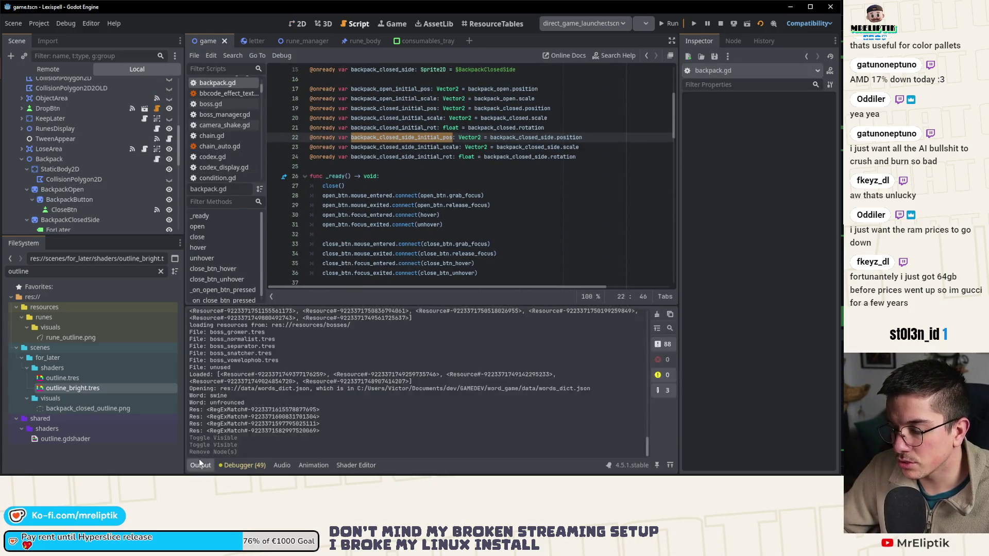
pyautogui.click(363, 107)
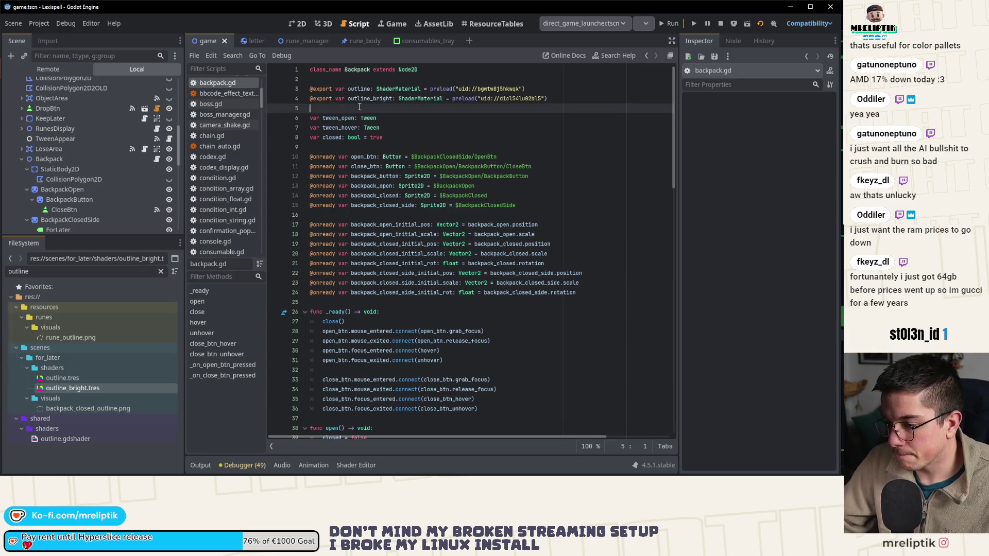
pyautogui.press('Return')
pyautogui.press('Return')
pyautogui.press('Up')
pyautogui.write('@export var ')
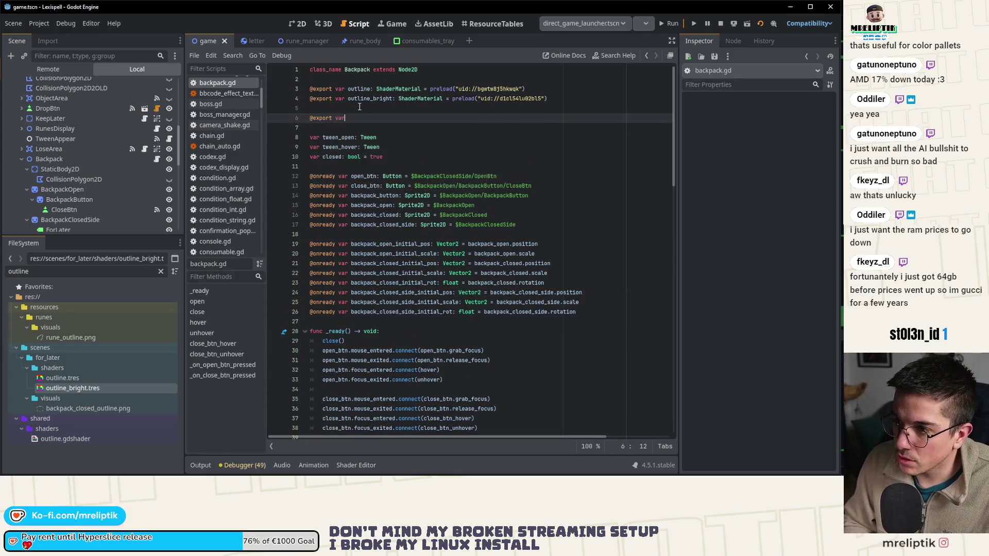
pyautogui.write('backpackc')
pyautogui.write('o')
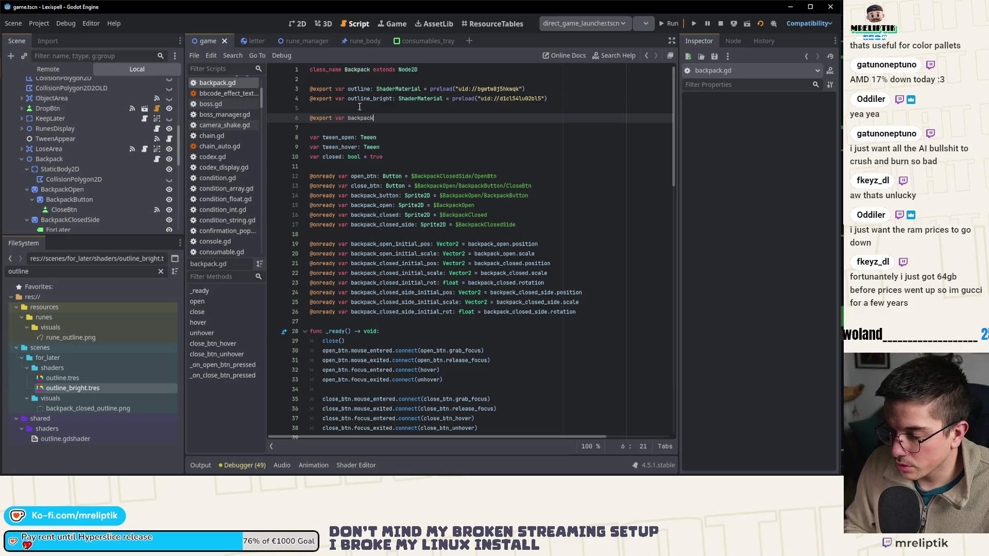
pyautogui.hotkey('ctrl', 'shift', 'Left')
pyautogui.write('open_texture: ')
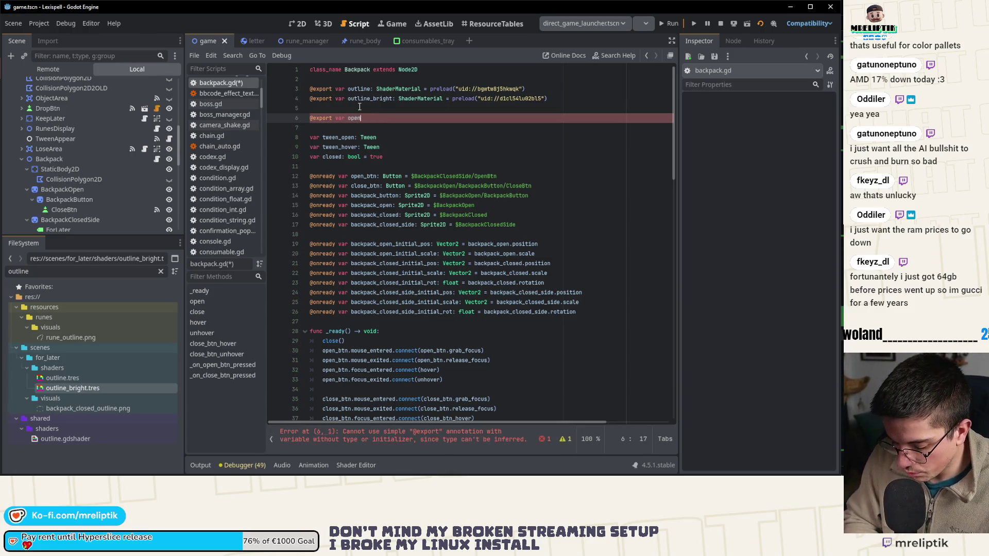
pyautogui.write('TExture2')
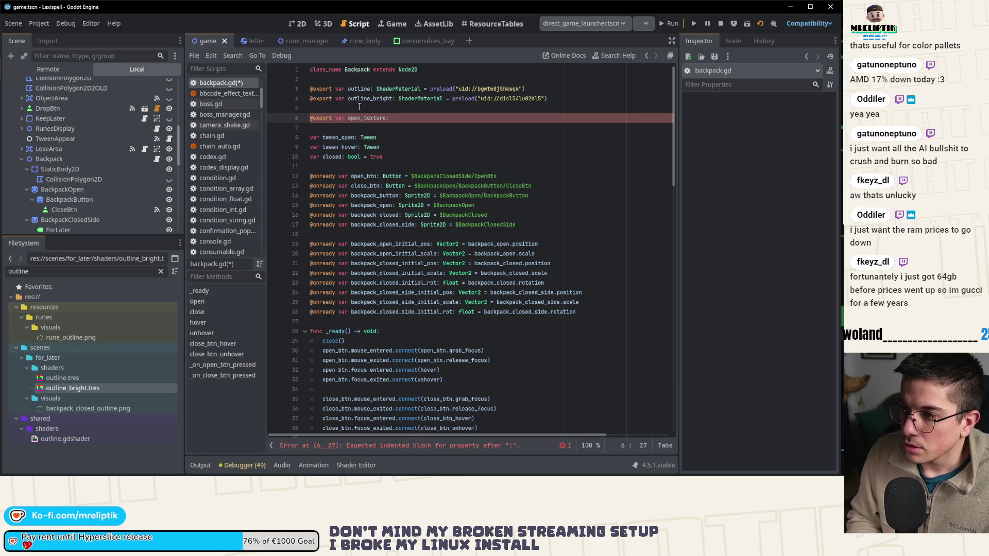
pyautogui.press('Return')
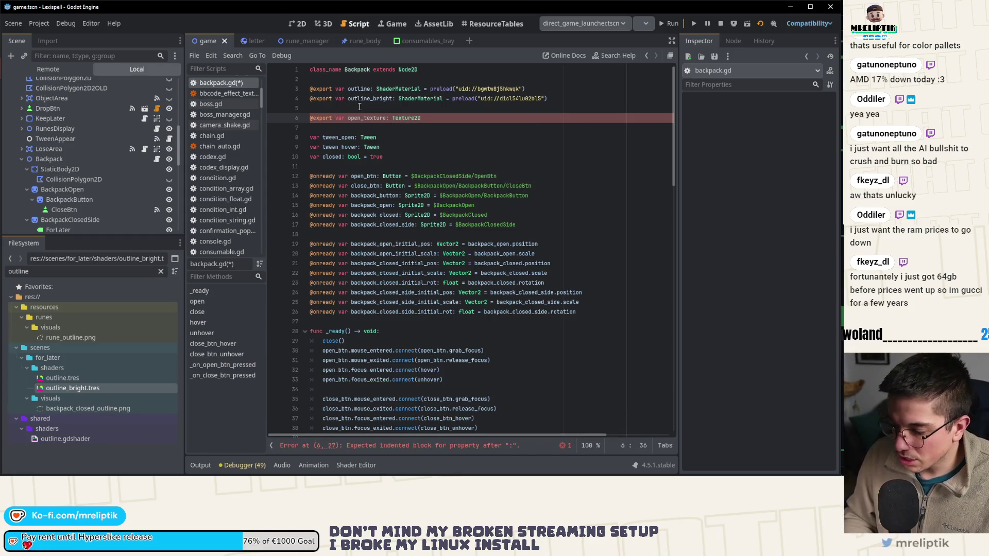
pyautogui.write('=')
pyautogui.hotkey('ctrl', 's')
# Filter the FileSystem for backpack images and preload backpack_no_button.png as open_texture's value
pyautogui.doubleClick(61, 272)
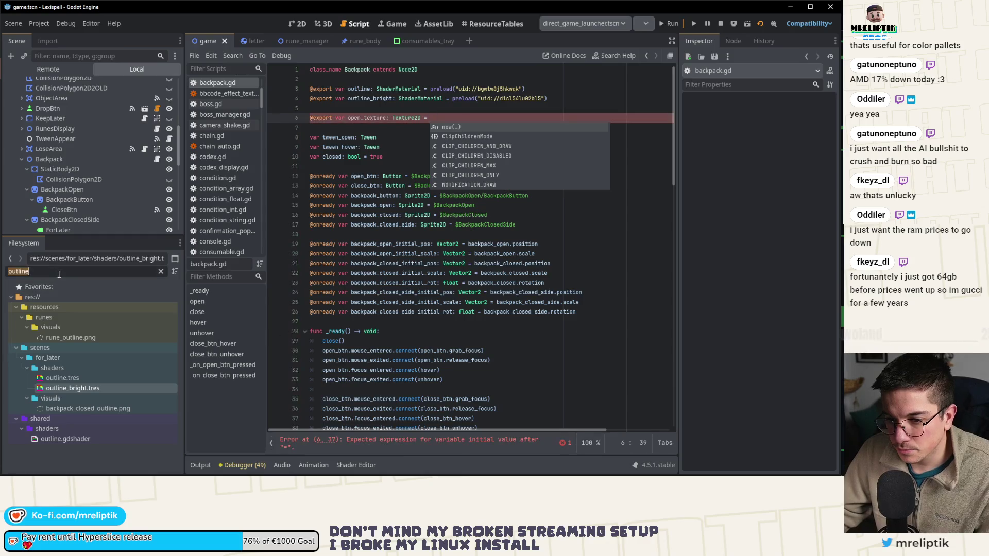
pyautogui.write('open')
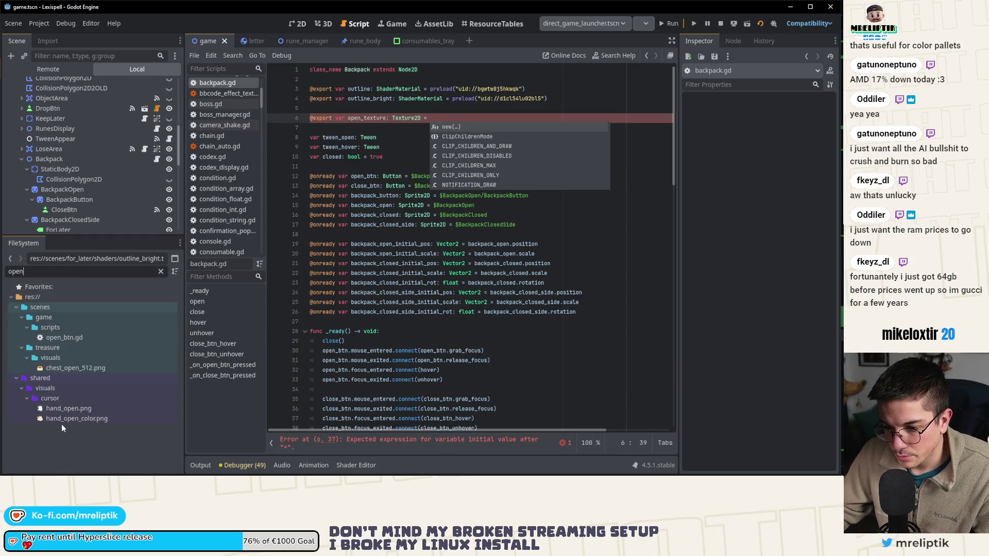
pyautogui.doubleClick(41, 273)
pyautogui.write('backpack')
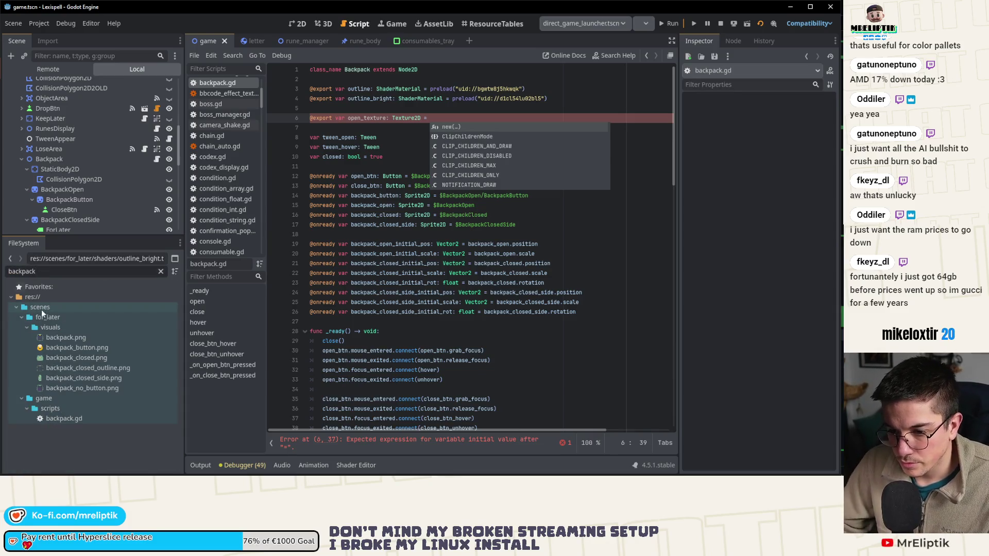
pyautogui.click(78, 348)
pyautogui.moveTo(83, 388)
pyautogui.mouseDown()
pyautogui.moveTo(360, 266)
pyautogui.moveTo(456, 118)
pyautogui.mouseUp()
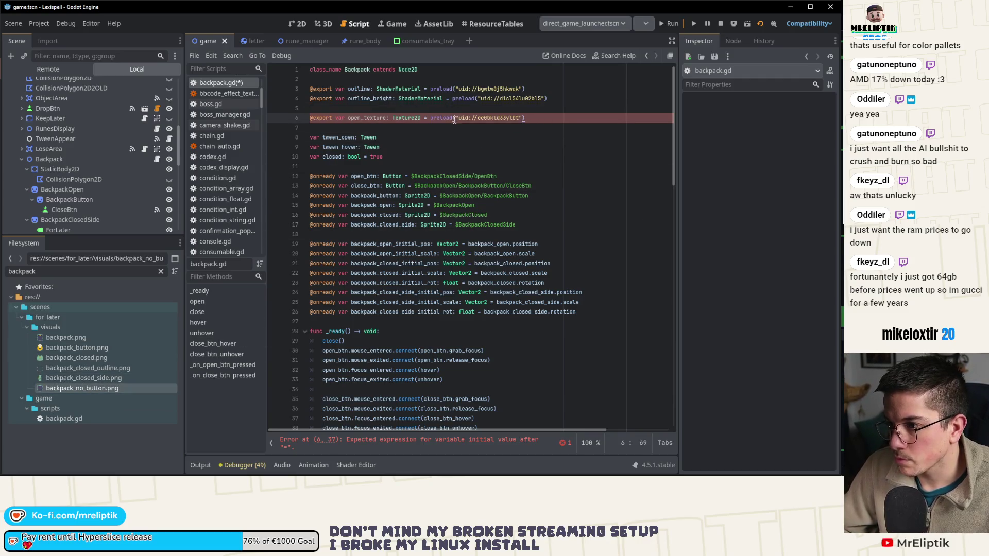
# Add an exported closed_texture Texture2D line preloading backpack_closed.png and save the script
pyautogui.press('Return')
pyautogui.write('xport var closed_texture:')
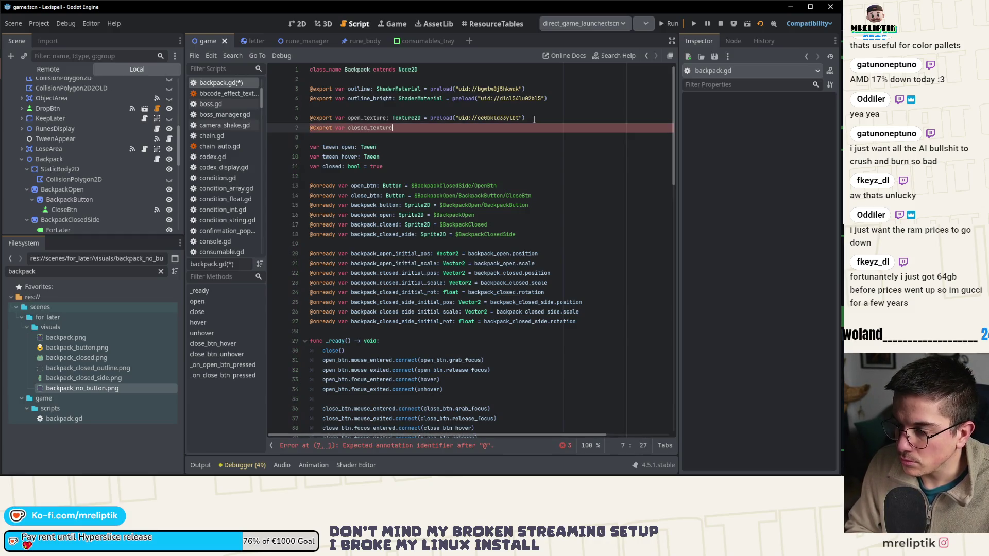
pyautogui.write(' Texture2')
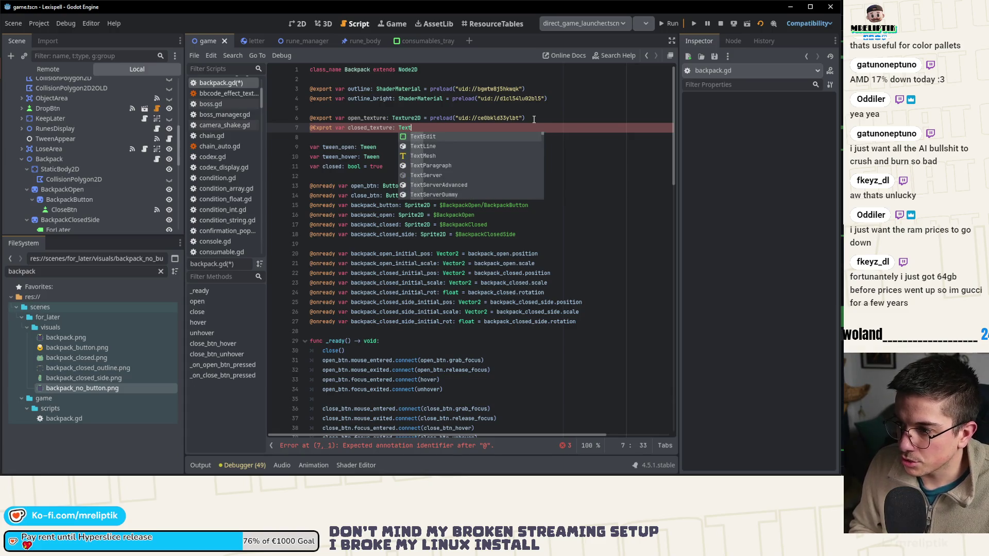
pyautogui.write('D =')
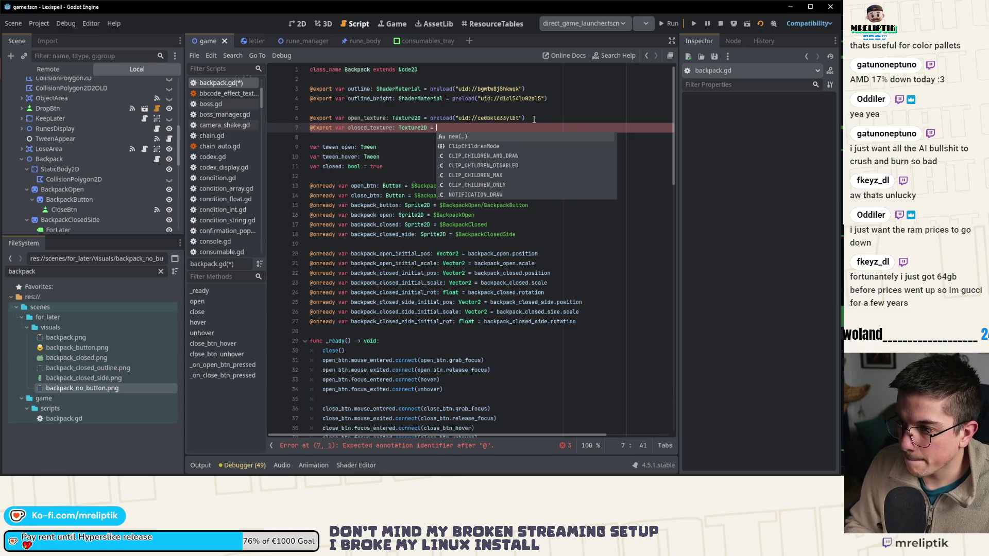
pyautogui.moveTo(83, 356)
pyautogui.mouseDown()
pyautogui.moveTo(273, 341)
pyautogui.moveTo(455, 206)
pyautogui.moveTo(437, 128)
pyautogui.mouseUp()
pyautogui.hotkey('ctrl', 's')
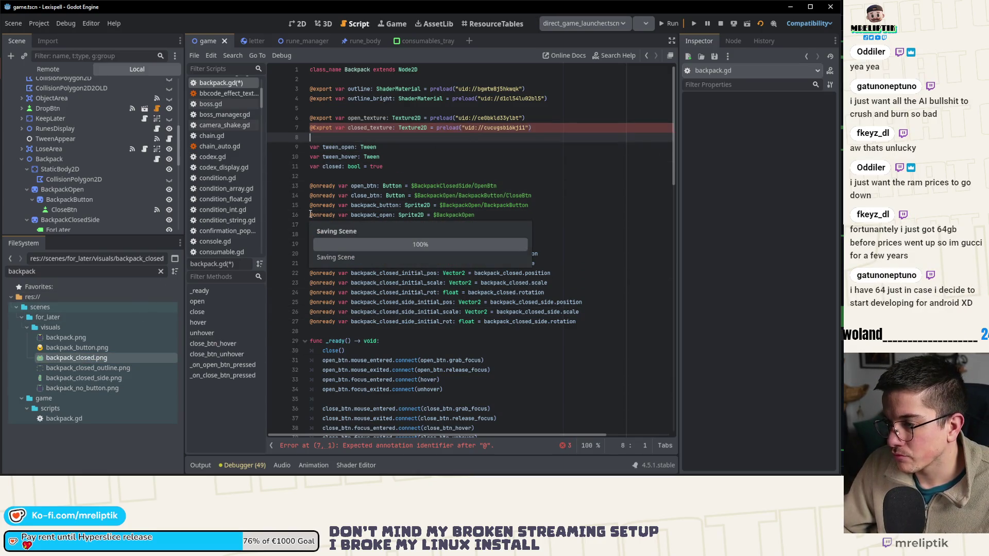
pyautogui.click(69, 367)
# Delete backpack_closed_outline.png from the project files
pyautogui.rightClick(69, 366)
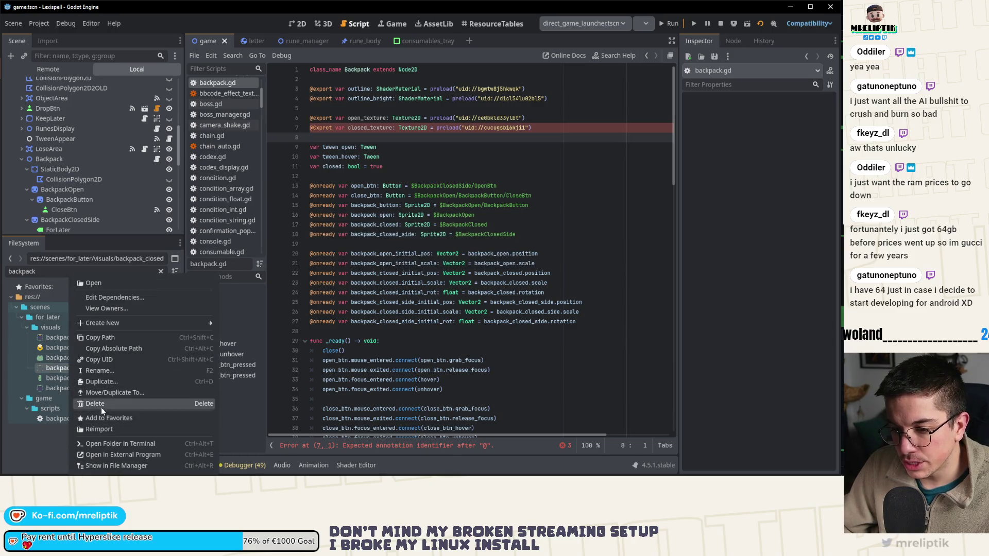
pyautogui.click(101, 405)
pyautogui.click(216, 278)
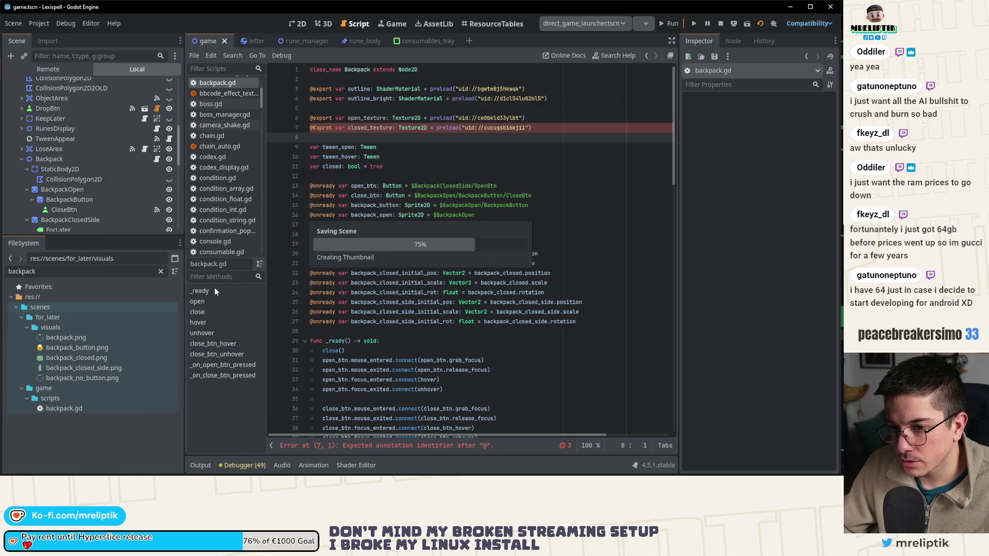
pyautogui.scroll(-1, 95, 184)
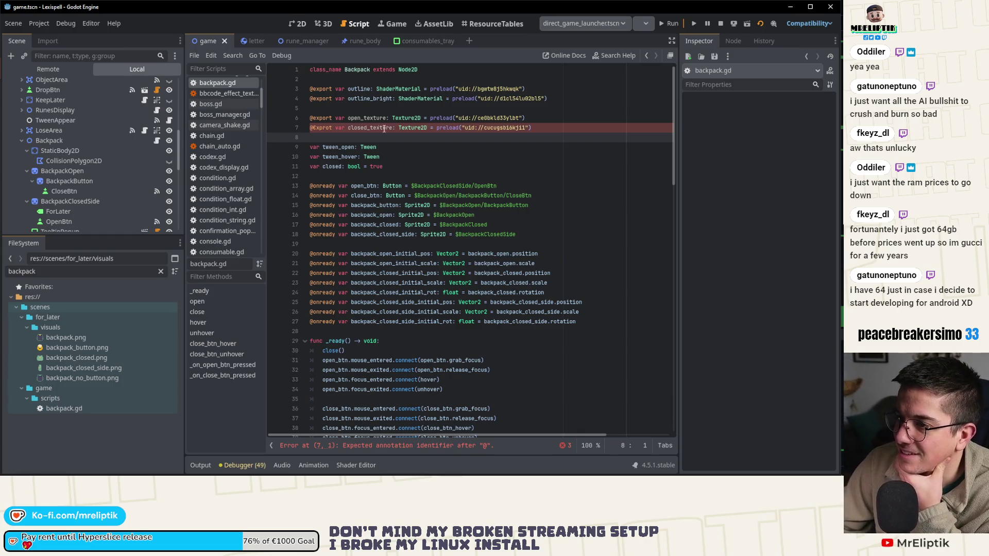
pyautogui.click(316, 128)
pyautogui.press('BackSpace')
pyautogui.write('e')
pyautogui.hotkey('ctrl', 's')
pyautogui.click(471, 153)
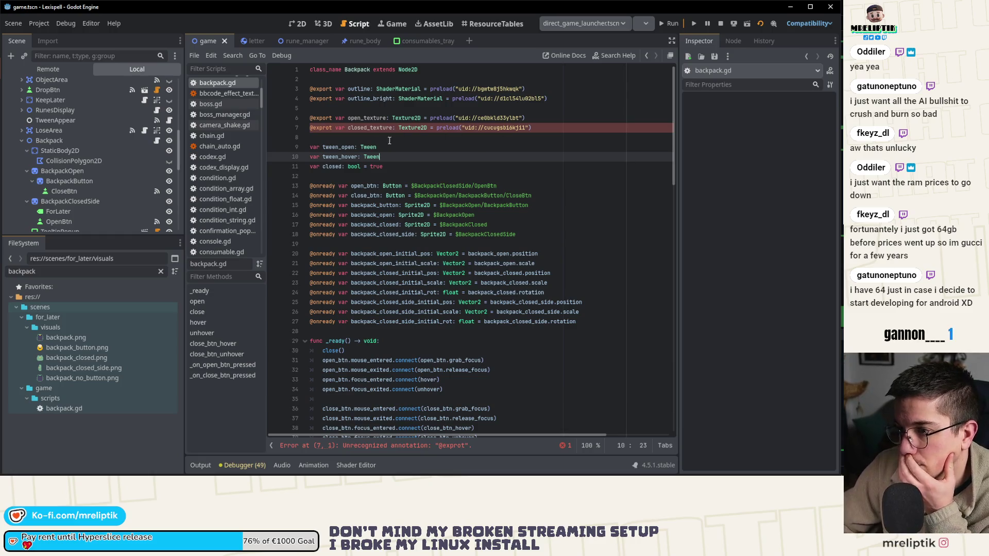
pyautogui.doubleClick(359, 128)
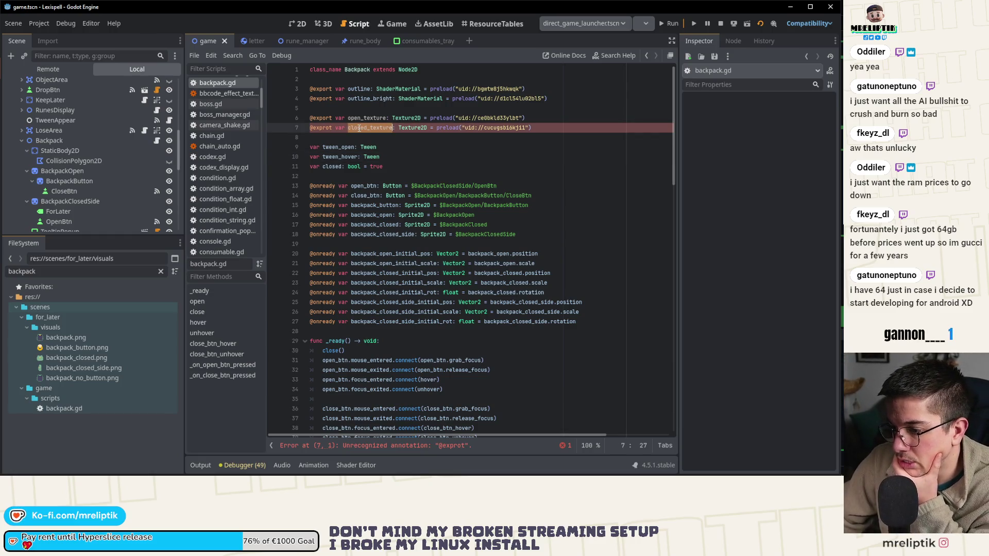
pyautogui.click(331, 128)
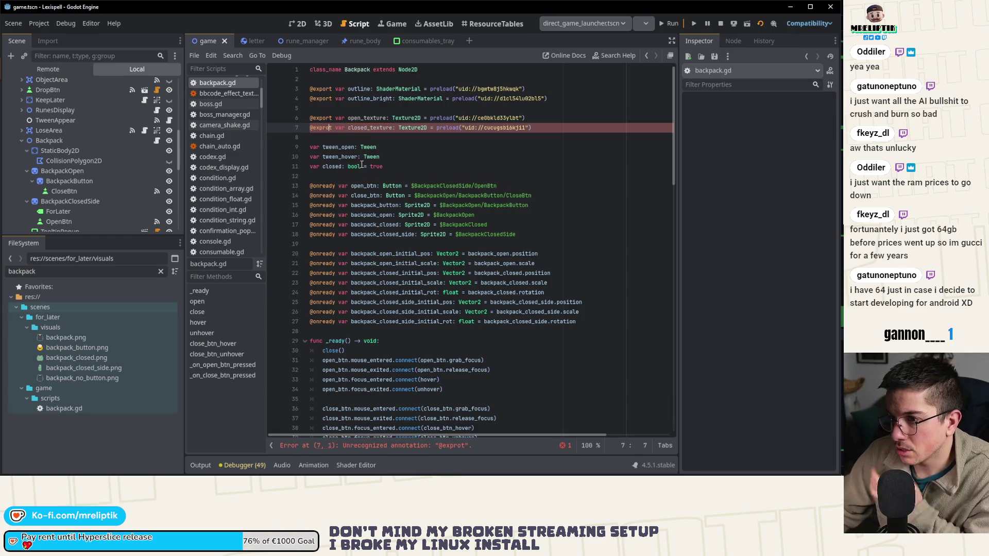
pyautogui.press('Left')
pyautogui.press('Left')
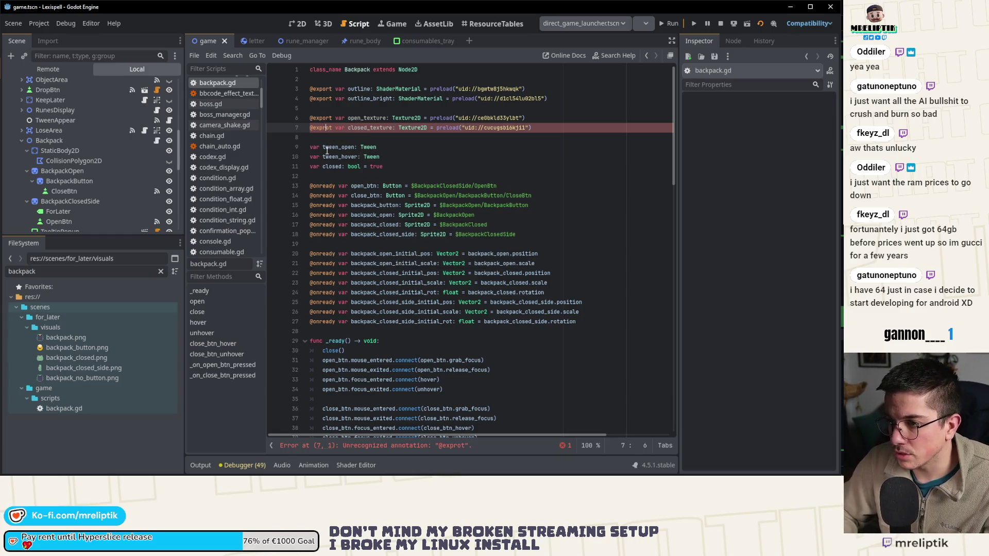
pyautogui.press('BackSpace')
pyautogui.press('Right')
pyautogui.write('r')
pyautogui.hotkey('ctrl', 's')
pyautogui.click(355, 111)
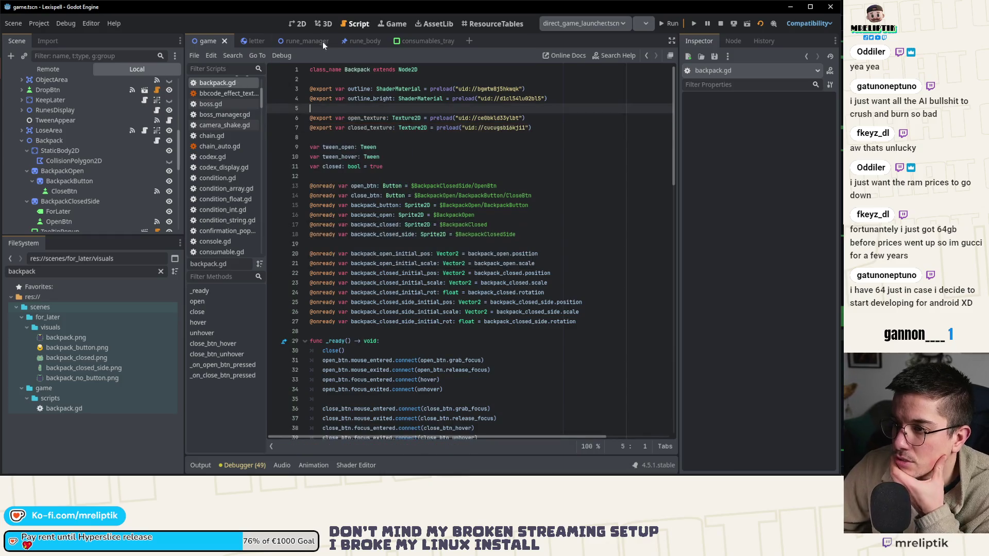
# Switch to the 2D view of the game scene and clear the backpack file filter
pyautogui.click(298, 24)
pyautogui.scroll(-2, 384, 209)
pyautogui.scroll(4, 349, 254)
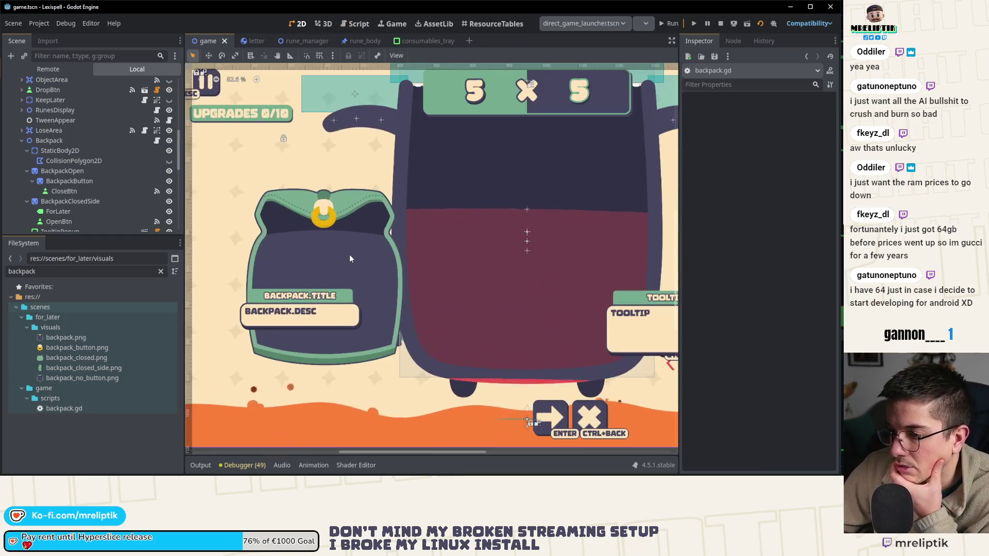
pyautogui.scroll(-1, 340, 258)
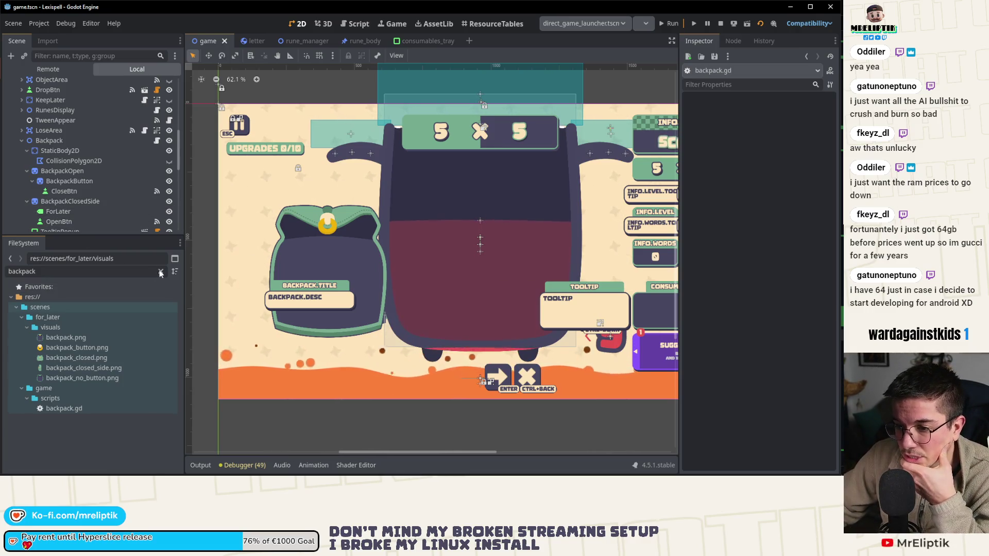
pyautogui.hotkey('ctrl', 'a')
pyautogui.press('BackSpace')
# Select BackpackOpen to inspect its Texture, then bring up game.gd in the script editor
pyautogui.scroll(-3, 81, 178)
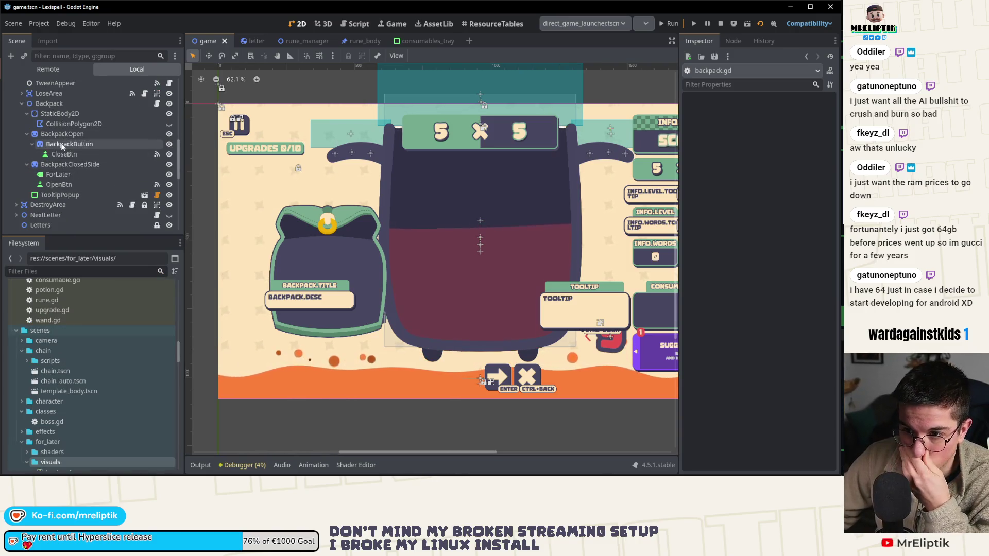
pyautogui.click(65, 144)
pyautogui.click(62, 135)
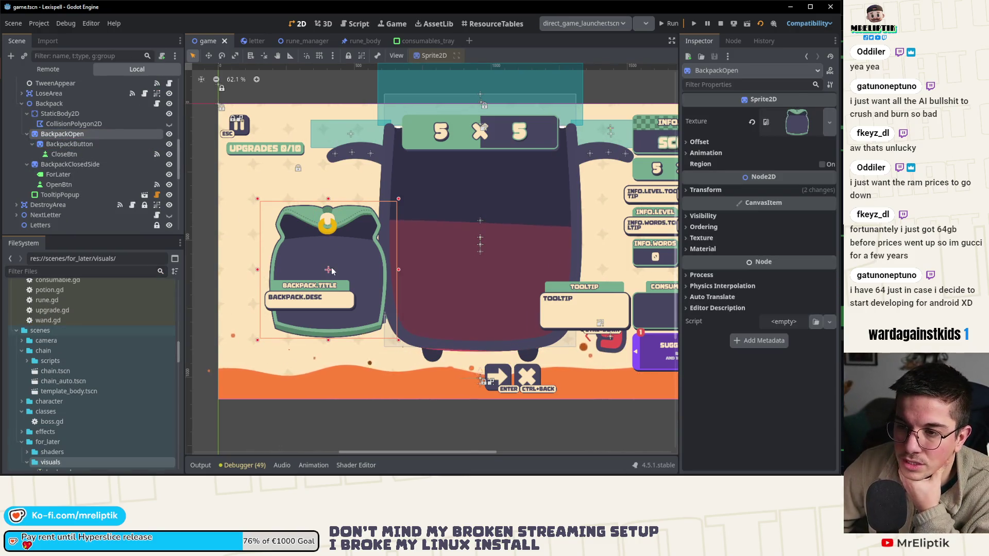
pyautogui.scroll(9, 133, 131)
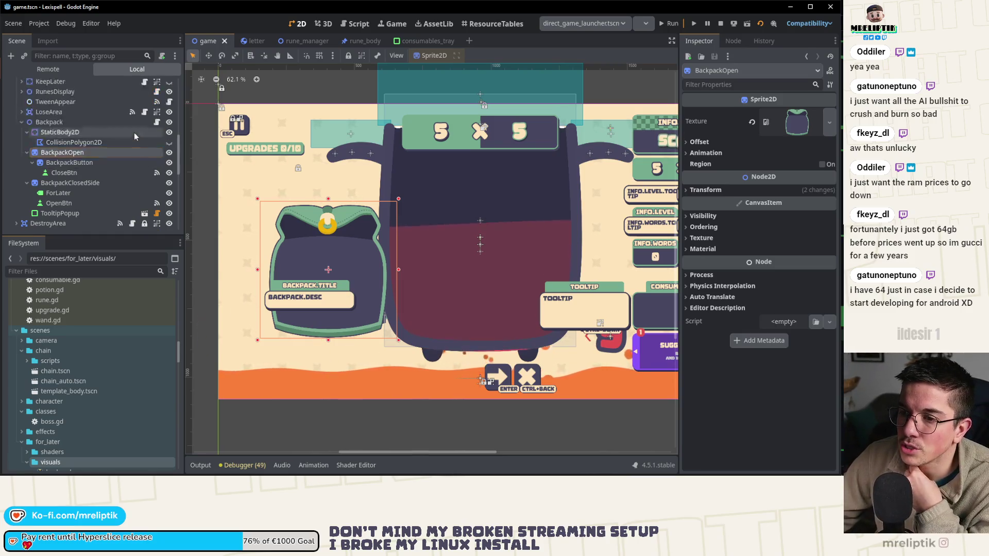
pyautogui.scroll(10, 143, 115)
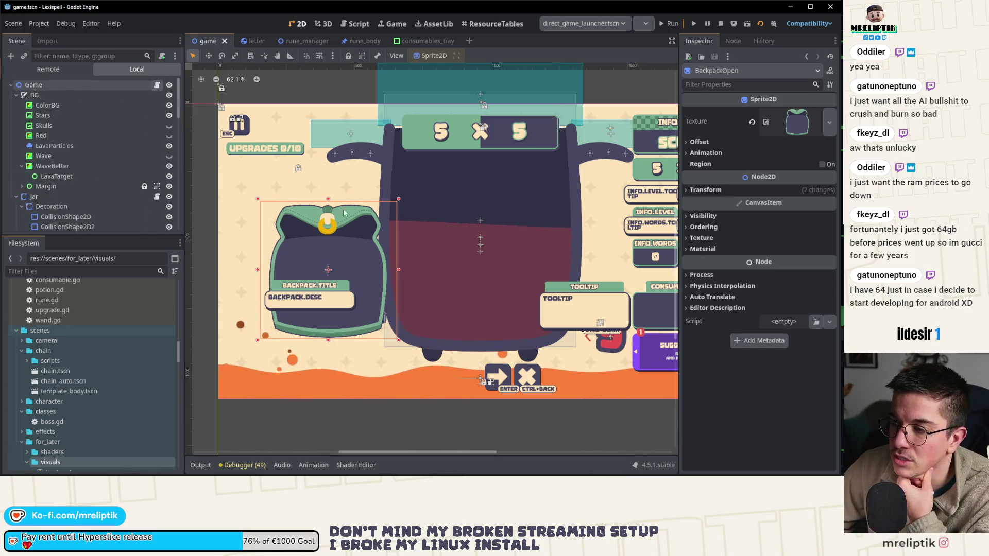
pyautogui.click(355, 24)
pyautogui.moveTo(677, 115); pyautogui.dragTo(728, 116)
# Scroll through game.gd to read on_letter_toggled and the level-ending functions
pyautogui.scroll(15, 467, 274)
pyautogui.scroll(11, 467, 274)
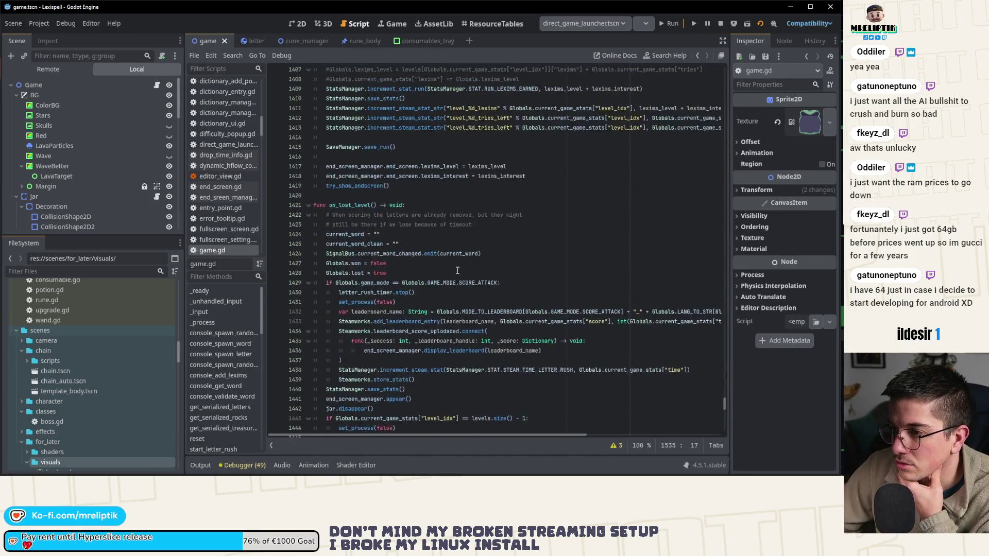
pyautogui.scroll(10, 426, 241)
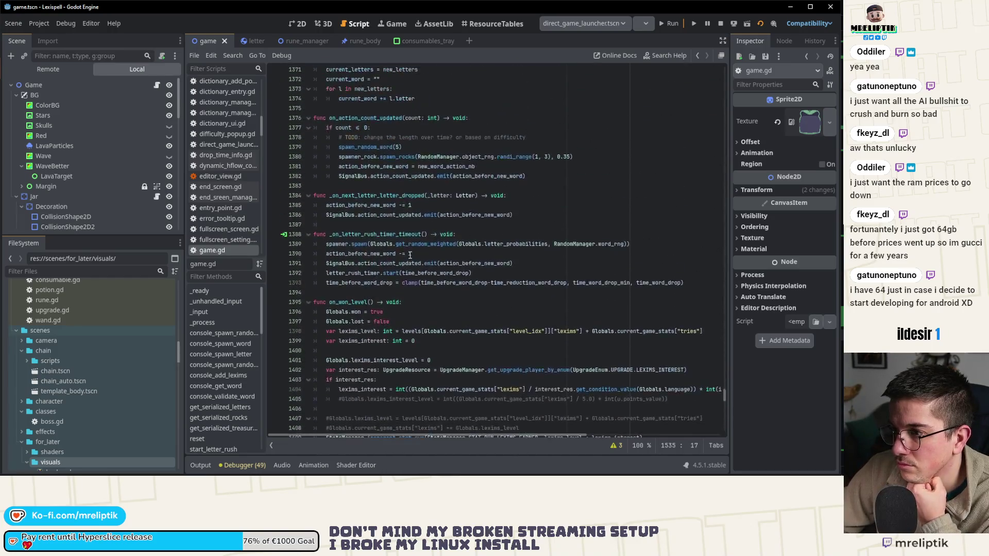
pyautogui.scroll(8, 423, 232)
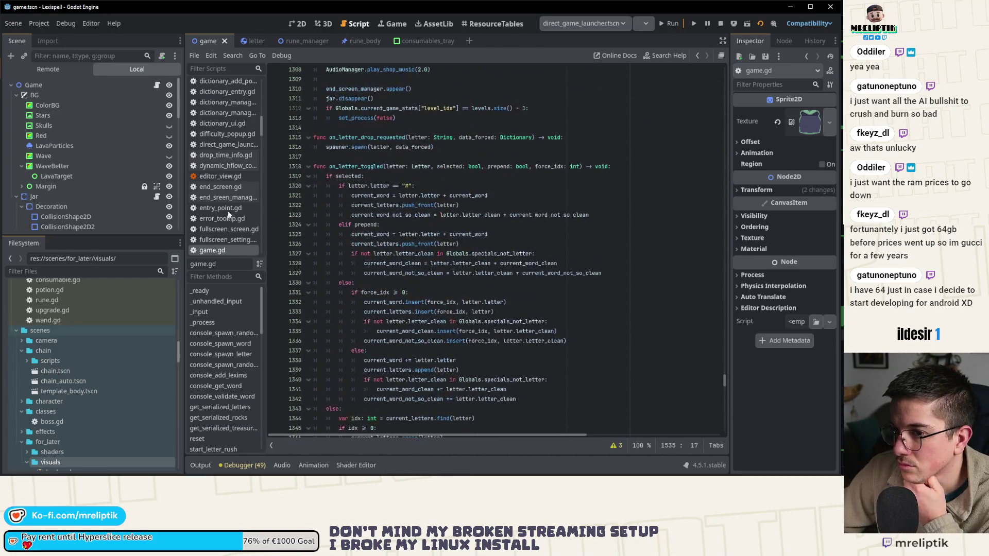
pyautogui.scroll(-5, 122, 196)
pyautogui.scroll(-8, 119, 189)
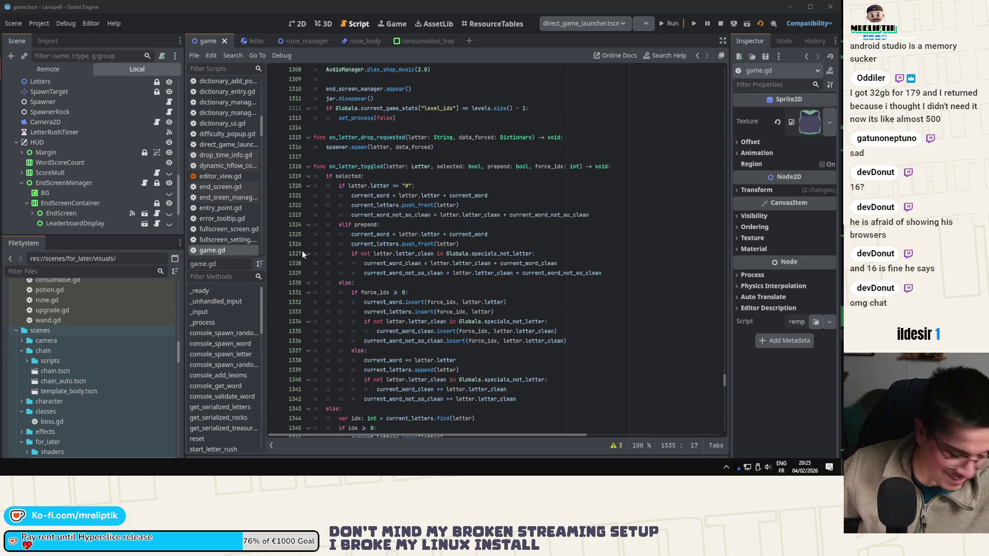
# Reopen backpack.gd from the Backpack node and select the closed bool variable on line 11
pyautogui.click(438, 274)
pyautogui.scroll(-3, 76, 177)
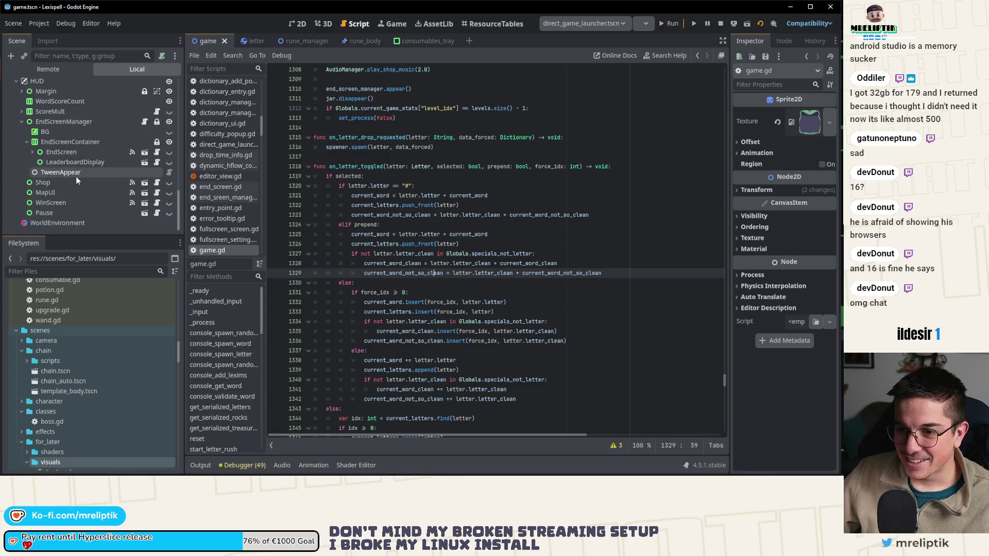
pyautogui.scroll(5, 79, 184)
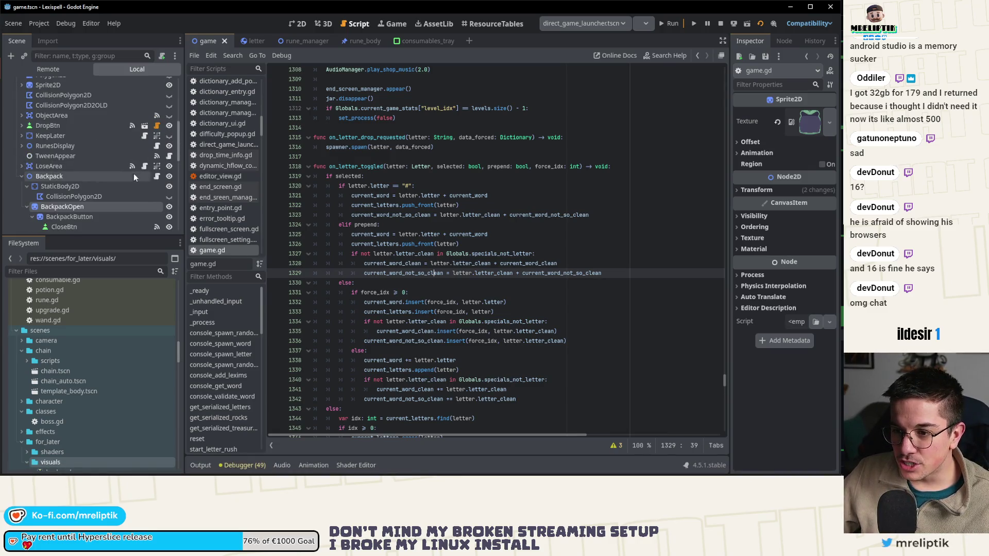
pyautogui.click(157, 177)
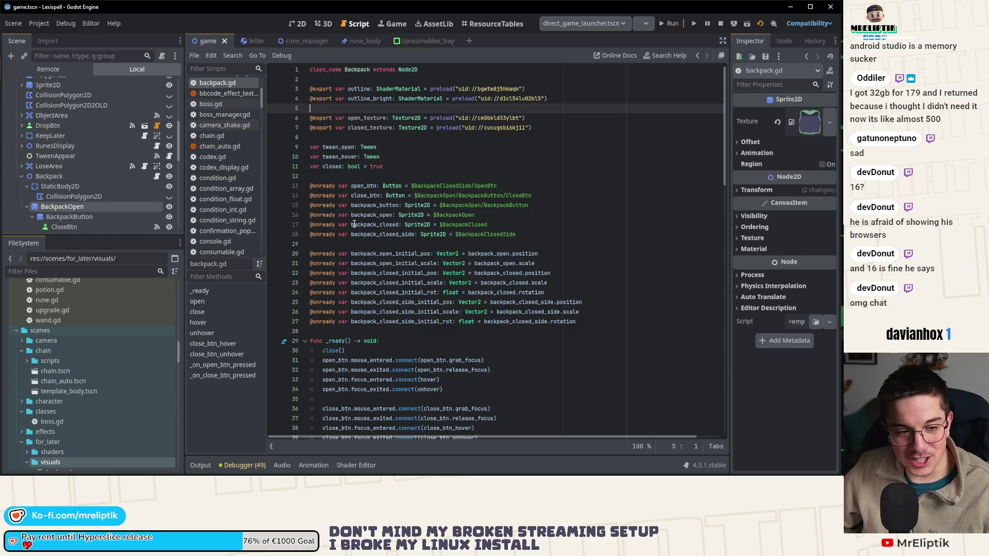
pyautogui.click(391, 156)
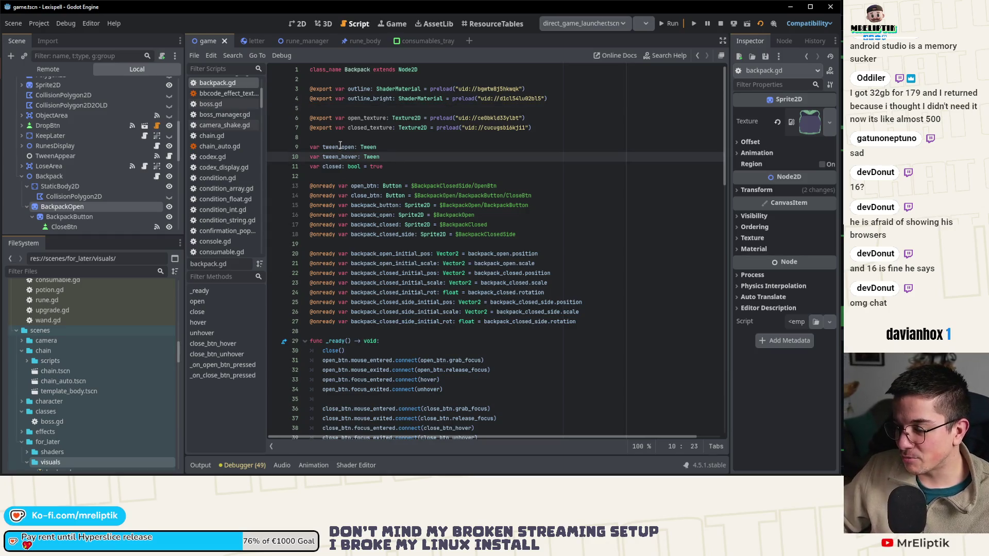
pyautogui.click(297, 24)
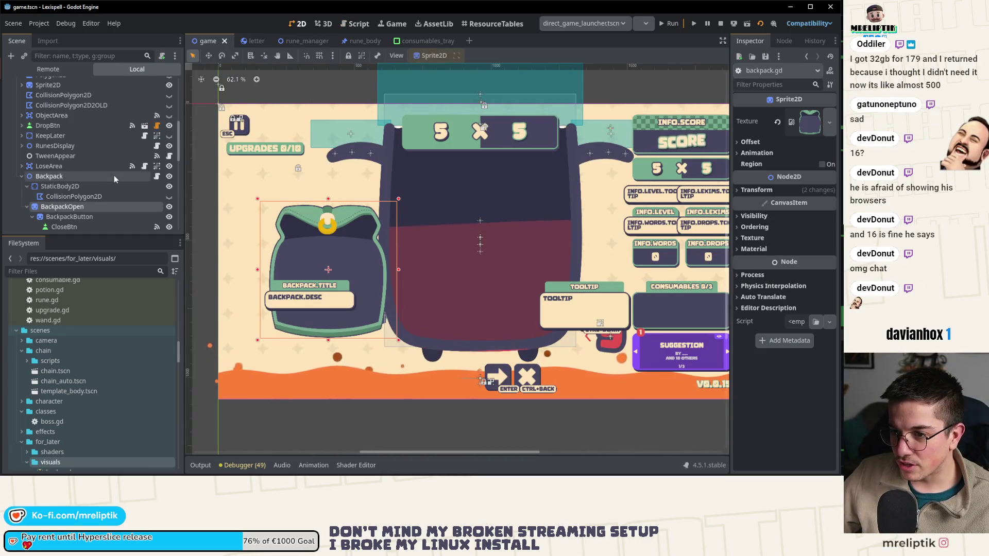
pyautogui.click(156, 176)
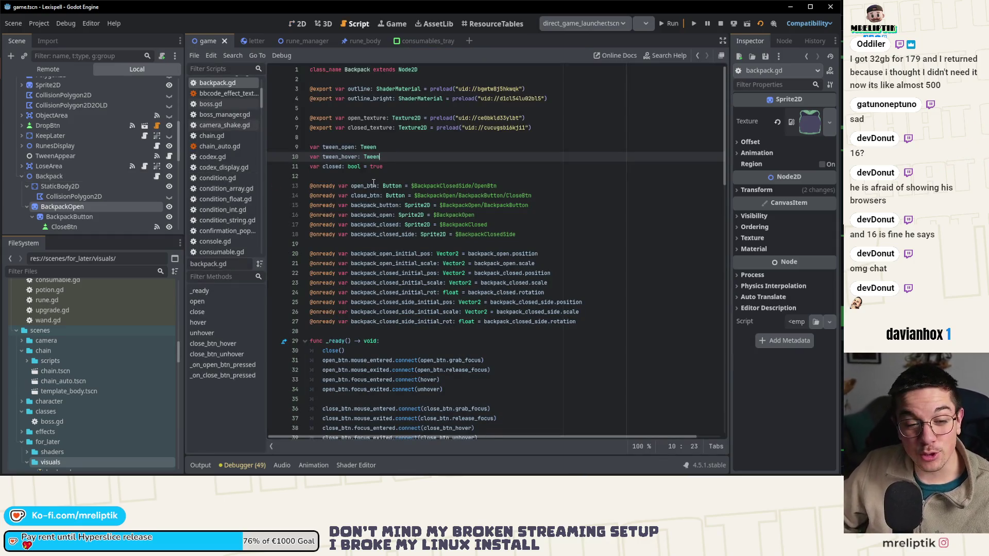
pyautogui.click(404, 175)
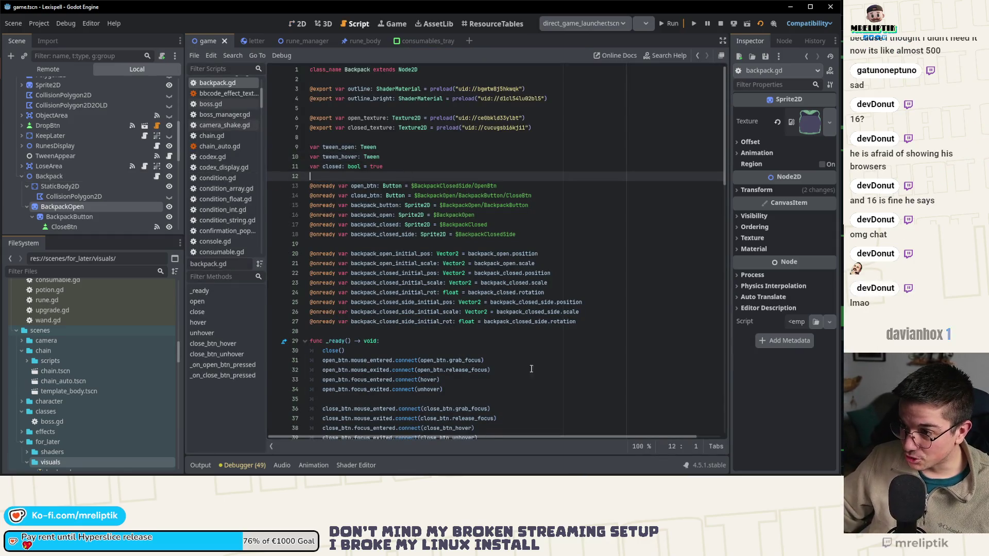
pyautogui.click(405, 167)
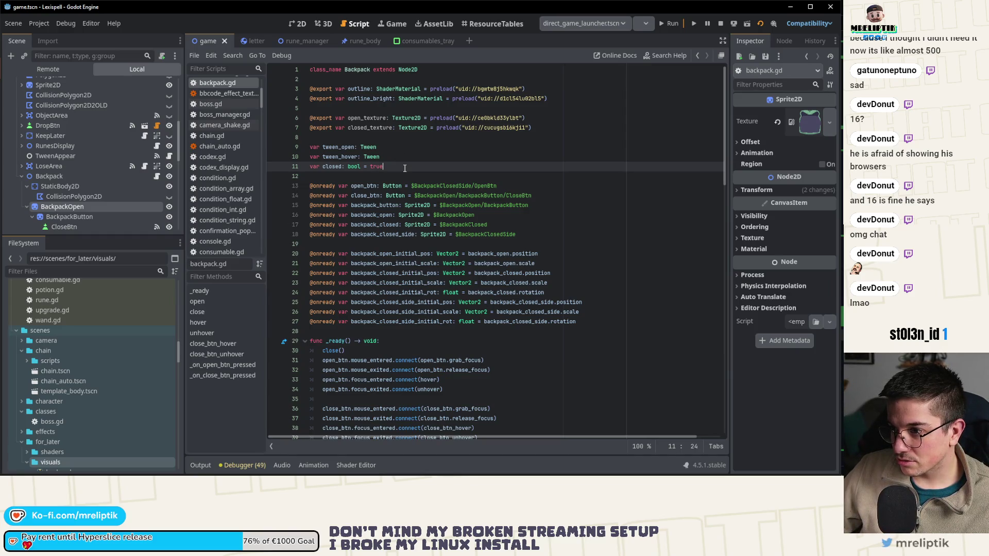
pyautogui.doubleClick(337, 166)
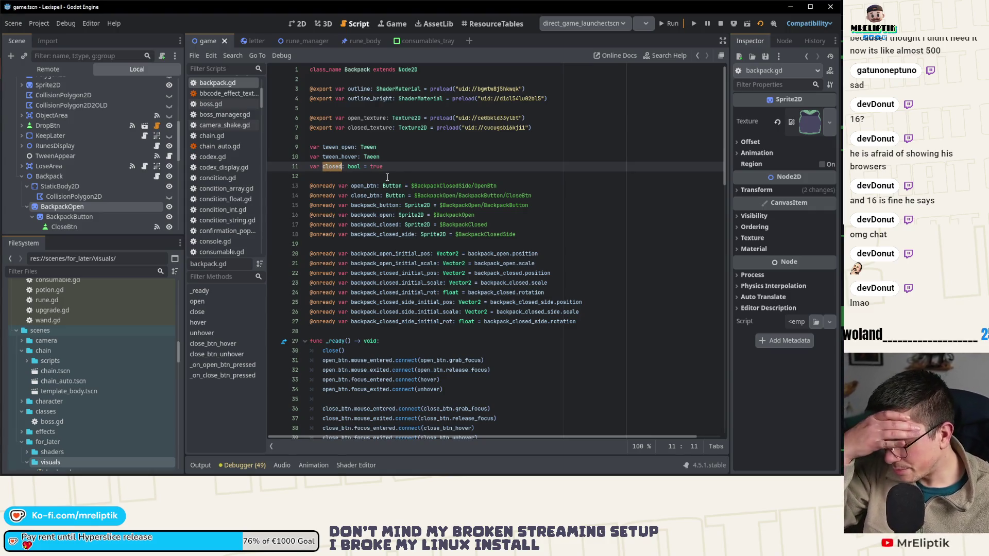